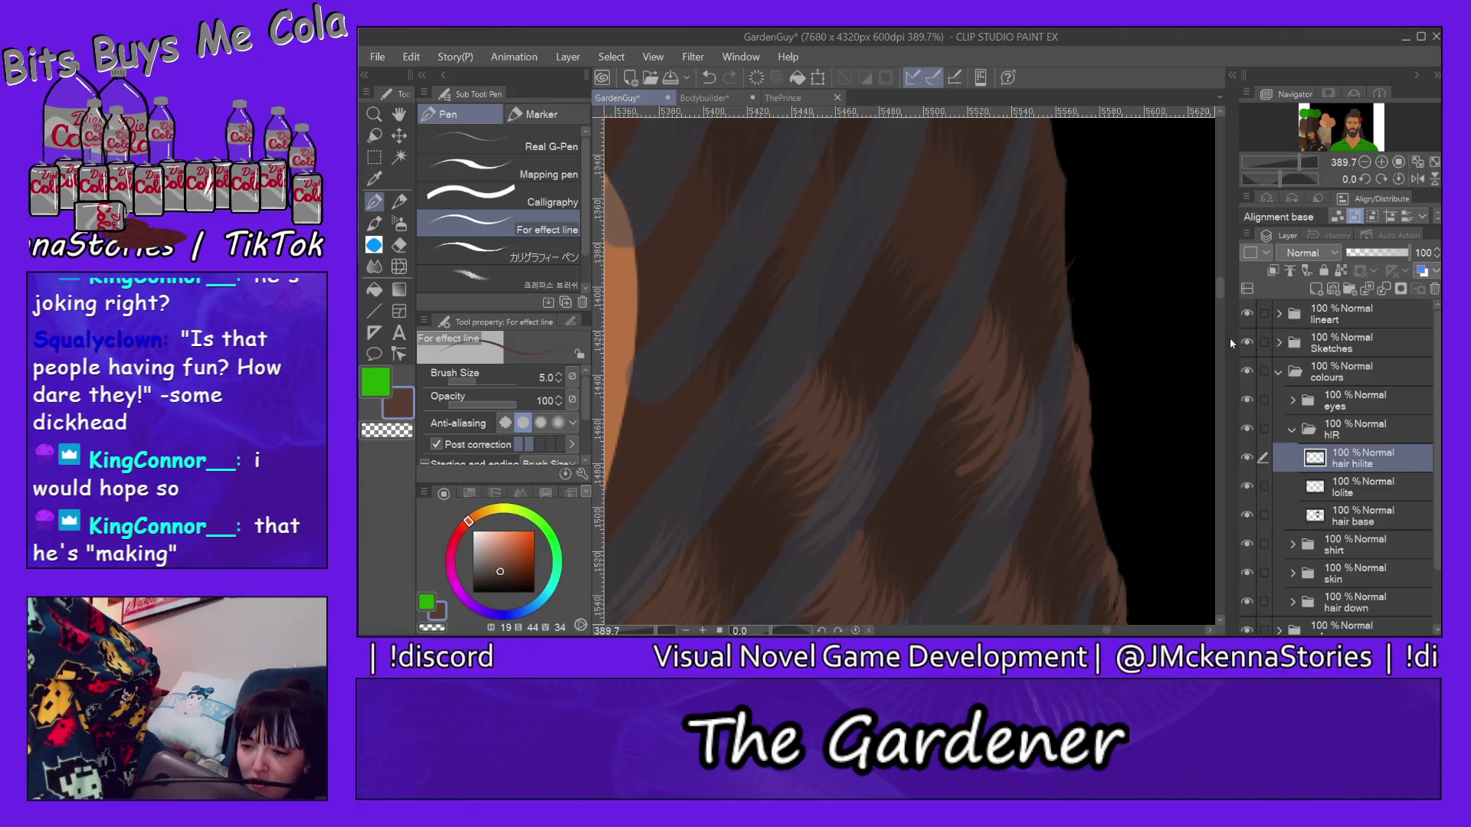
{"action": "left_click_drag", "start_coordinate": [1221, 295], "coordinate": [1221, 285]}
Step: Paint short brown flick strokes along the hair's black edge and across the grey stripe
{"action": "mouse_move", "coordinate": [1024, 310]}
{"action": "left_mouse_down"}
{"action": "mouse_move", "coordinate": [1043, 226]}
{"action": "mouse_move", "coordinate": [1048, 259]}
{"action": "left_mouse_up"}
{"action": "left_click_drag", "start_coordinate": [1021, 344], "coordinate": [1055, 267]}
{"action": "left_click_drag", "start_coordinate": [1040, 397], "coordinate": [1074, 341]}
{"action": "mouse_move", "coordinate": [870, 385]}
{"action": "left_mouse_down"}
{"action": "mouse_move", "coordinate": [930, 282]}
{"action": "mouse_move", "coordinate": [938, 299]}
{"action": "left_mouse_up"}
{"action": "left_click_drag", "start_coordinate": [918, 401], "coordinate": [942, 311]}
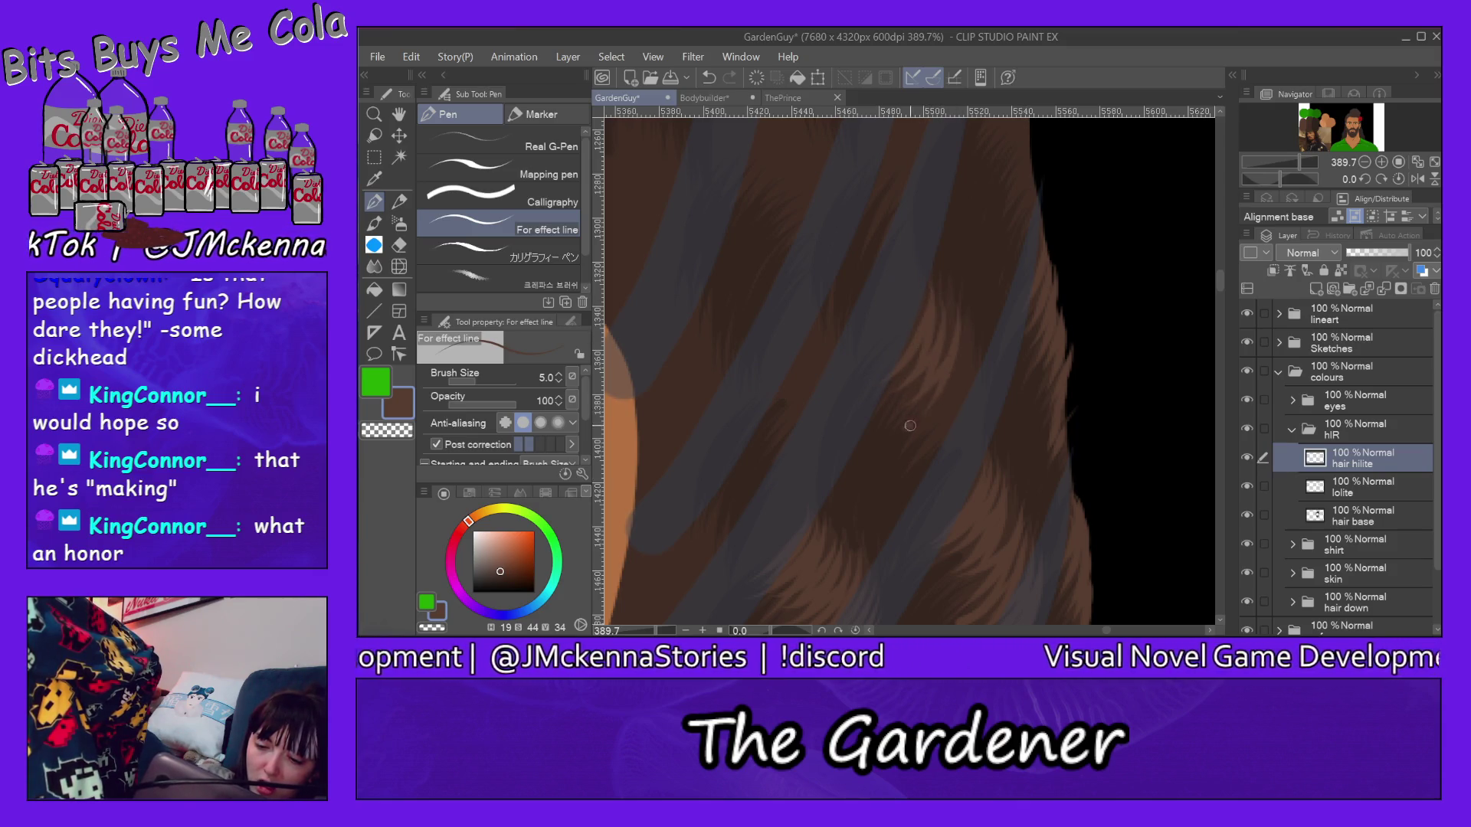
{"action": "mouse_move", "coordinate": [917, 434]}
{"action": "left_mouse_down"}
{"action": "mouse_move", "coordinate": [966, 331]}
{"action": "mouse_move", "coordinate": [976, 345]}
{"action": "left_mouse_up"}
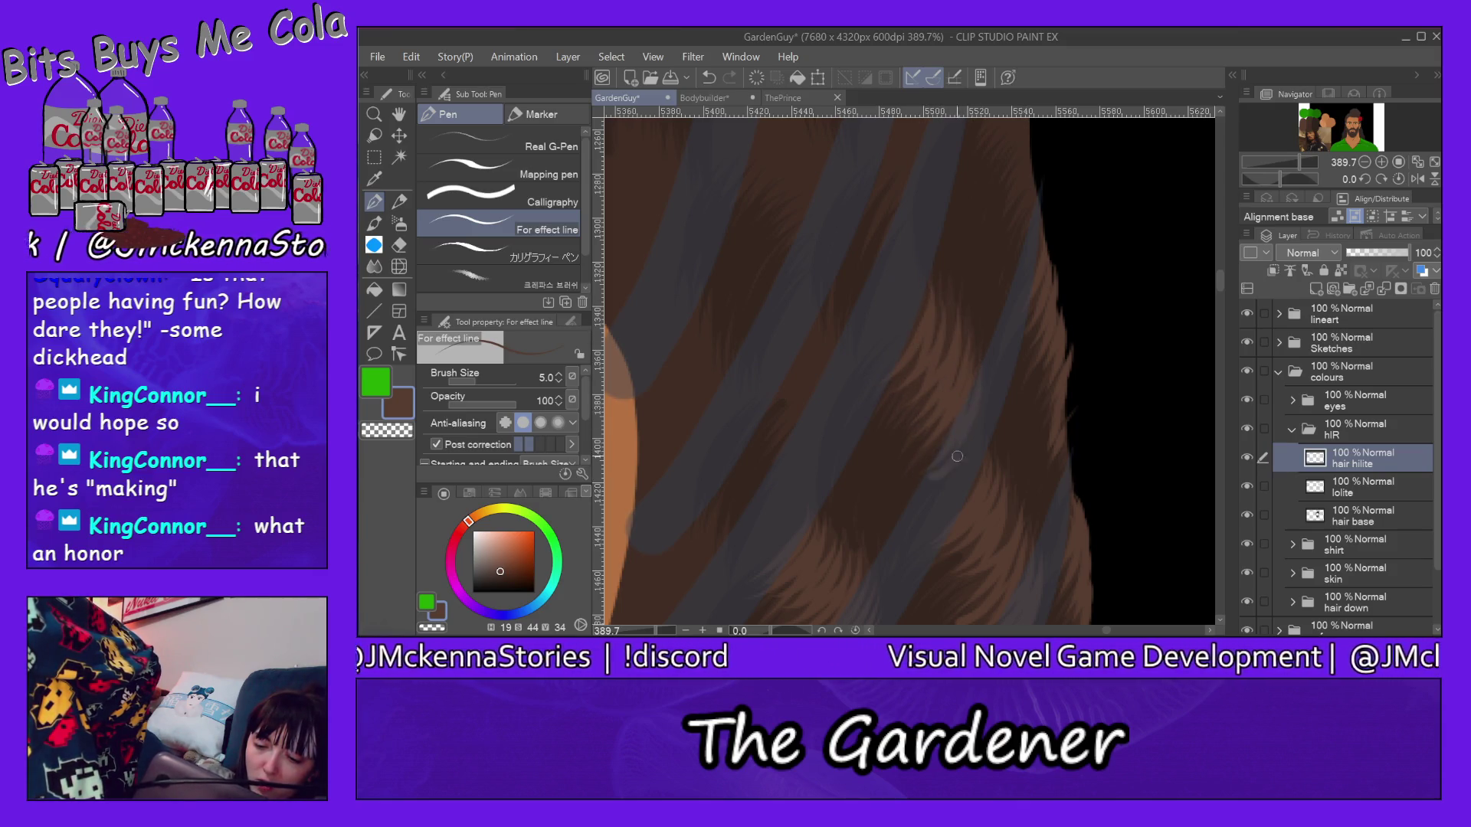
{"action": "left_click_drag", "start_coordinate": [880, 366], "coordinate": [918, 302]}
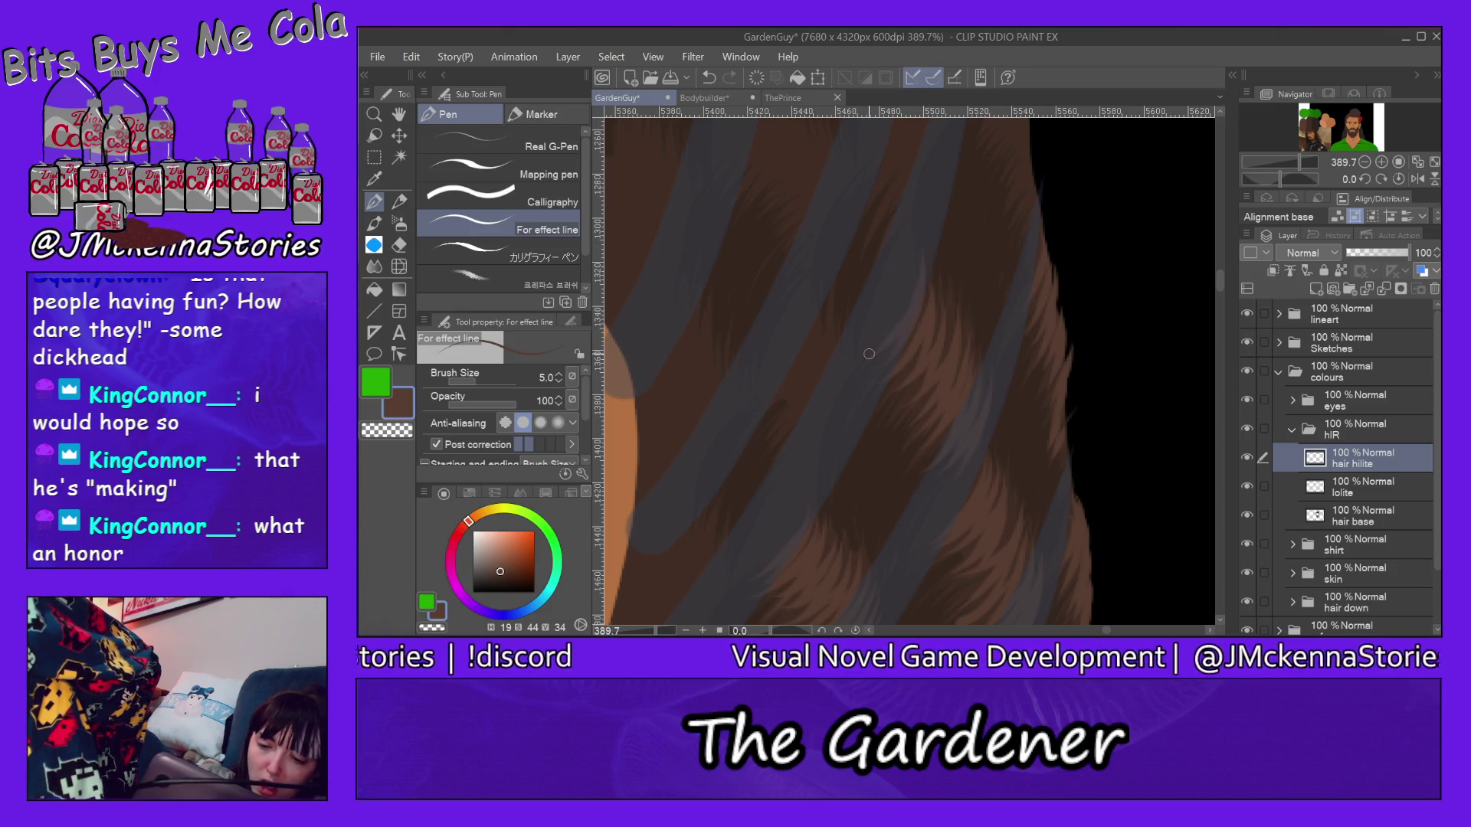
{"action": "left_click_drag", "start_coordinate": [1222, 277], "coordinate": [1221, 269]}
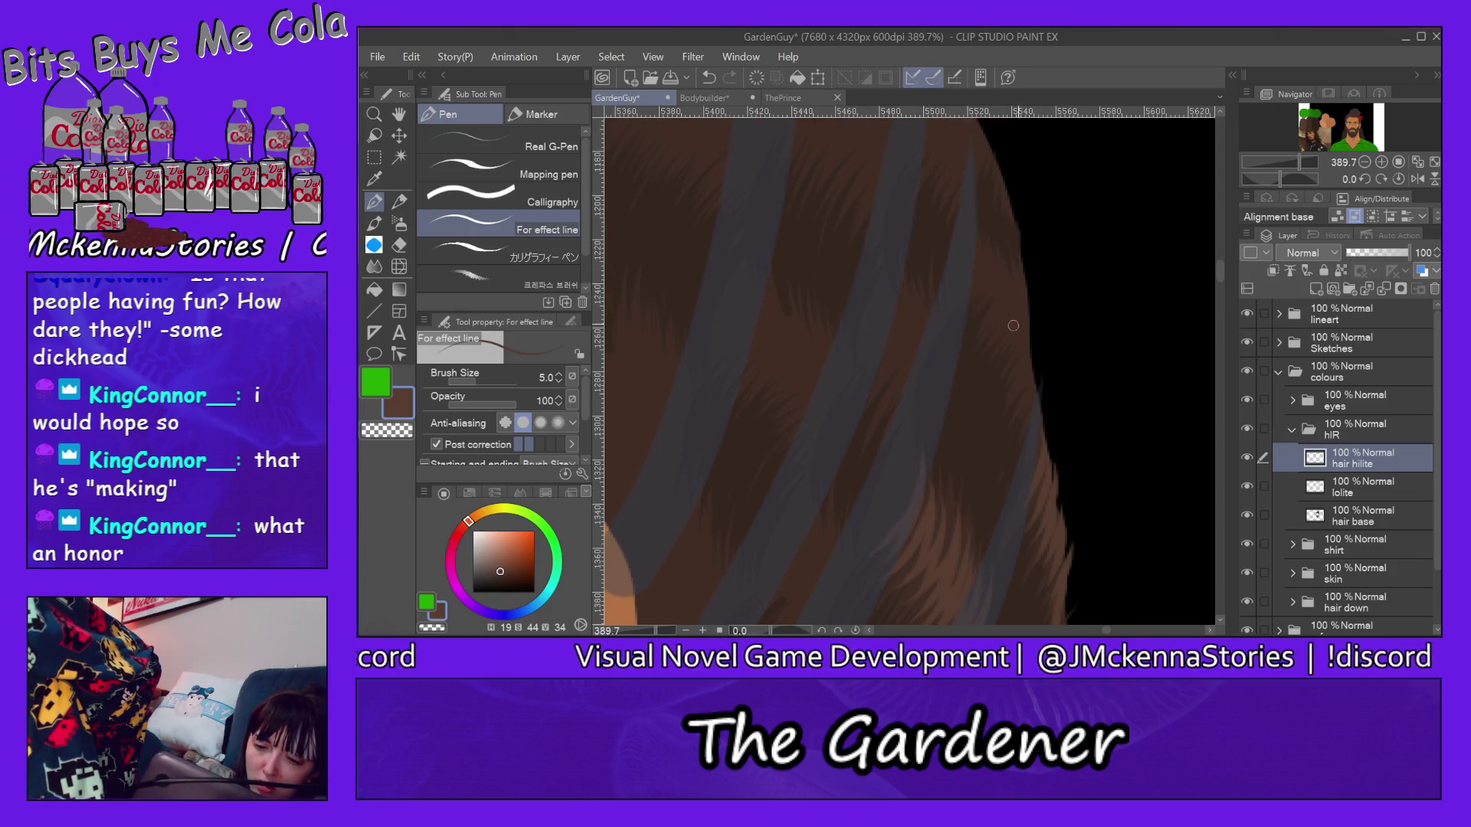
{"action": "mouse_move", "coordinate": [965, 328]}
{"action": "left_mouse_down"}
{"action": "mouse_move", "coordinate": [995, 252]}
{"action": "mouse_move", "coordinate": [1033, 263]}
{"action": "left_mouse_up"}
{"action": "left_click_drag", "start_coordinate": [1028, 387], "coordinate": [1039, 331]}
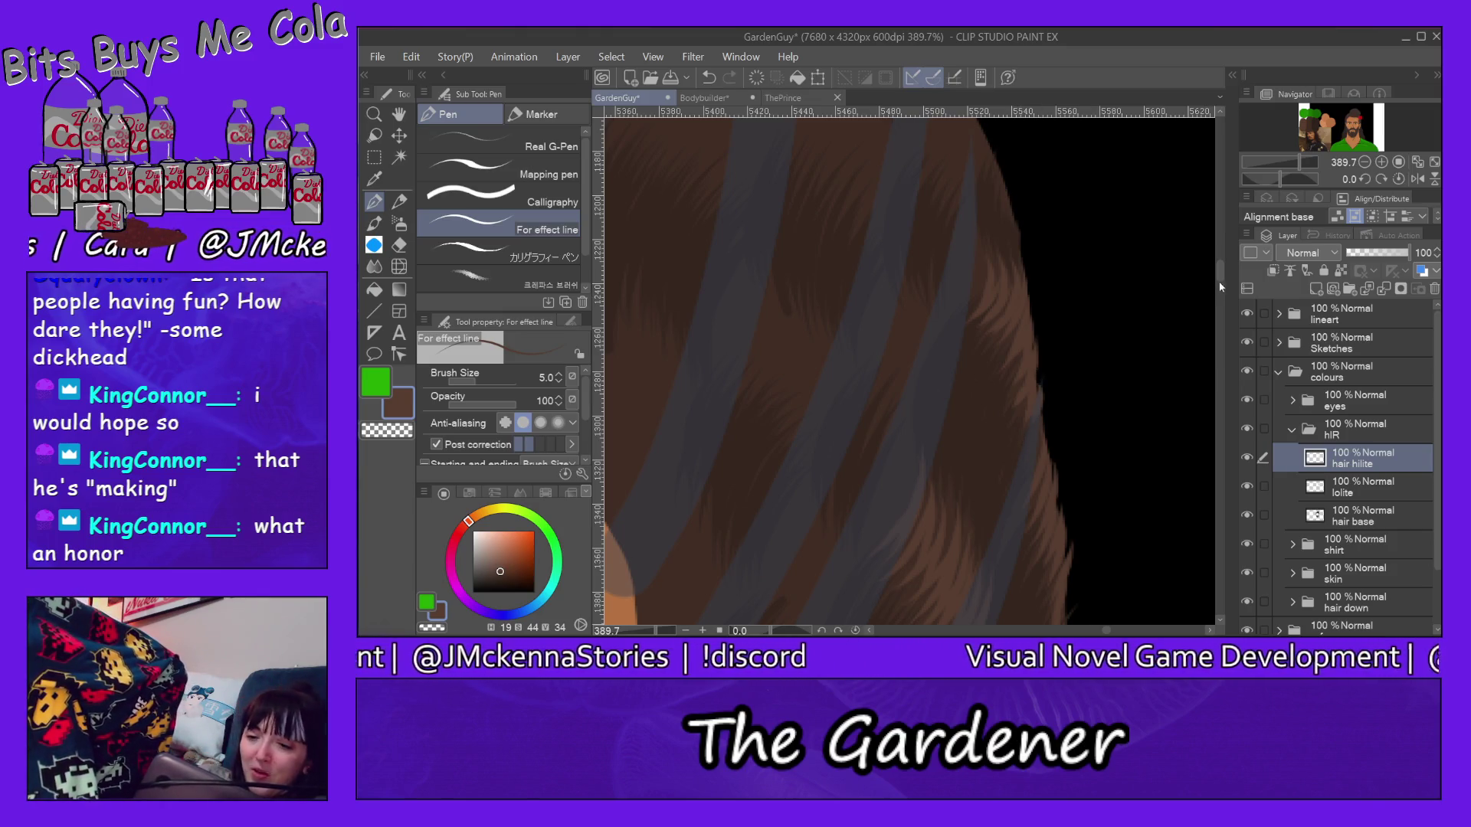
{"action": "left_click_drag", "start_coordinate": [1221, 276], "coordinate": [1217, 330]}
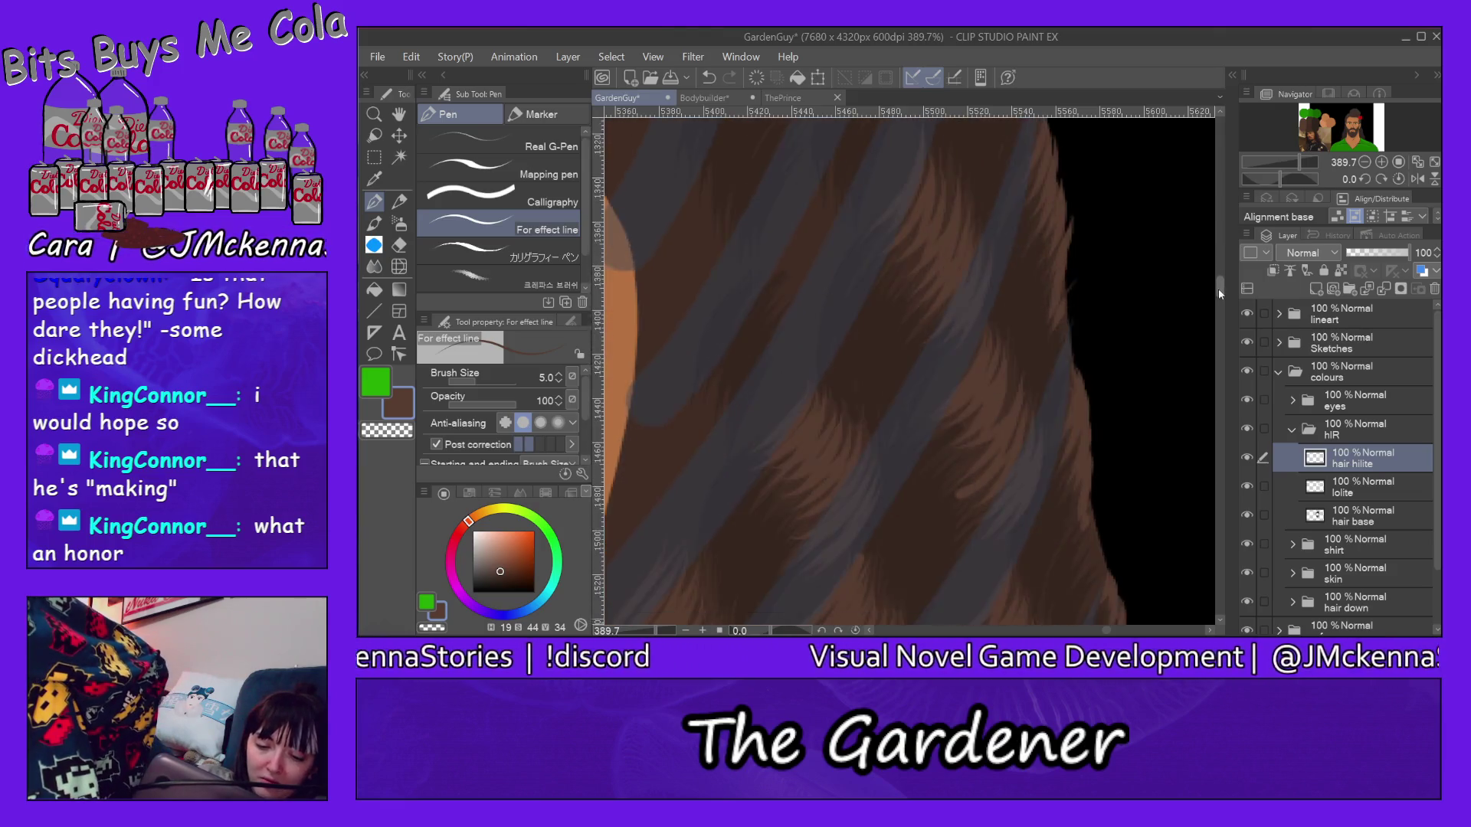
Step: Layer more short brown strands over the blue-grey highlight band
{"action": "left_click_drag", "start_coordinate": [1111, 631], "coordinate": [1103, 632]}
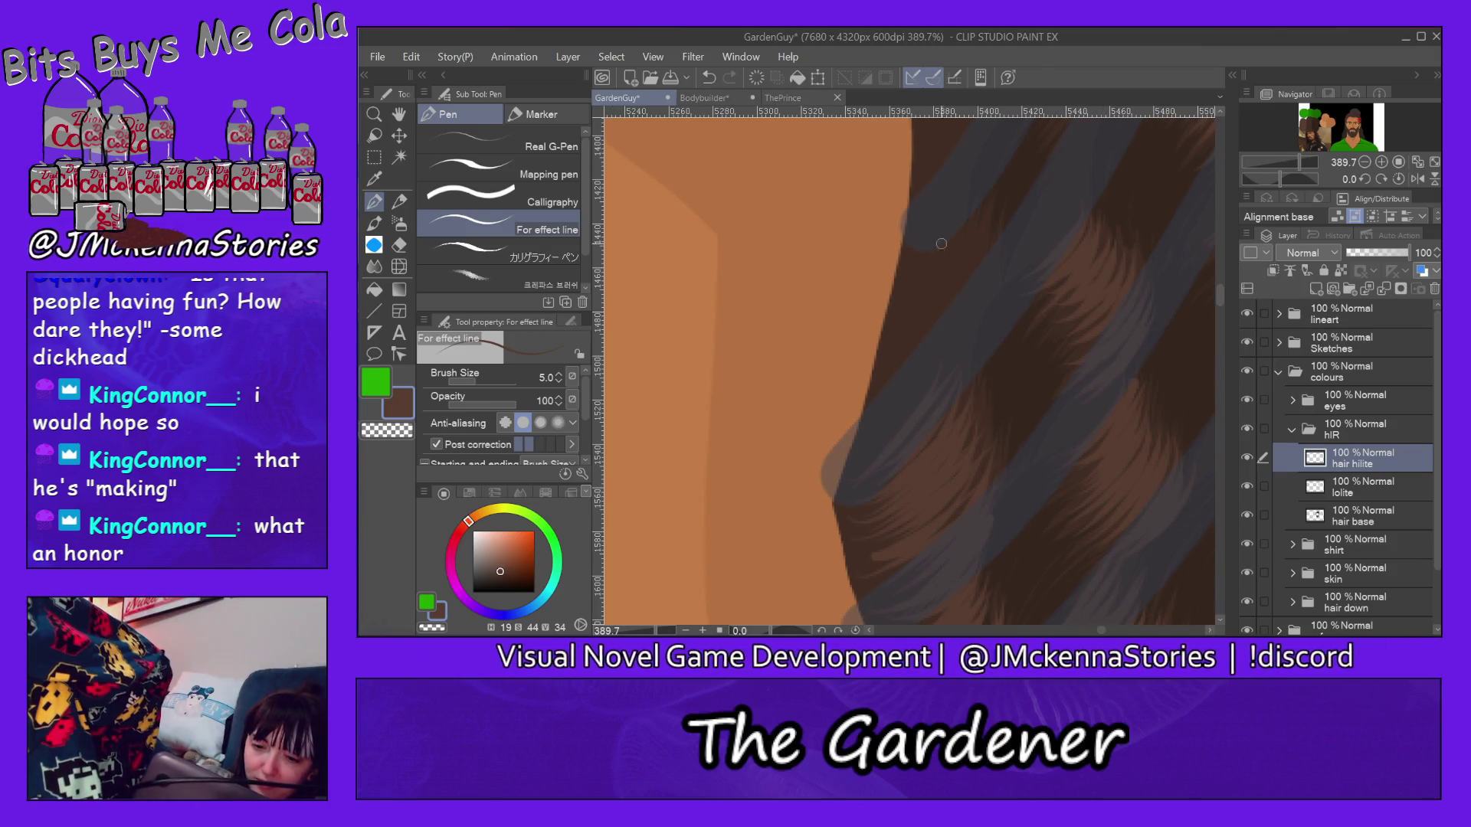
{"action": "left_click_drag", "start_coordinate": [966, 235], "coordinate": [909, 267]}
{"action": "left_click_drag", "start_coordinate": [984, 205], "coordinate": [902, 295]}
{"action": "left_click_drag", "start_coordinate": [982, 252], "coordinate": [896, 309]}
{"action": "mouse_move", "coordinate": [991, 225]}
{"action": "left_mouse_down"}
{"action": "mouse_move", "coordinate": [897, 339]}
{"action": "mouse_move", "coordinate": [900, 395]}
{"action": "left_mouse_up"}
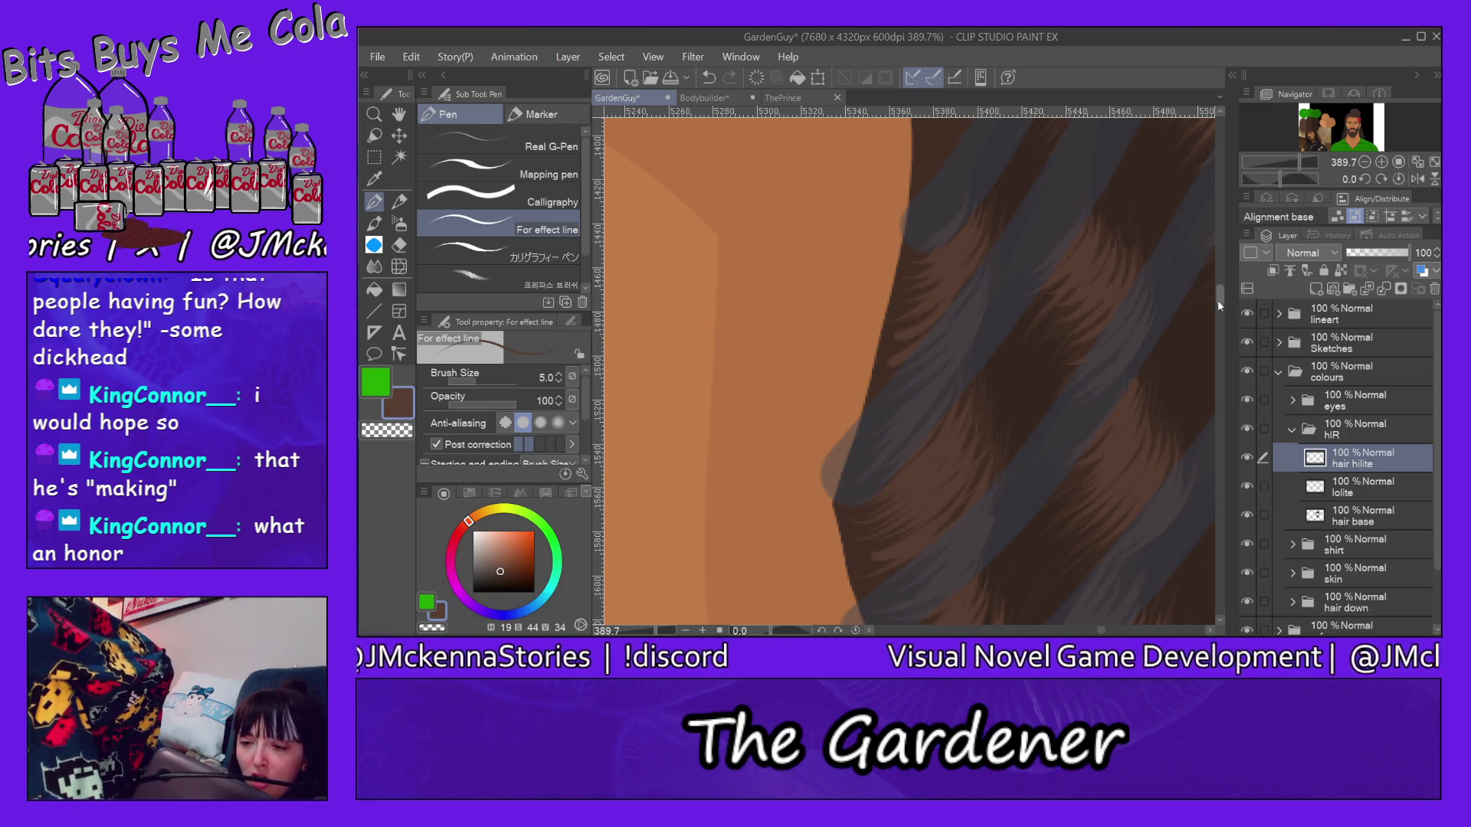
{"action": "left_click_drag", "start_coordinate": [1218, 306], "coordinate": [1218, 297]}
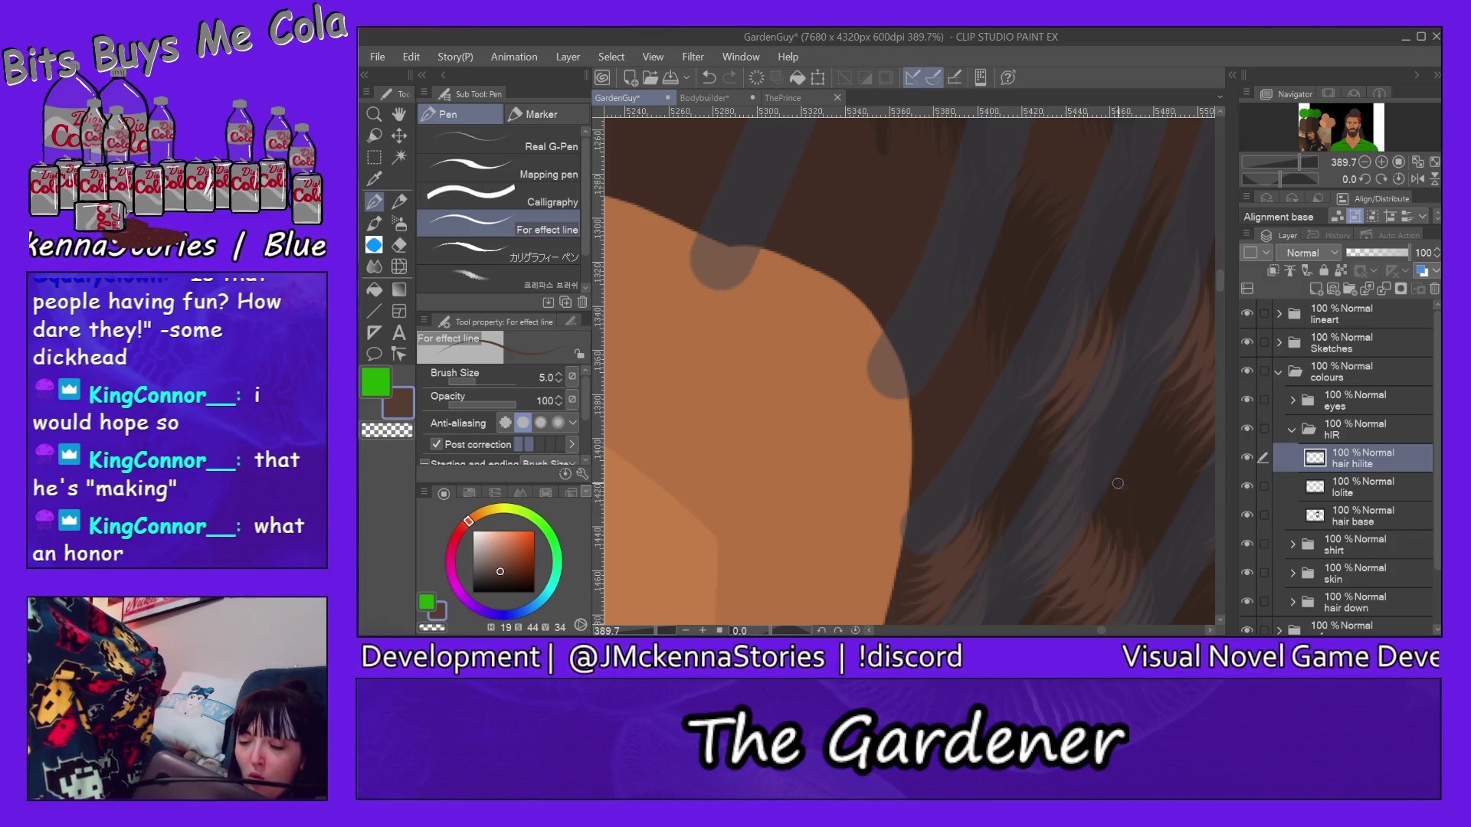
{"action": "scroll", "coordinate": [1099, 632], "scroll_direction": "right", "scroll_amount": 3}
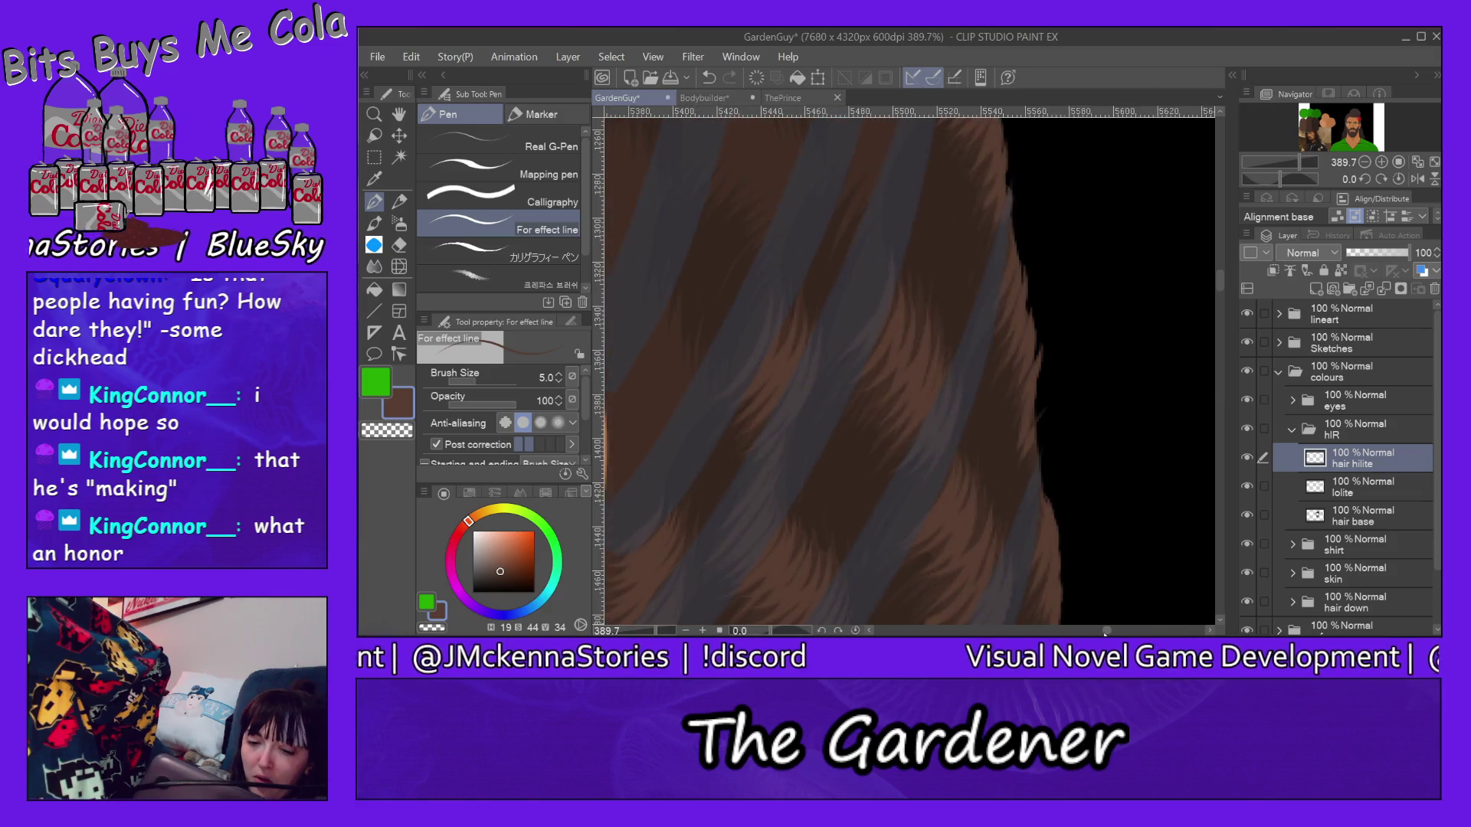
{"action": "scroll", "coordinate": [906, 366], "scroll_direction": "up", "scroll_amount": 2}
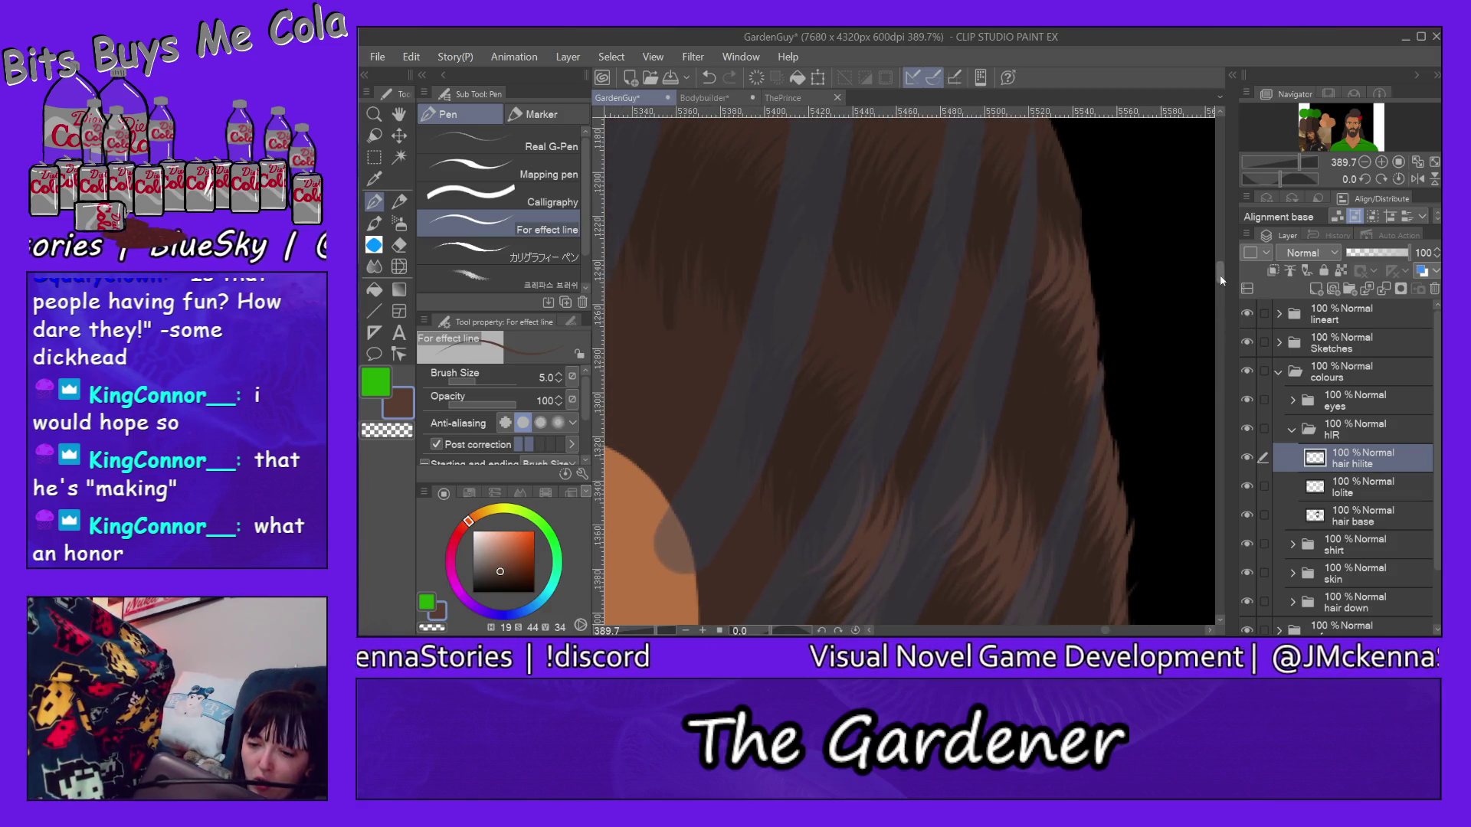
{"action": "scroll", "coordinate": [908, 365], "scroll_direction": "up", "scroll_amount": 2}
Step: Stroke downward light highlight strands through the hair and faint ones near its edge
{"action": "left_click_drag", "start_coordinate": [965, 283], "coordinate": [940, 379]}
{"action": "left_click_drag", "start_coordinate": [988, 260], "coordinate": [930, 395]}
{"action": "left_click_drag", "start_coordinate": [979, 331], "coordinate": [936, 409]}
{"action": "left_click_drag", "start_coordinate": [995, 274], "coordinate": [960, 407]}
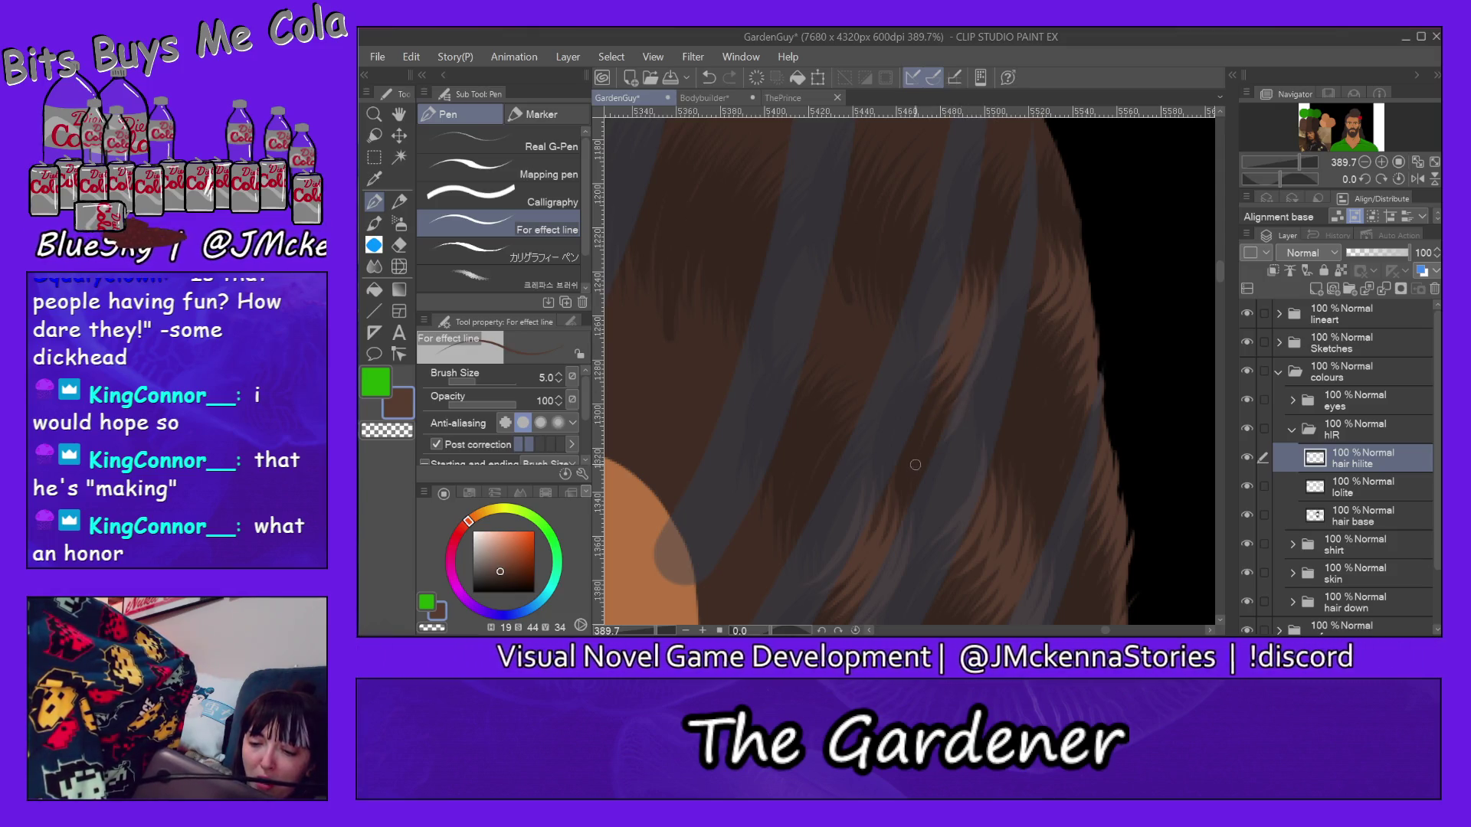
{"action": "left_click_drag", "start_coordinate": [1220, 276], "coordinate": [1221, 260]}
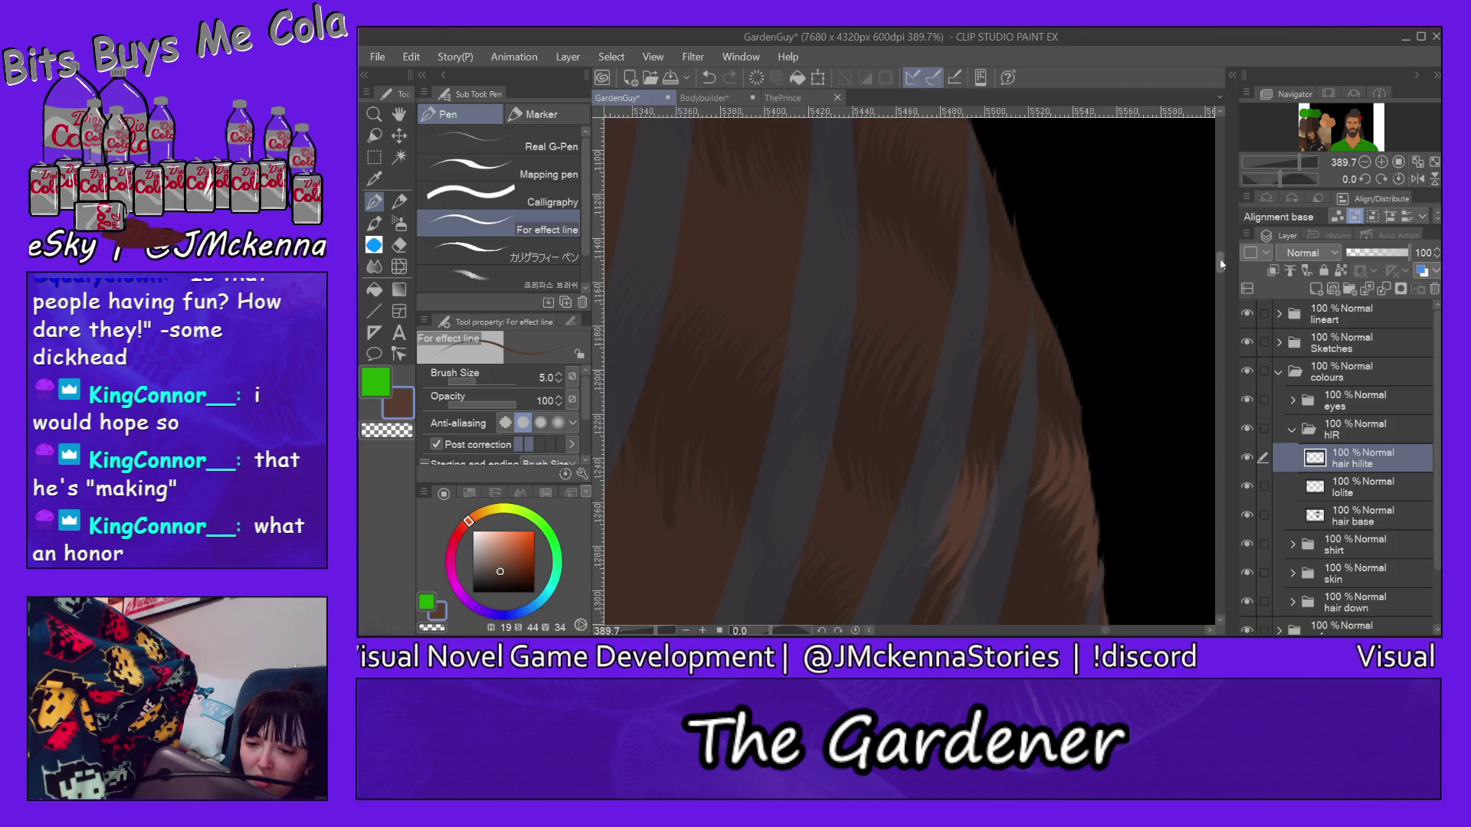
{"action": "mouse_move", "coordinate": [1014, 279]}
{"action": "left_mouse_down"}
{"action": "mouse_move", "coordinate": [996, 376]}
{"action": "mouse_move", "coordinate": [1013, 374]}
{"action": "left_mouse_up"}
{"action": "left_click_drag", "start_coordinate": [1039, 310], "coordinate": [1056, 367]}
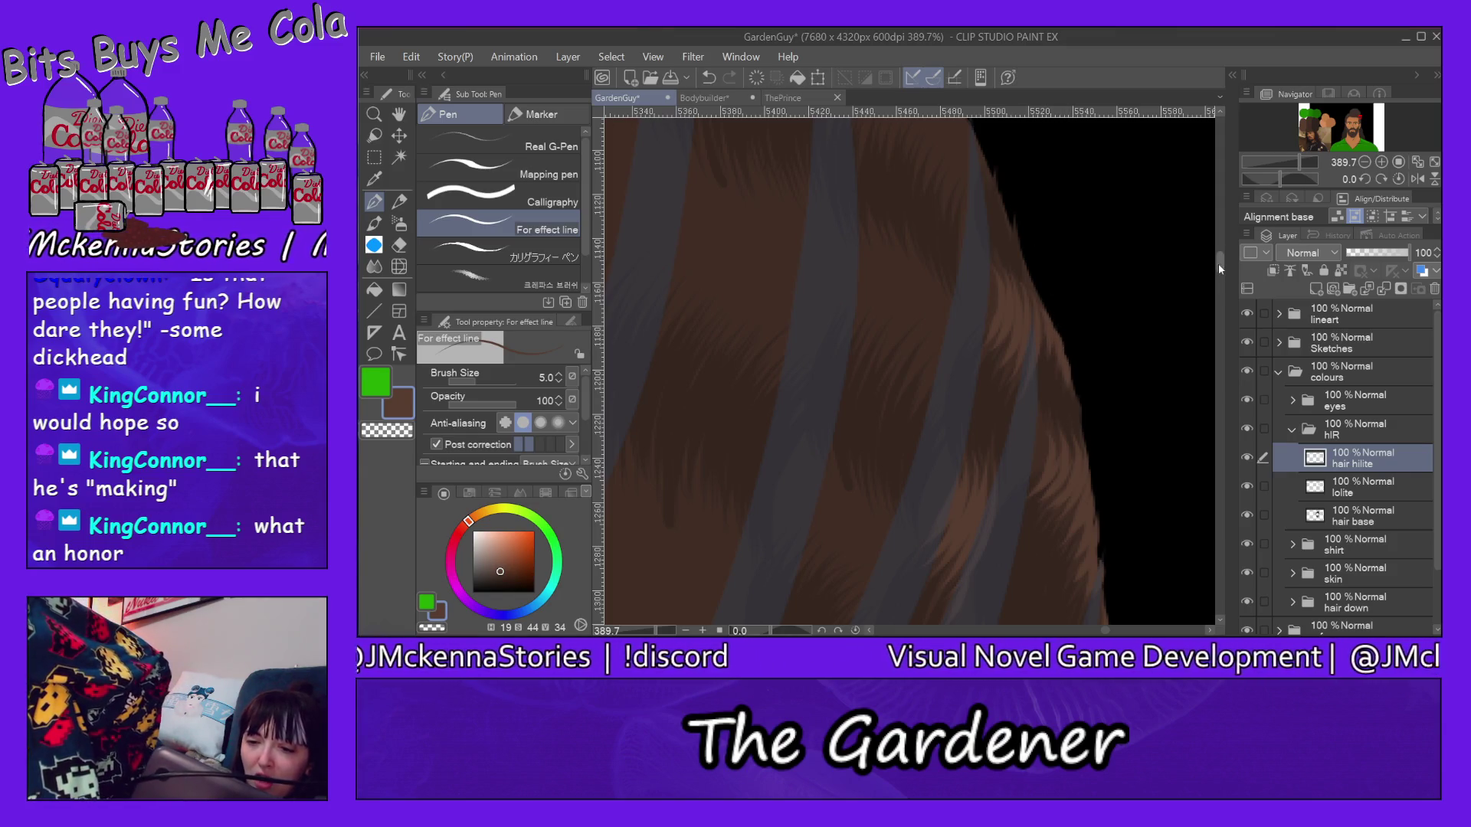
{"action": "scroll", "coordinate": [1212, 255], "scroll_direction": "up", "scroll_amount": 2}
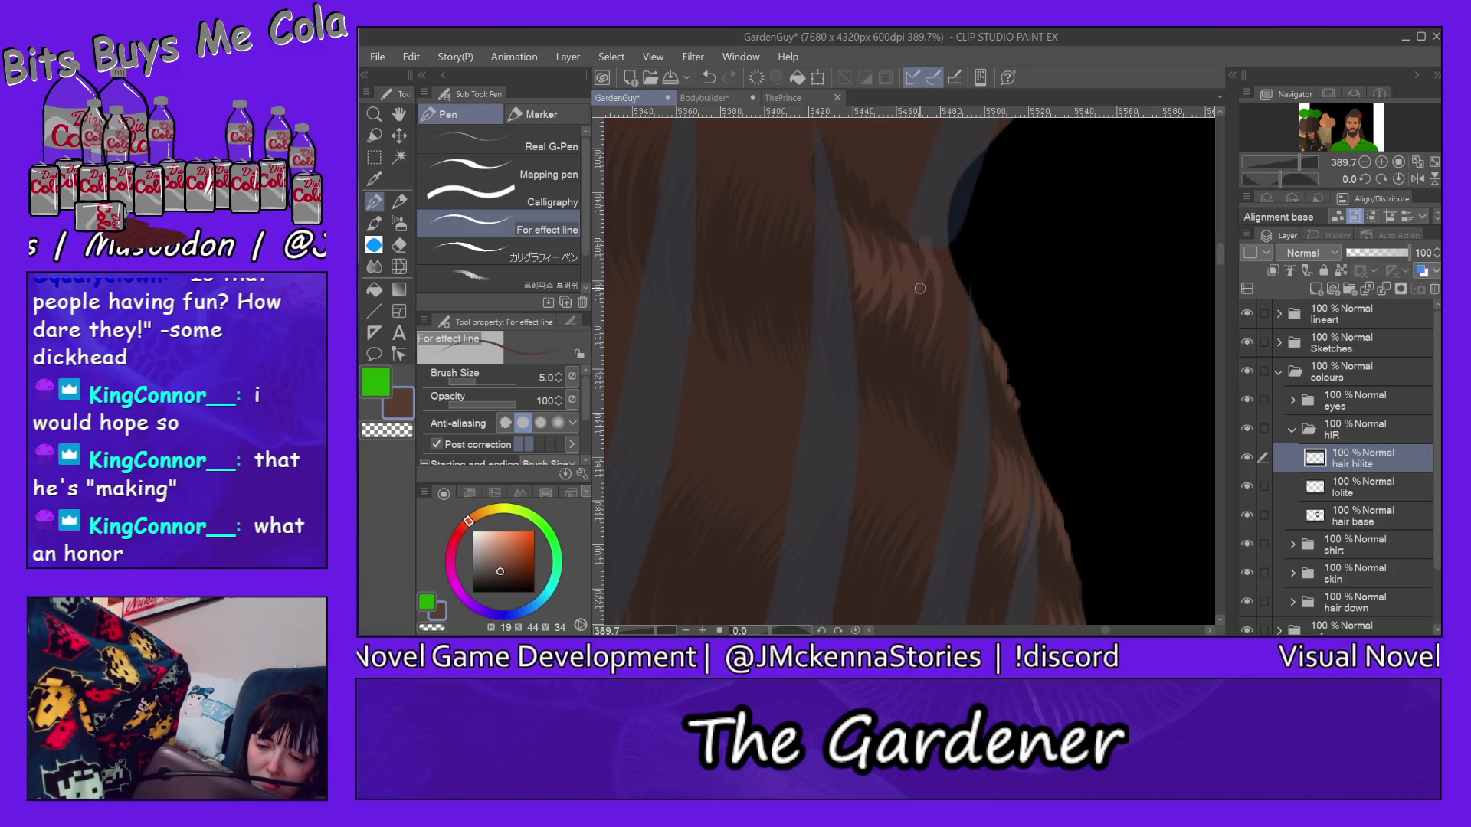
Step: Add fine strands at the hair's dark edge and faint light strands lower in the hair
{"action": "left_click_drag", "start_coordinate": [956, 306], "coordinate": [943, 346]}
{"action": "mouse_move", "coordinate": [954, 253]}
{"action": "left_mouse_down"}
{"action": "mouse_move", "coordinate": [966, 368]}
{"action": "mouse_move", "coordinate": [963, 298]}
{"action": "left_mouse_up"}
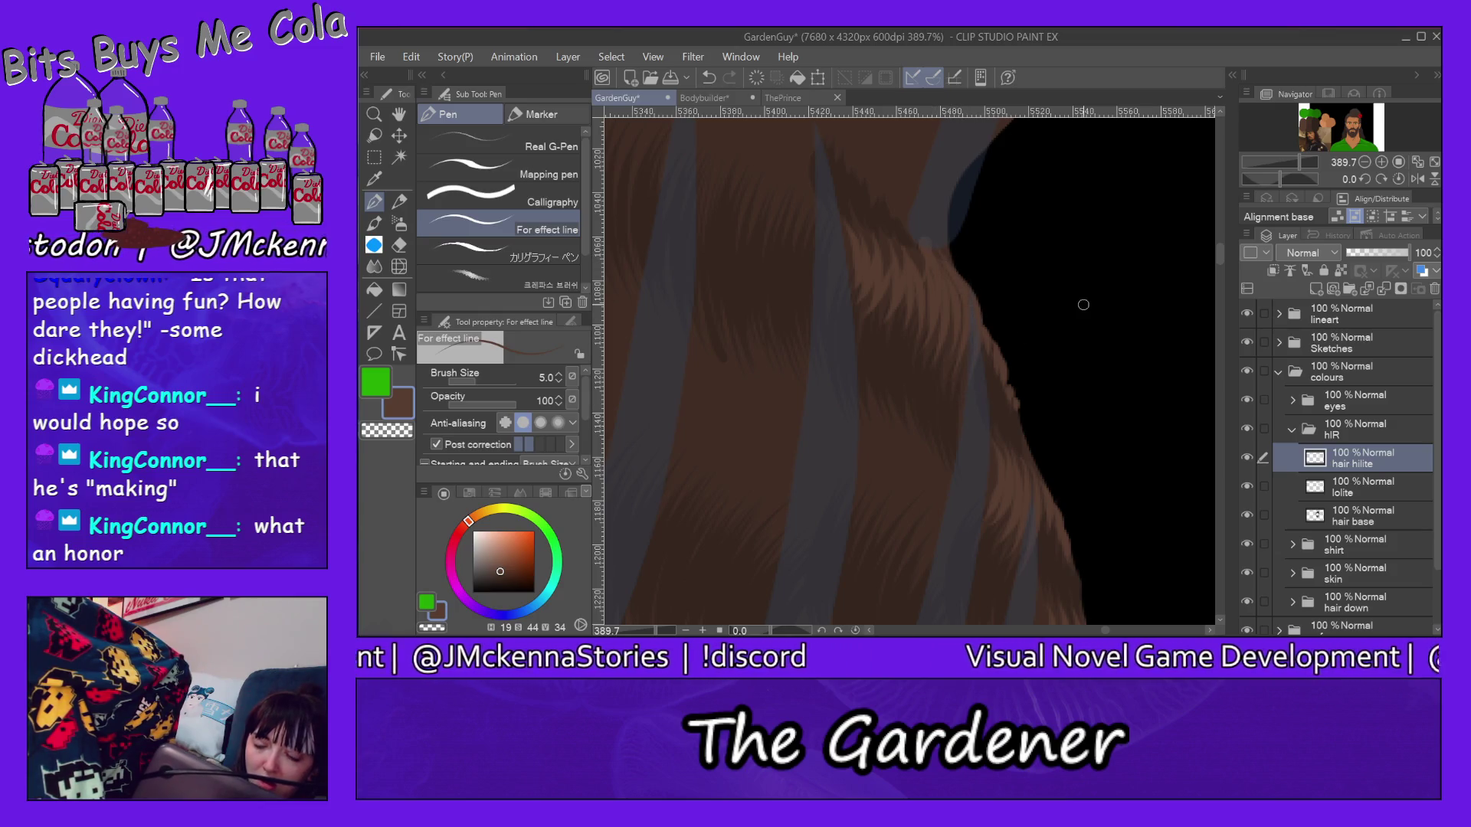
{"action": "left_click_drag", "start_coordinate": [869, 417], "coordinate": [868, 533]}
{"action": "mouse_move", "coordinate": [906, 403]}
{"action": "left_mouse_down"}
{"action": "mouse_move", "coordinate": [881, 540]}
{"action": "mouse_move", "coordinate": [891, 552]}
{"action": "left_mouse_up"}
{"action": "mouse_move", "coordinate": [932, 438]}
{"action": "left_mouse_down"}
{"action": "mouse_move", "coordinate": [908, 569]}
{"action": "mouse_move", "coordinate": [927, 564]}
{"action": "mouse_move", "coordinate": [931, 581]}
{"action": "left_mouse_up"}
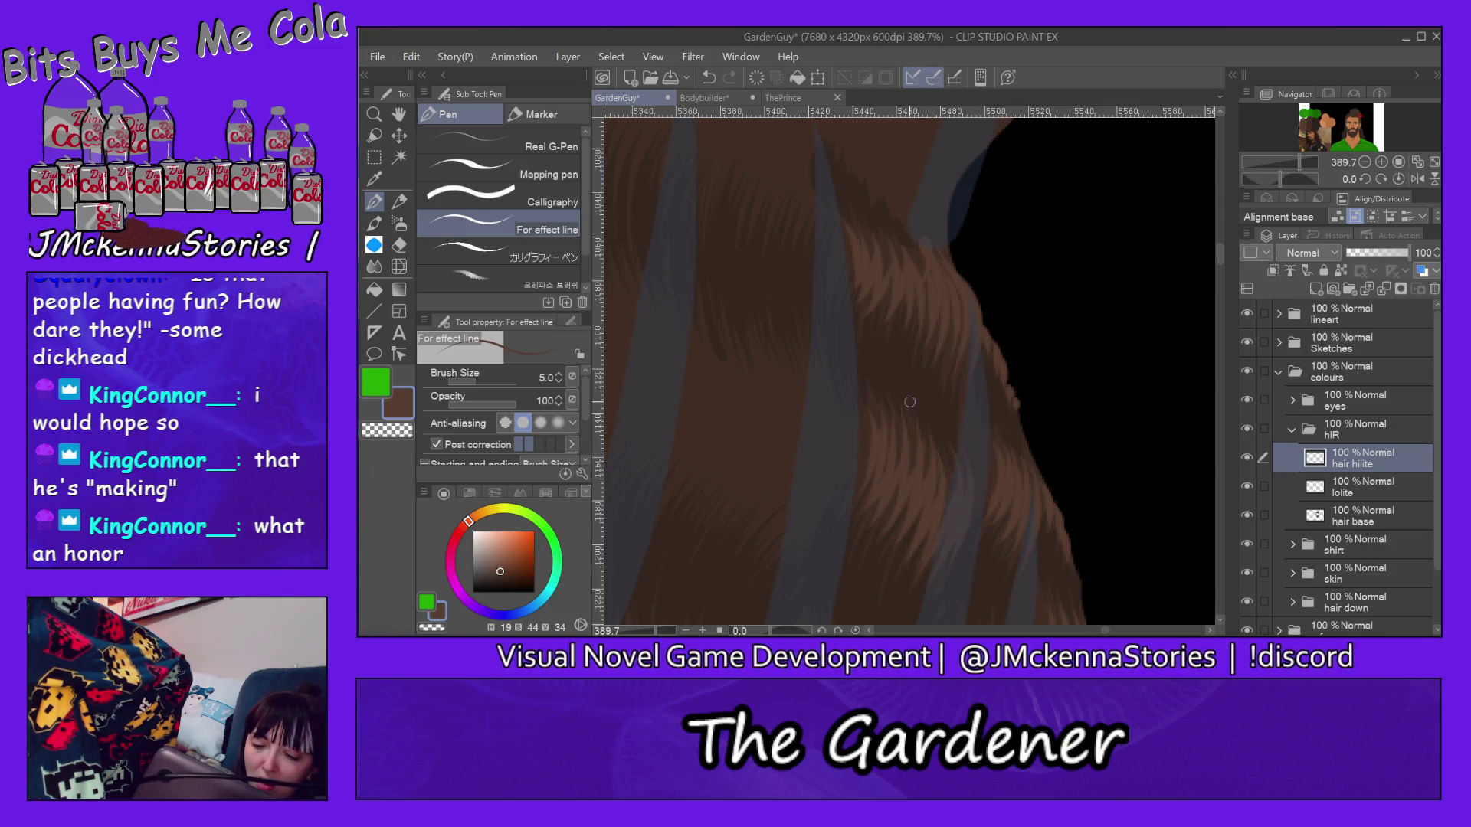
{"action": "left_click_drag", "start_coordinate": [850, 397], "coordinate": [835, 527]}
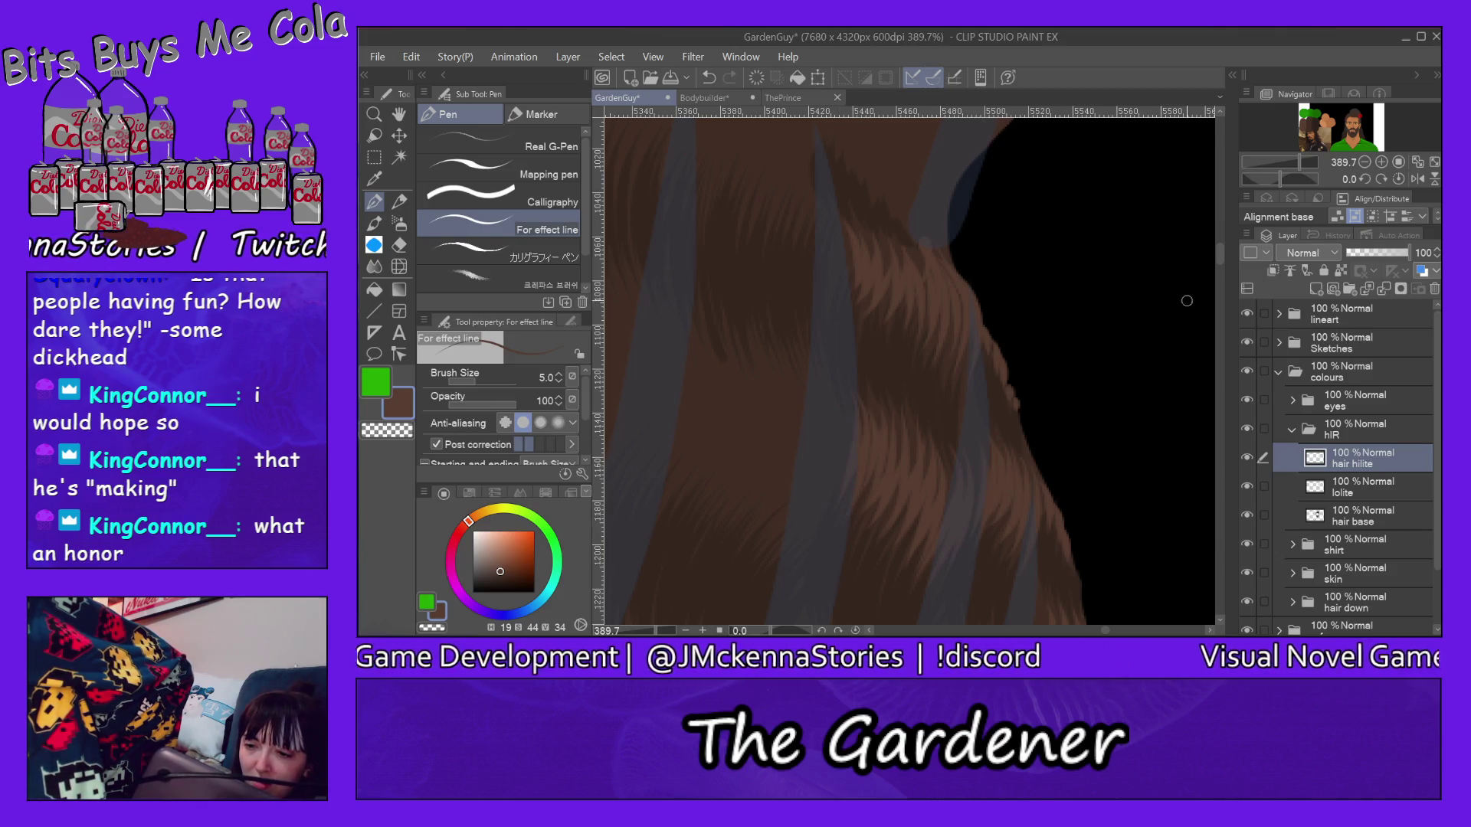
{"action": "left_click_drag", "start_coordinate": [1220, 251], "coordinate": [1219, 236]}
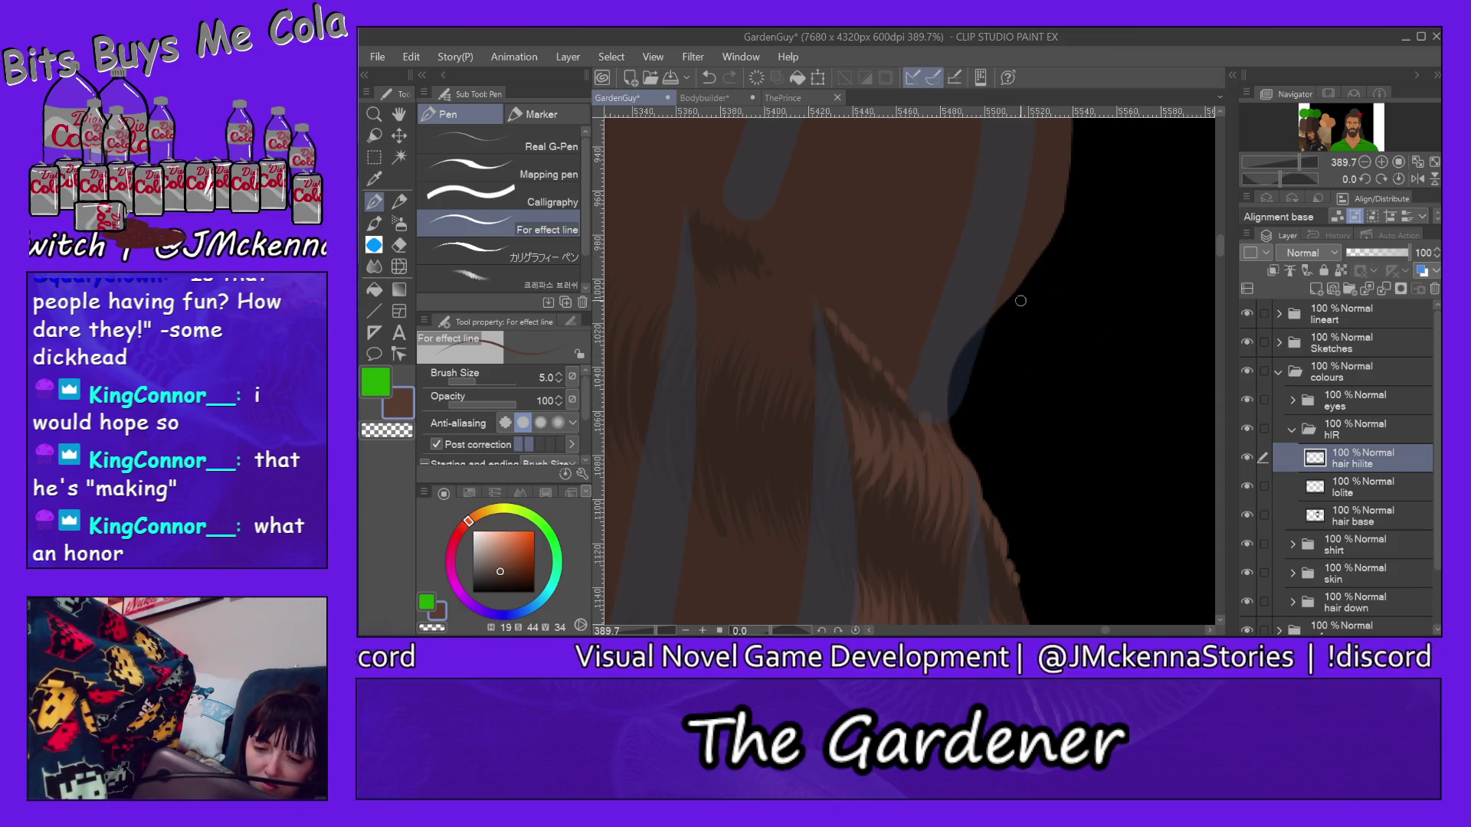
{"action": "left_click_drag", "start_coordinate": [1220, 246], "coordinate": [1222, 271]}
{"action": "mouse_move", "coordinate": [846, 266]}
{"action": "left_mouse_down"}
{"action": "mouse_move", "coordinate": [827, 331]}
{"action": "mouse_move", "coordinate": [844, 343]}
{"action": "left_mouse_up"}
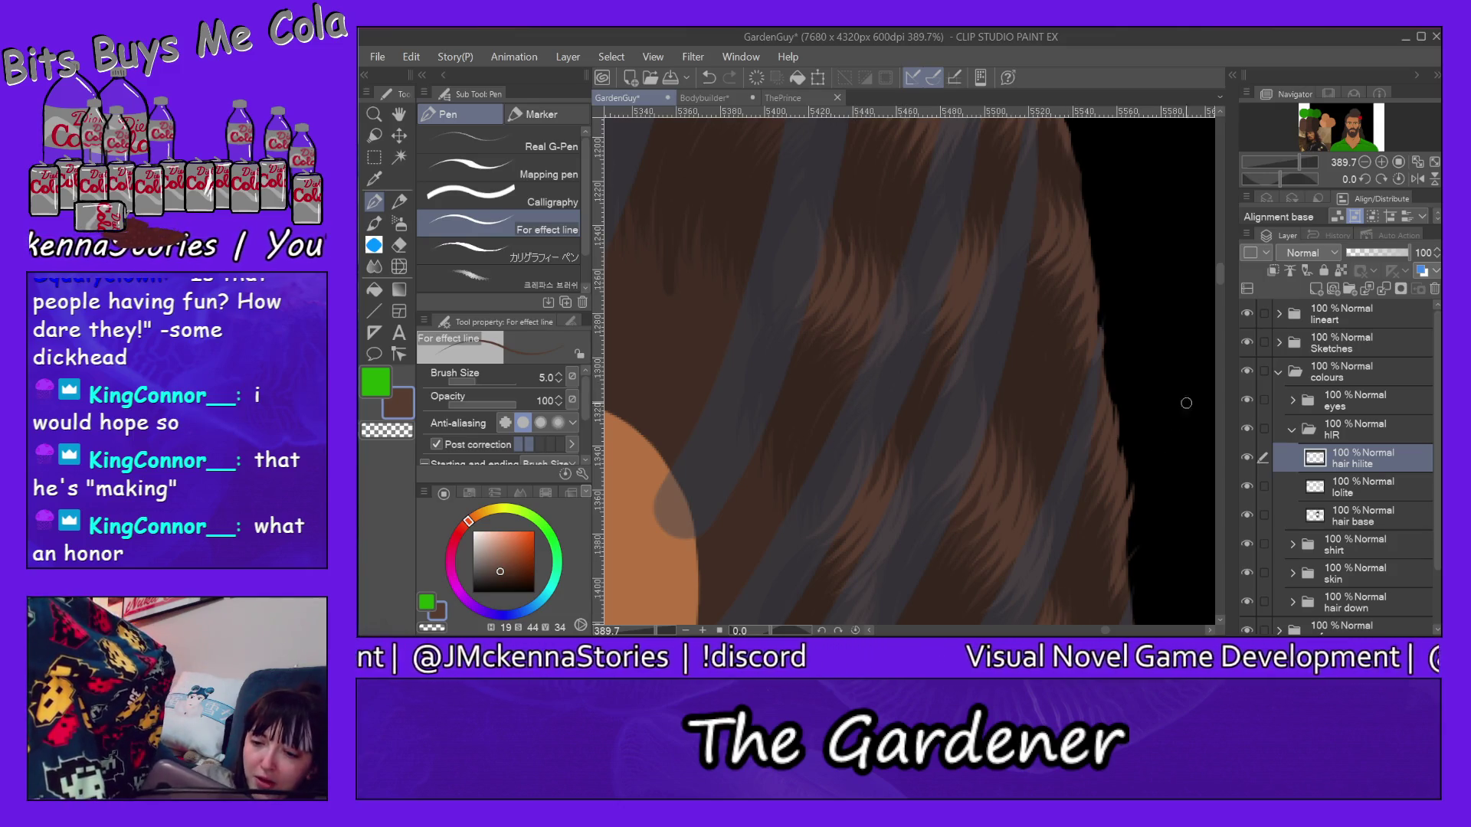
{"action": "left_click_drag", "start_coordinate": [1224, 268], "coordinate": [1221, 280]}
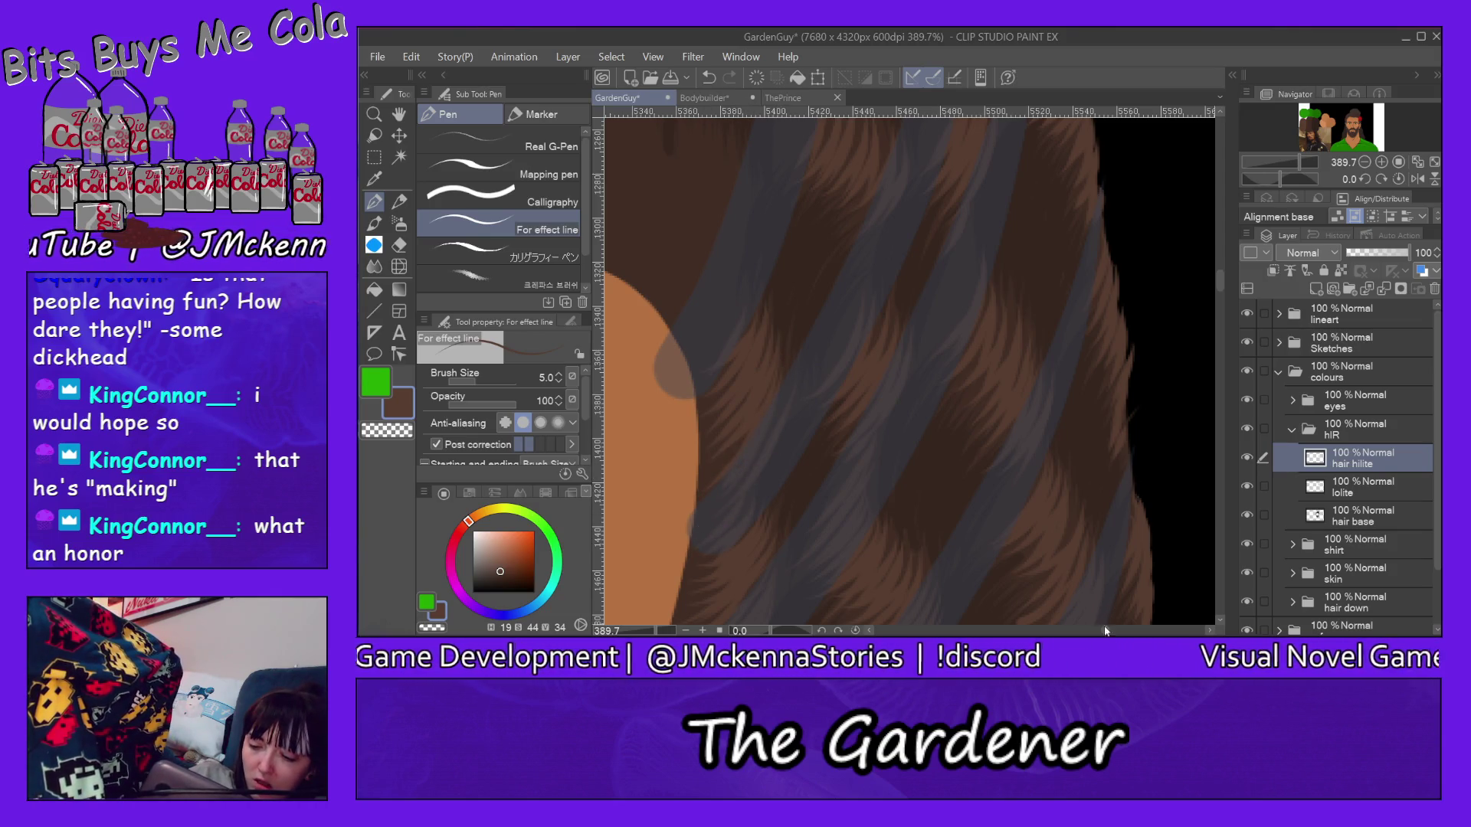
{"action": "scroll", "coordinate": [1105, 631], "scroll_direction": "left", "scroll_amount": 5}
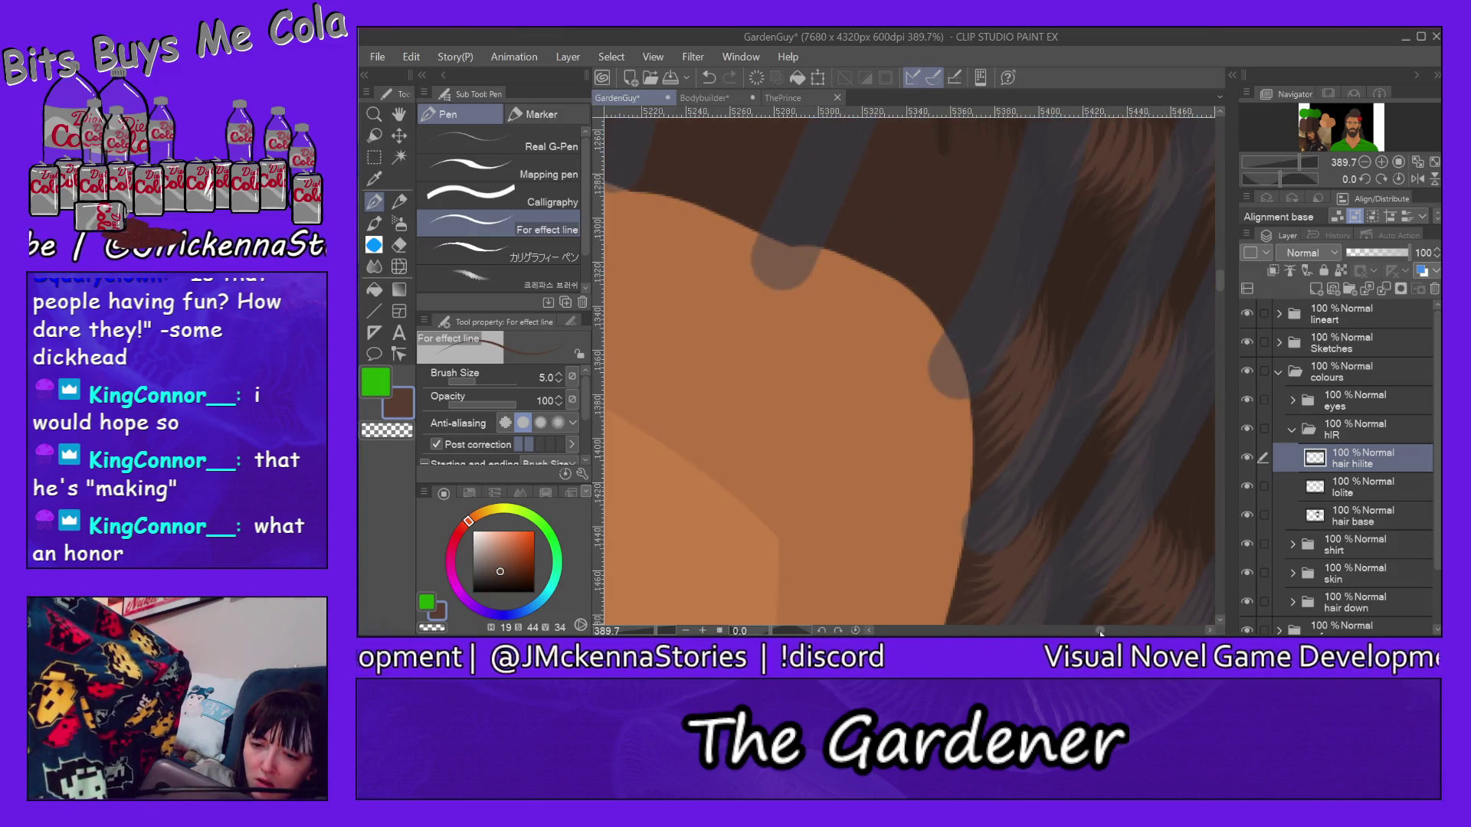
{"action": "scroll", "coordinate": [1101, 630], "scroll_direction": "left", "scroll_amount": 2}
{"action": "scroll", "coordinate": [1221, 282], "scroll_direction": "up", "scroll_amount": 4}
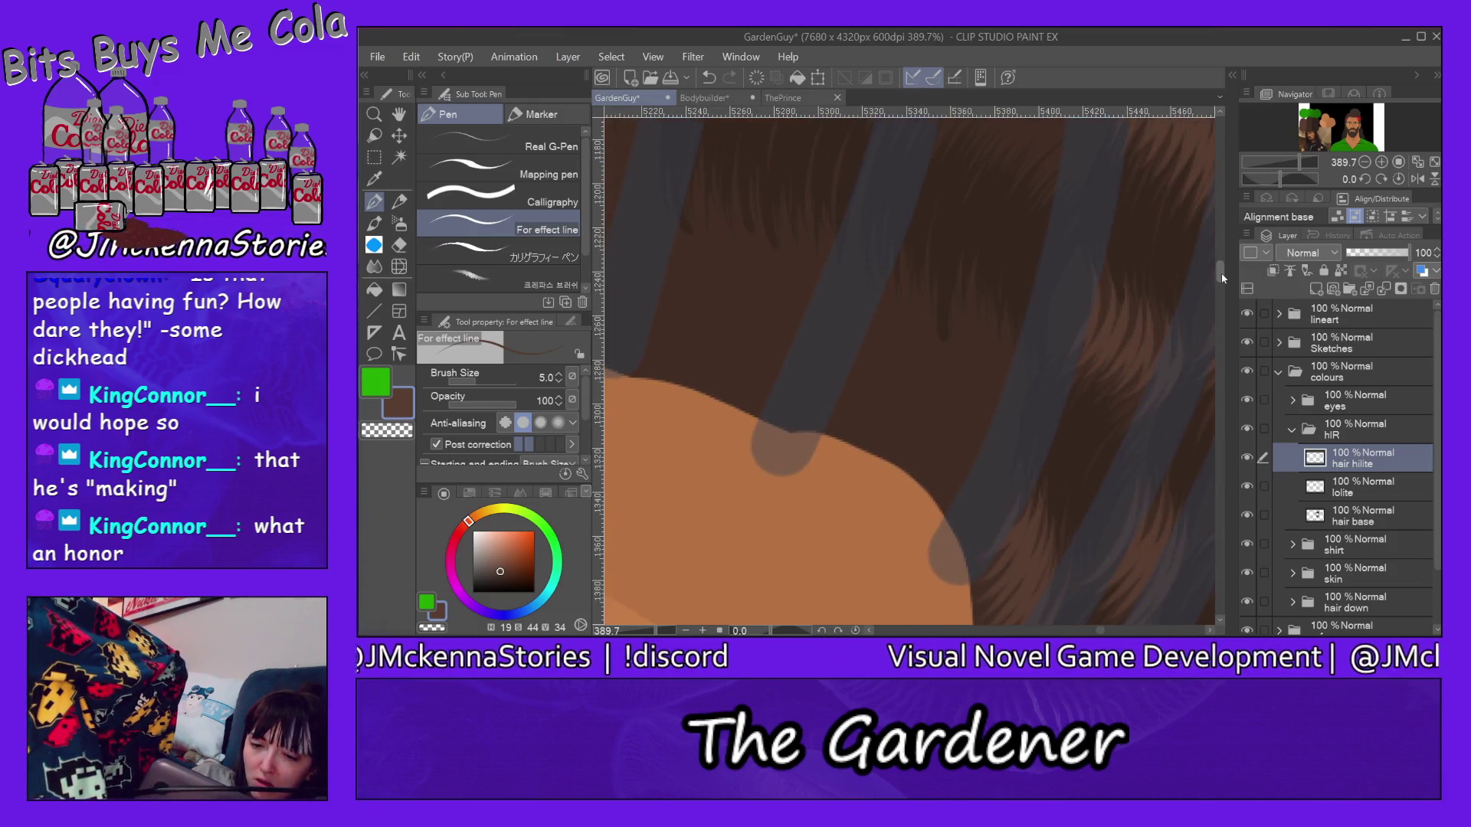
{"action": "scroll", "coordinate": [1222, 273], "scroll_direction": "up", "scroll_amount": 1}
Step: Paint a group of long light strands into the dark hair, working up and to the left
{"action": "mouse_move", "coordinate": [960, 338]}
{"action": "left_mouse_down"}
{"action": "mouse_move", "coordinate": [913, 469]}
{"action": "mouse_move", "coordinate": [987, 397]}
{"action": "mouse_move", "coordinate": [937, 496]}
{"action": "mouse_move", "coordinate": [965, 480]}
{"action": "left_mouse_up"}
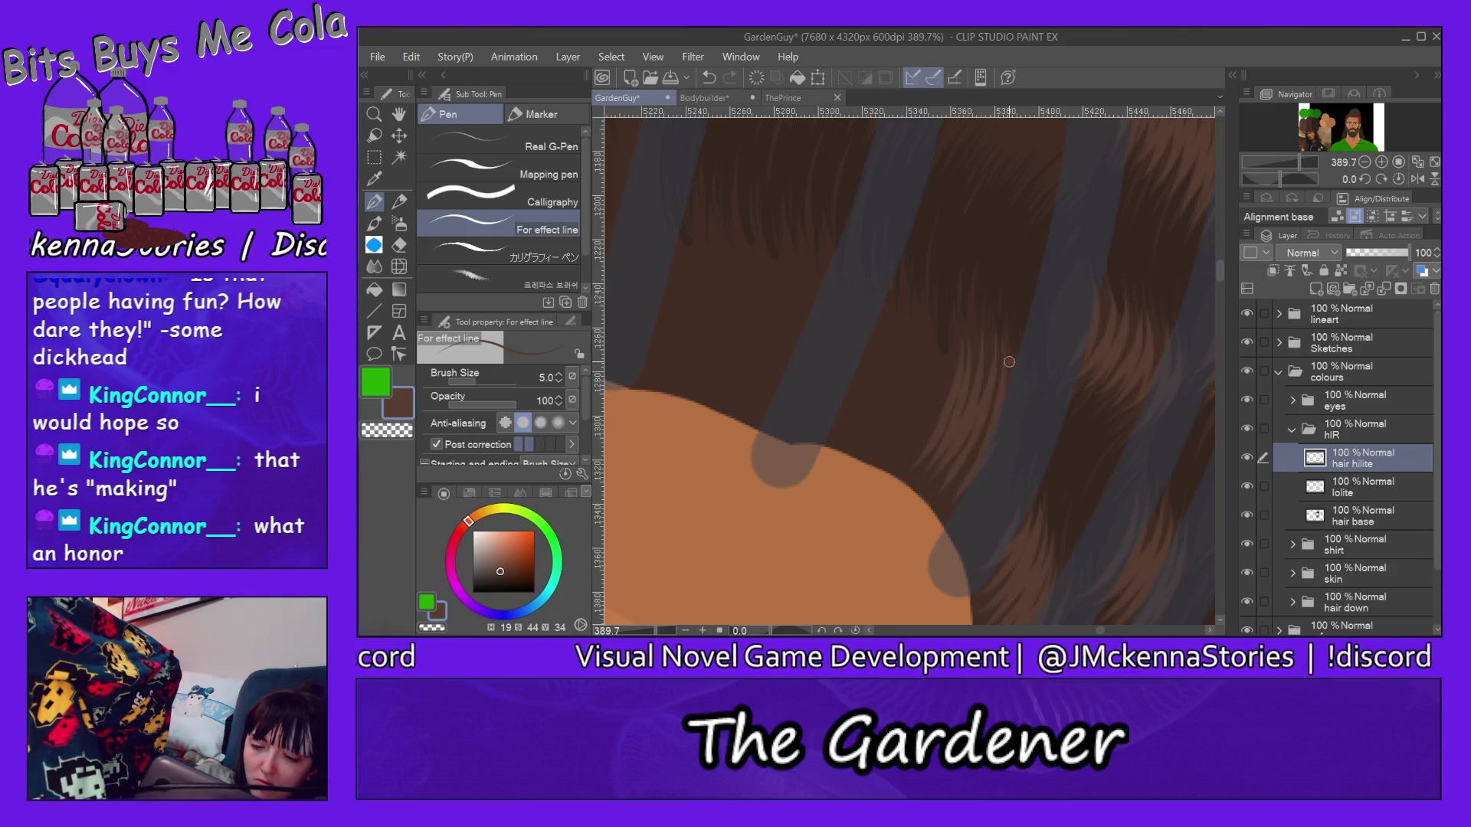
{"action": "left_click_drag", "start_coordinate": [1022, 387], "coordinate": [981, 515]}
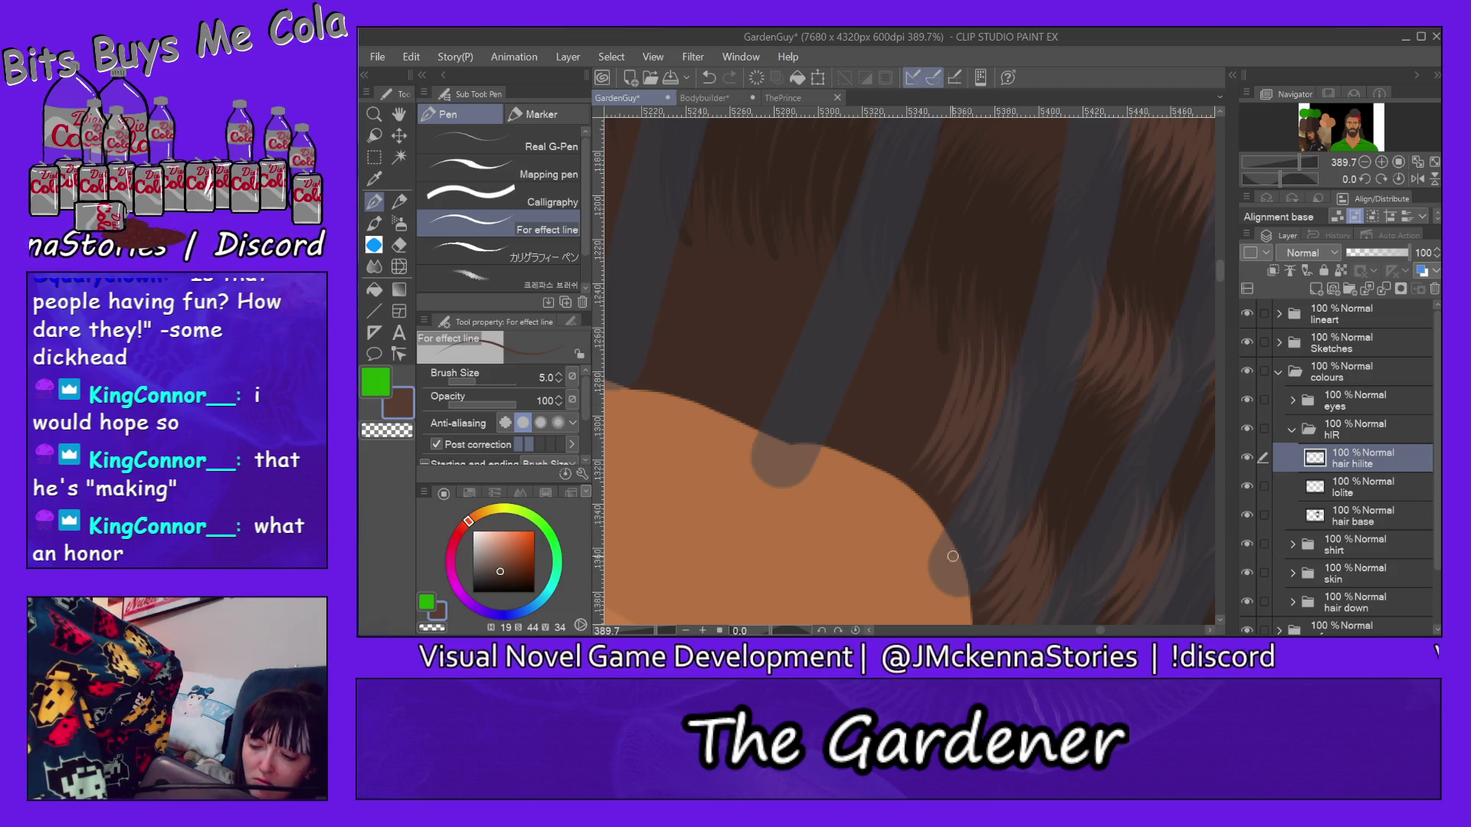
{"action": "left_click_drag", "start_coordinate": [962, 275], "coordinate": [897, 449]}
{"action": "mouse_move", "coordinate": [932, 285]}
{"action": "left_mouse_down"}
{"action": "mouse_move", "coordinate": [878, 442]}
{"action": "mouse_move", "coordinate": [887, 407]}
{"action": "left_mouse_up"}
{"action": "mouse_move", "coordinate": [908, 260]}
{"action": "left_mouse_down"}
{"action": "mouse_move", "coordinate": [869, 436]}
{"action": "mouse_move", "coordinate": [850, 420]}
{"action": "mouse_move", "coordinate": [869, 407]}
{"action": "left_mouse_up"}
{"action": "left_click_drag", "start_coordinate": [878, 288], "coordinate": [849, 393]}
{"action": "left_click_drag", "start_coordinate": [862, 344], "coordinate": [841, 382]}
{"action": "left_click_drag", "start_coordinate": [869, 292], "coordinate": [853, 334]}
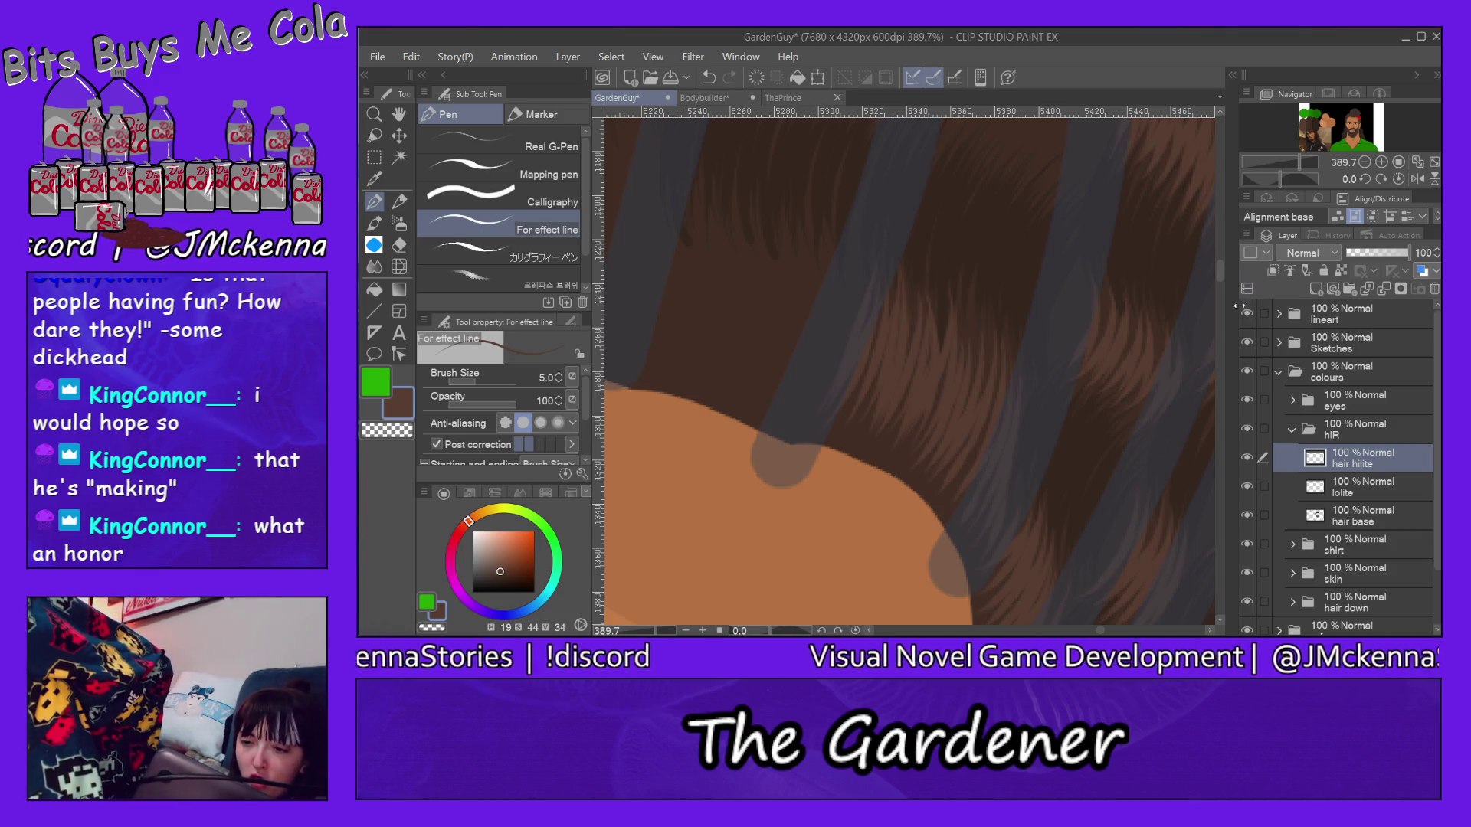
{"action": "left_click_drag", "start_coordinate": [1219, 270], "coordinate": [1220, 260]}
{"action": "scroll", "coordinate": [1219, 265], "scroll_direction": "up", "scroll_amount": 2}
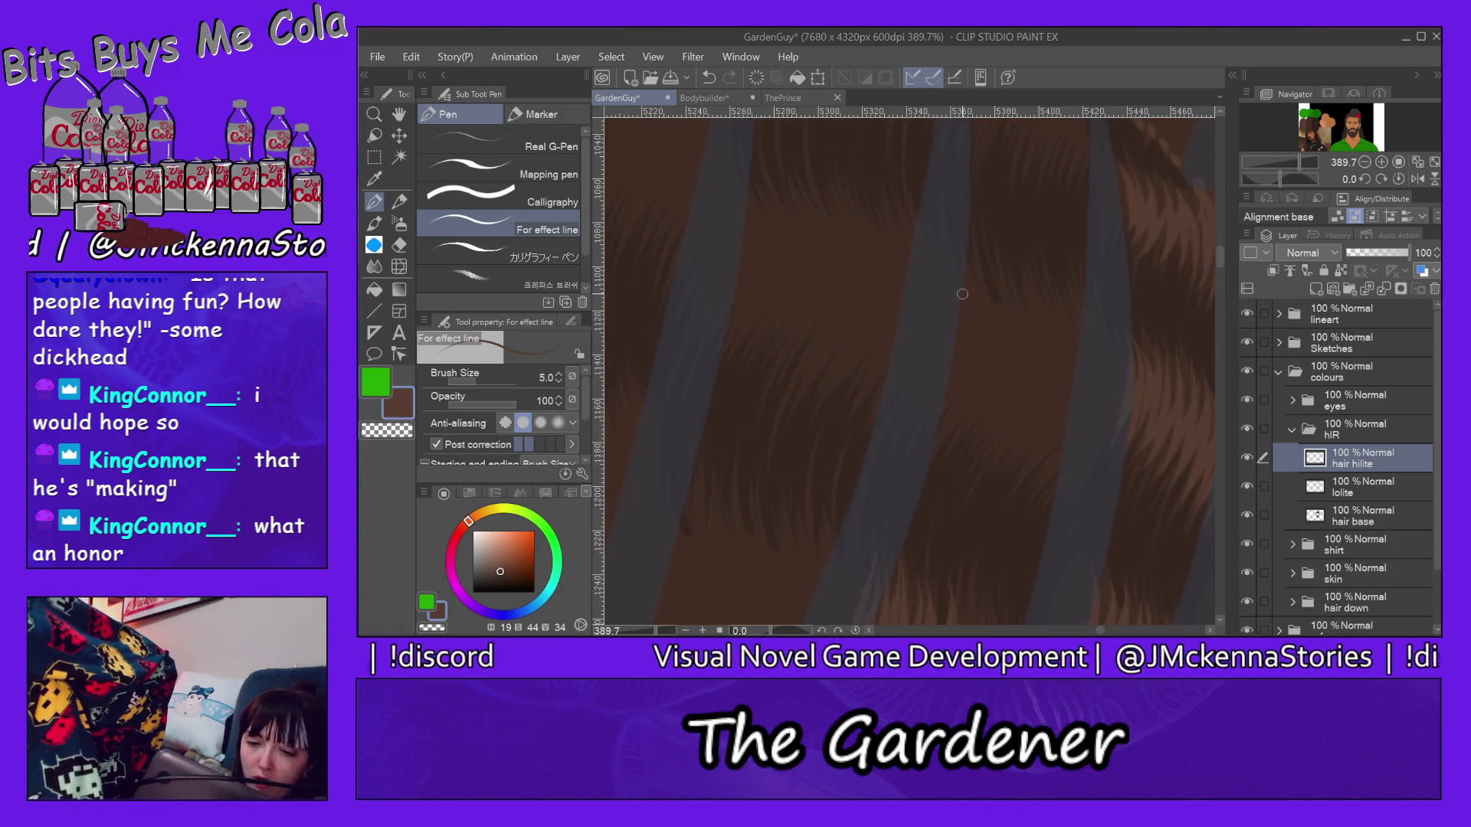
Step: Fill the upper hair with light strands from the right side back toward the left
{"action": "mouse_move", "coordinate": [958, 284]}
{"action": "left_mouse_down"}
{"action": "mouse_move", "coordinate": [949, 363]}
{"action": "mouse_move", "coordinate": [965, 403]}
{"action": "left_mouse_up"}
{"action": "left_click_drag", "start_coordinate": [1006, 287], "coordinate": [975, 441]}
{"action": "left_click_drag", "start_coordinate": [1014, 261], "coordinate": [998, 421]}
{"action": "mouse_move", "coordinate": [1023, 288]}
{"action": "left_mouse_down"}
{"action": "mouse_move", "coordinate": [1002, 432]}
{"action": "mouse_move", "coordinate": [1025, 400]}
{"action": "mouse_move", "coordinate": [1012, 462]}
{"action": "mouse_move", "coordinate": [1045, 363]}
{"action": "mouse_move", "coordinate": [1036, 458]}
{"action": "left_mouse_up"}
{"action": "left_click_drag", "start_coordinate": [1078, 284], "coordinate": [1053, 487]}
{"action": "left_click_drag", "start_coordinate": [1091, 334], "coordinate": [1081, 450]}
{"action": "left_click_drag", "start_coordinate": [1098, 308], "coordinate": [1091, 471]}
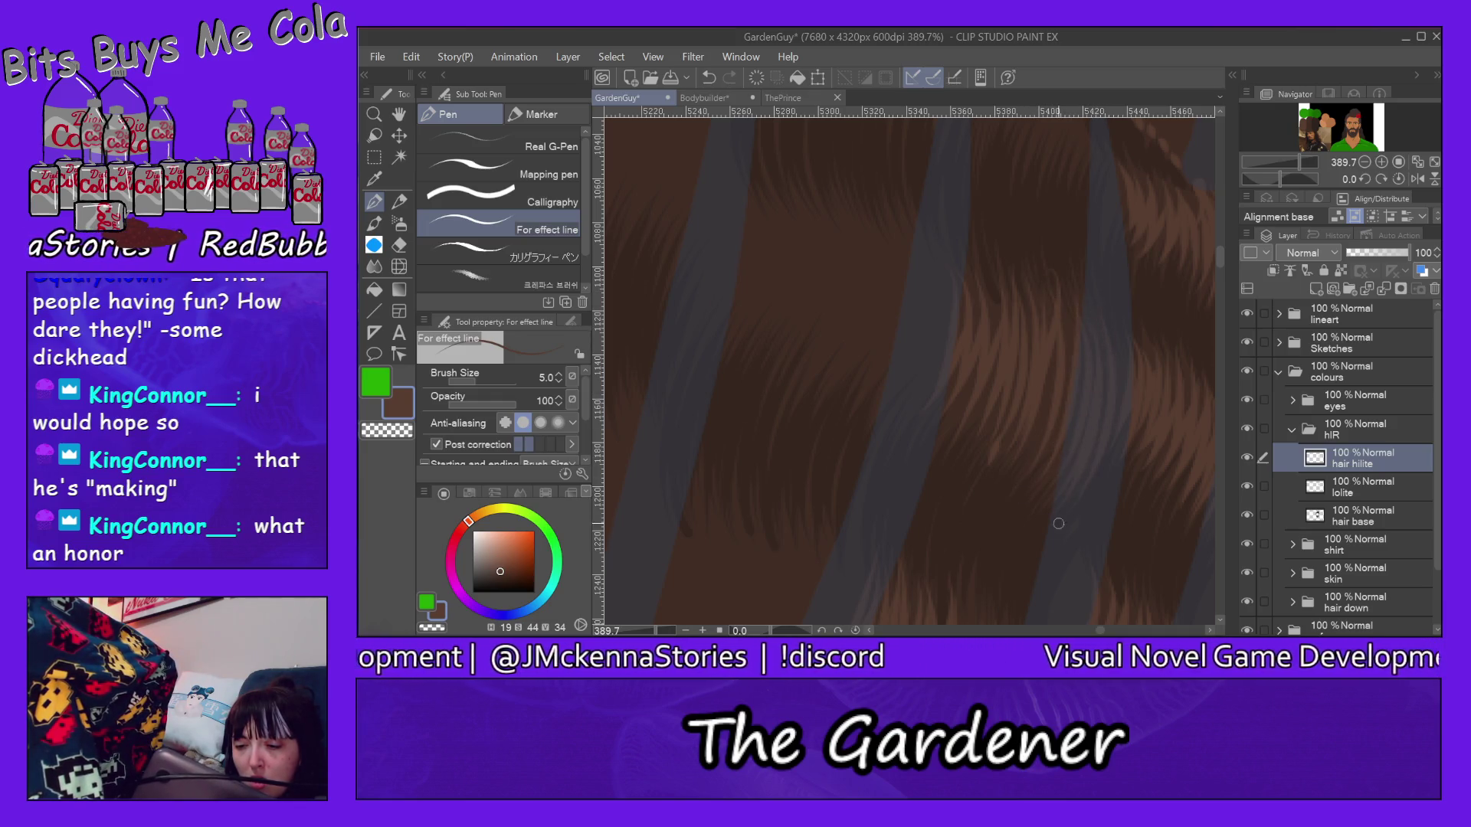
{"action": "left_click_drag", "start_coordinate": [1051, 290], "coordinate": [1034, 457]}
{"action": "left_click_drag", "start_coordinate": [1007, 274], "coordinate": [1025, 351]}
{"action": "mouse_move", "coordinate": [985, 279]}
{"action": "left_mouse_down"}
{"action": "mouse_move", "coordinate": [959, 426]}
{"action": "mouse_move", "coordinate": [952, 379]}
{"action": "left_mouse_up"}
{"action": "left_click_drag", "start_coordinate": [949, 243], "coordinate": [933, 376]}
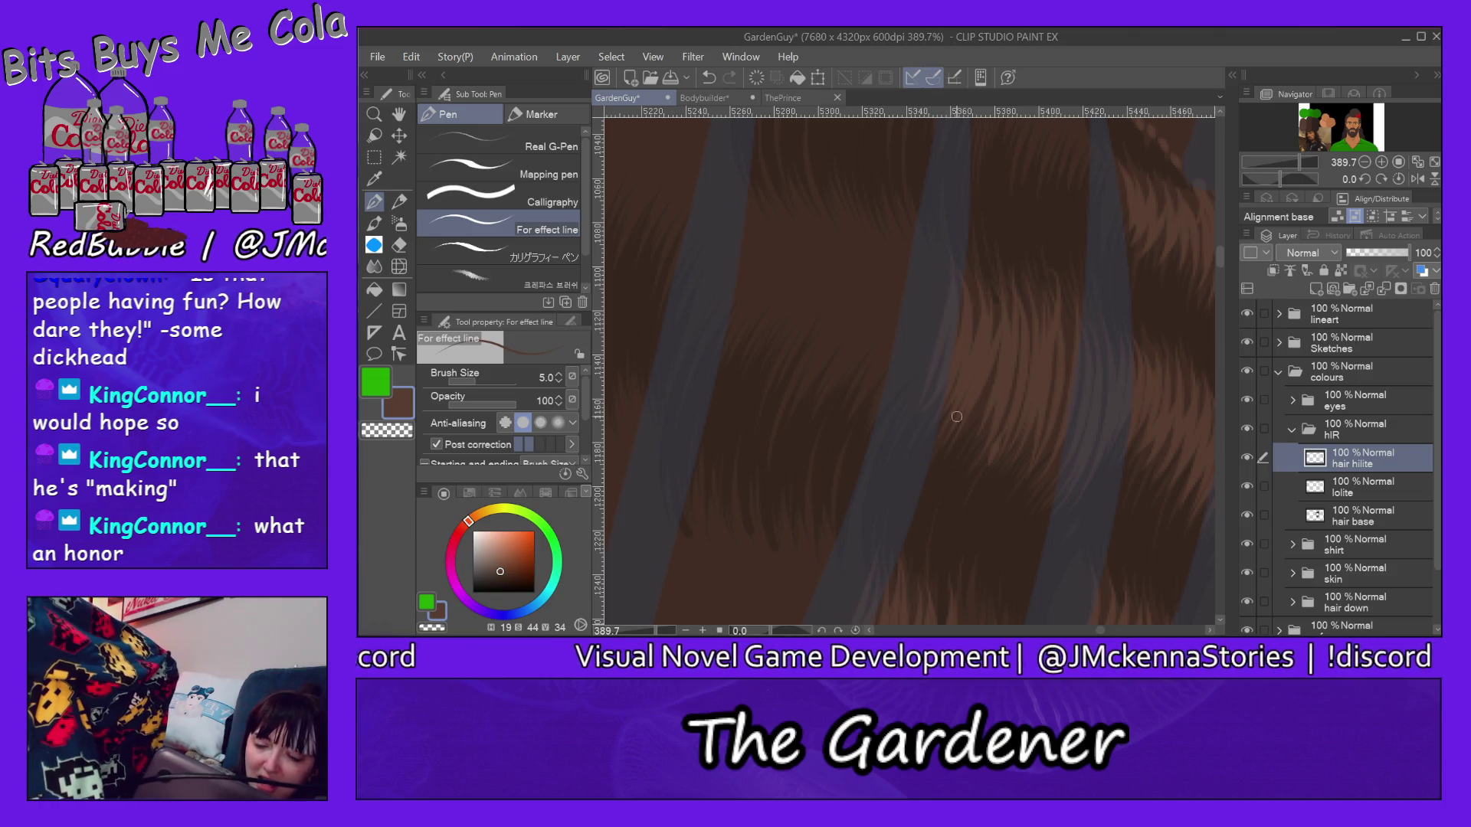
{"action": "left_click_drag", "start_coordinate": [1221, 261], "coordinate": [1220, 244]}
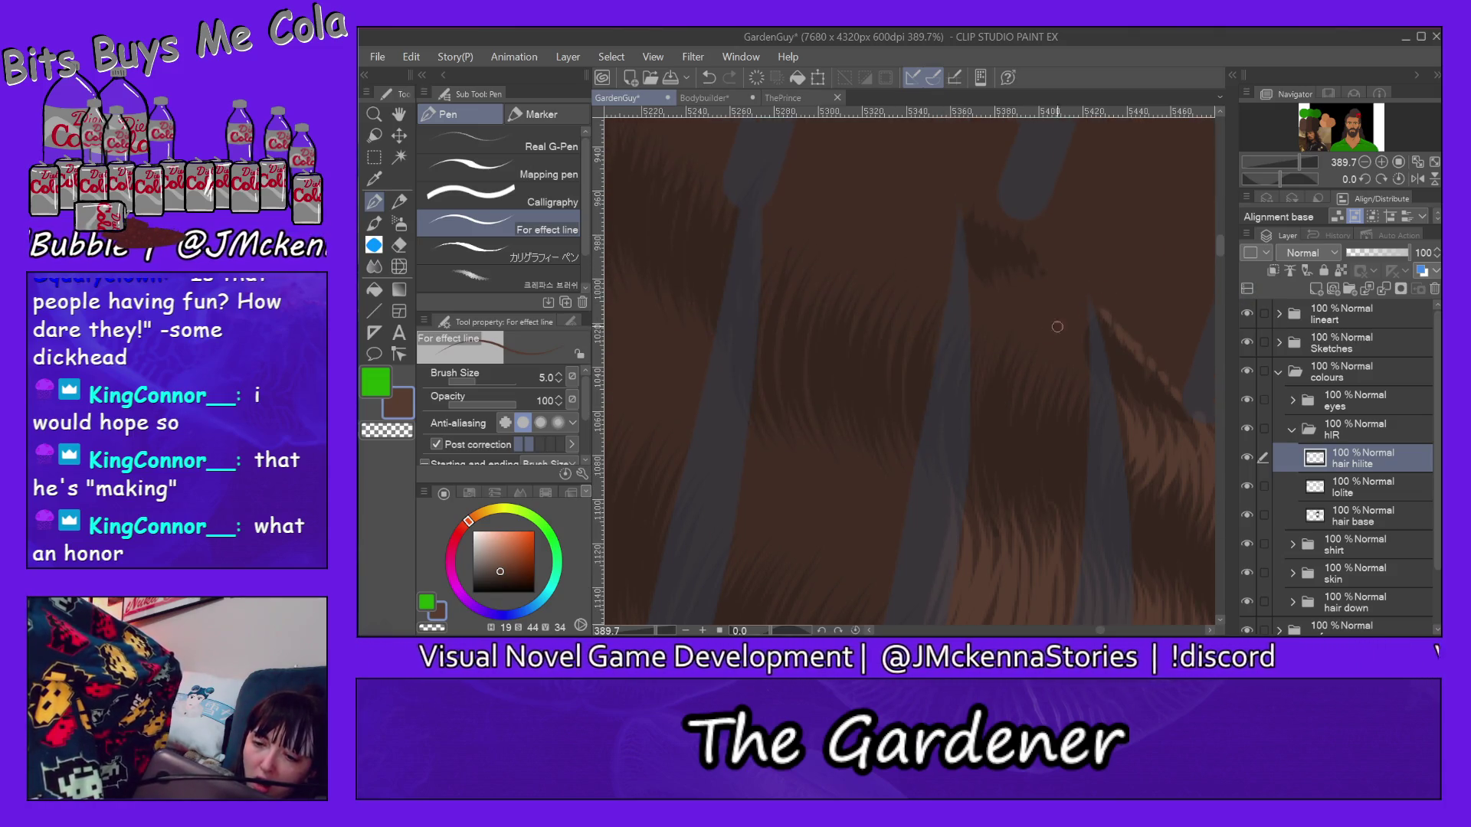
Step: Extend a few more thin light strands toward the right of the hair
{"action": "mouse_move", "coordinate": [983, 280]}
{"action": "left_mouse_down"}
{"action": "mouse_move", "coordinate": [978, 324]}
{"action": "mouse_move", "coordinate": [998, 340]}
{"action": "mouse_move", "coordinate": [984, 377]}
{"action": "left_mouse_up"}
{"action": "mouse_move", "coordinate": [1025, 267]}
{"action": "left_mouse_down"}
{"action": "mouse_move", "coordinate": [1041, 376]}
{"action": "mouse_move", "coordinate": [1064, 365]}
{"action": "left_mouse_up"}
{"action": "mouse_move", "coordinate": [1057, 288]}
{"action": "left_mouse_down"}
{"action": "mouse_move", "coordinate": [1075, 383]}
{"action": "mouse_move", "coordinate": [1068, 356]}
{"action": "left_mouse_up"}
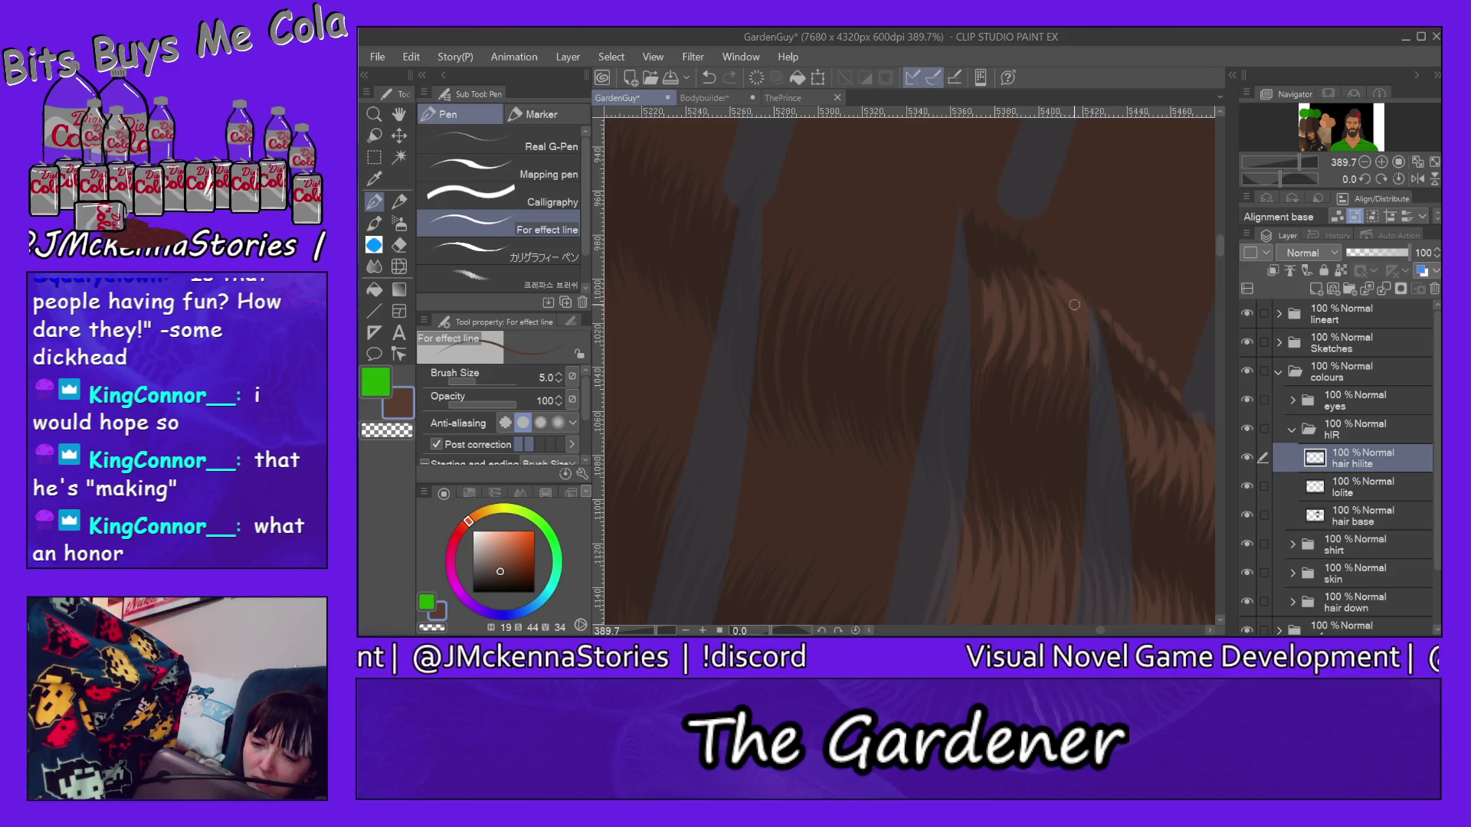
{"action": "left_click_drag", "start_coordinate": [1021, 272], "coordinate": [1060, 364]}
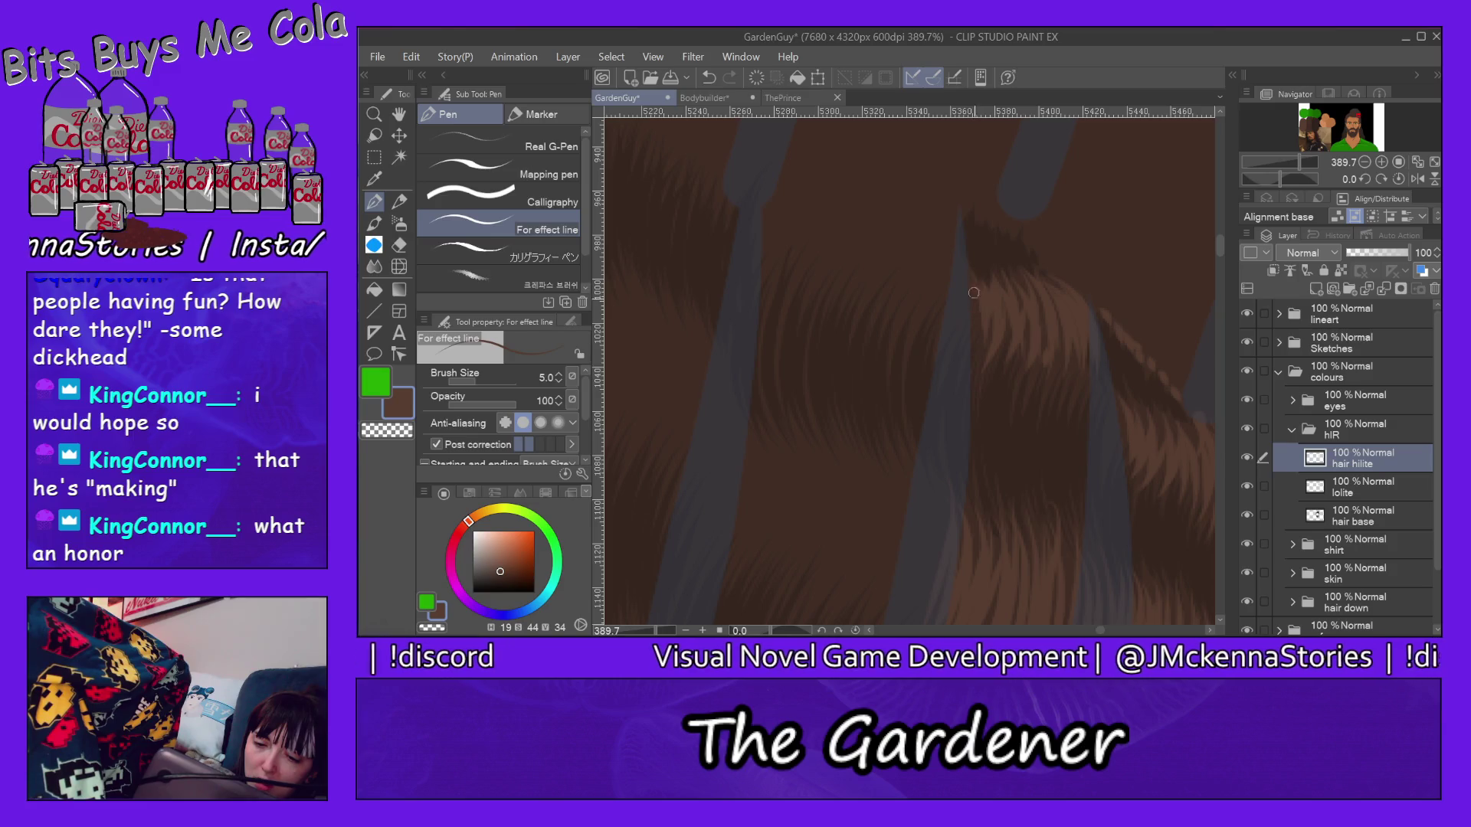
{"action": "mouse_move", "coordinate": [1219, 276]}
{"action": "left_mouse_down"}
{"action": "mouse_move", "coordinate": [1220, 257]}
{"action": "mouse_move", "coordinate": [1221, 276]}
{"action": "left_mouse_up"}
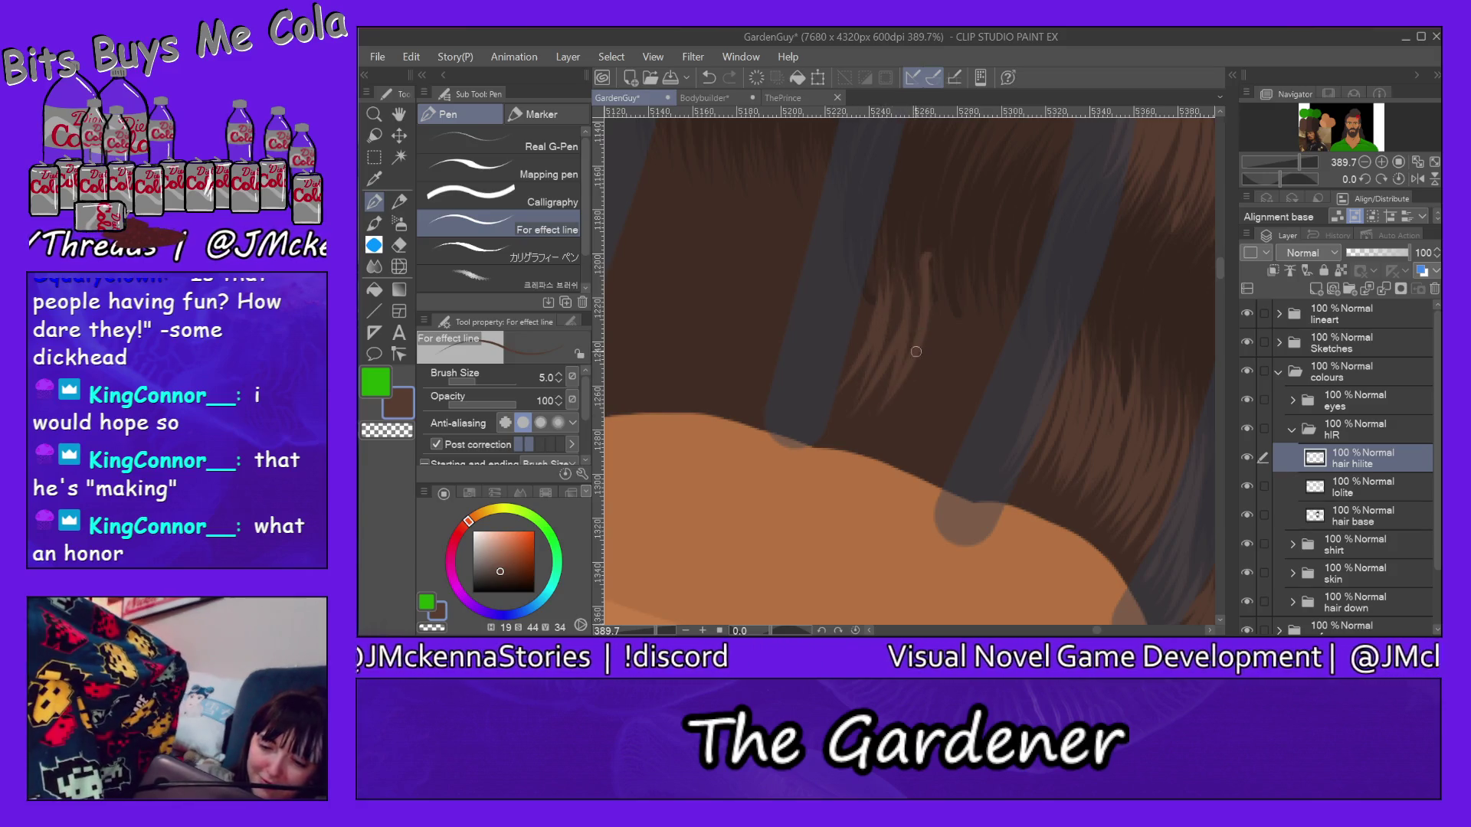
Step: Layer faint lighter strands down the central and left hair bands
{"action": "left_click_drag", "start_coordinate": [939, 289], "coordinate": [908, 423]}
{"action": "left_click_drag", "start_coordinate": [945, 255], "coordinate": [918, 432]}
{"action": "mouse_move", "coordinate": [961, 304]}
{"action": "left_mouse_down"}
{"action": "mouse_move", "coordinate": [945, 411]}
{"action": "mouse_move", "coordinate": [949, 449]}
{"action": "mouse_move", "coordinate": [975, 444]}
{"action": "left_mouse_up"}
{"action": "left_click_drag", "start_coordinate": [1014, 283], "coordinate": [983, 462]}
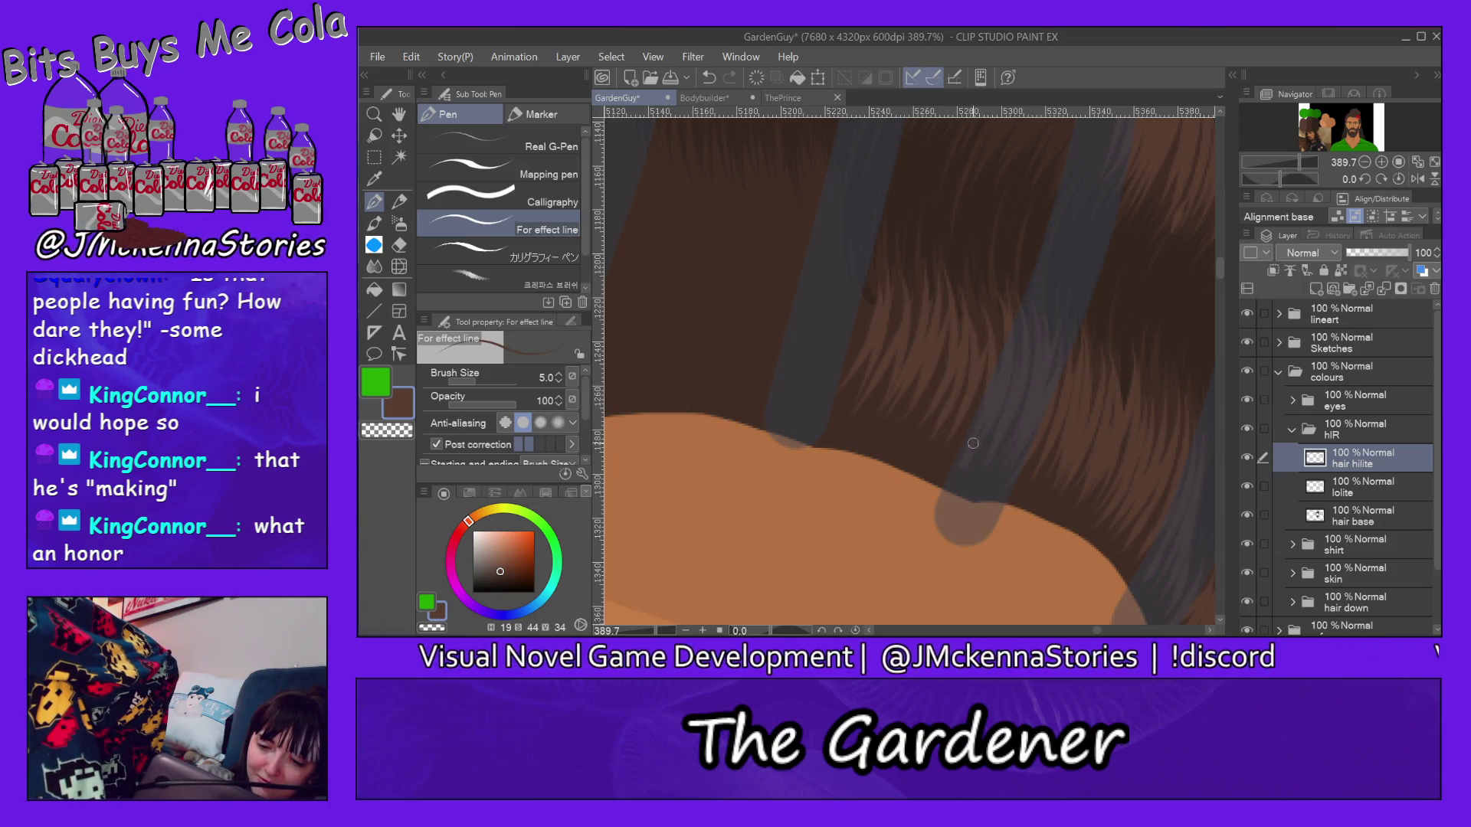
{"action": "left_click_drag", "start_coordinate": [979, 277], "coordinate": [955, 451]}
{"action": "left_click_drag", "start_coordinate": [973, 334], "coordinate": [937, 442]}
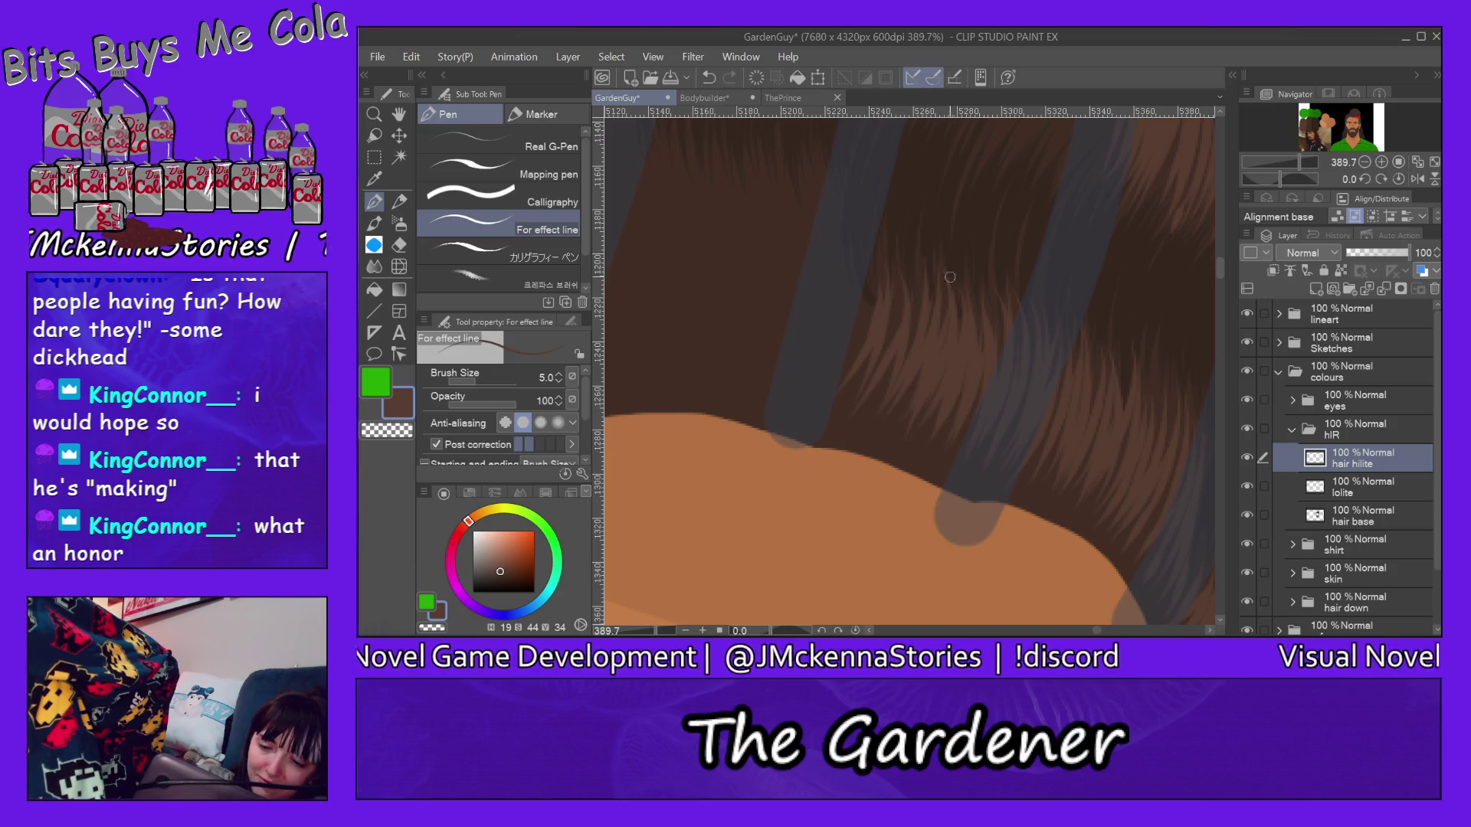
{"action": "left_click_drag", "start_coordinate": [885, 313], "coordinate": [851, 421]}
{"action": "mouse_move", "coordinate": [875, 236]}
{"action": "left_mouse_down"}
{"action": "mouse_move", "coordinate": [845, 379]}
{"action": "mouse_move", "coordinate": [846, 345]}
{"action": "left_mouse_up"}
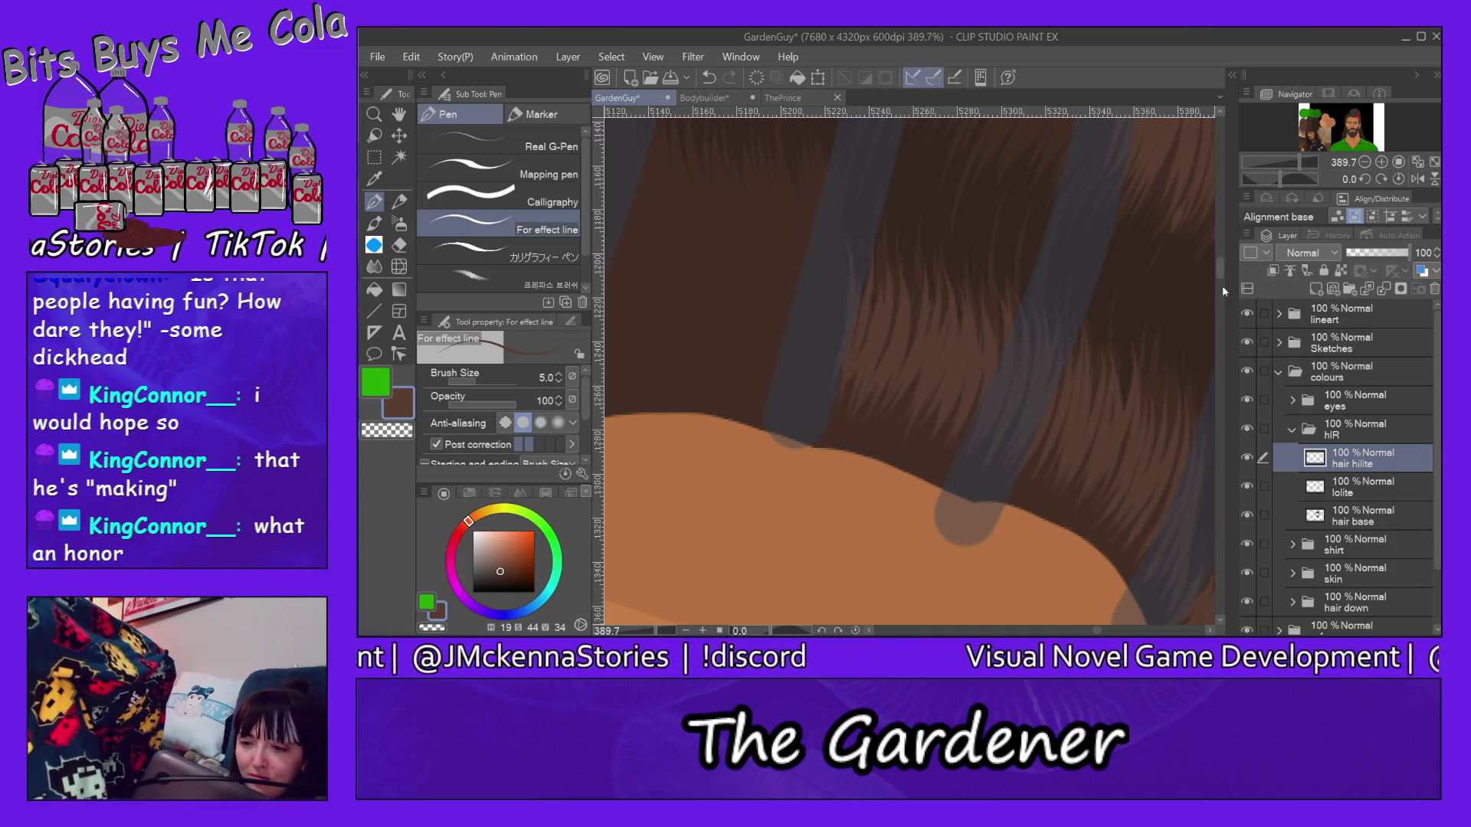
{"action": "left_click_drag", "start_coordinate": [1222, 270], "coordinate": [1221, 239]}
Step: Continue light strands rightward into the exposed hair and the right band
{"action": "mouse_move", "coordinate": [949, 265]}
{"action": "left_mouse_down"}
{"action": "mouse_move", "coordinate": [906, 404]}
{"action": "mouse_move", "coordinate": [945, 371]}
{"action": "mouse_move", "coordinate": [952, 403]}
{"action": "left_mouse_up"}
{"action": "mouse_move", "coordinate": [996, 260]}
{"action": "left_mouse_down"}
{"action": "mouse_move", "coordinate": [961, 423]}
{"action": "mouse_move", "coordinate": [961, 441]}
{"action": "mouse_move", "coordinate": [989, 443]}
{"action": "left_mouse_up"}
{"action": "mouse_move", "coordinate": [1040, 297]}
{"action": "left_mouse_down"}
{"action": "mouse_move", "coordinate": [1007, 458]}
{"action": "mouse_move", "coordinate": [1028, 426]}
{"action": "mouse_move", "coordinate": [1026, 461]}
{"action": "mouse_move", "coordinate": [1040, 466]}
{"action": "left_mouse_up"}
{"action": "left_click_drag", "start_coordinate": [1094, 298], "coordinate": [1074, 419]}
{"action": "left_click_drag", "start_coordinate": [1118, 305], "coordinate": [1087, 450]}
{"action": "left_click_drag", "start_coordinate": [1122, 303], "coordinate": [1092, 479]}
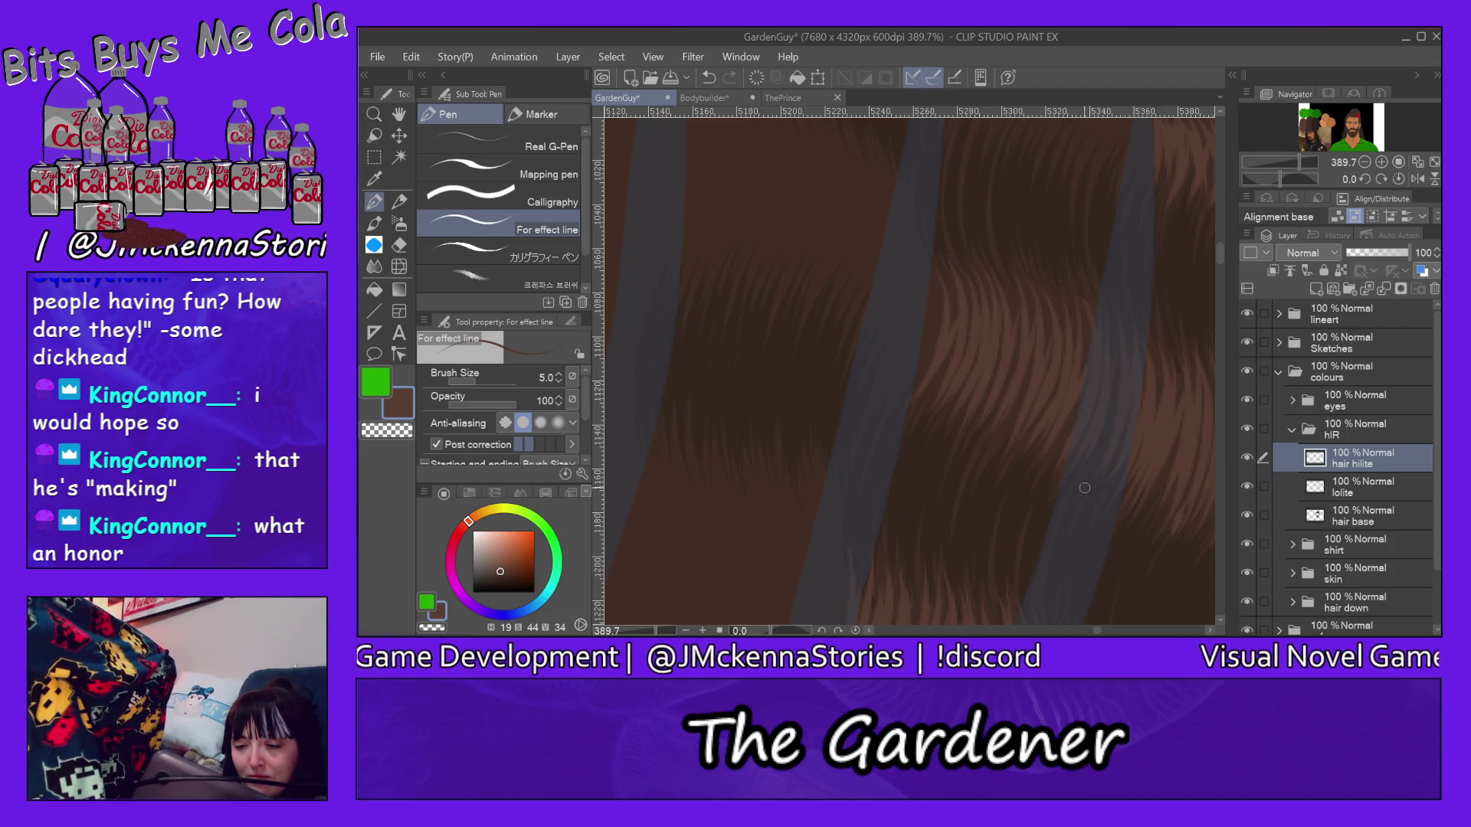
{"action": "mouse_move", "coordinate": [933, 251]}
{"action": "left_mouse_down"}
{"action": "mouse_move", "coordinate": [917, 373]}
{"action": "mouse_move", "coordinate": [933, 346]}
{"action": "left_mouse_up"}
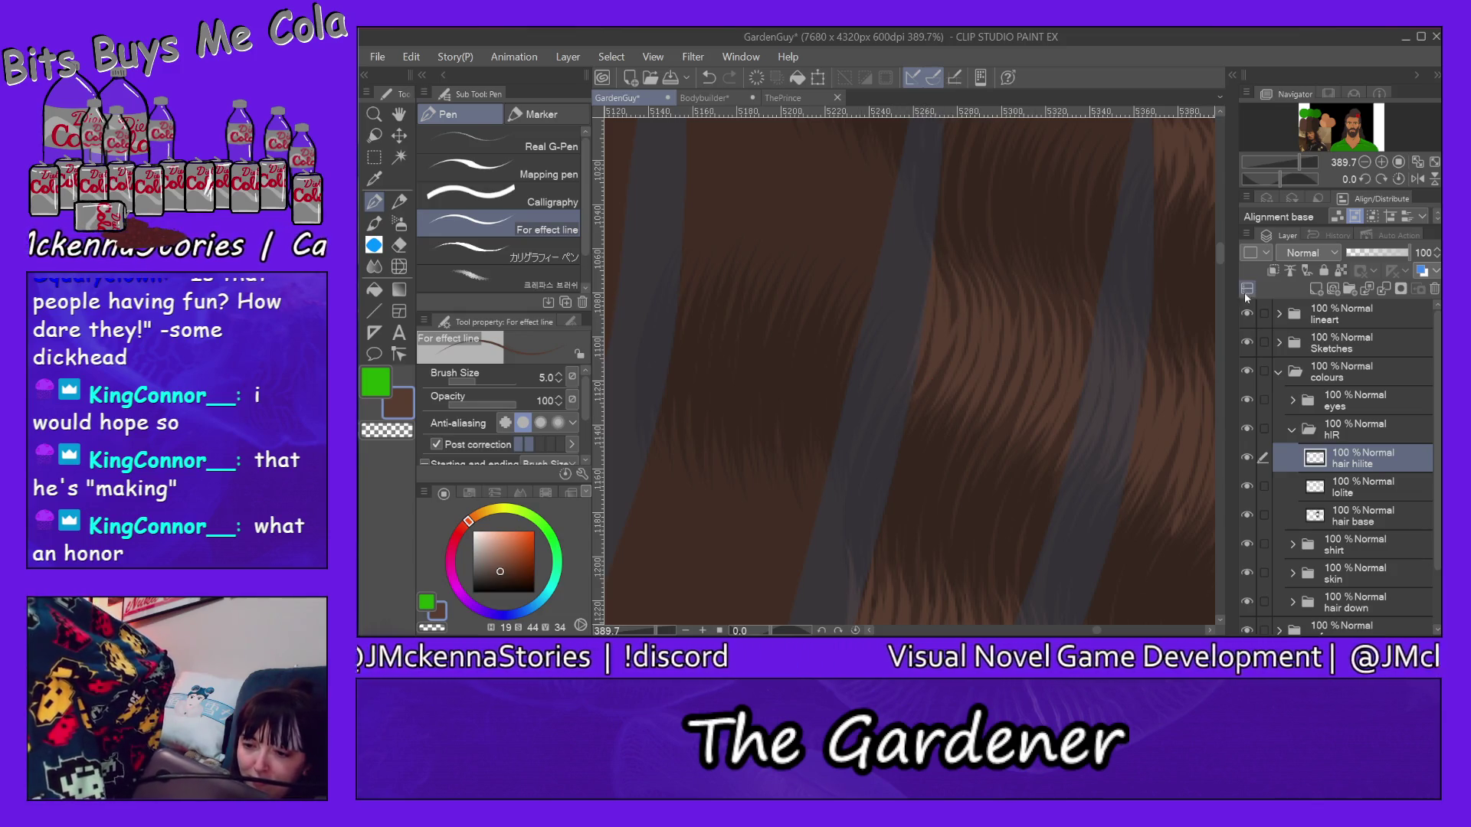
{"action": "left_click_drag", "start_coordinate": [1220, 259], "coordinate": [1221, 238]}
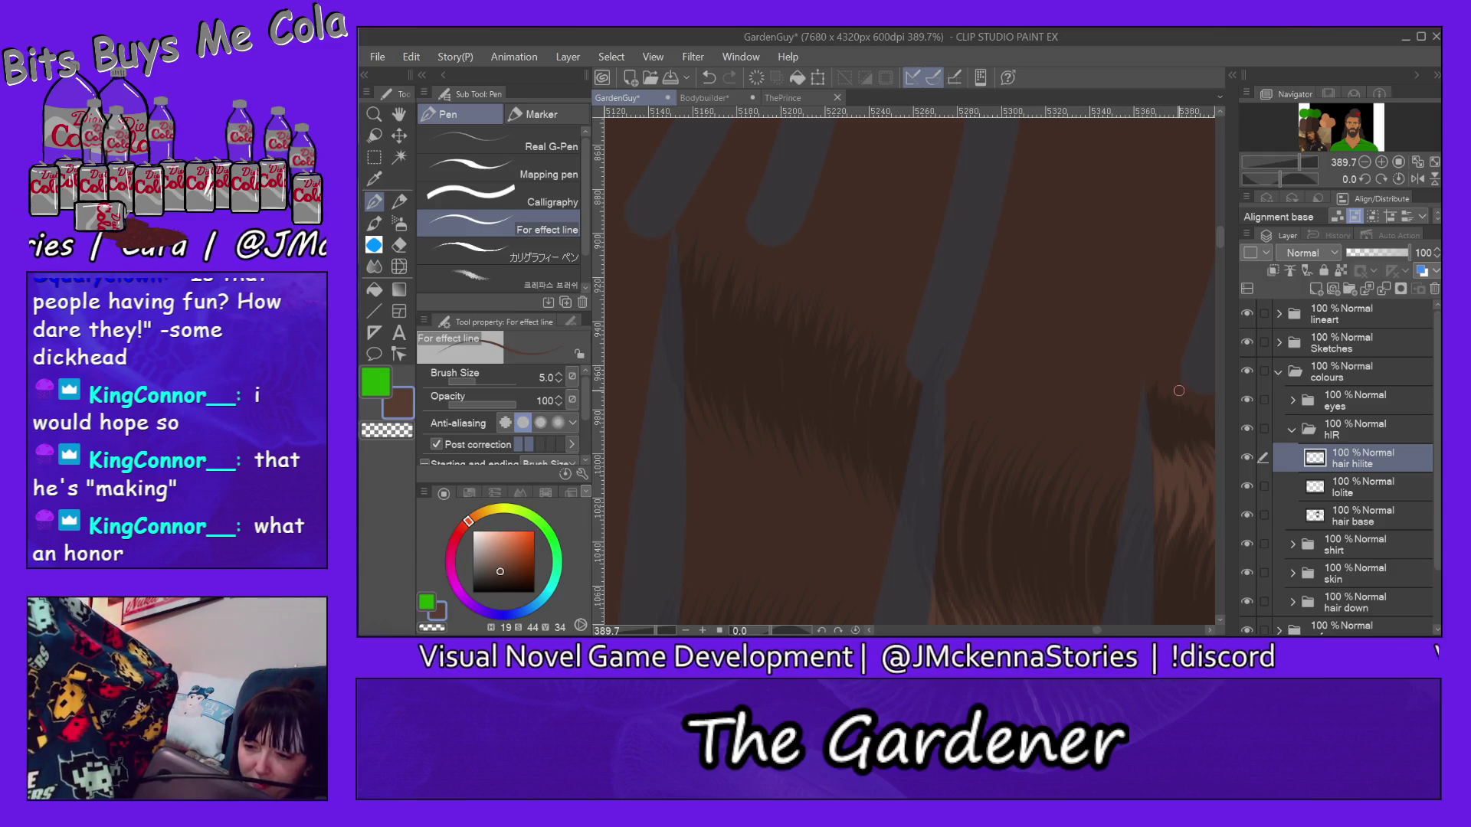
Step: Paint upward light-brown highlight strokes across to the hair's right edge, then fit the illustration in view
{"action": "mouse_move", "coordinate": [947, 435]}
{"action": "left_mouse_down"}
{"action": "mouse_move", "coordinate": [961, 339]}
{"action": "mouse_move", "coordinate": [1000, 292]}
{"action": "left_mouse_up"}
{"action": "left_click_drag", "start_coordinate": [991, 418], "coordinate": [1023, 290]}
{"action": "mouse_move", "coordinate": [1032, 444]}
{"action": "left_mouse_down"}
{"action": "mouse_move", "coordinate": [1048, 295]}
{"action": "mouse_move", "coordinate": [1080, 305]}
{"action": "left_mouse_up"}
{"action": "mouse_move", "coordinate": [1055, 472]}
{"action": "left_mouse_down"}
{"action": "mouse_move", "coordinate": [1080, 308]}
{"action": "mouse_move", "coordinate": [1117, 313]}
{"action": "left_mouse_up"}
{"action": "mouse_move", "coordinate": [1110, 471]}
{"action": "left_mouse_down"}
{"action": "mouse_move", "coordinate": [1128, 315]}
{"action": "mouse_move", "coordinate": [1147, 377]}
{"action": "mouse_move", "coordinate": [1152, 343]}
{"action": "left_mouse_up"}
{"action": "left_click_drag", "start_coordinate": [1157, 446], "coordinate": [1147, 359]}
{"action": "left_click_drag", "start_coordinate": [1115, 441], "coordinate": [1099, 338]}
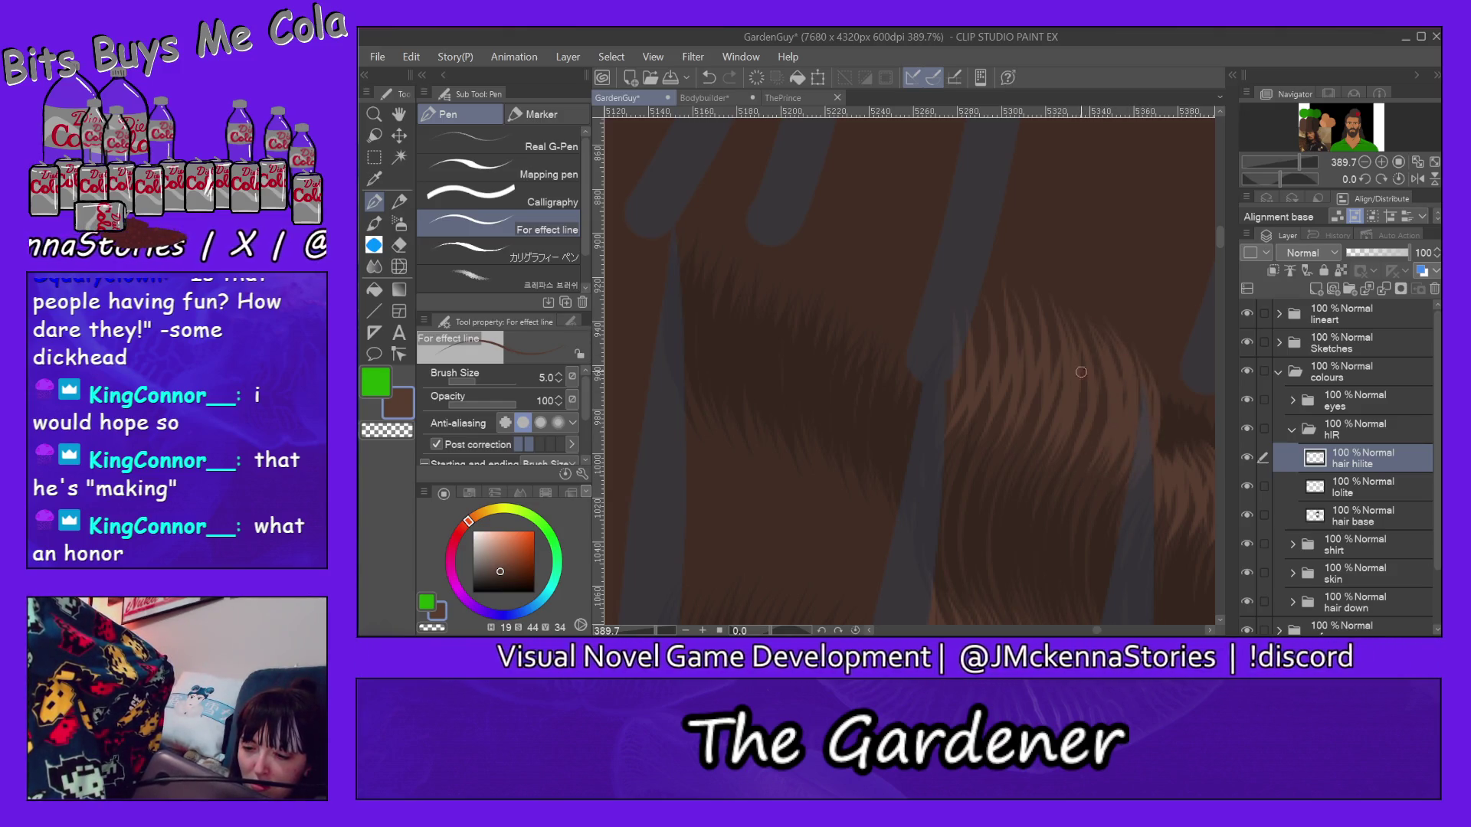
{"action": "mouse_move", "coordinate": [1099, 442]}
{"action": "left_mouse_down"}
{"action": "mouse_move", "coordinate": [1103, 343]}
{"action": "mouse_move", "coordinate": [1056, 302]}
{"action": "left_mouse_up"}
{"action": "left_click_drag", "start_coordinate": [1057, 379], "coordinate": [1041, 302]}
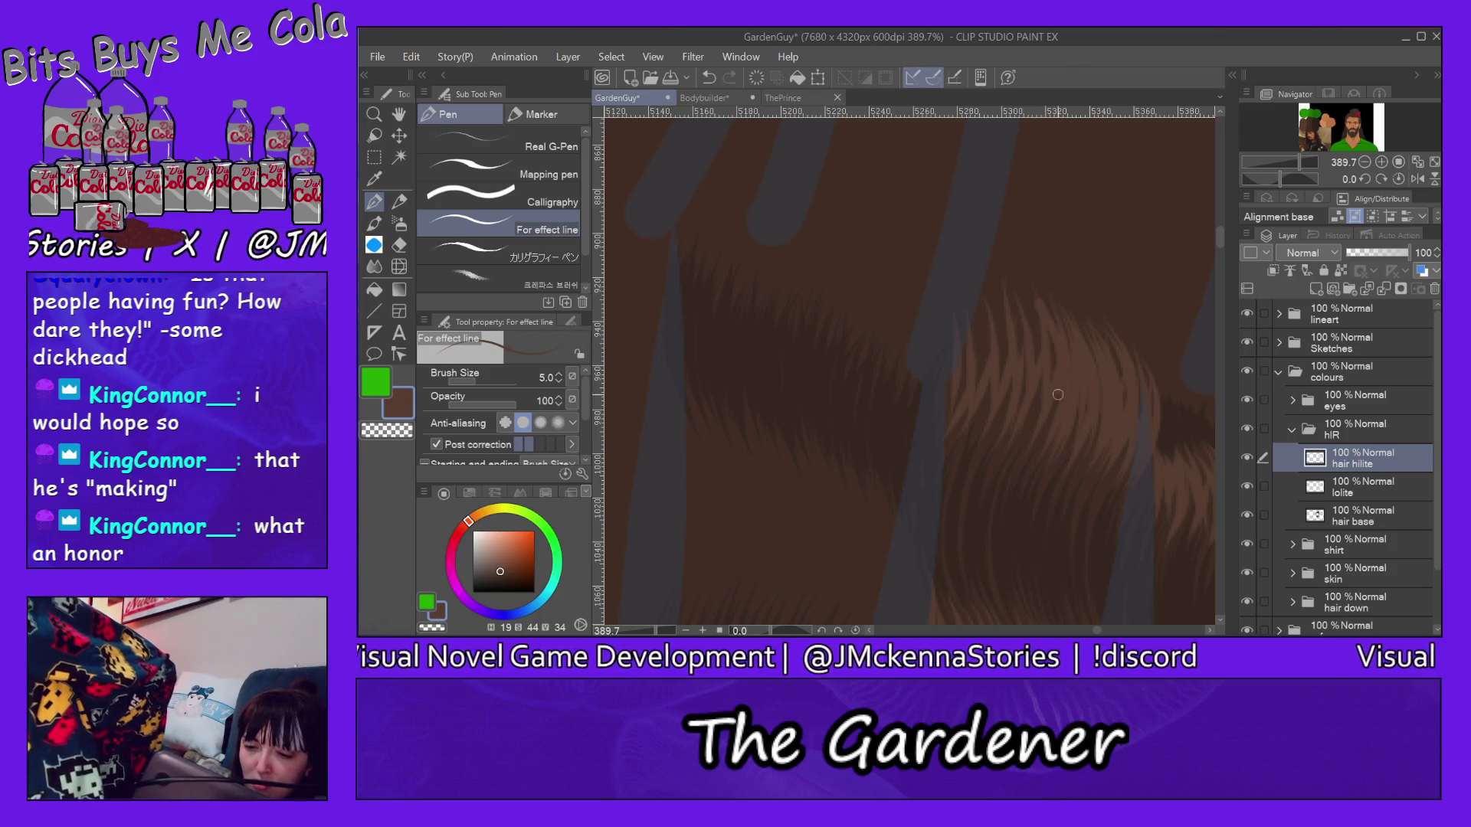
{"action": "mouse_move", "coordinate": [1008, 382]}
{"action": "left_mouse_down"}
{"action": "mouse_move", "coordinate": [1011, 290]}
{"action": "mouse_move", "coordinate": [980, 287]}
{"action": "left_mouse_up"}
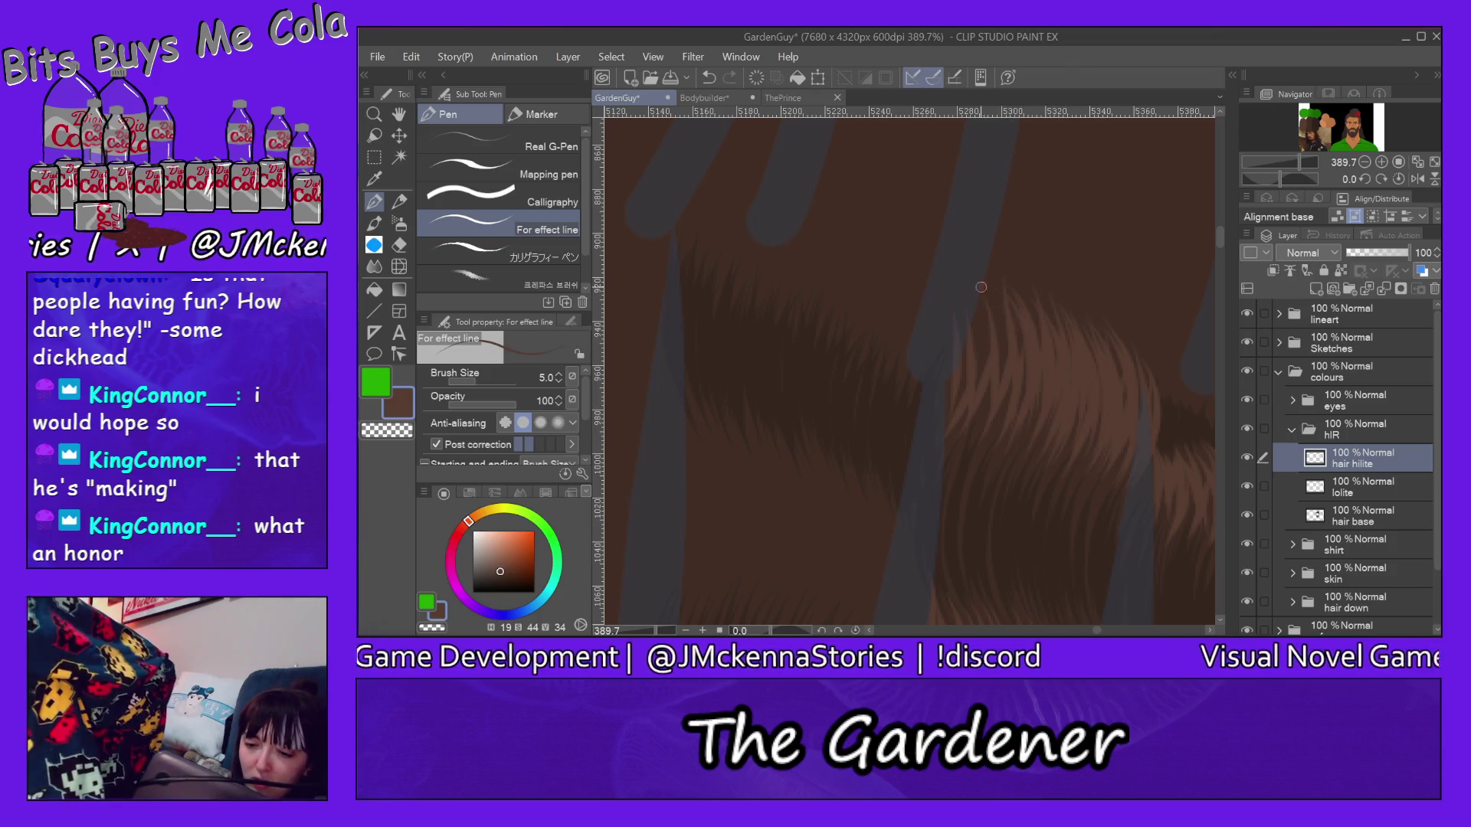
{"action": "mouse_move", "coordinate": [1005, 381]}
{"action": "left_mouse_down"}
{"action": "mouse_move", "coordinate": [992, 299]}
{"action": "mouse_move", "coordinate": [966, 294]}
{"action": "left_mouse_up"}
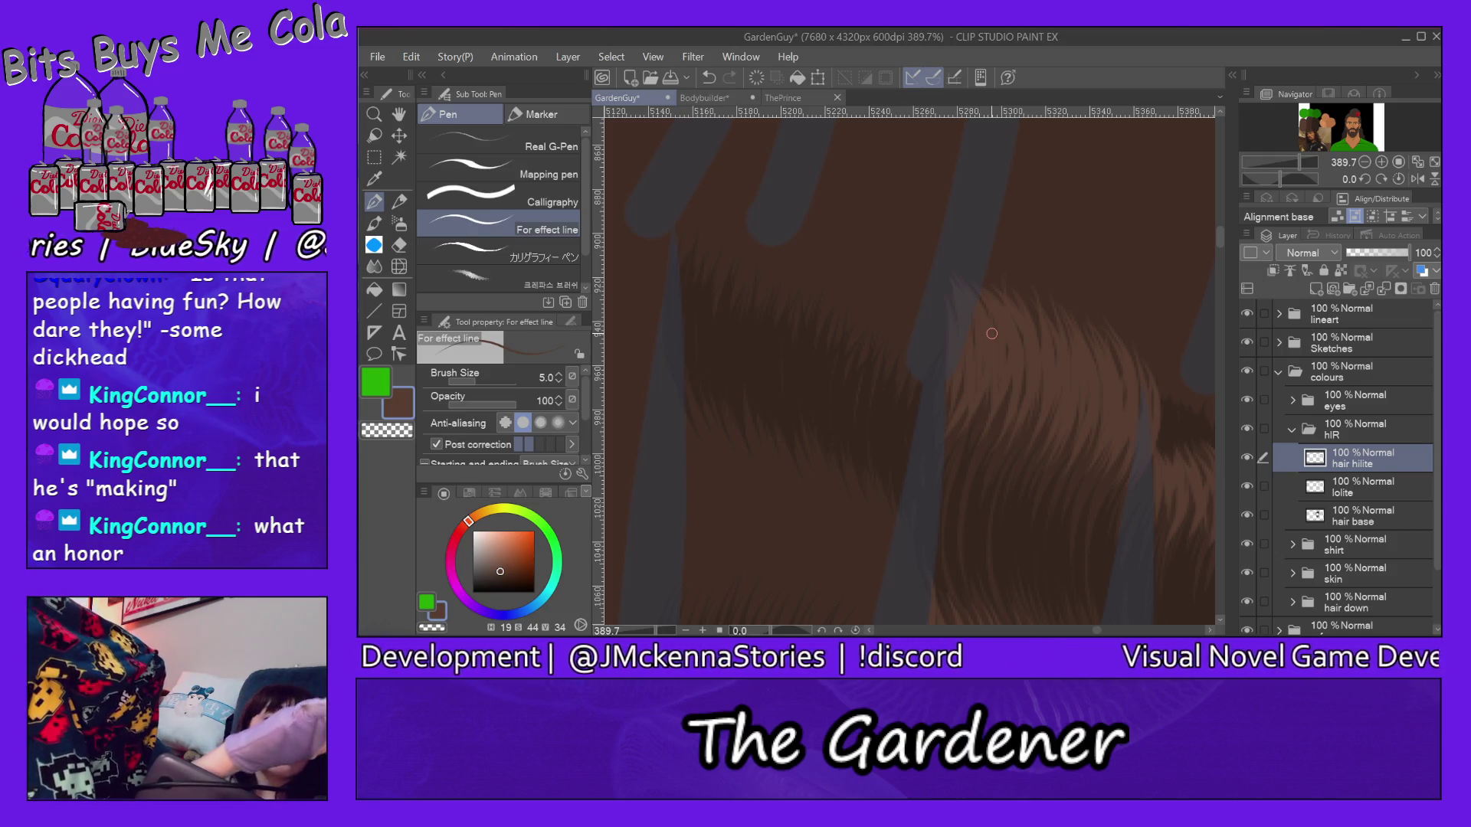
{"action": "key", "text": "ctrl+0"}
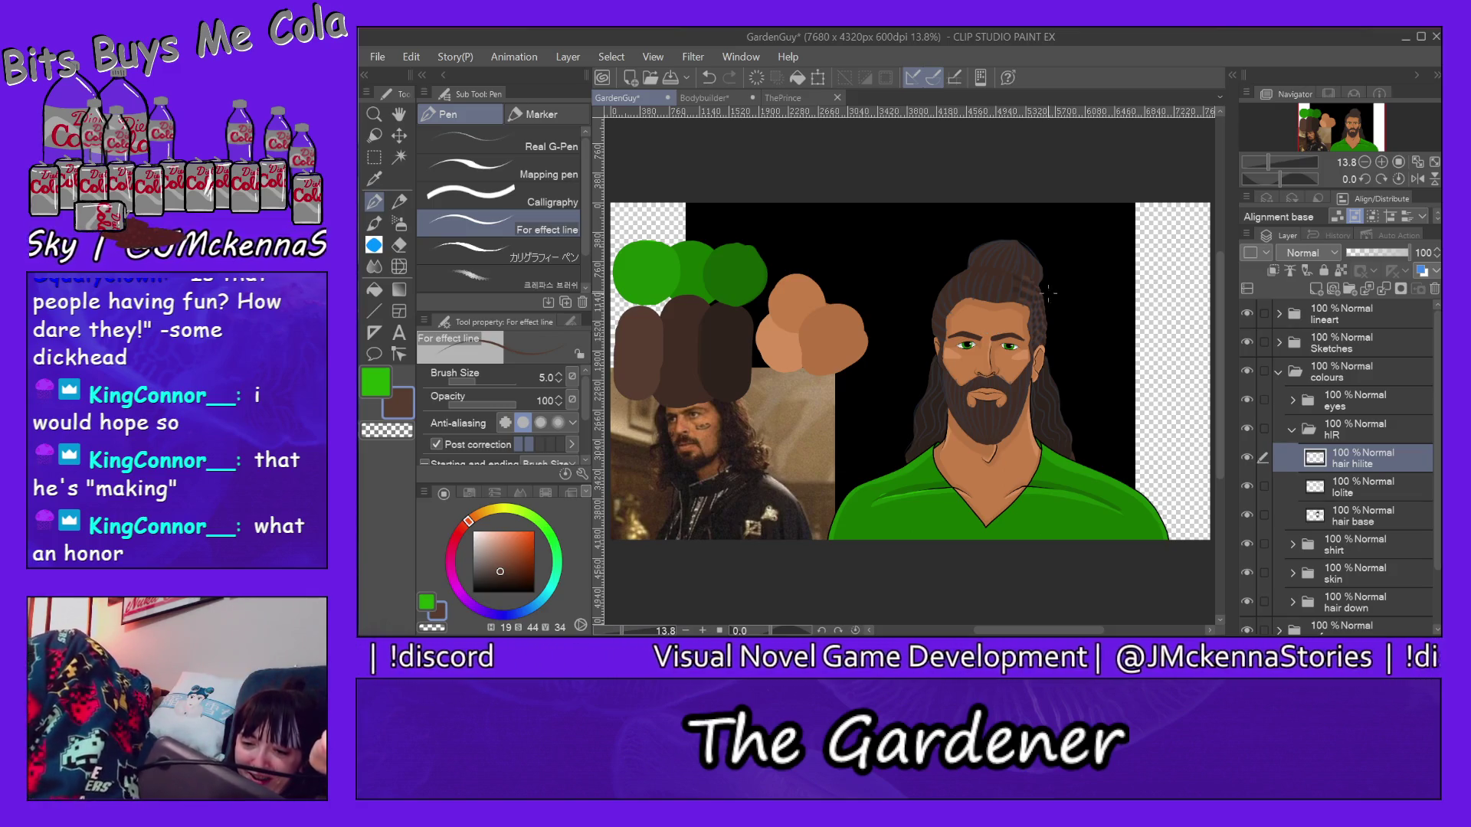
{"action": "scroll", "coordinate": [1048, 299], "scroll_direction": "up", "scroll_amount": 3}
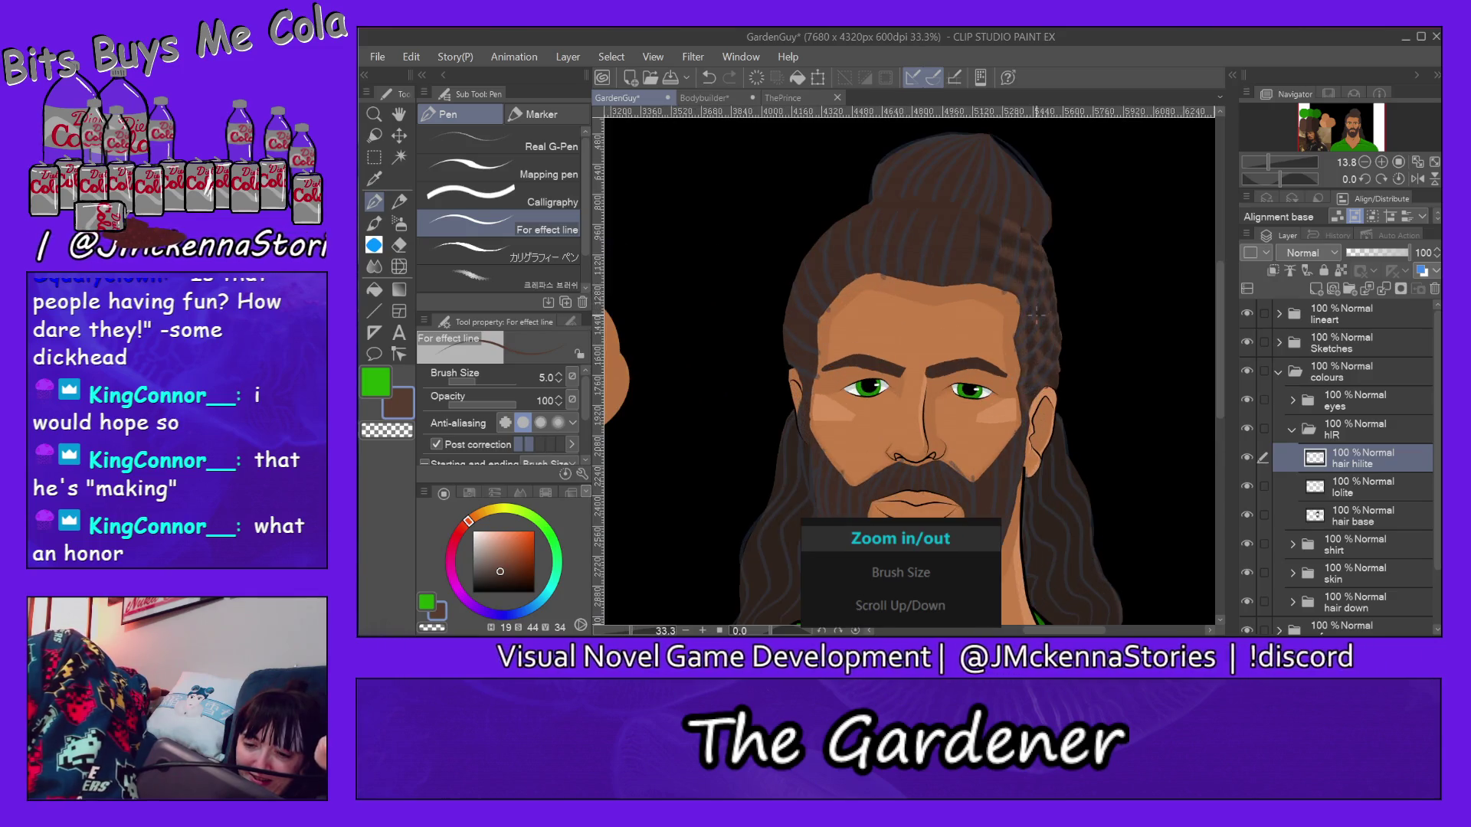
{"action": "scroll", "coordinate": [1048, 299], "scroll_direction": "up", "scroll_amount": 2}
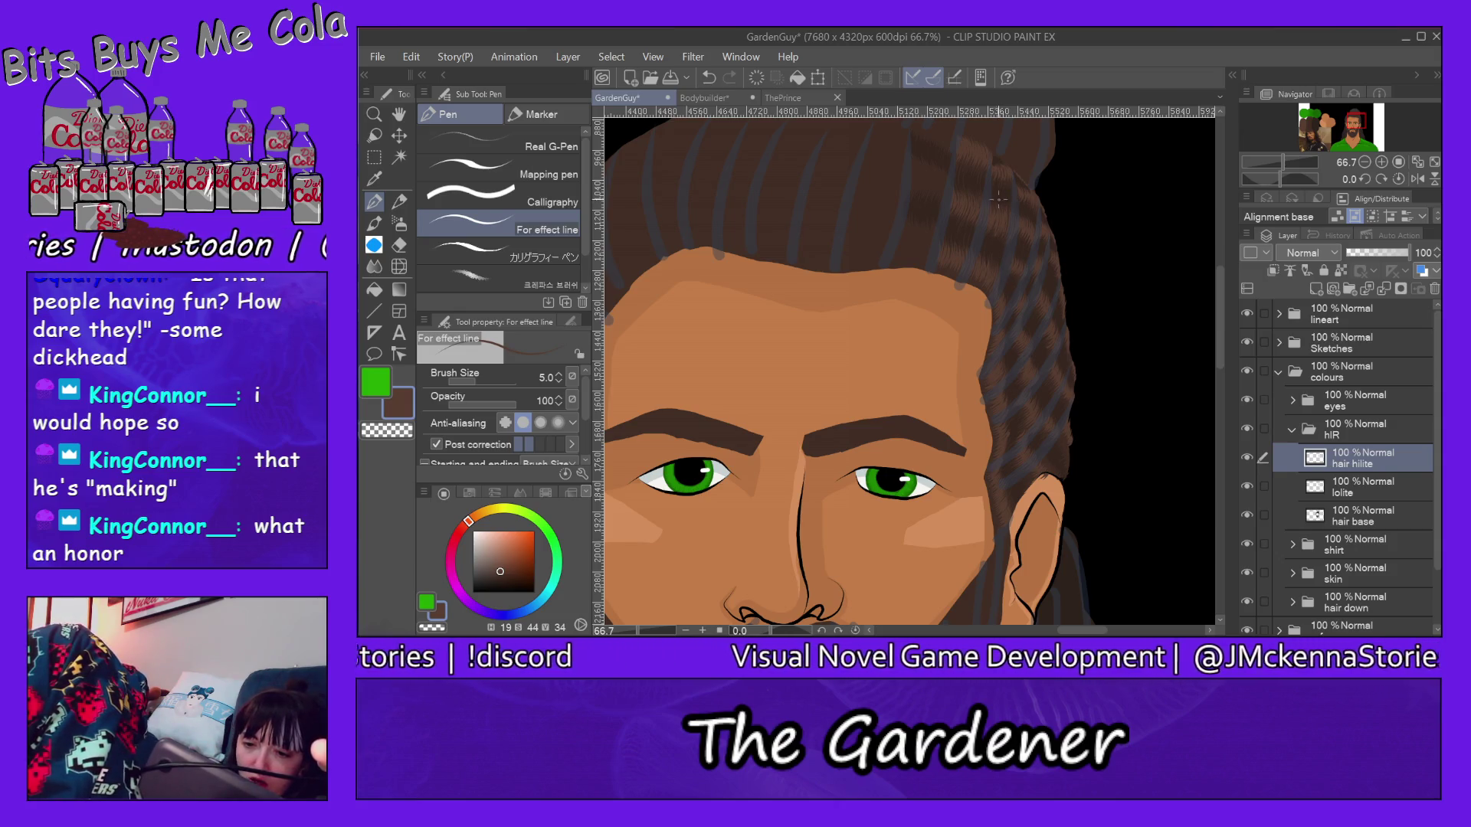
{"action": "scroll", "coordinate": [984, 190], "scroll_direction": "up", "scroll_amount": 2}
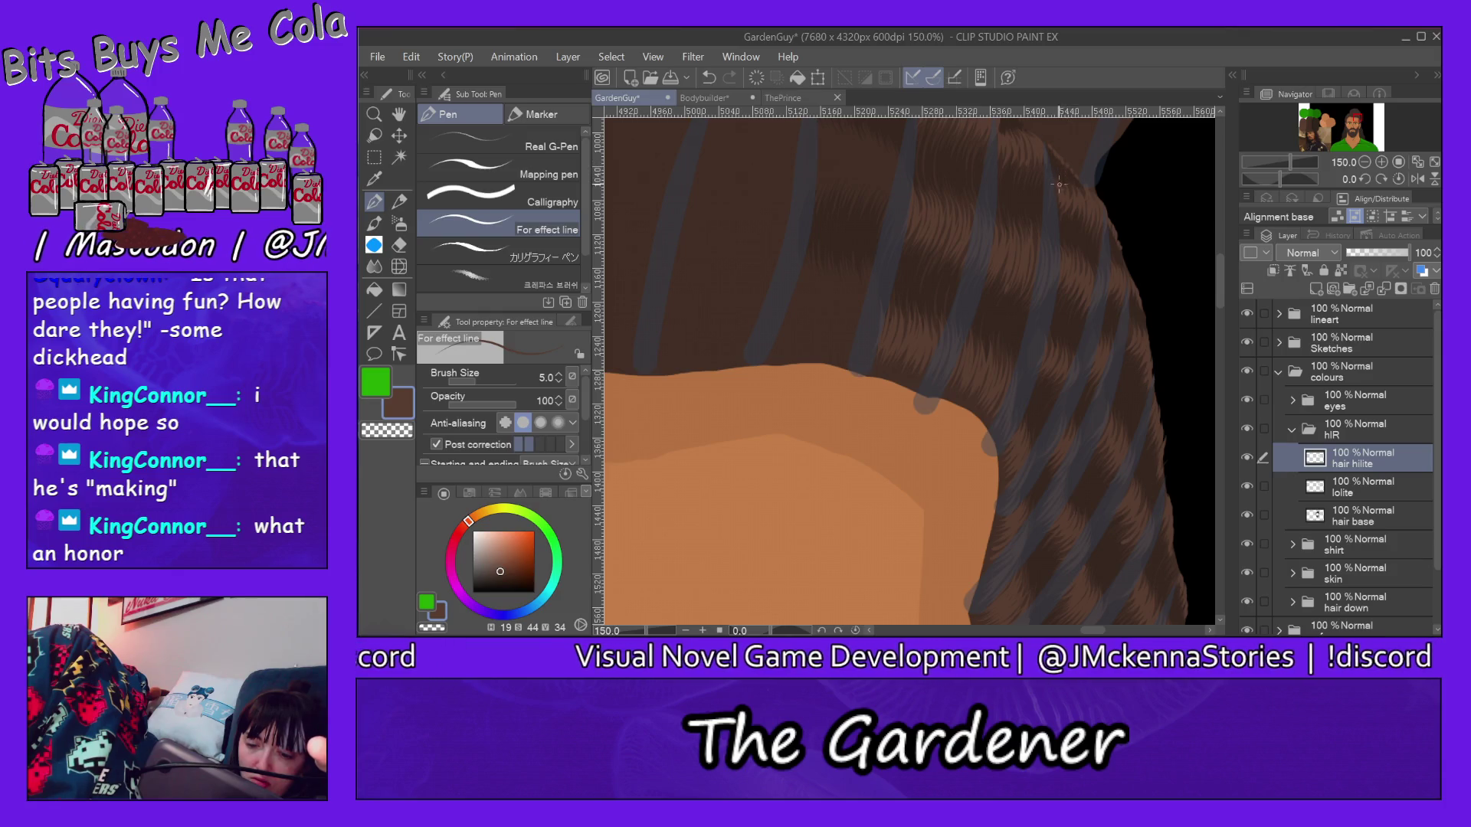
{"action": "scroll", "coordinate": [1023, 305], "scroll_direction": "up", "scroll_amount": 2}
{"action": "scroll", "coordinate": [995, 343], "scroll_direction": "up", "scroll_amount": 1}
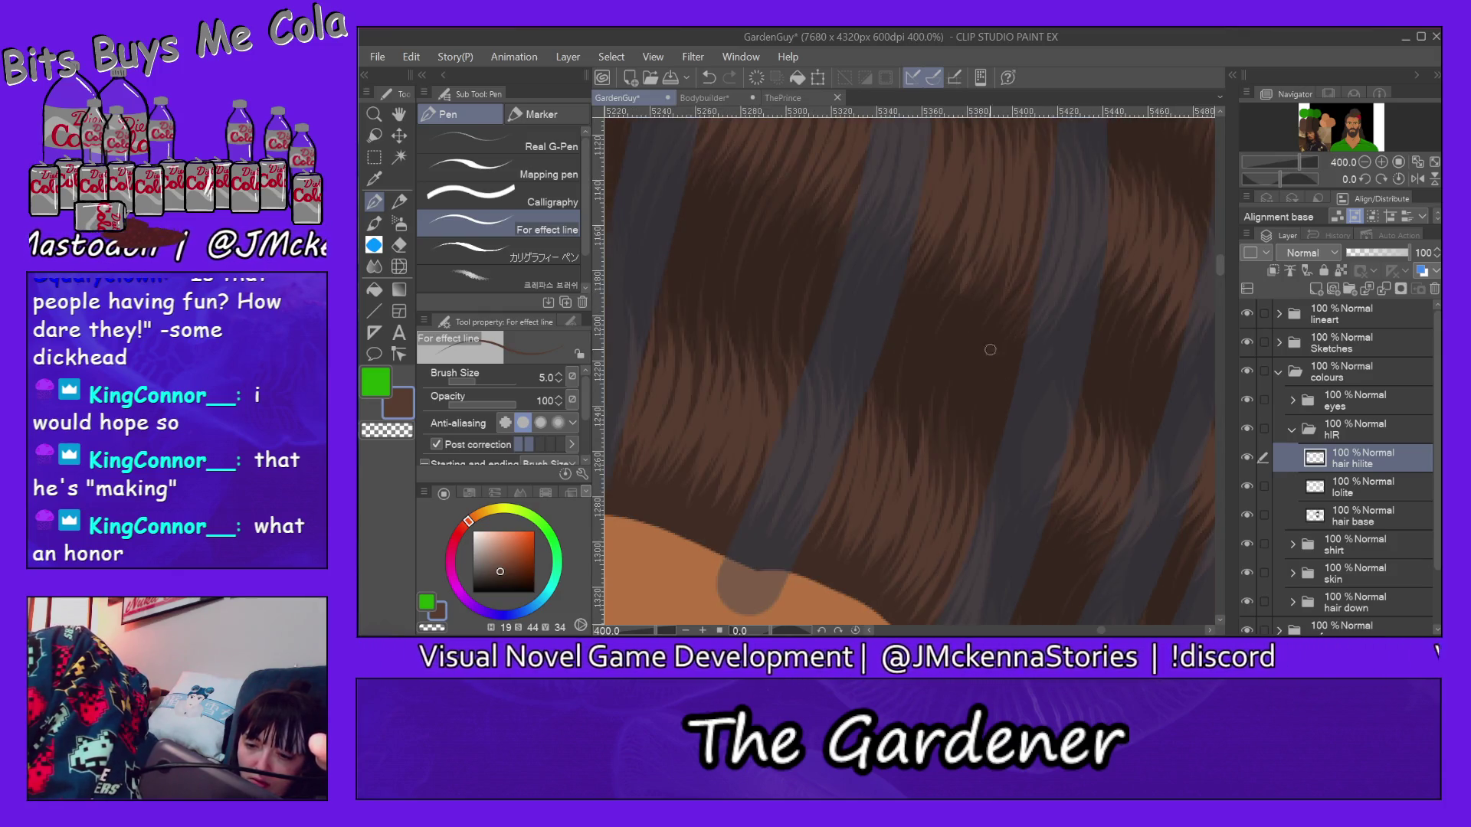
Step: Layer light-brown highlight strands across the right side of the zoomed wavy hair
{"action": "mouse_move", "coordinate": [969, 334]}
{"action": "left_mouse_down"}
{"action": "mouse_move", "coordinate": [1028, 245]}
{"action": "mouse_move", "coordinate": [977, 354]}
{"action": "left_mouse_up"}
{"action": "left_click_drag", "start_coordinate": [1058, 216], "coordinate": [1000, 362]}
{"action": "left_click_drag", "start_coordinate": [1068, 299], "coordinate": [999, 374]}
{"action": "left_click_drag", "start_coordinate": [1093, 264], "coordinate": [1017, 394]}
{"action": "left_click_drag", "start_coordinate": [1104, 219], "coordinate": [1034, 386]}
{"action": "left_click_drag", "start_coordinate": [1104, 294], "coordinate": [1028, 408]}
{"action": "mouse_move", "coordinate": [1110, 262]}
{"action": "left_mouse_down"}
{"action": "mouse_move", "coordinate": [1020, 424]}
{"action": "mouse_move", "coordinate": [1120, 278]}
{"action": "left_mouse_up"}
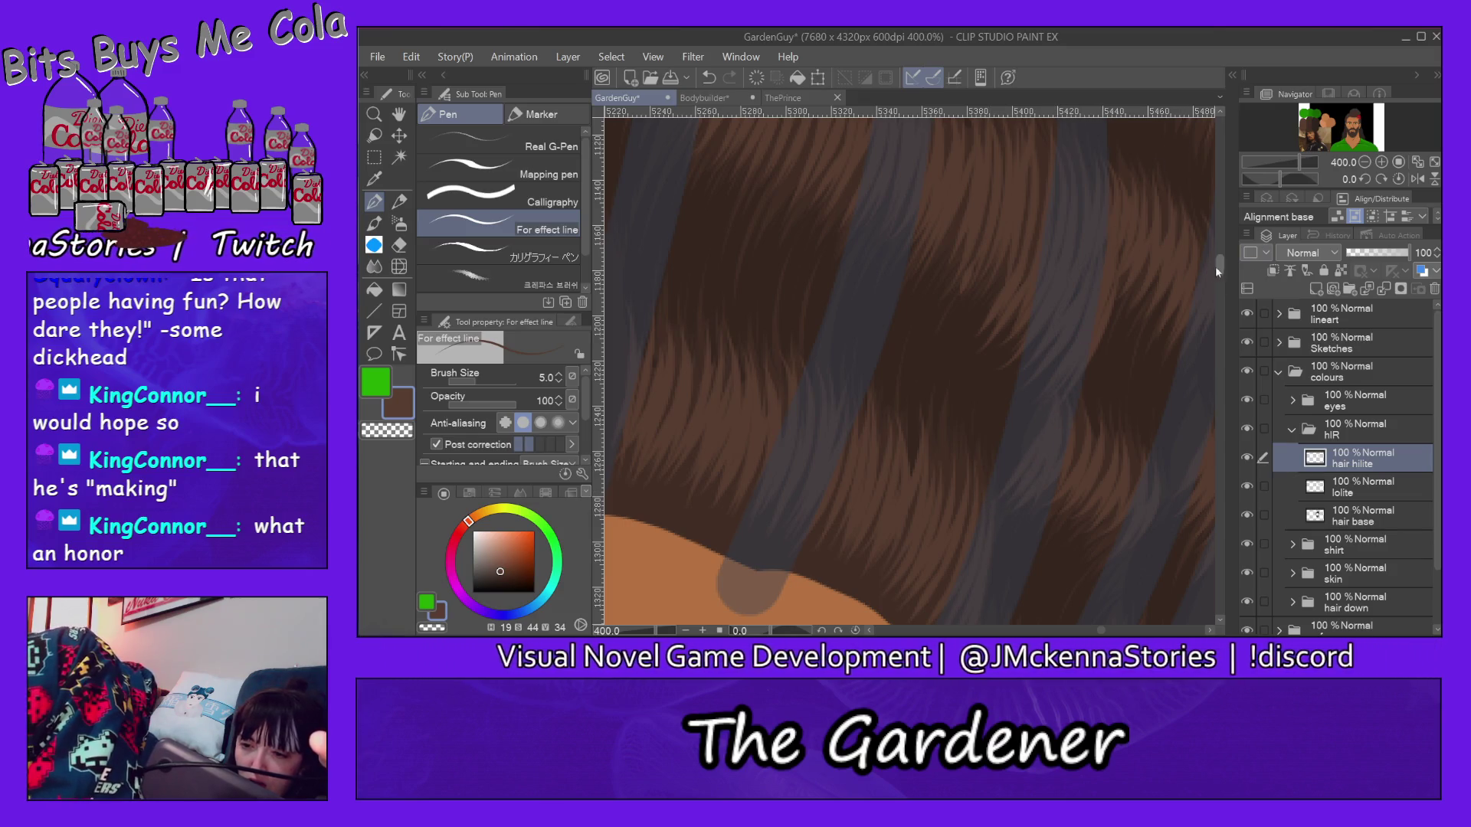
{"action": "left_click_drag", "start_coordinate": [1214, 268], "coordinate": [1221, 262]}
{"action": "left_click_drag", "start_coordinate": [966, 501], "coordinate": [1012, 409]}
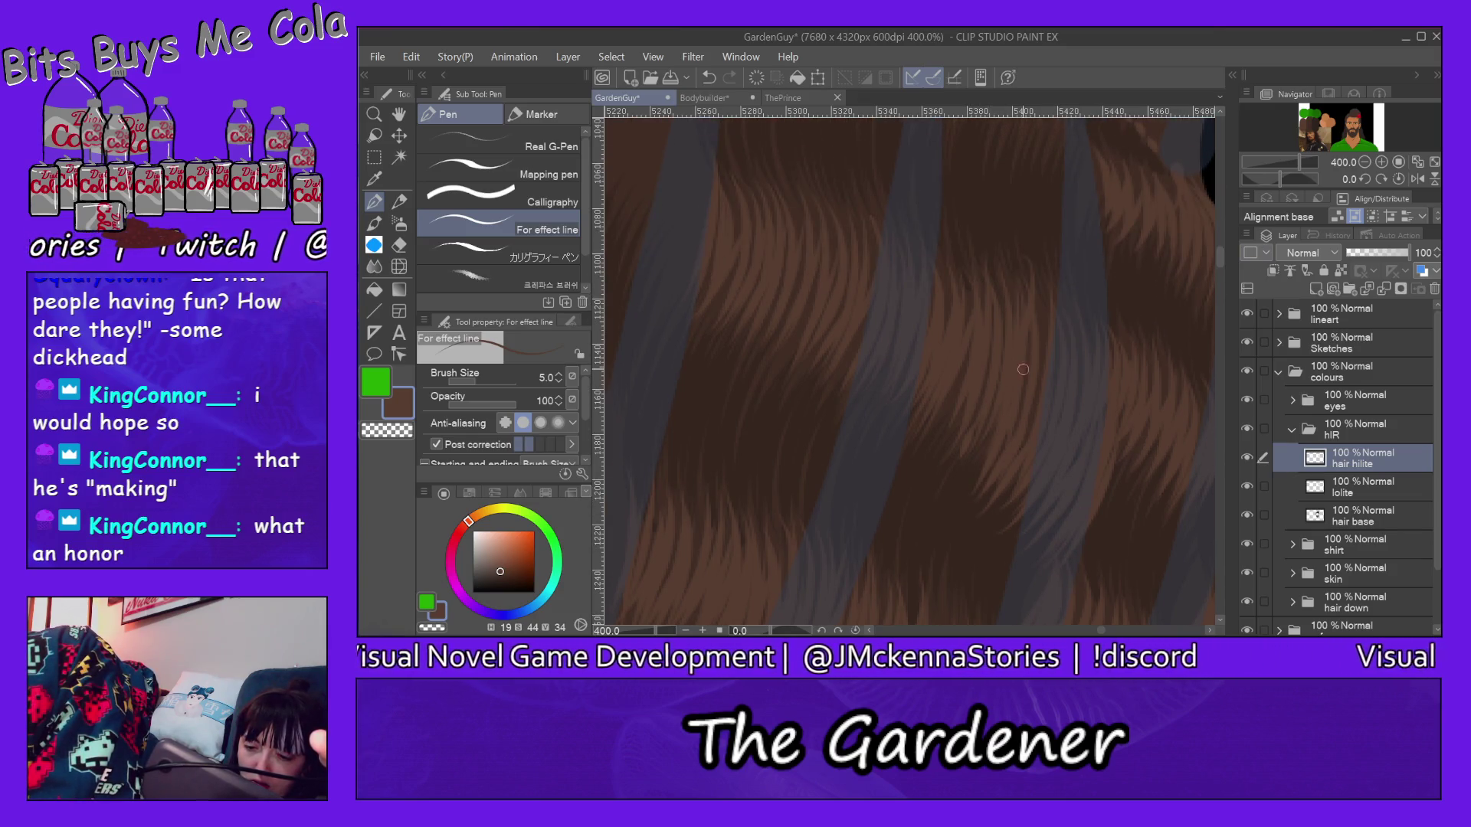
{"action": "left_click_drag", "start_coordinate": [952, 503], "coordinate": [987, 385]}
Step: Add thin light strands progressively leftward through the band, then fit the illustration in view
{"action": "left_click_drag", "start_coordinate": [923, 471], "coordinate": [950, 394]}
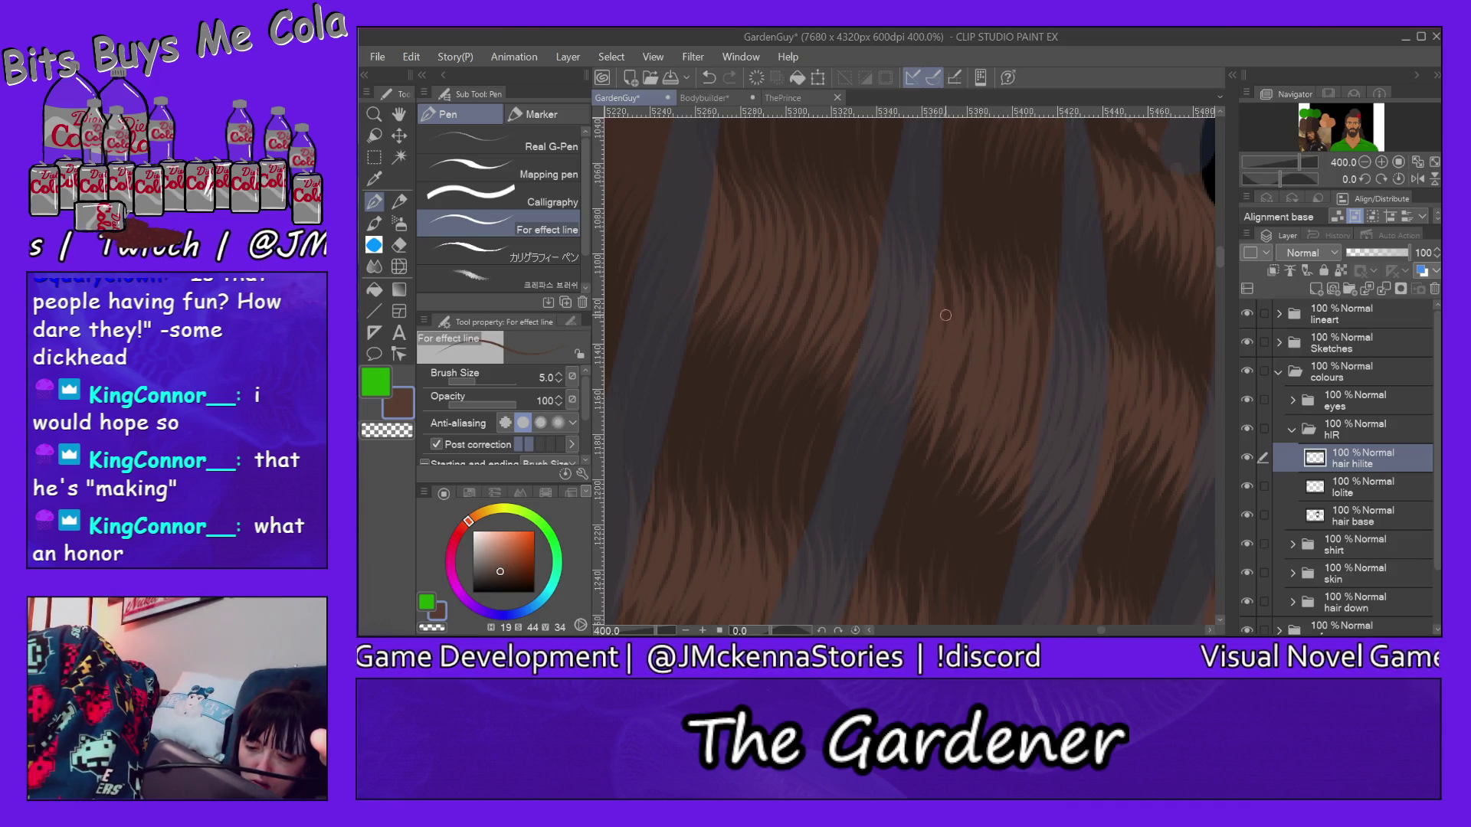
{"action": "left_click_drag", "start_coordinate": [1222, 263], "coordinate": [1220, 254]}
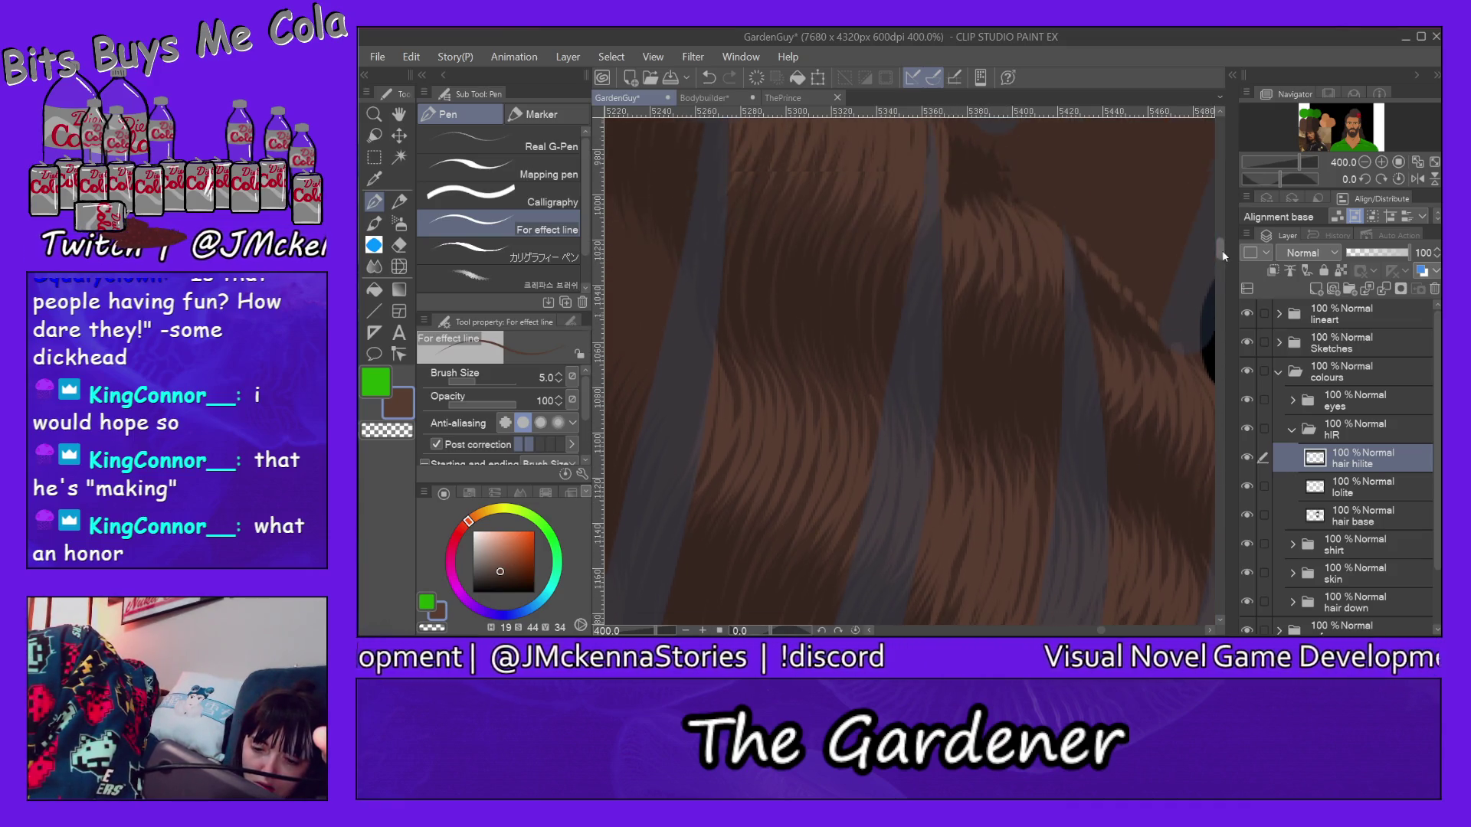
{"action": "left_click_drag", "start_coordinate": [880, 332], "coordinate": [890, 395]}
{"action": "left_click_drag", "start_coordinate": [913, 460], "coordinate": [919, 382]}
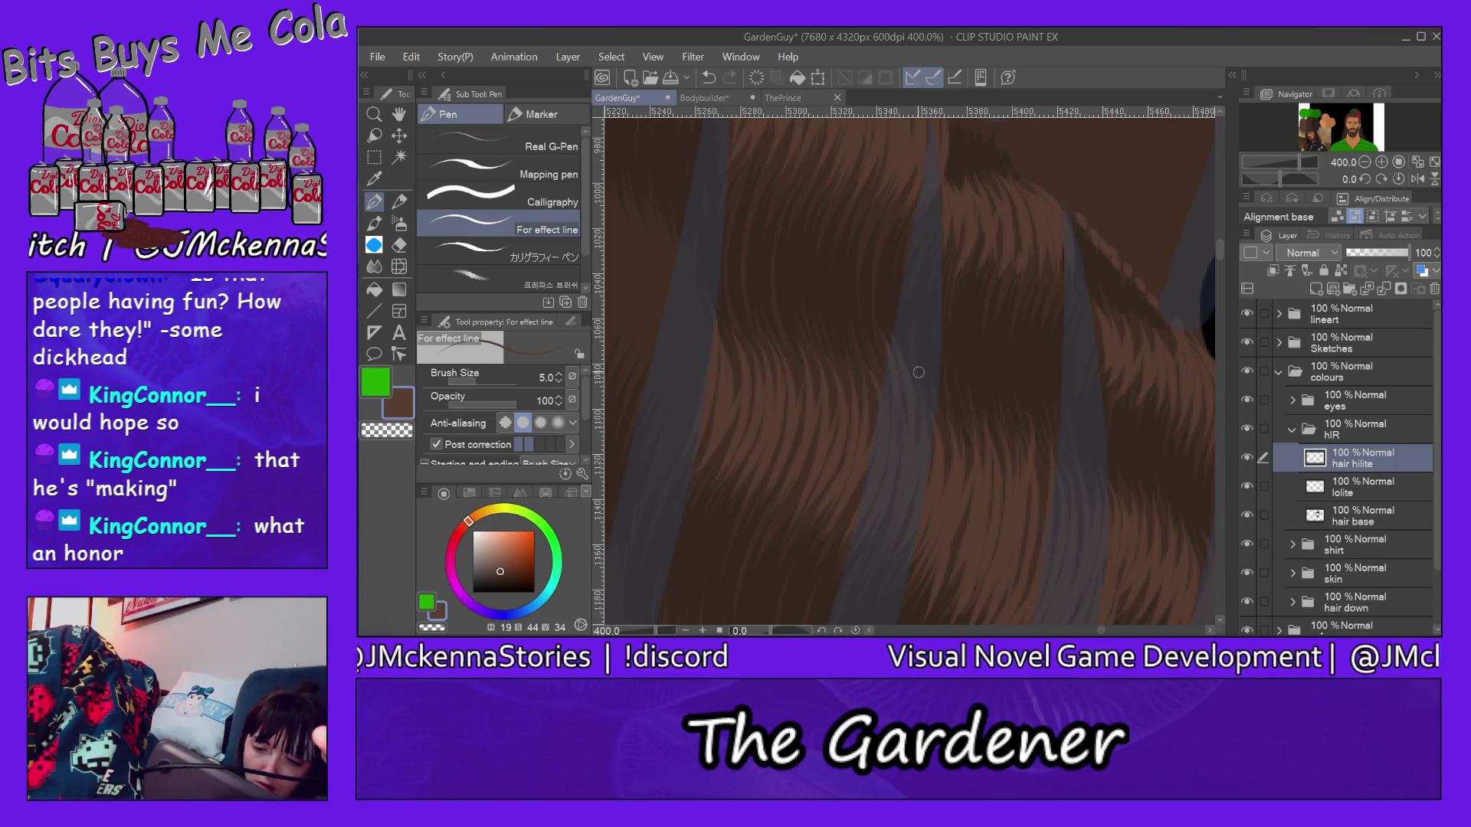
{"action": "mouse_move", "coordinate": [867, 326]}
{"action": "left_mouse_down"}
{"action": "mouse_move", "coordinate": [884, 437]}
{"action": "mouse_move", "coordinate": [869, 465]}
{"action": "mouse_move", "coordinate": [876, 429]}
{"action": "left_mouse_up"}
{"action": "mouse_move", "coordinate": [819, 316]}
{"action": "left_mouse_down"}
{"action": "mouse_move", "coordinate": [851, 426]}
{"action": "mouse_move", "coordinate": [830, 435]}
{"action": "left_mouse_up"}
{"action": "mouse_move", "coordinate": [780, 324]}
{"action": "left_mouse_down"}
{"action": "mouse_move", "coordinate": [812, 419]}
{"action": "mouse_move", "coordinate": [809, 370]}
{"action": "mouse_move", "coordinate": [791, 403]}
{"action": "left_mouse_up"}
{"action": "left_click_drag", "start_coordinate": [737, 305], "coordinate": [760, 348]}
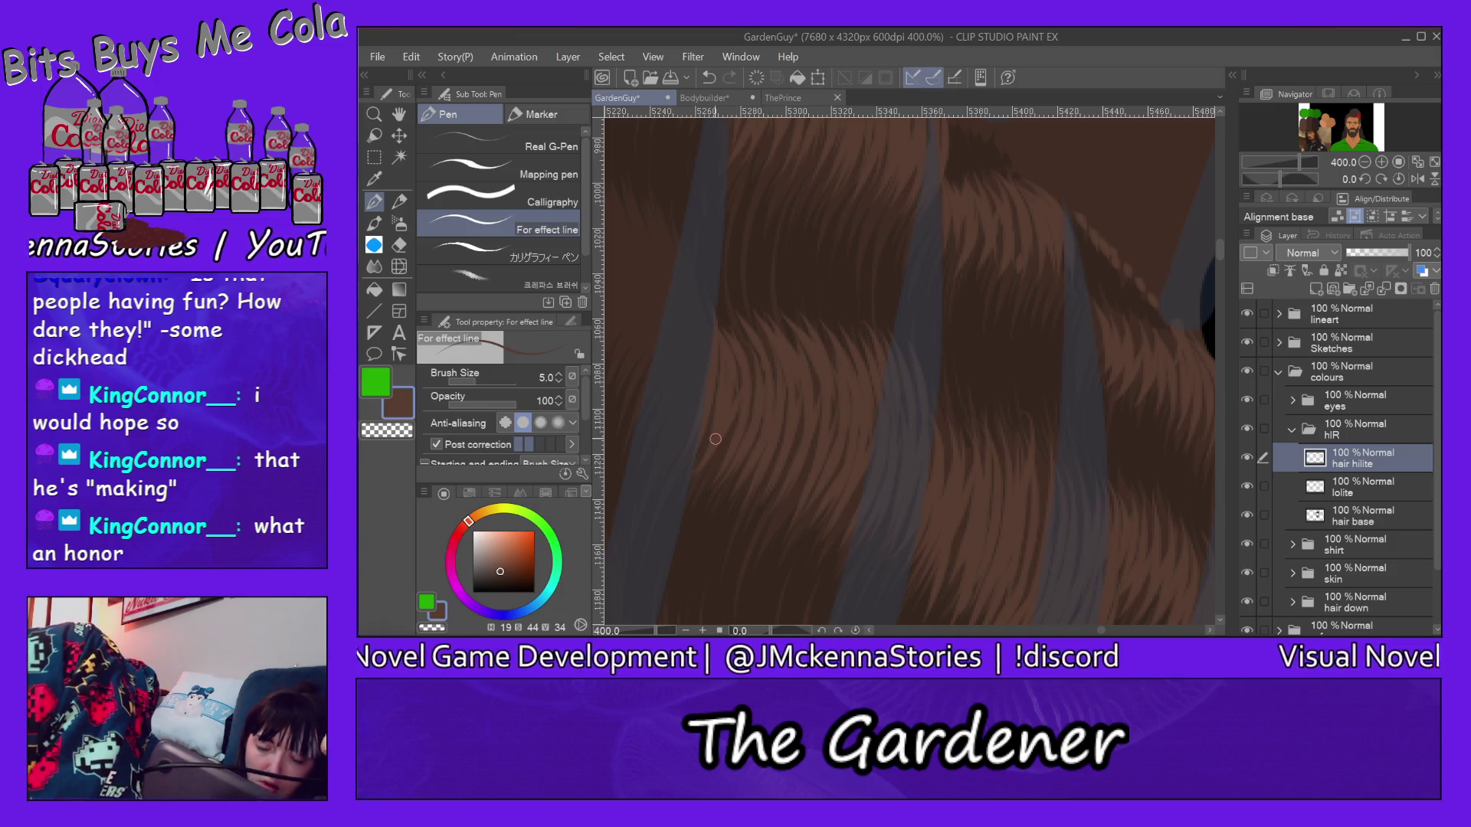
{"action": "key", "text": "ctrl+0"}
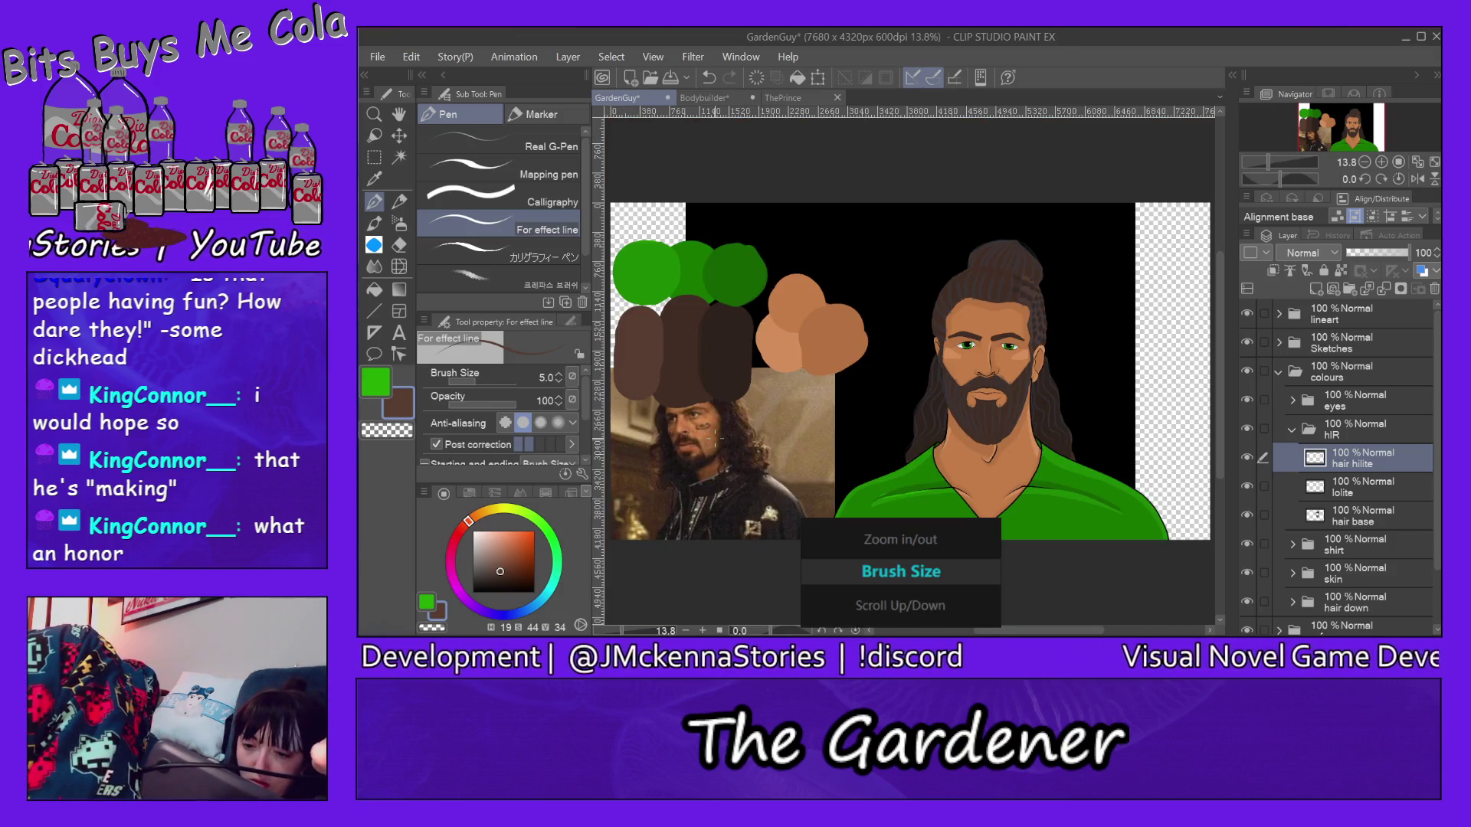
{"action": "scroll", "coordinate": [1042, 283], "scroll_direction": "up", "scroll_amount": 3}
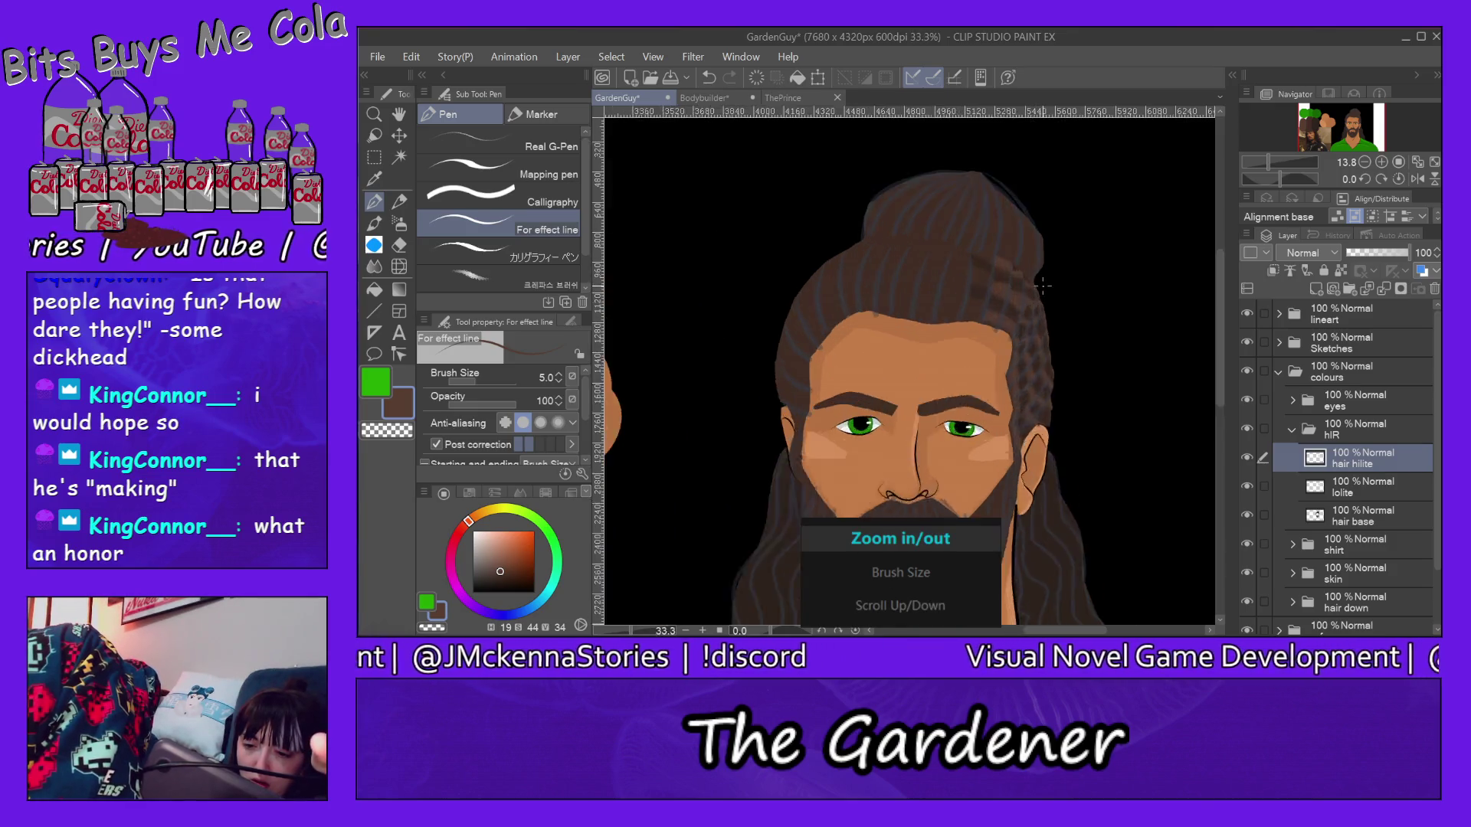
{"action": "scroll", "coordinate": [1042, 283], "scroll_direction": "up", "scroll_amount": 3}
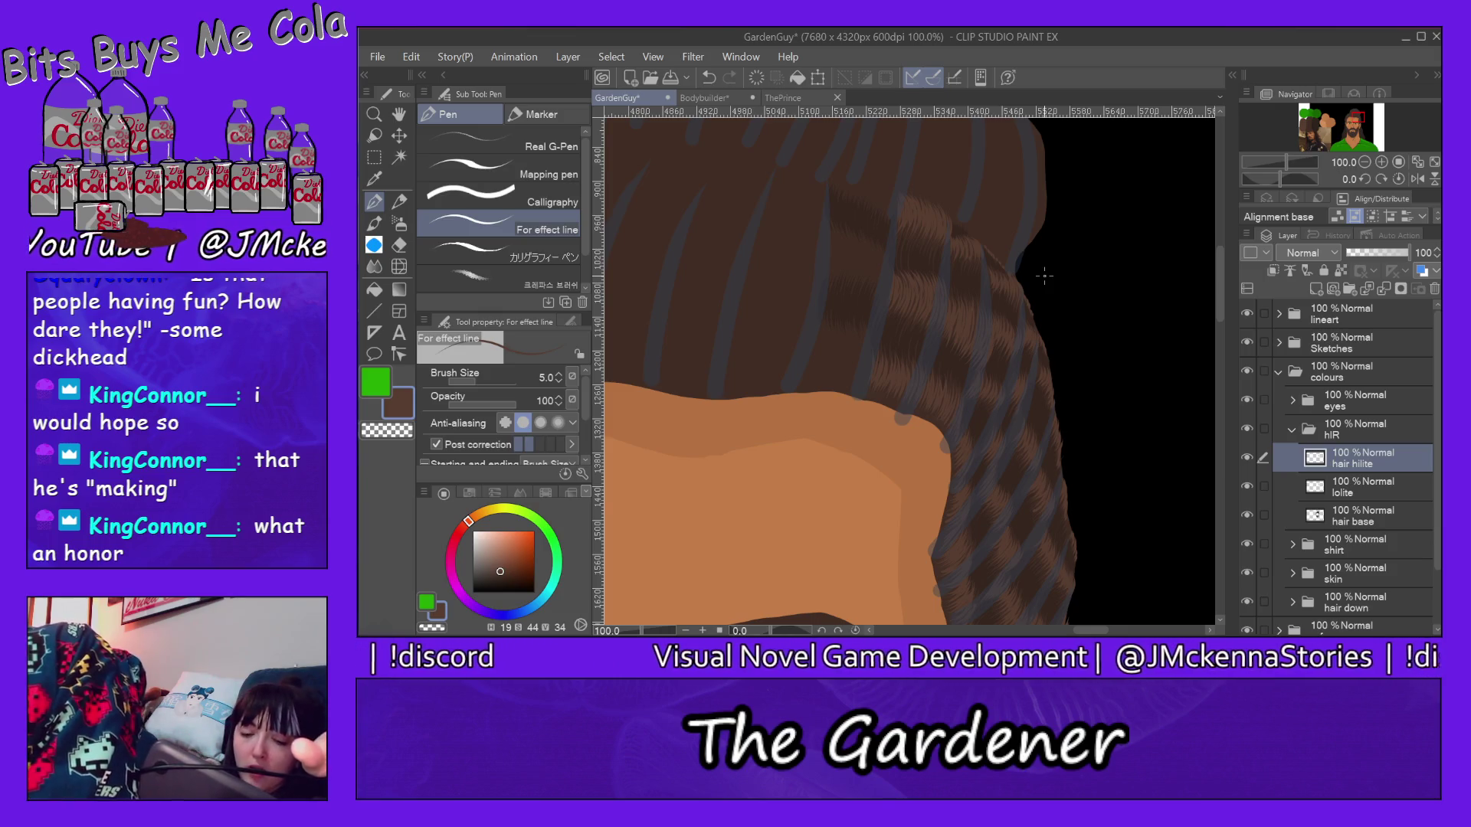
{"action": "scroll", "coordinate": [1045, 276], "scroll_direction": "up", "scroll_amount": 2}
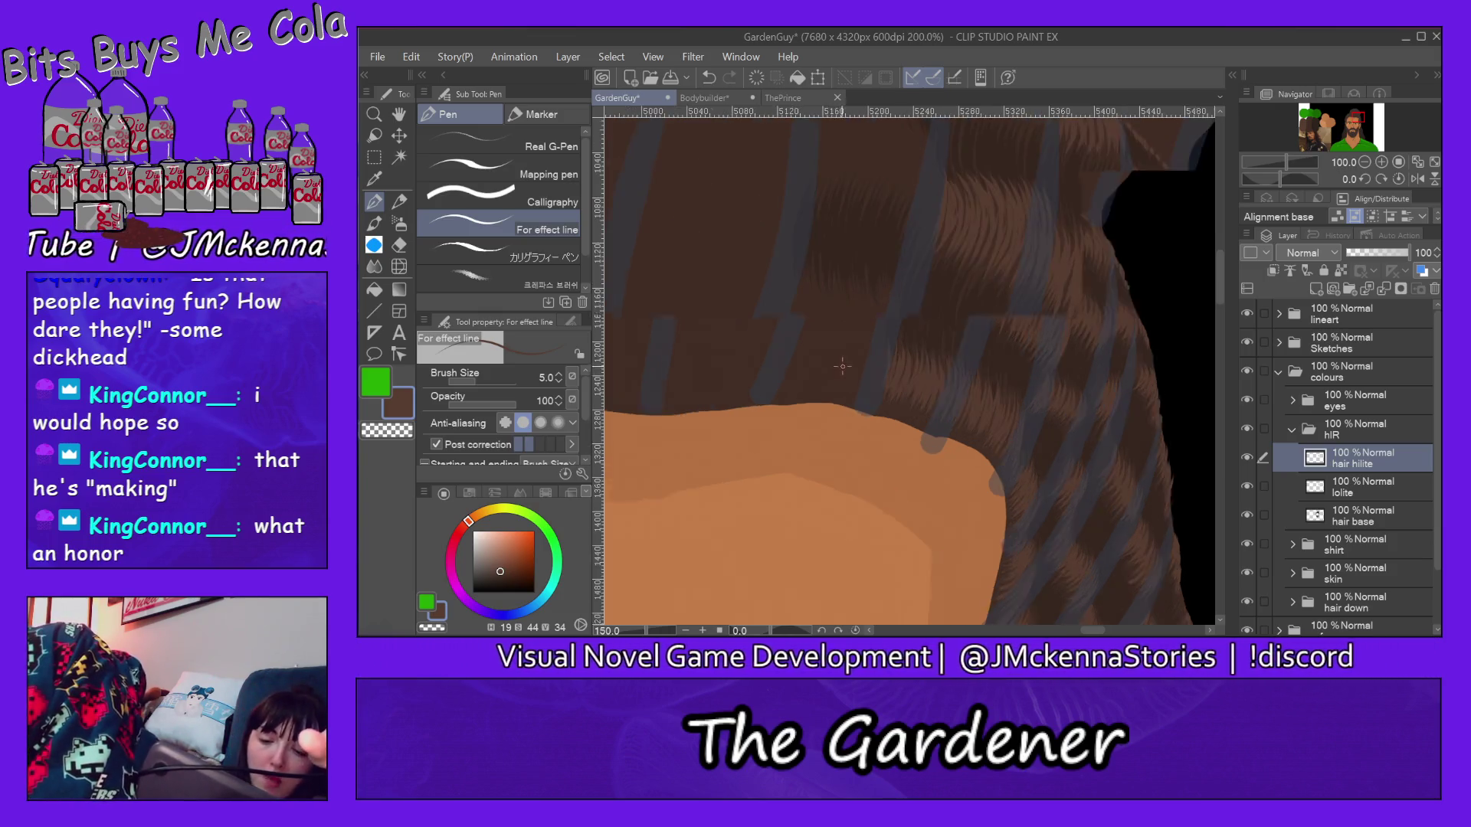
{"action": "scroll", "coordinate": [874, 333], "scroll_direction": "up", "scroll_amount": 2}
{"action": "scroll", "coordinate": [910, 276], "scroll_direction": "down", "scroll_amount": 2}
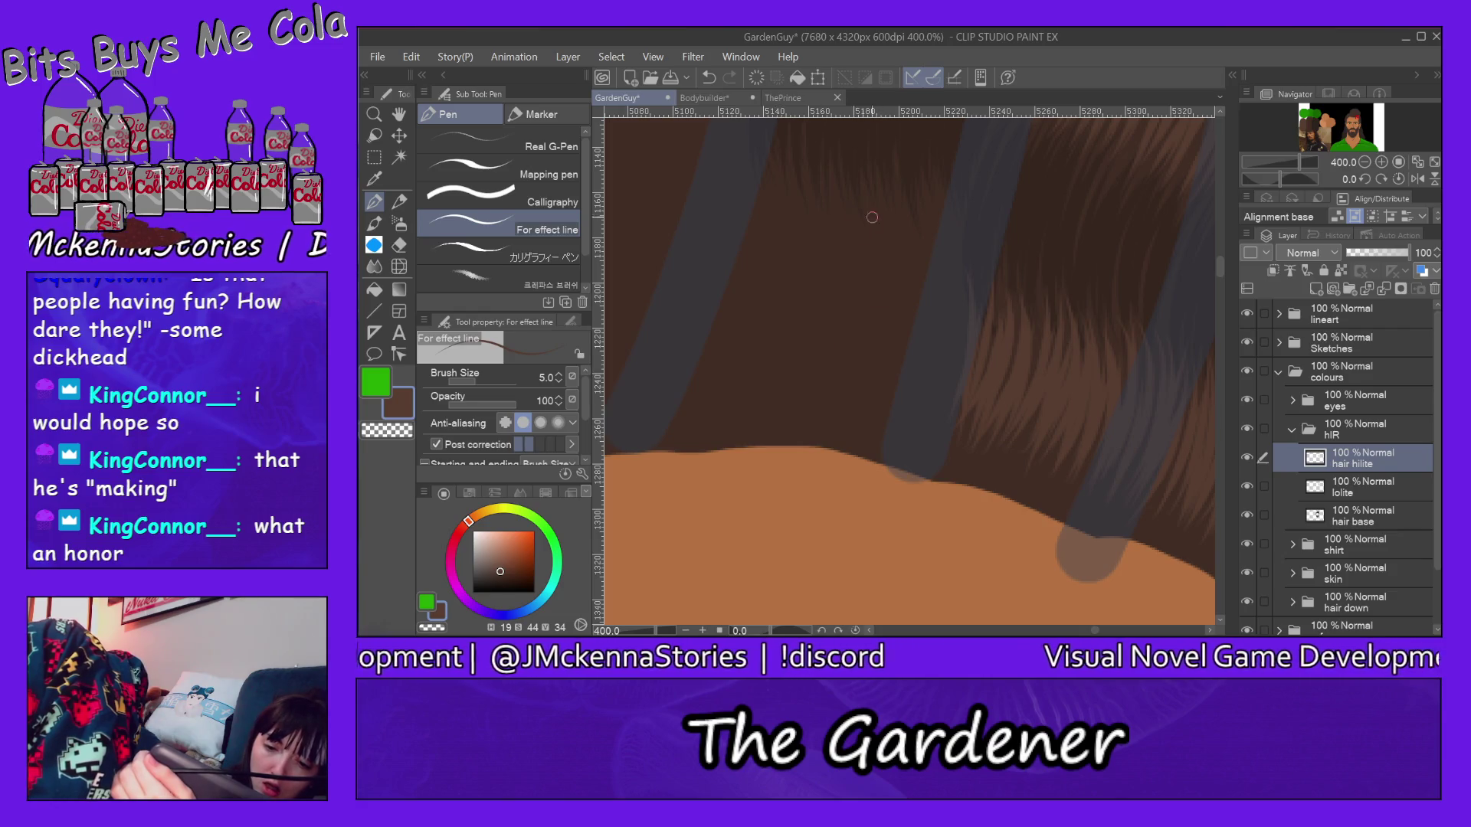
Step: Stroke long thin light strands down the upper hair and the left hair band
{"action": "mouse_move", "coordinate": [878, 207]}
{"action": "left_mouse_down"}
{"action": "mouse_move", "coordinate": [892, 351]}
{"action": "mouse_move", "coordinate": [877, 391]}
{"action": "left_mouse_up"}
{"action": "left_click_drag", "start_coordinate": [915, 187], "coordinate": [908, 342]}
{"action": "left_click_drag", "start_coordinate": [915, 162], "coordinate": [927, 214]}
{"action": "mouse_move", "coordinate": [931, 276]}
{"action": "left_mouse_down"}
{"action": "mouse_move", "coordinate": [921, 160]}
{"action": "mouse_move", "coordinate": [908, 321]}
{"action": "left_mouse_up"}
{"action": "left_click_drag", "start_coordinate": [885, 170], "coordinate": [917, 277]}
{"action": "left_click_drag", "start_coordinate": [876, 180], "coordinate": [854, 406]}
{"action": "mouse_move", "coordinate": [765, 161]}
{"action": "left_mouse_down"}
{"action": "mouse_move", "coordinate": [759, 334]}
{"action": "mouse_move", "coordinate": [717, 384]}
{"action": "mouse_move", "coordinate": [731, 337]}
{"action": "mouse_move", "coordinate": [688, 403]}
{"action": "left_mouse_up"}
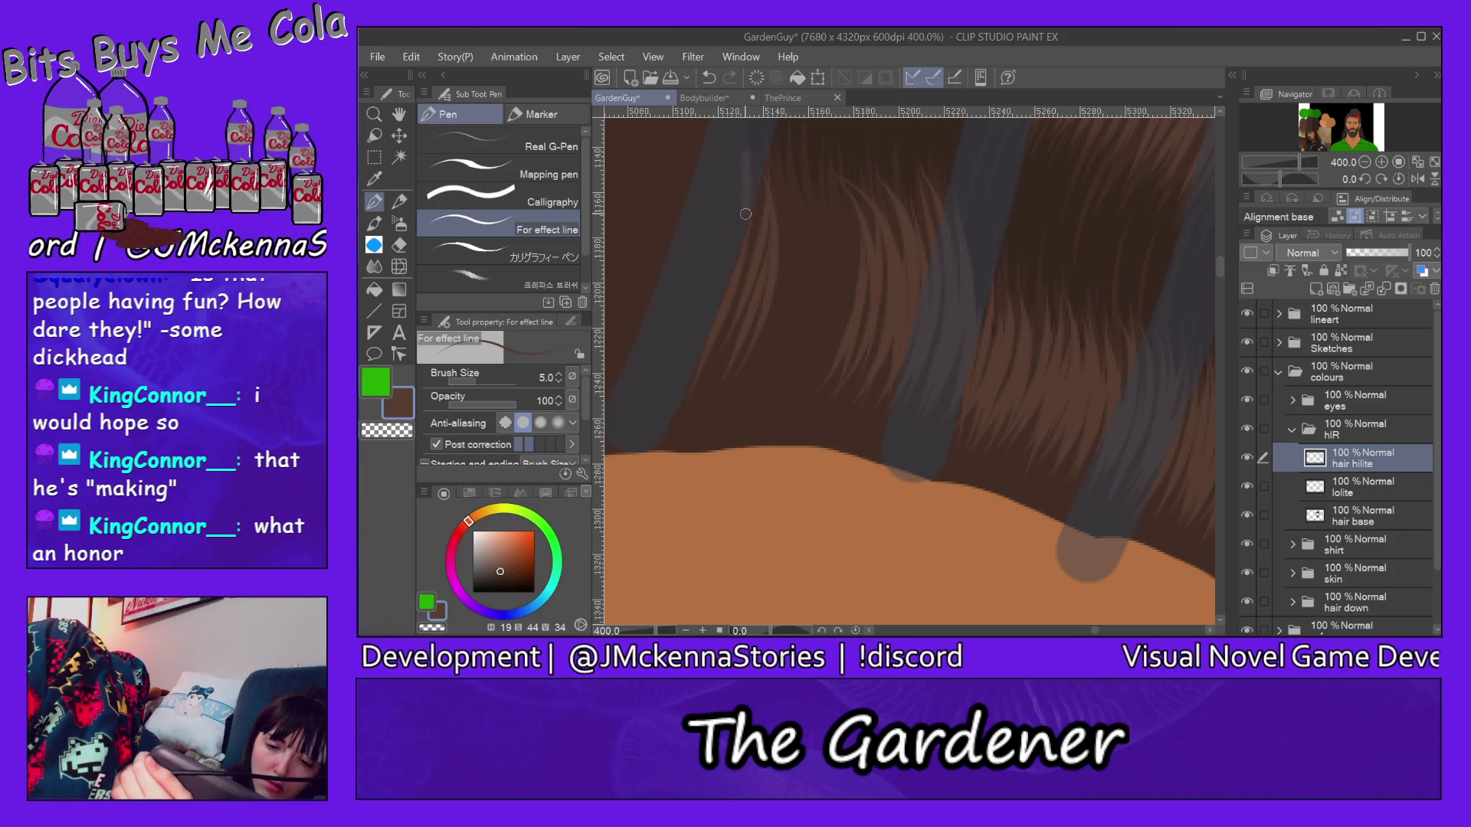
{"action": "mouse_move", "coordinate": [758, 163]}
{"action": "left_mouse_down"}
{"action": "mouse_move", "coordinate": [692, 397]}
{"action": "mouse_move", "coordinate": [764, 356]}
{"action": "mouse_move", "coordinate": [741, 391]}
{"action": "left_mouse_up"}
{"action": "mouse_move", "coordinate": [798, 150]}
{"action": "left_mouse_down"}
{"action": "mouse_move", "coordinate": [753, 391]}
{"action": "mouse_move", "coordinate": [793, 388]}
{"action": "mouse_move", "coordinate": [832, 356]}
{"action": "left_mouse_up"}
{"action": "left_click_drag", "start_coordinate": [857, 162], "coordinate": [804, 396]}
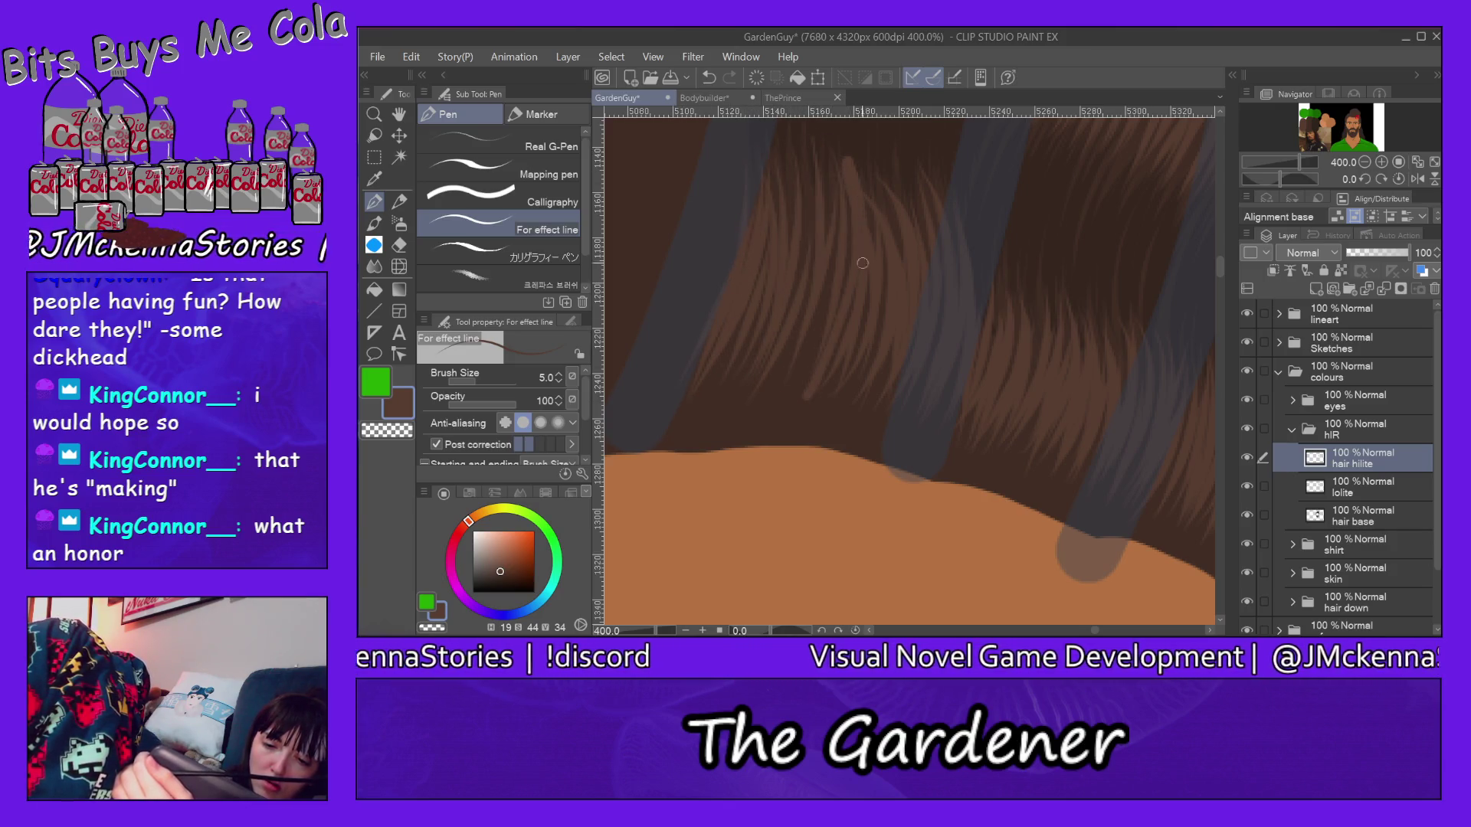
{"action": "left_click_drag", "start_coordinate": [1224, 274], "coordinate": [1223, 263]}
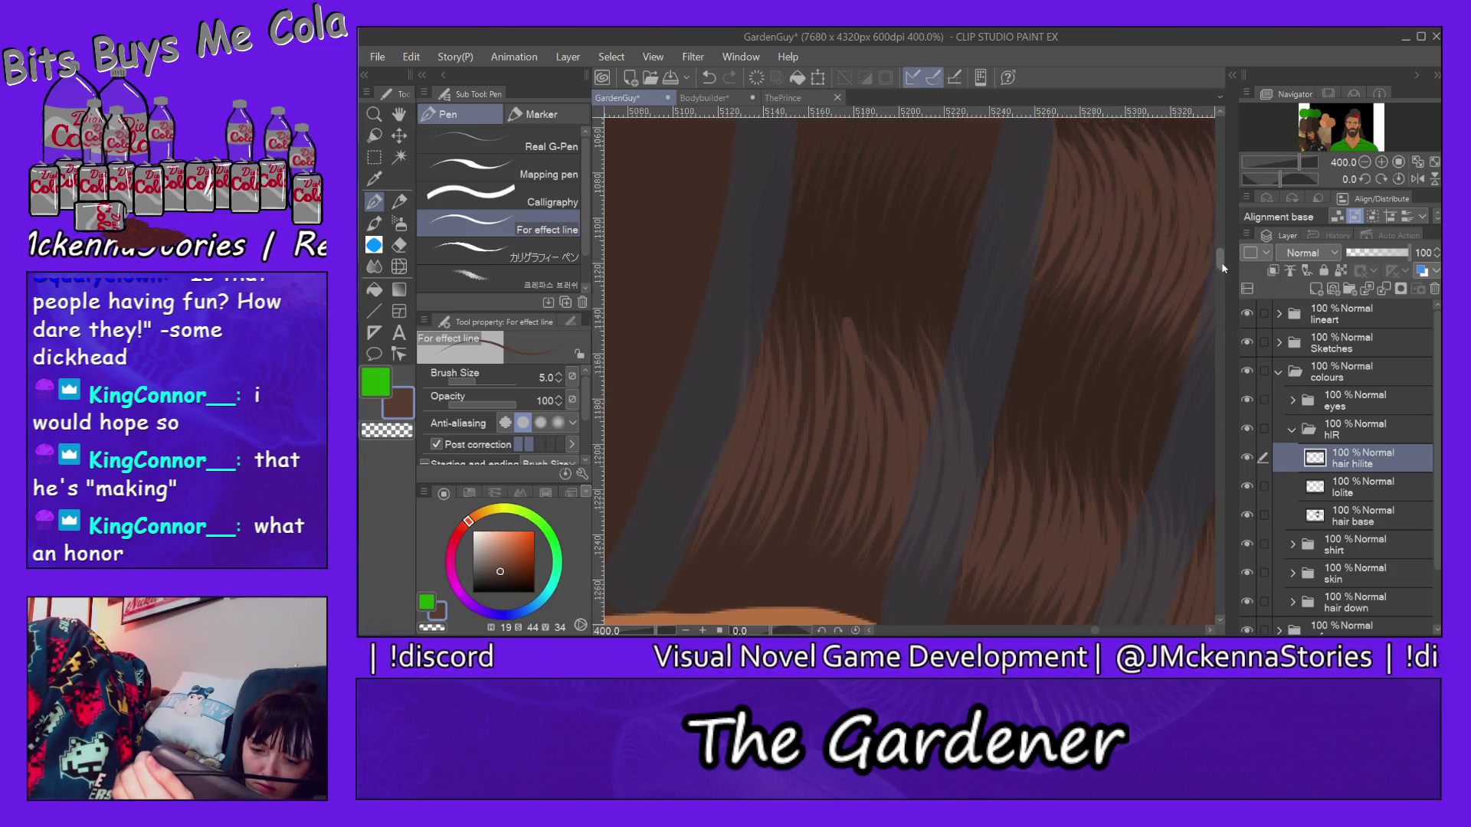
Step: Add light strands lower down in the middle and right hair sections
{"action": "mouse_move", "coordinate": [856, 283]}
{"action": "left_mouse_down"}
{"action": "mouse_move", "coordinate": [869, 391]}
{"action": "mouse_move", "coordinate": [846, 403]}
{"action": "left_mouse_up"}
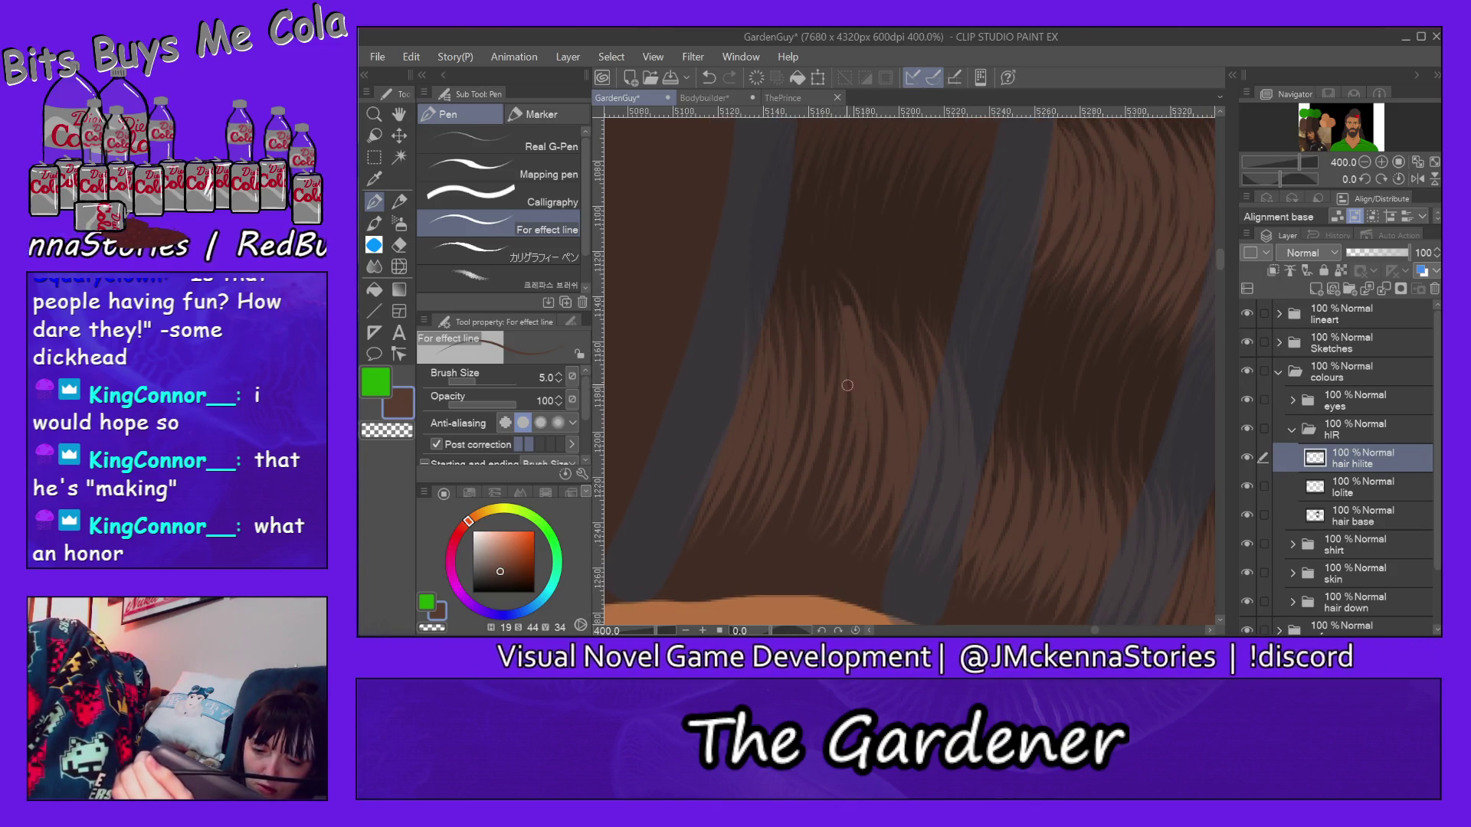
{"action": "left_click_drag", "start_coordinate": [865, 306], "coordinate": [888, 366]}
{"action": "mouse_move", "coordinate": [860, 297]}
{"action": "left_mouse_down"}
{"action": "mouse_move", "coordinate": [892, 345]}
{"action": "mouse_move", "coordinate": [901, 409]}
{"action": "mouse_move", "coordinate": [935, 370]}
{"action": "left_mouse_up"}
{"action": "mouse_move", "coordinate": [908, 301]}
{"action": "left_mouse_down"}
{"action": "mouse_move", "coordinate": [954, 372]}
{"action": "mouse_move", "coordinate": [984, 472]}
{"action": "left_mouse_up"}
{"action": "left_click_drag", "start_coordinate": [823, 284], "coordinate": [837, 341]}
{"action": "mouse_move", "coordinate": [809, 292]}
{"action": "left_mouse_down"}
{"action": "mouse_move", "coordinate": [829, 372]}
{"action": "mouse_move", "coordinate": [821, 358]}
{"action": "mouse_move", "coordinate": [811, 415]}
{"action": "left_mouse_up"}
{"action": "left_click_drag", "start_coordinate": [763, 296], "coordinate": [801, 430]}
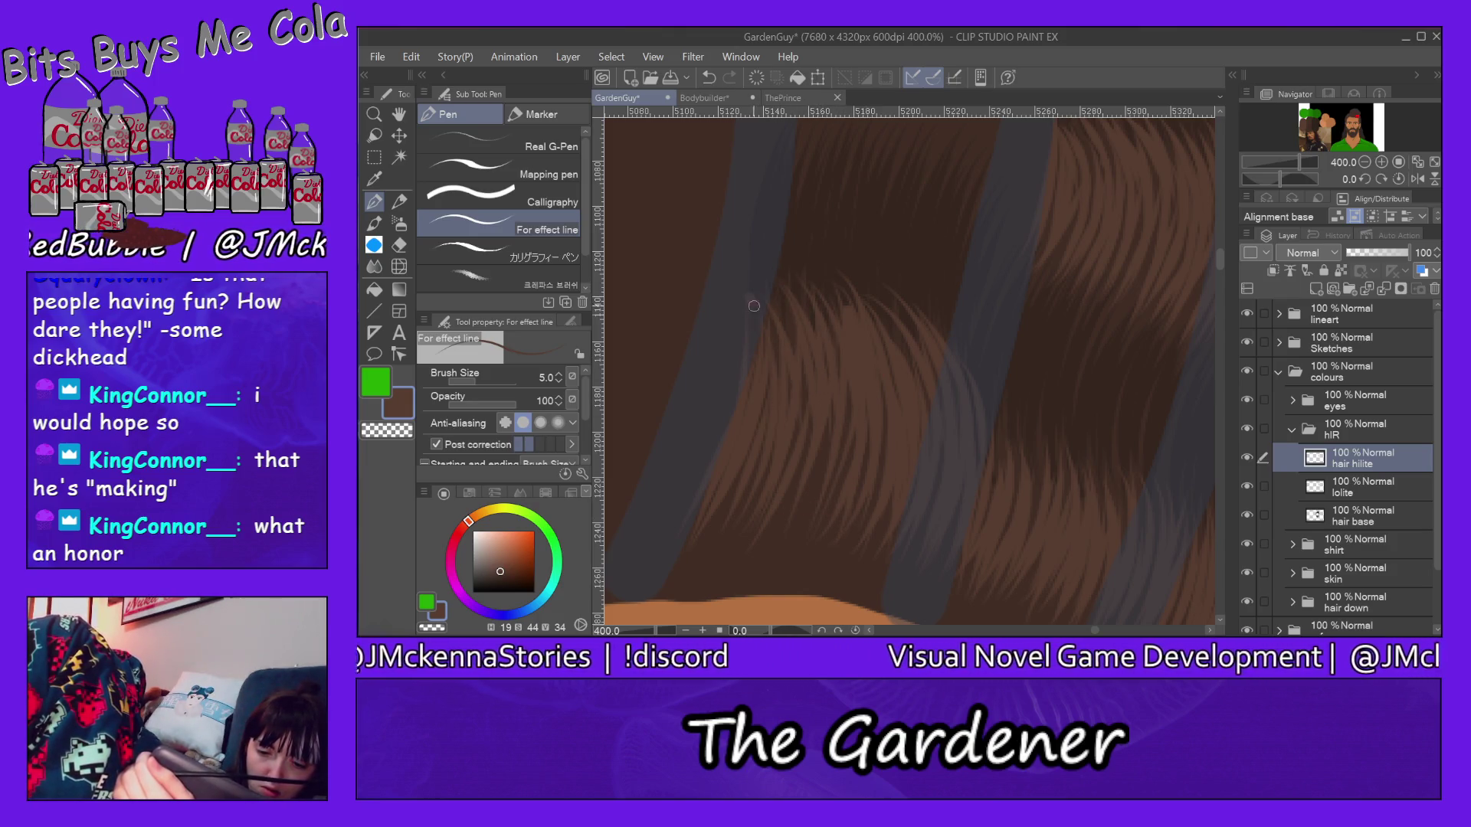
{"action": "scroll", "coordinate": [1127, 299], "scroll_direction": "down", "scroll_amount": 3}
{"action": "scroll", "coordinate": [1094, 314], "scroll_direction": "down", "scroll_amount": 2}
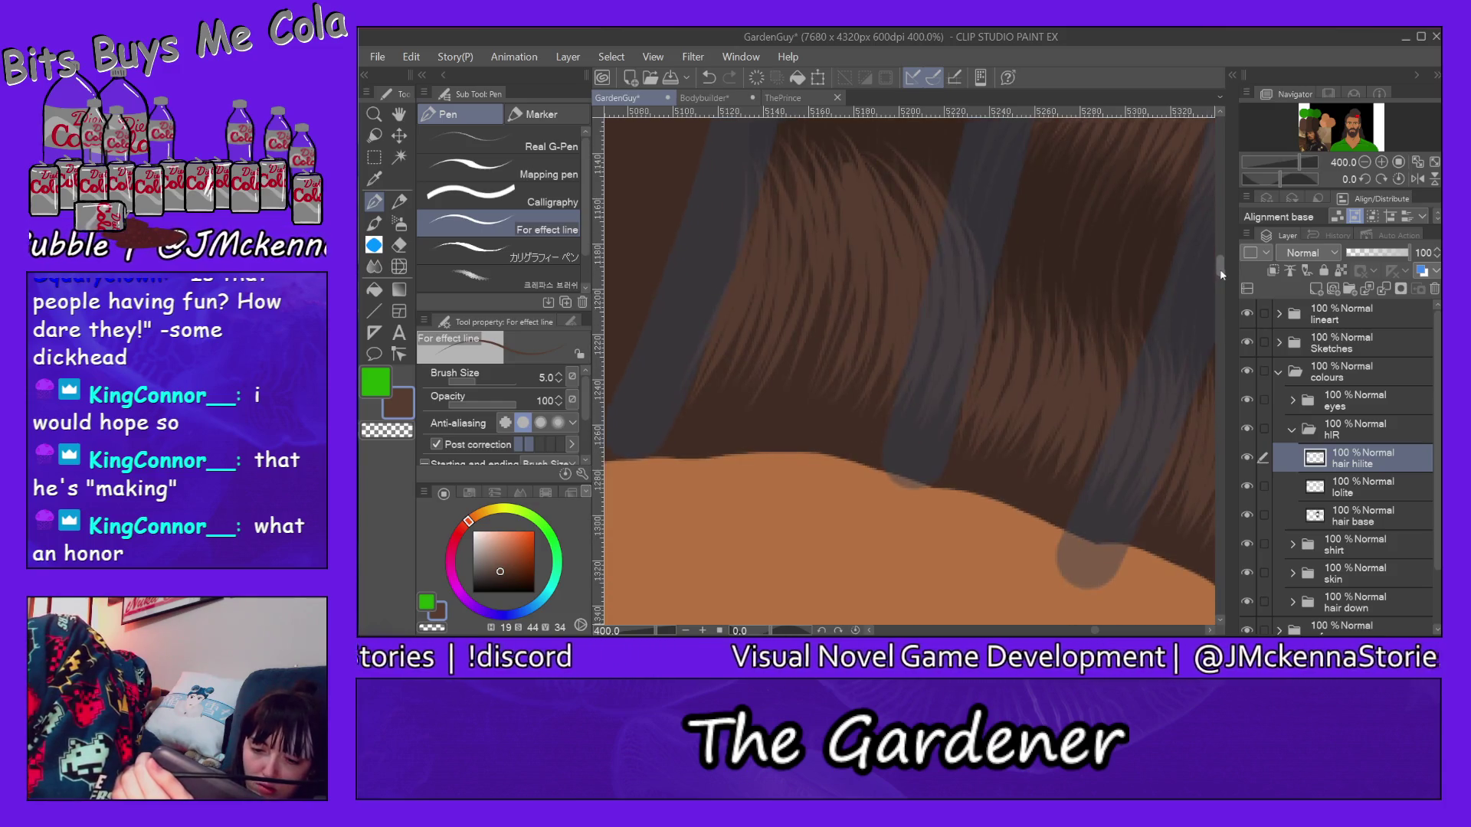
Step: Finish with a few faint upward light strands near the shoulder edge
{"action": "left_click_drag", "start_coordinate": [787, 395], "coordinate": [835, 262]}
{"action": "left_click_drag", "start_coordinate": [787, 424], "coordinate": [867, 244]}
{"action": "left_click_drag", "start_coordinate": [861, 397], "coordinate": [885, 292]}
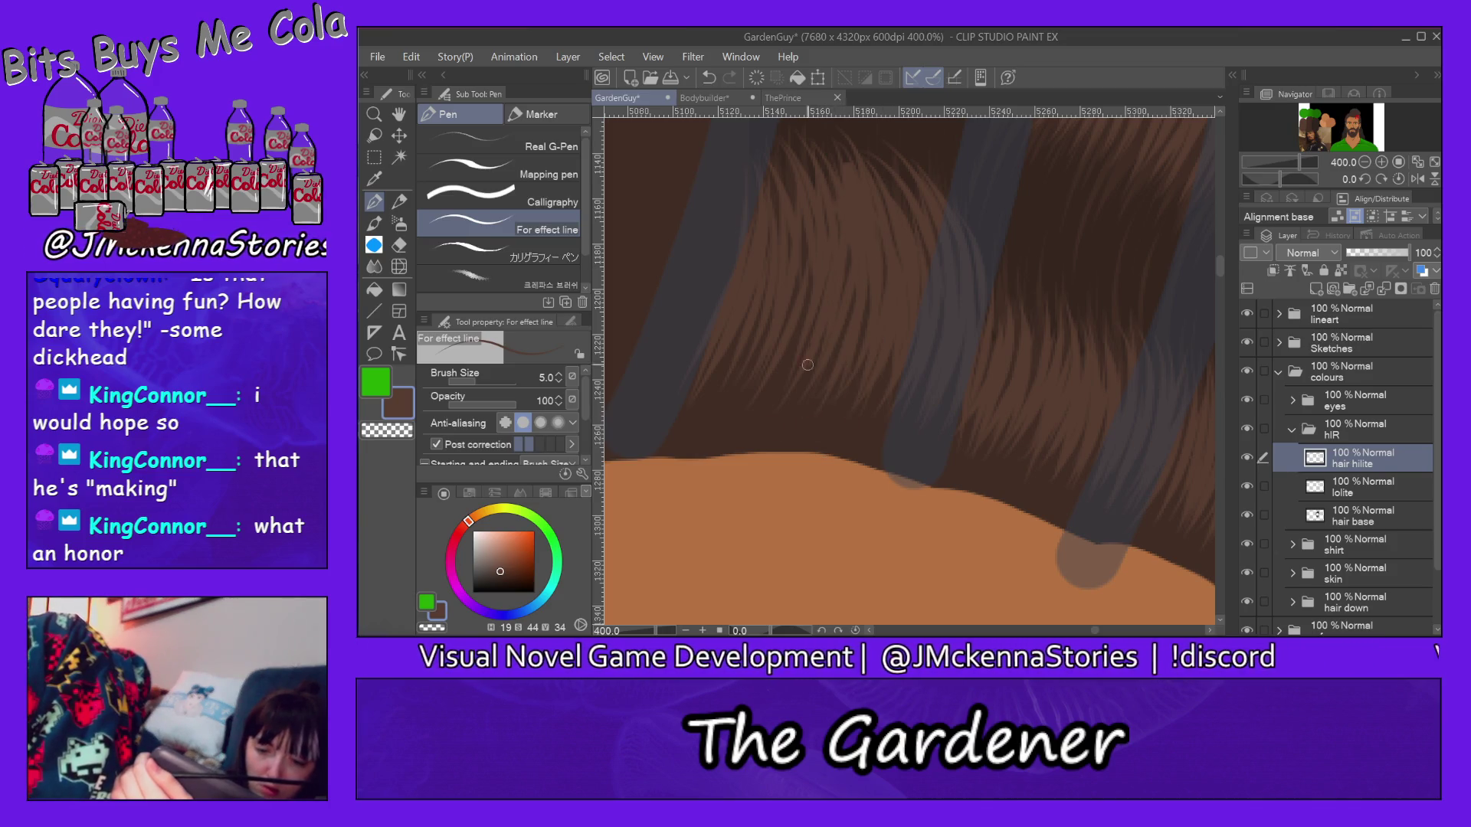
{"action": "left_click_drag", "start_coordinate": [717, 432], "coordinate": [760, 312]}
{"action": "left_click_drag", "start_coordinate": [716, 403], "coordinate": [752, 304]}
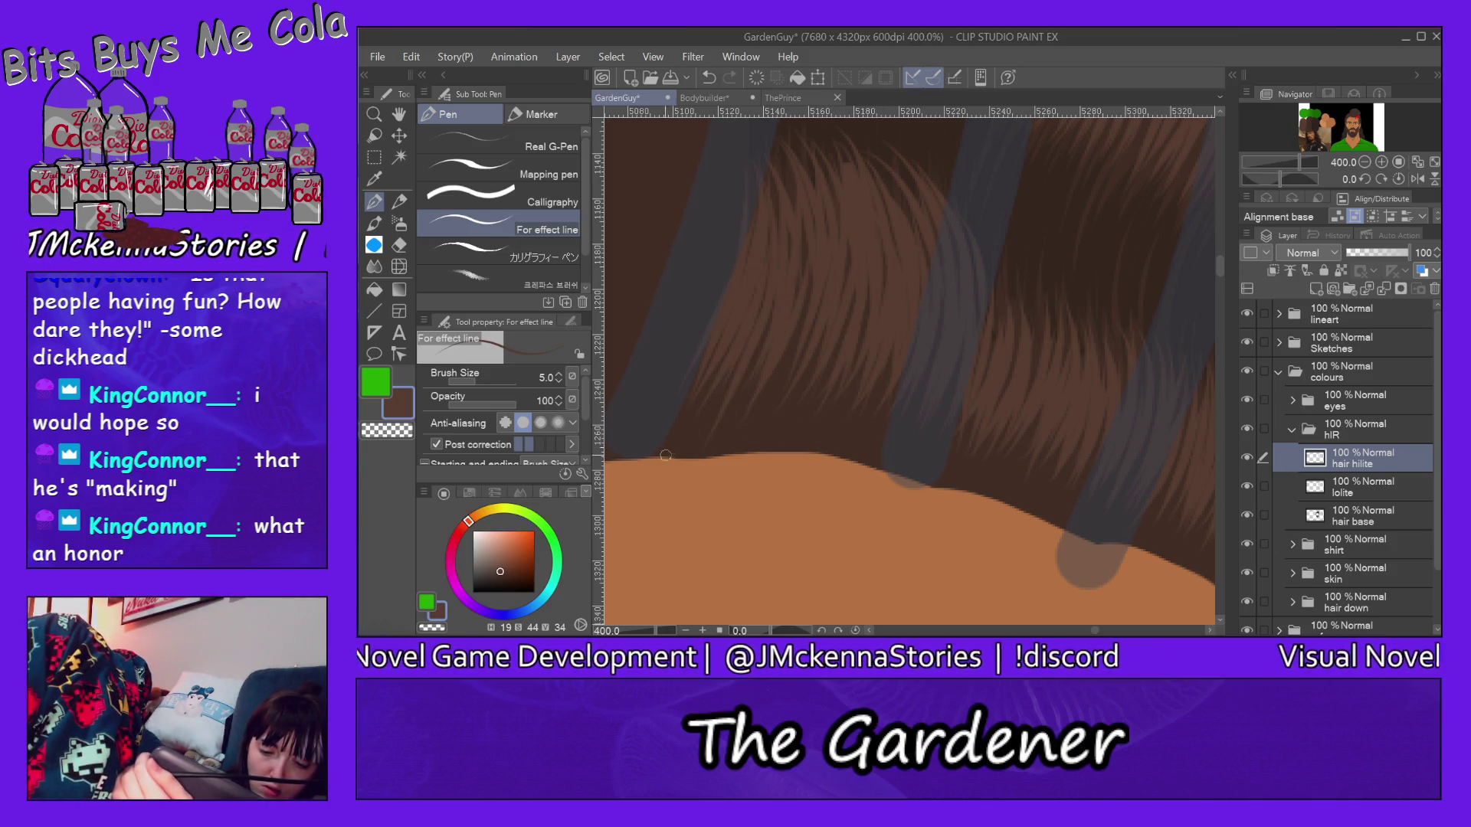
{"action": "left_click_drag", "start_coordinate": [697, 371], "coordinate": [667, 431]}
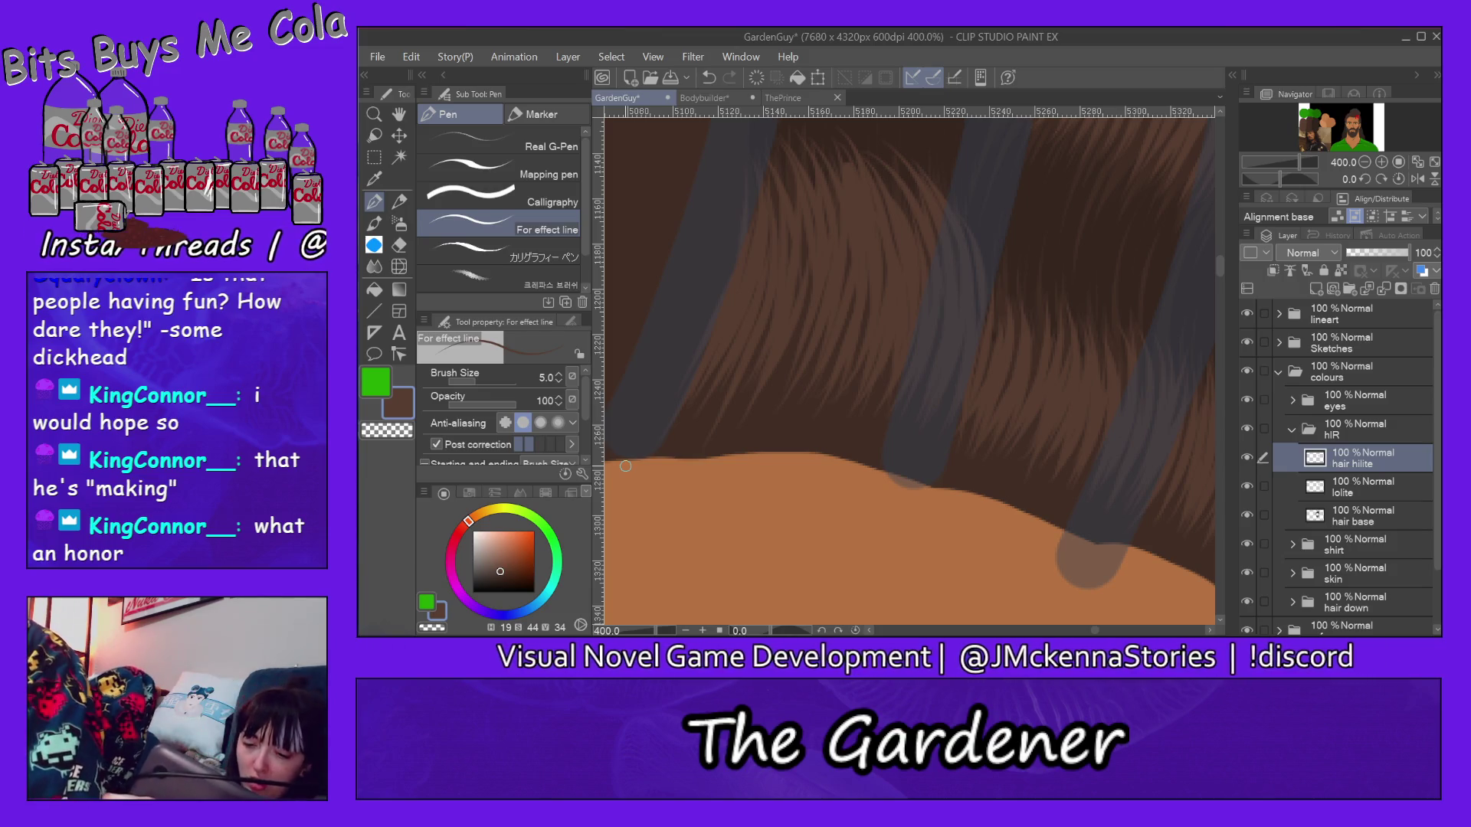
{"action": "left_click_drag", "start_coordinate": [1220, 267], "coordinate": [1216, 252]}
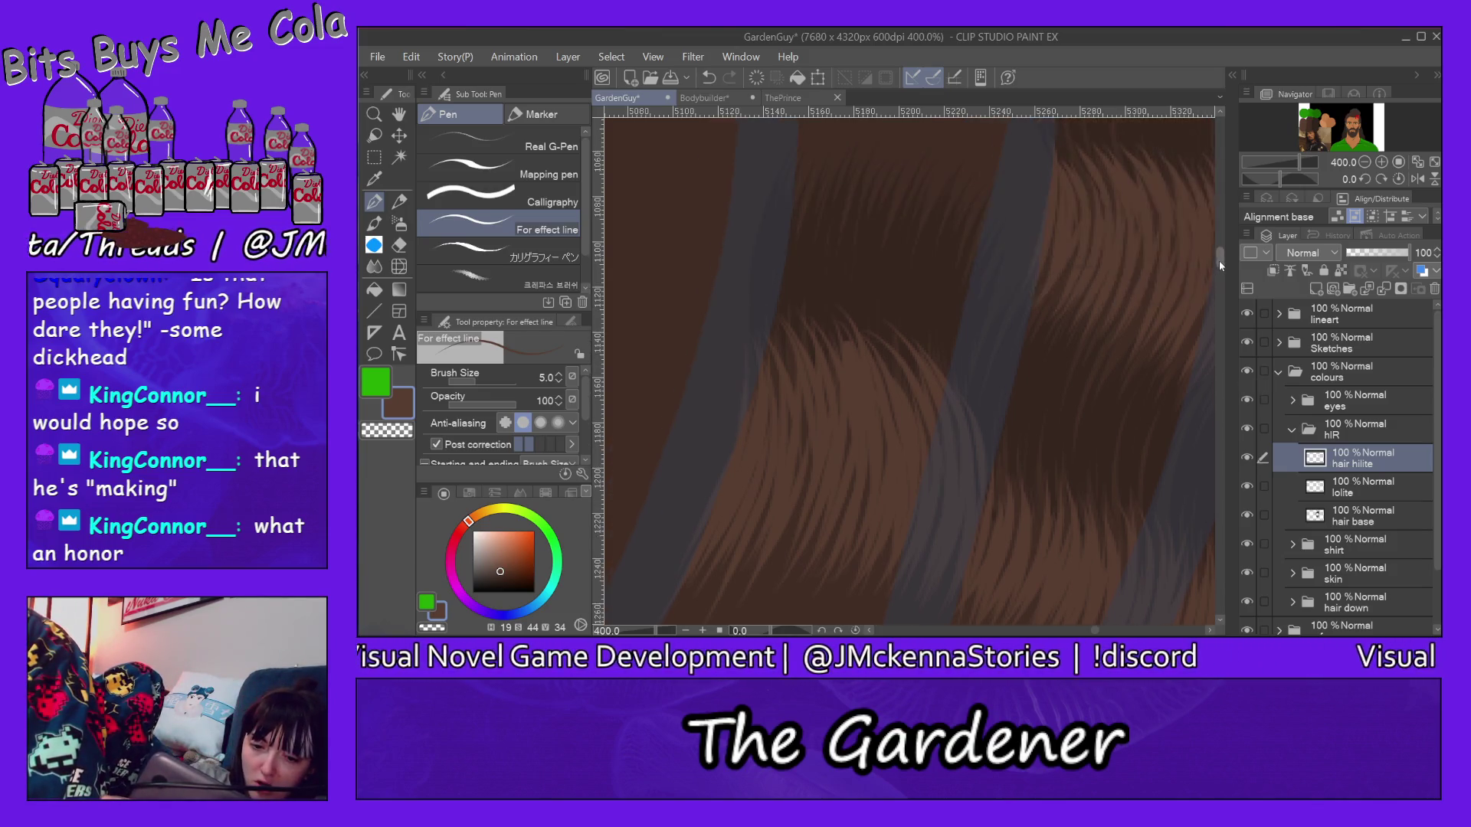
Step: Paint long light highlight strokes through the middle and right of the higher hair section
{"action": "mouse_move", "coordinate": [816, 170]}
{"action": "left_mouse_down"}
{"action": "mouse_move", "coordinate": [837, 334]}
{"action": "mouse_move", "coordinate": [879, 403]}
{"action": "left_mouse_up"}
{"action": "mouse_move", "coordinate": [876, 185]}
{"action": "left_mouse_down"}
{"action": "mouse_move", "coordinate": [908, 380]}
{"action": "mouse_move", "coordinate": [926, 365]}
{"action": "left_mouse_up"}
{"action": "mouse_move", "coordinate": [940, 184]}
{"action": "left_mouse_down"}
{"action": "mouse_move", "coordinate": [960, 379]}
{"action": "mouse_move", "coordinate": [937, 443]}
{"action": "left_mouse_up"}
{"action": "mouse_move", "coordinate": [975, 237]}
{"action": "left_mouse_down"}
{"action": "mouse_move", "coordinate": [955, 446]}
{"action": "mouse_move", "coordinate": [1034, 371]}
{"action": "left_mouse_up"}
{"action": "left_click_drag", "start_coordinate": [1041, 255], "coordinate": [1051, 346]}
{"action": "left_click_drag", "start_coordinate": [980, 216], "coordinate": [1005, 430]}
{"action": "left_click_drag", "start_coordinate": [961, 215], "coordinate": [989, 405]}
{"action": "left_click_drag", "start_coordinate": [937, 184], "coordinate": [974, 385]}
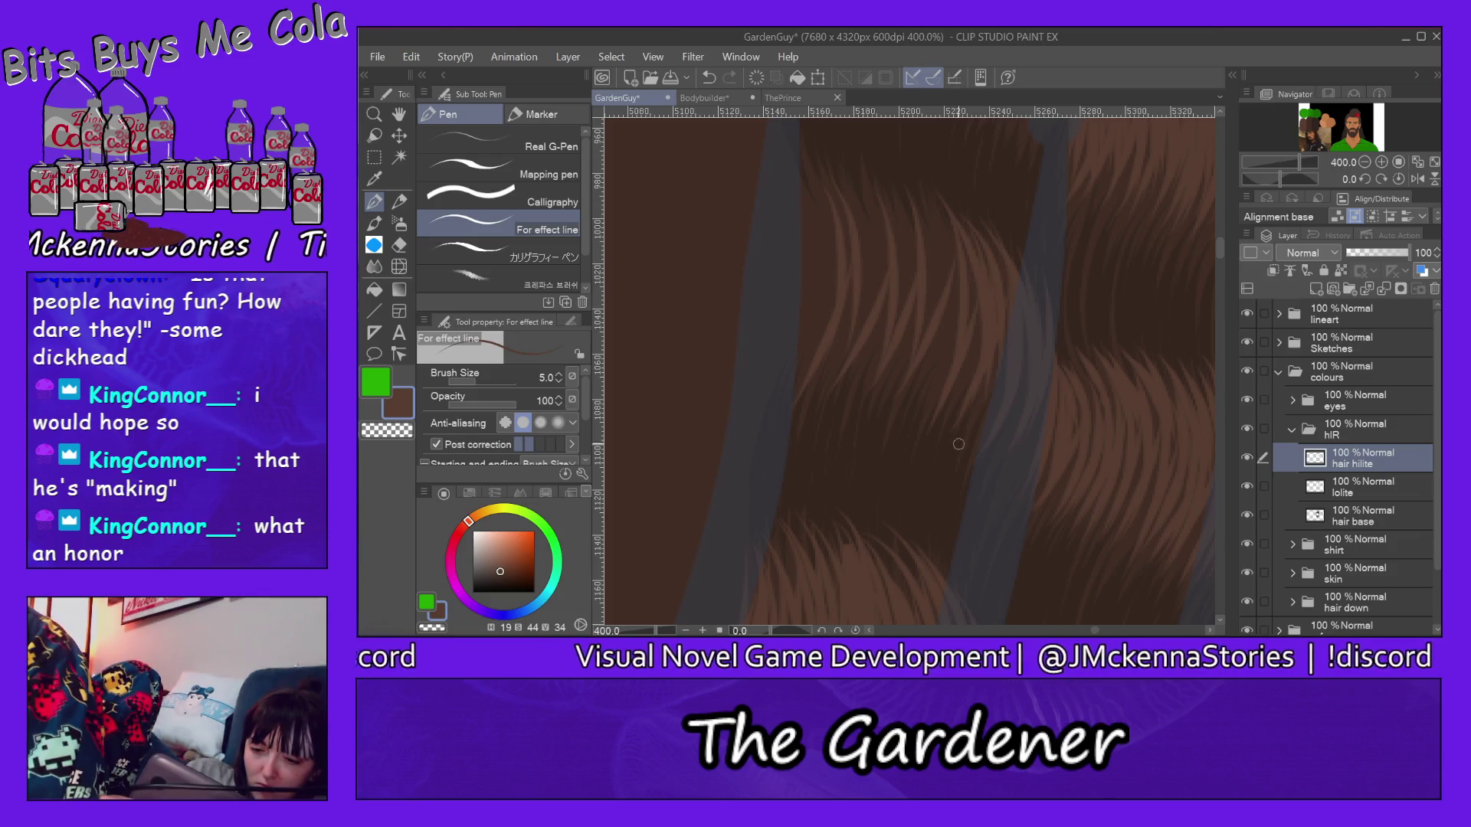
{"action": "mouse_move", "coordinate": [931, 190]}
{"action": "left_mouse_down"}
{"action": "mouse_move", "coordinate": [928, 429]}
{"action": "mouse_move", "coordinate": [939, 368]}
{"action": "left_mouse_up"}
Step: Layer more light strands into the middle and left of that hair section
{"action": "left_click_drag", "start_coordinate": [927, 281], "coordinate": [908, 438]}
{"action": "left_click_drag", "start_coordinate": [925, 230], "coordinate": [909, 408]}
{"action": "left_click_drag", "start_coordinate": [920, 182], "coordinate": [946, 360]}
{"action": "left_click_drag", "start_coordinate": [972, 253], "coordinate": [949, 450]}
{"action": "mouse_move", "coordinate": [881, 190]}
{"action": "left_mouse_down"}
{"action": "mouse_move", "coordinate": [908, 426]}
{"action": "mouse_move", "coordinate": [904, 368]}
{"action": "mouse_move", "coordinate": [872, 397]}
{"action": "mouse_move", "coordinate": [891, 287]}
{"action": "left_mouse_up"}
{"action": "mouse_move", "coordinate": [874, 345]}
{"action": "left_mouse_down"}
{"action": "mouse_move", "coordinate": [831, 172]}
{"action": "mouse_move", "coordinate": [845, 343]}
{"action": "left_mouse_up"}
{"action": "mouse_move", "coordinate": [799, 155]}
{"action": "left_mouse_down"}
{"action": "mouse_move", "coordinate": [834, 316]}
{"action": "mouse_move", "coordinate": [794, 414]}
{"action": "mouse_move", "coordinate": [822, 322]}
{"action": "left_mouse_up"}
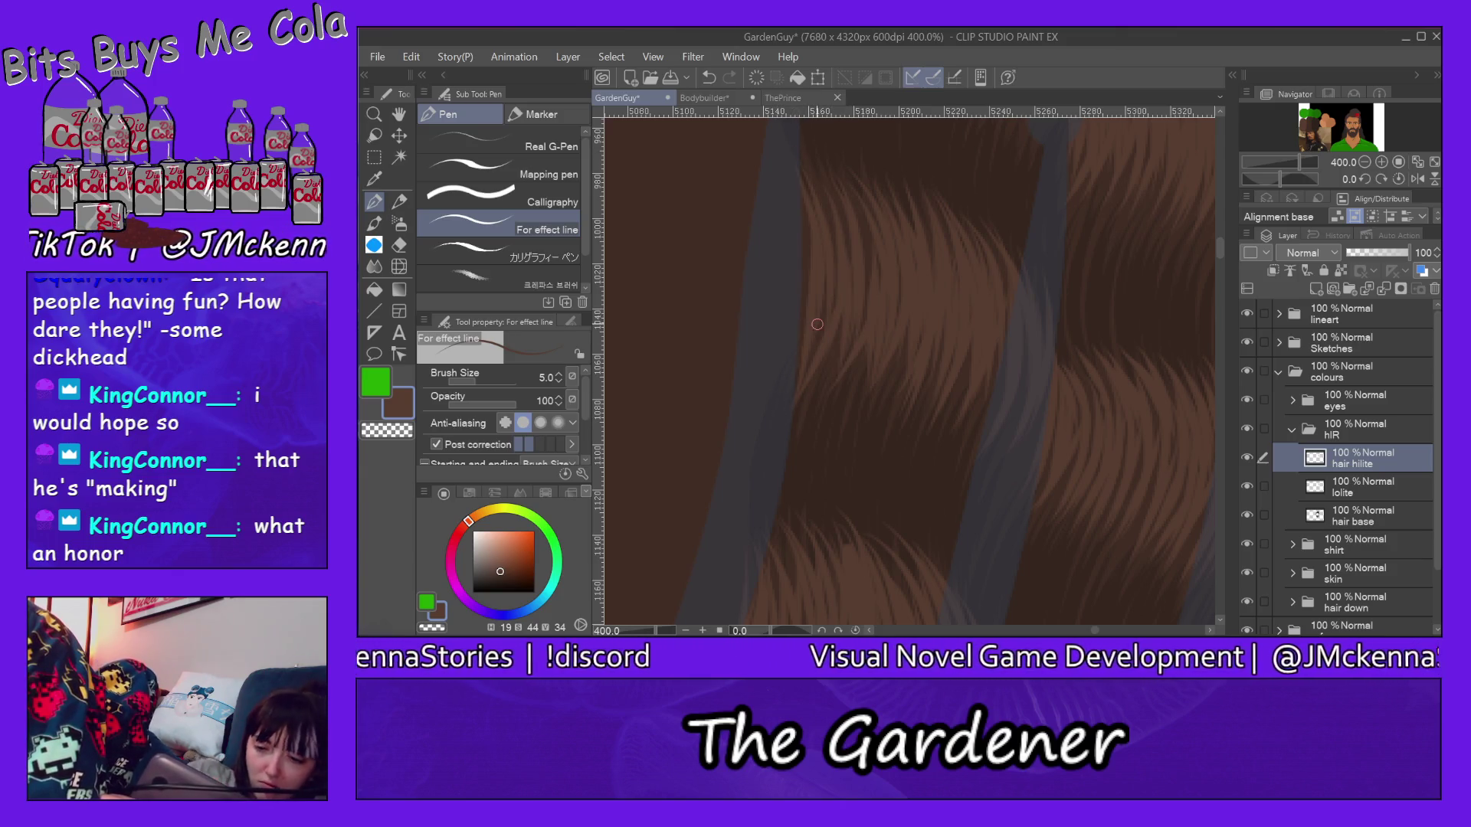
{"action": "left_click_drag", "start_coordinate": [1220, 255], "coordinate": [1215, 236]}
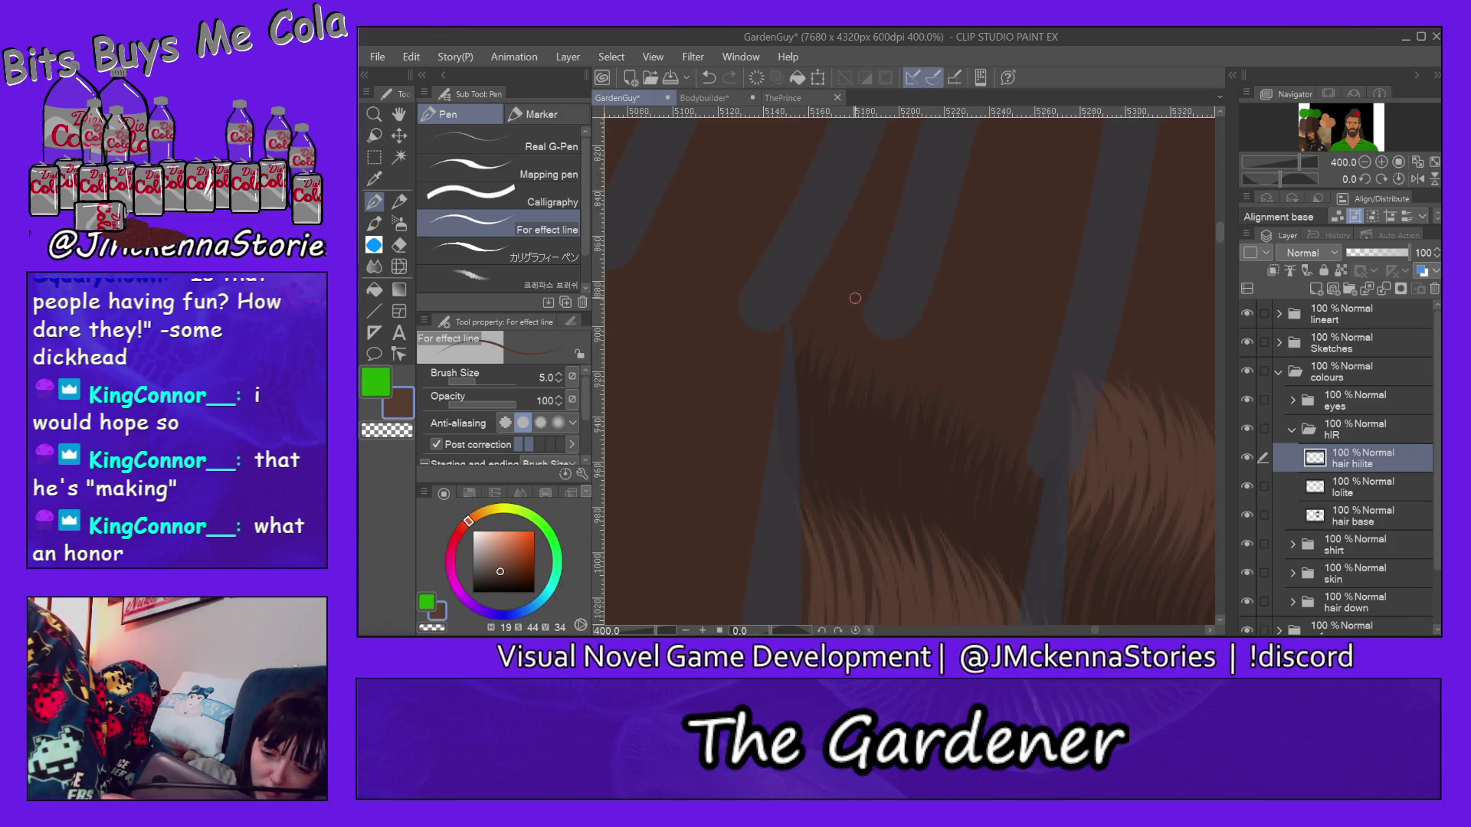
Step: Paint light-brown highlight strands across the upper hair from the middle toward the right
{"action": "left_click_drag", "start_coordinate": [835, 235], "coordinate": [837, 312]}
{"action": "left_click_drag", "start_coordinate": [830, 243], "coordinate": [810, 357]}
{"action": "left_click_drag", "start_coordinate": [851, 292], "coordinate": [829, 357]}
{"action": "left_click_drag", "start_coordinate": [853, 218], "coordinate": [855, 383]}
{"action": "left_click_drag", "start_coordinate": [887, 274], "coordinate": [869, 368]}
{"action": "left_click_drag", "start_coordinate": [908, 224], "coordinate": [886, 379]}
{"action": "mouse_move", "coordinate": [933, 255]}
{"action": "left_mouse_down"}
{"action": "mouse_move", "coordinate": [907, 408]}
{"action": "mouse_move", "coordinate": [914, 397]}
{"action": "left_mouse_up"}
{"action": "left_click_drag", "start_coordinate": [936, 305], "coordinate": [919, 411]}
{"action": "left_click_drag", "start_coordinate": [975, 275], "coordinate": [954, 414]}
{"action": "left_click_drag", "start_coordinate": [1002, 306], "coordinate": [958, 427]}
{"action": "left_click_drag", "start_coordinate": [995, 264], "coordinate": [988, 400]}
Step: Add highlight strands along the right edge and faint strands back through the middle and top
{"action": "mouse_move", "coordinate": [1010, 299]}
{"action": "left_mouse_down"}
{"action": "mouse_move", "coordinate": [986, 405]}
{"action": "mouse_move", "coordinate": [1018, 462]}
{"action": "left_mouse_up"}
{"action": "left_click_drag", "start_coordinate": [1064, 306], "coordinate": [1041, 477]}
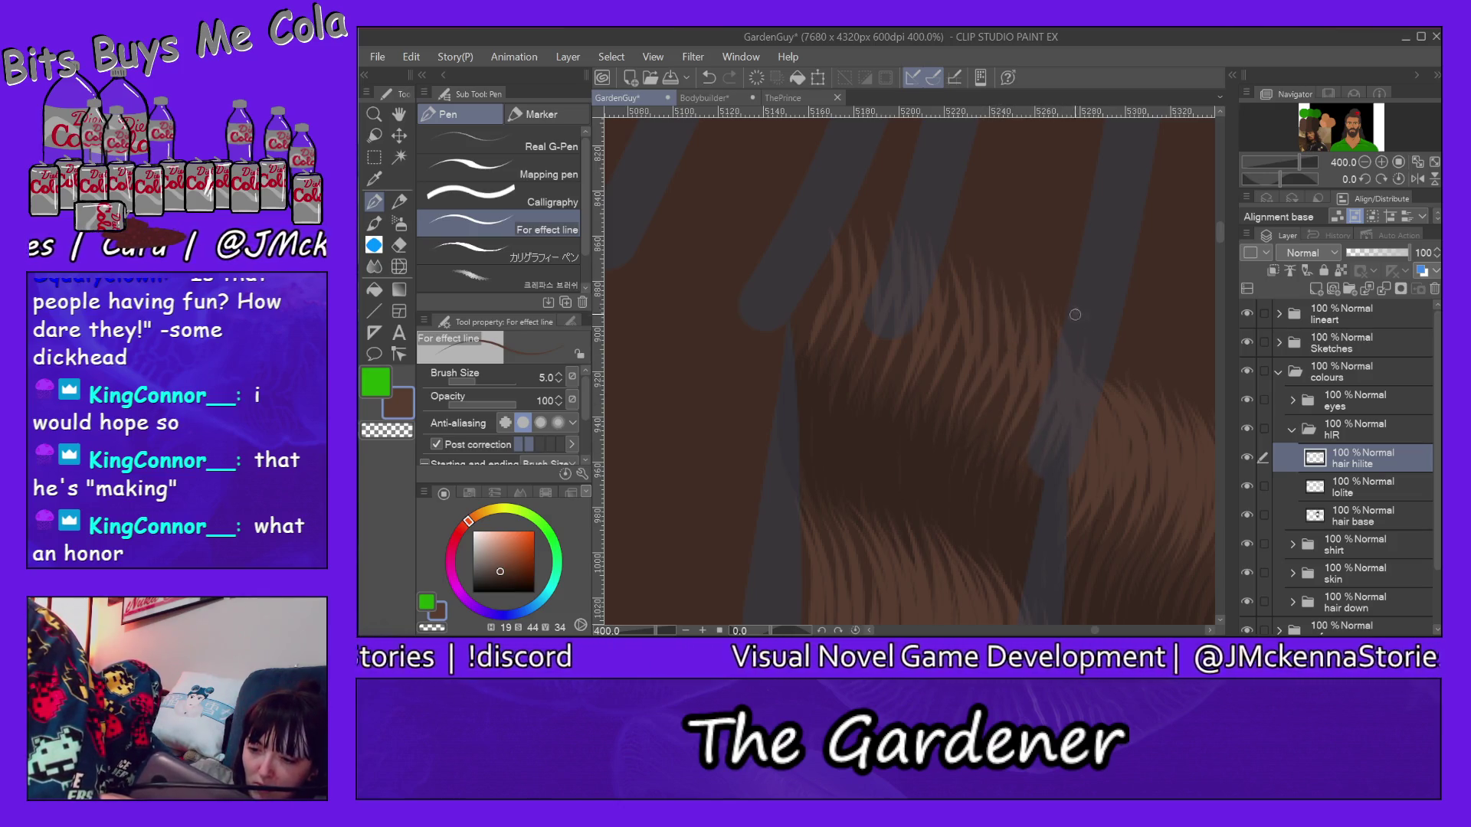
{"action": "left_click_drag", "start_coordinate": [1083, 326], "coordinate": [1059, 462]}
{"action": "left_click_drag", "start_coordinate": [1061, 301], "coordinate": [1056, 406]}
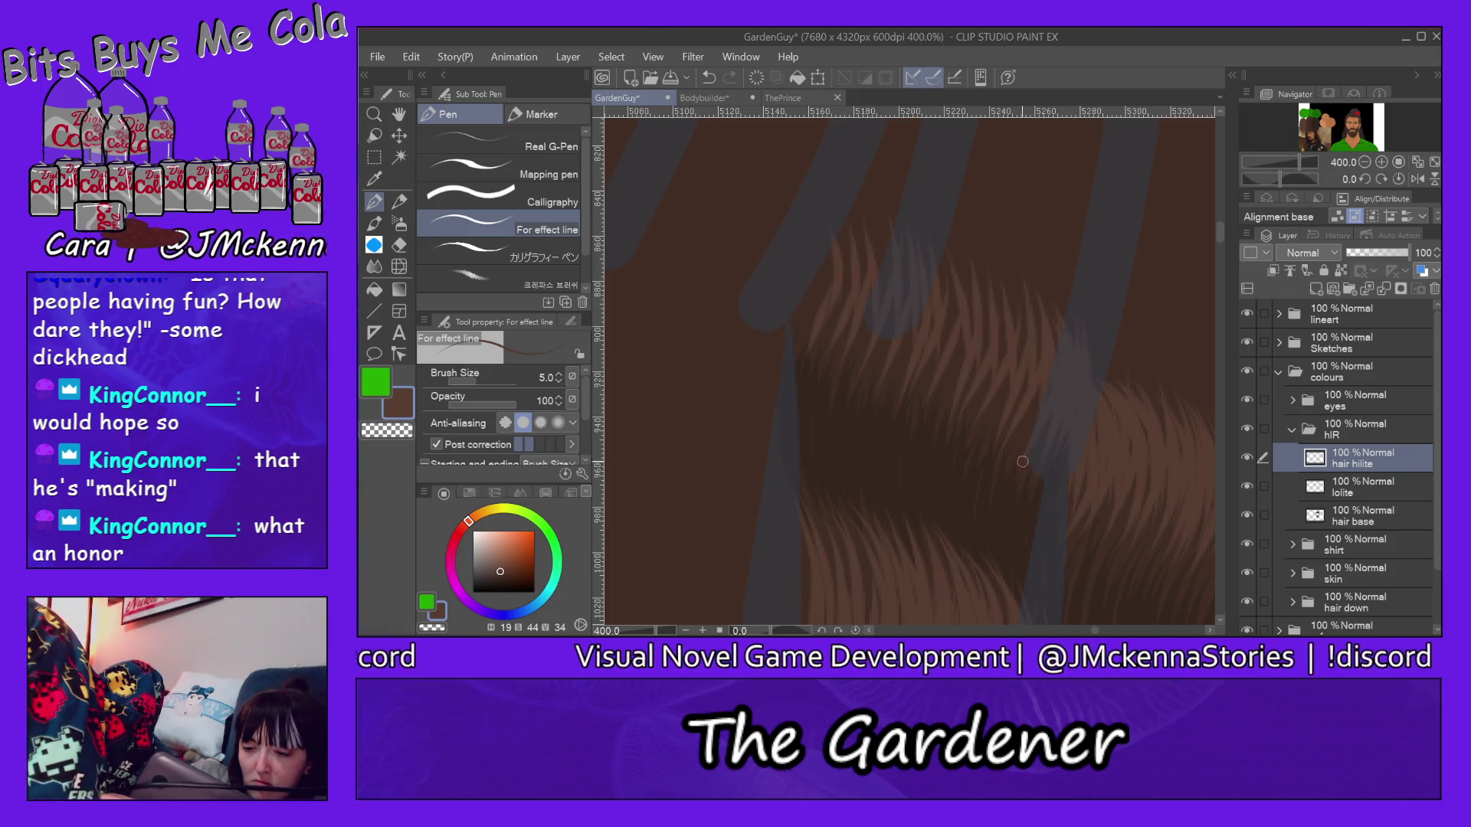
{"action": "mouse_move", "coordinate": [1028, 277]}
{"action": "left_mouse_down"}
{"action": "mouse_move", "coordinate": [1020, 456]}
{"action": "mouse_move", "coordinate": [1007, 456]}
{"action": "mouse_move", "coordinate": [1002, 415]}
{"action": "left_mouse_up"}
{"action": "left_click_drag", "start_coordinate": [995, 253], "coordinate": [986, 428]}
{"action": "left_click_drag", "start_coordinate": [1001, 375], "coordinate": [986, 431]}
{"action": "left_click_drag", "start_coordinate": [959, 226], "coordinate": [952, 405]}
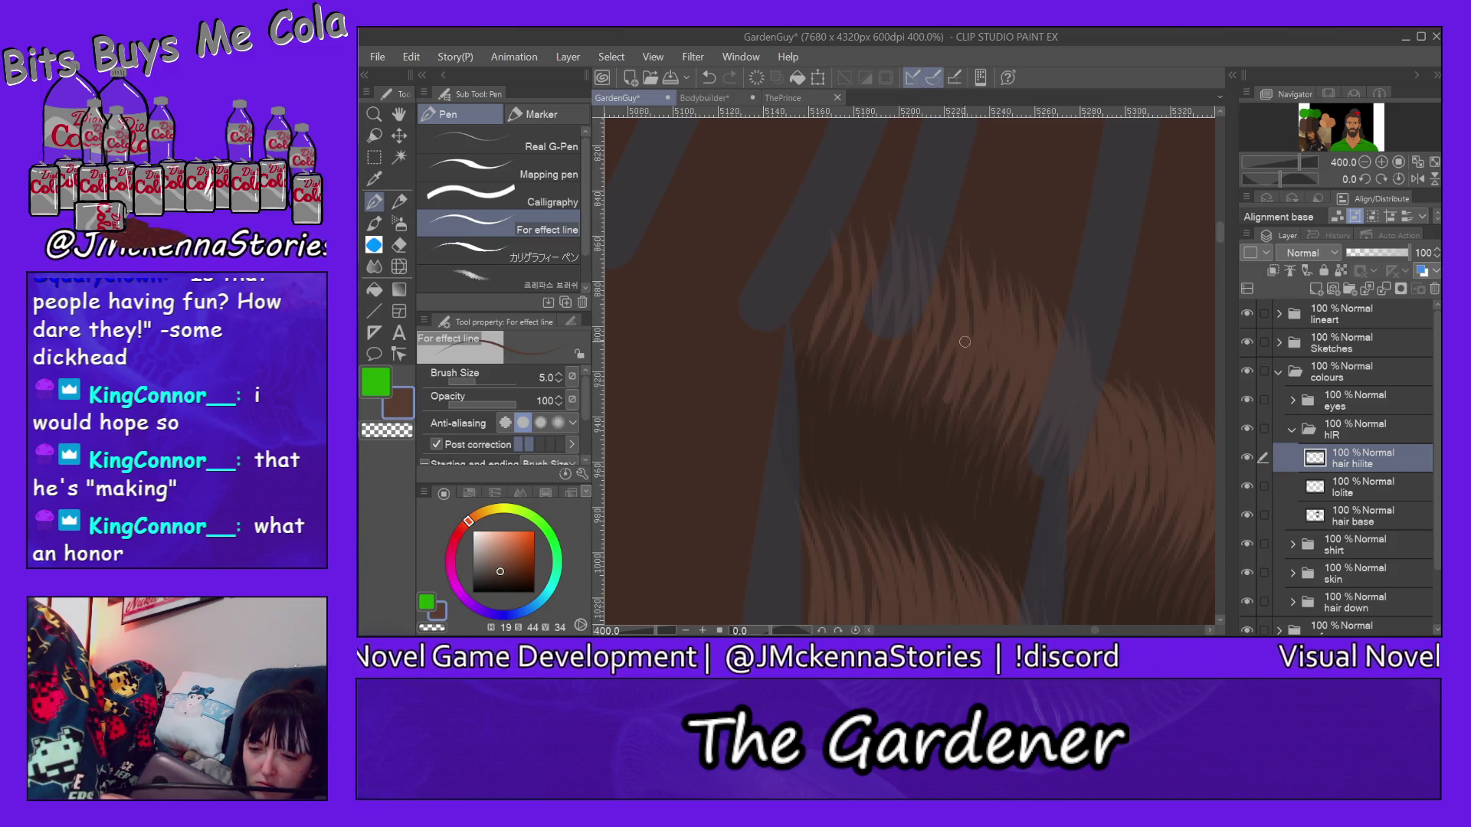
{"action": "mouse_move", "coordinate": [947, 247]}
{"action": "left_mouse_down"}
{"action": "mouse_move", "coordinate": [945, 357]}
{"action": "mouse_move", "coordinate": [944, 219]}
{"action": "left_mouse_up"}
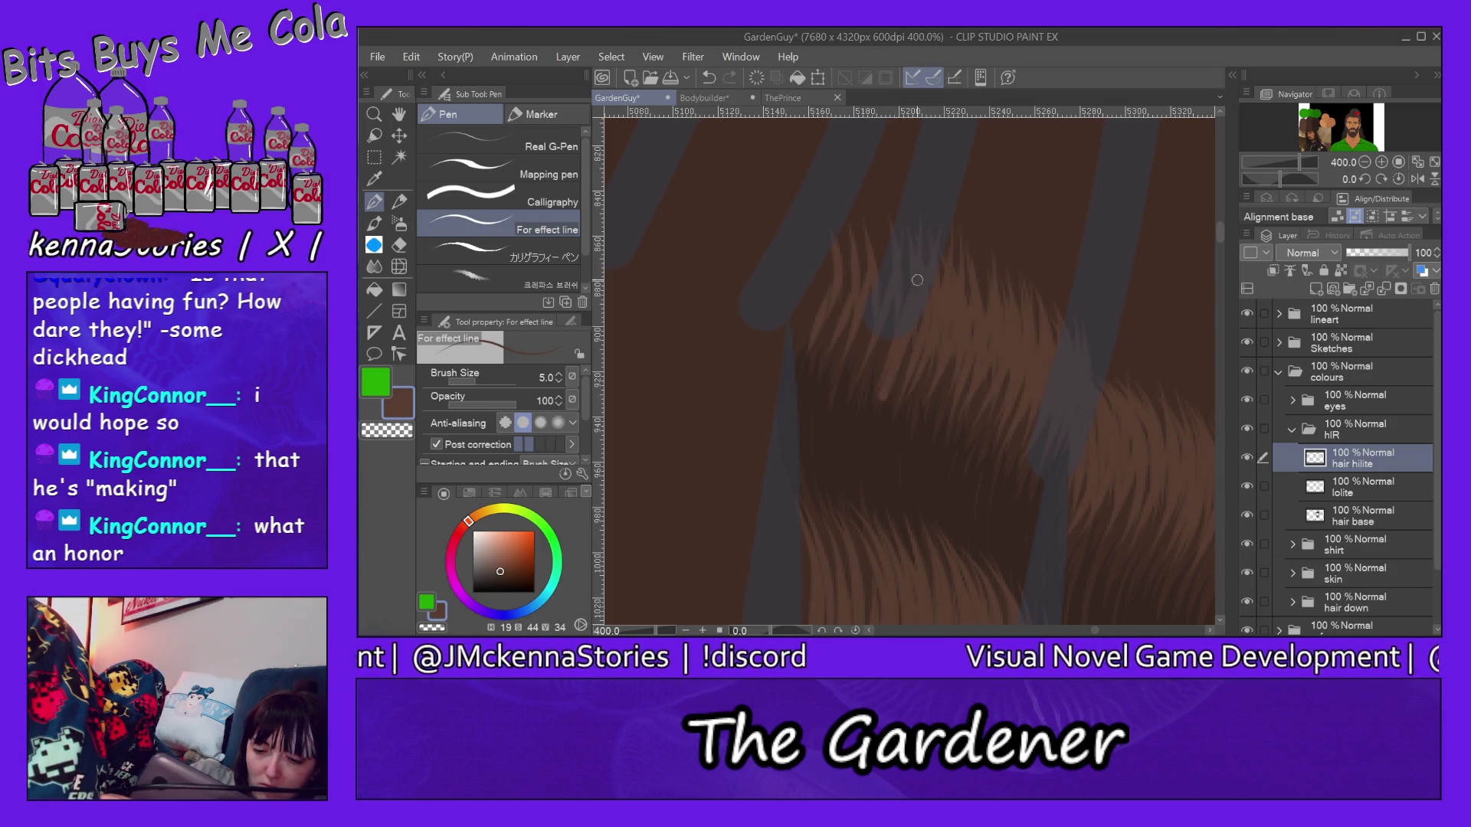
{"action": "left_click_drag", "start_coordinate": [878, 409], "coordinate": [927, 250]}
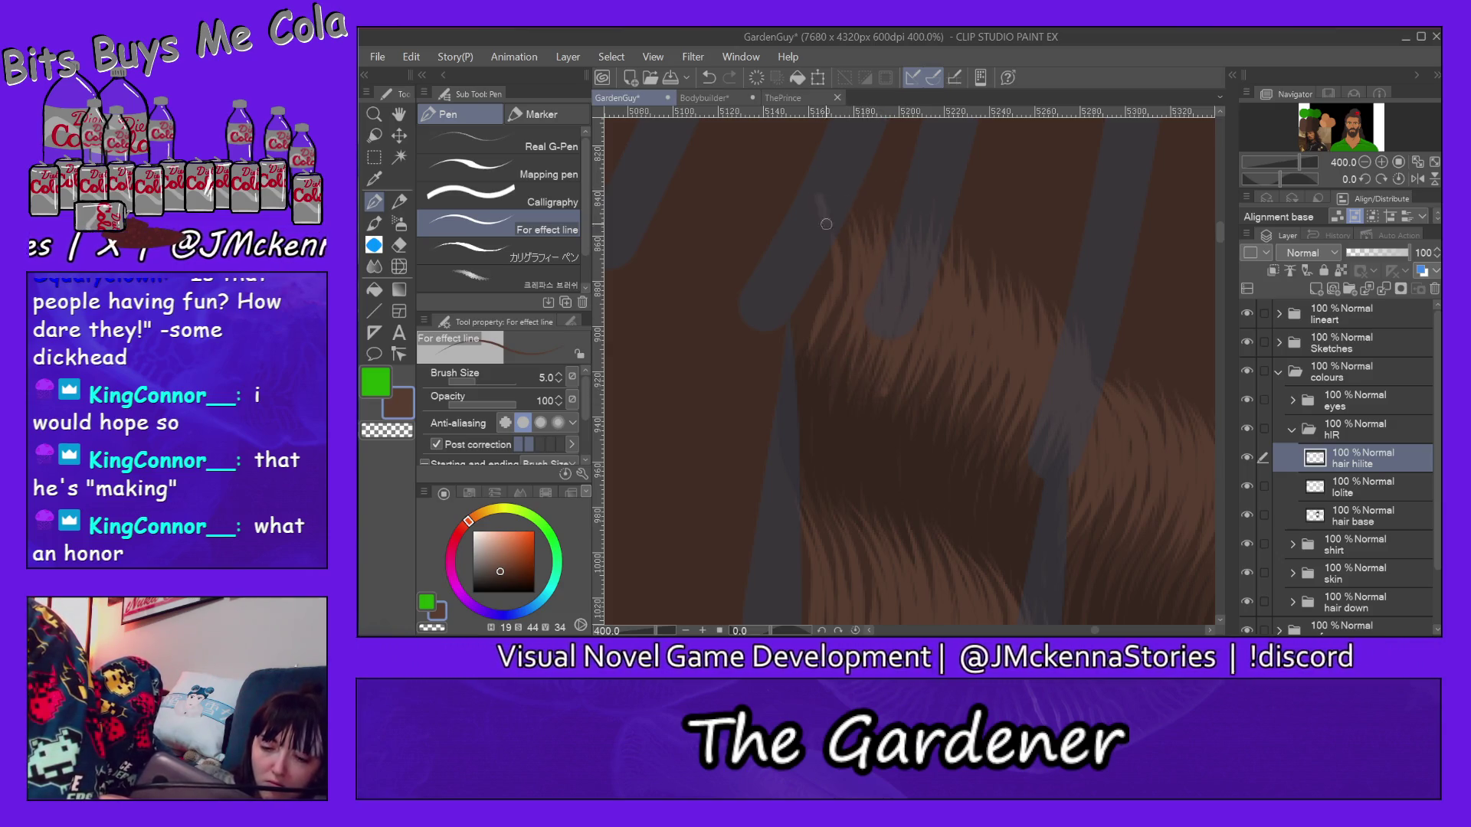
{"action": "left_click_drag", "start_coordinate": [812, 344], "coordinate": [789, 190]}
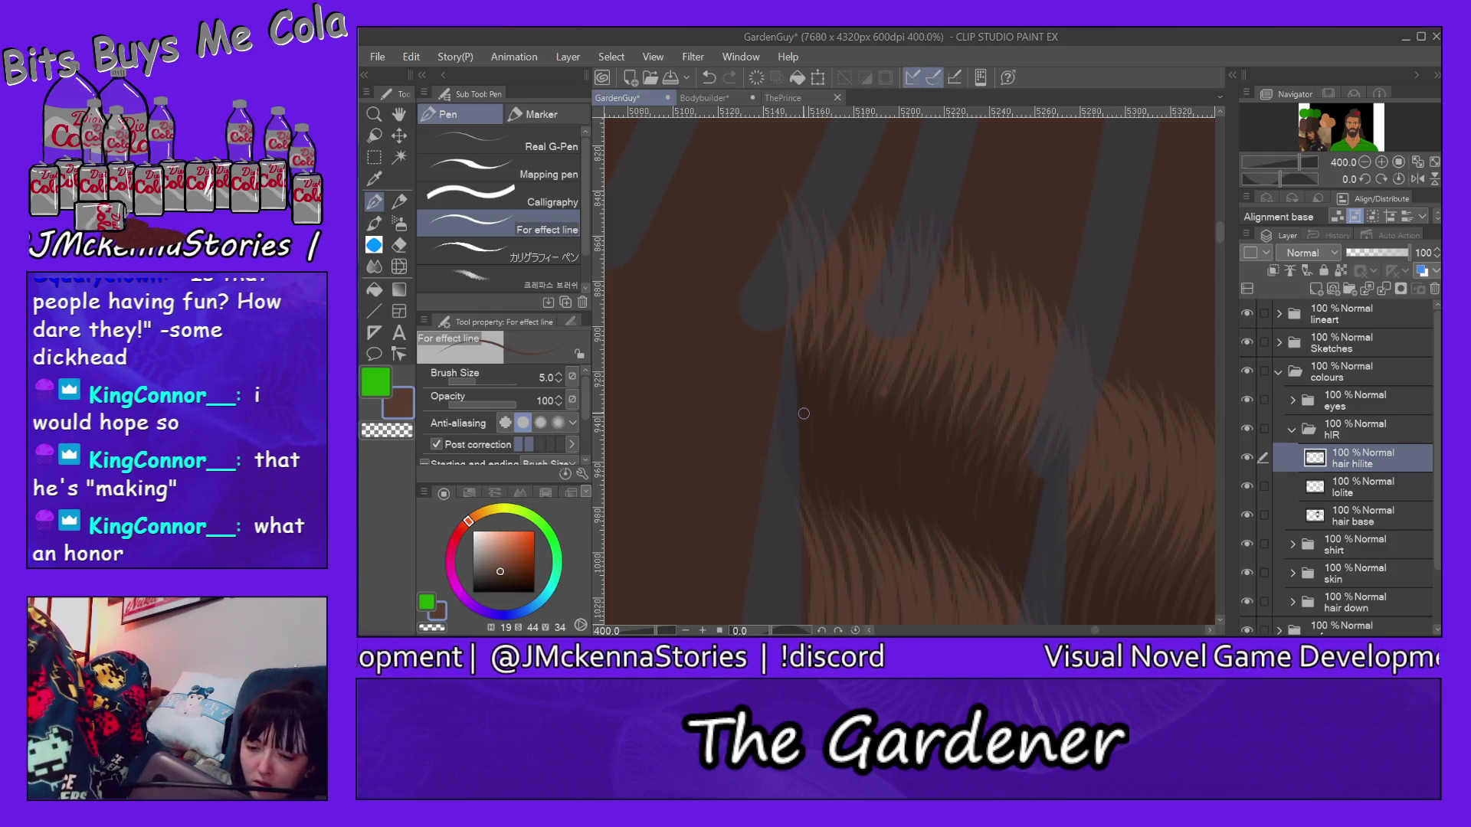
Step: Eyedrop a darker brown from the hair and move down to the lolite layer
{"action": "left_click", "coordinate": [936, 483], "text": "alt"}
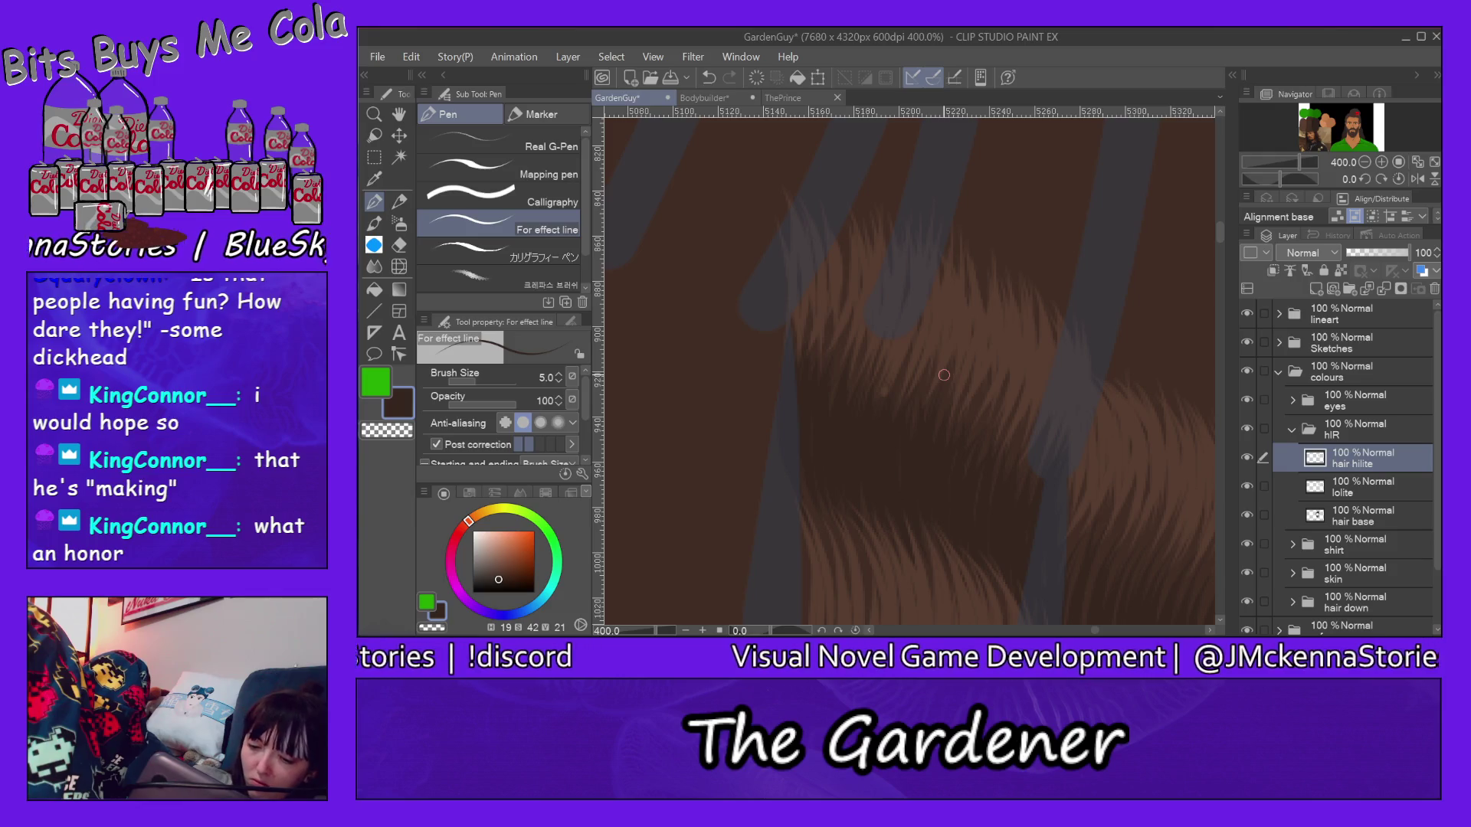
{"action": "key", "text": "alt+bracketleft"}
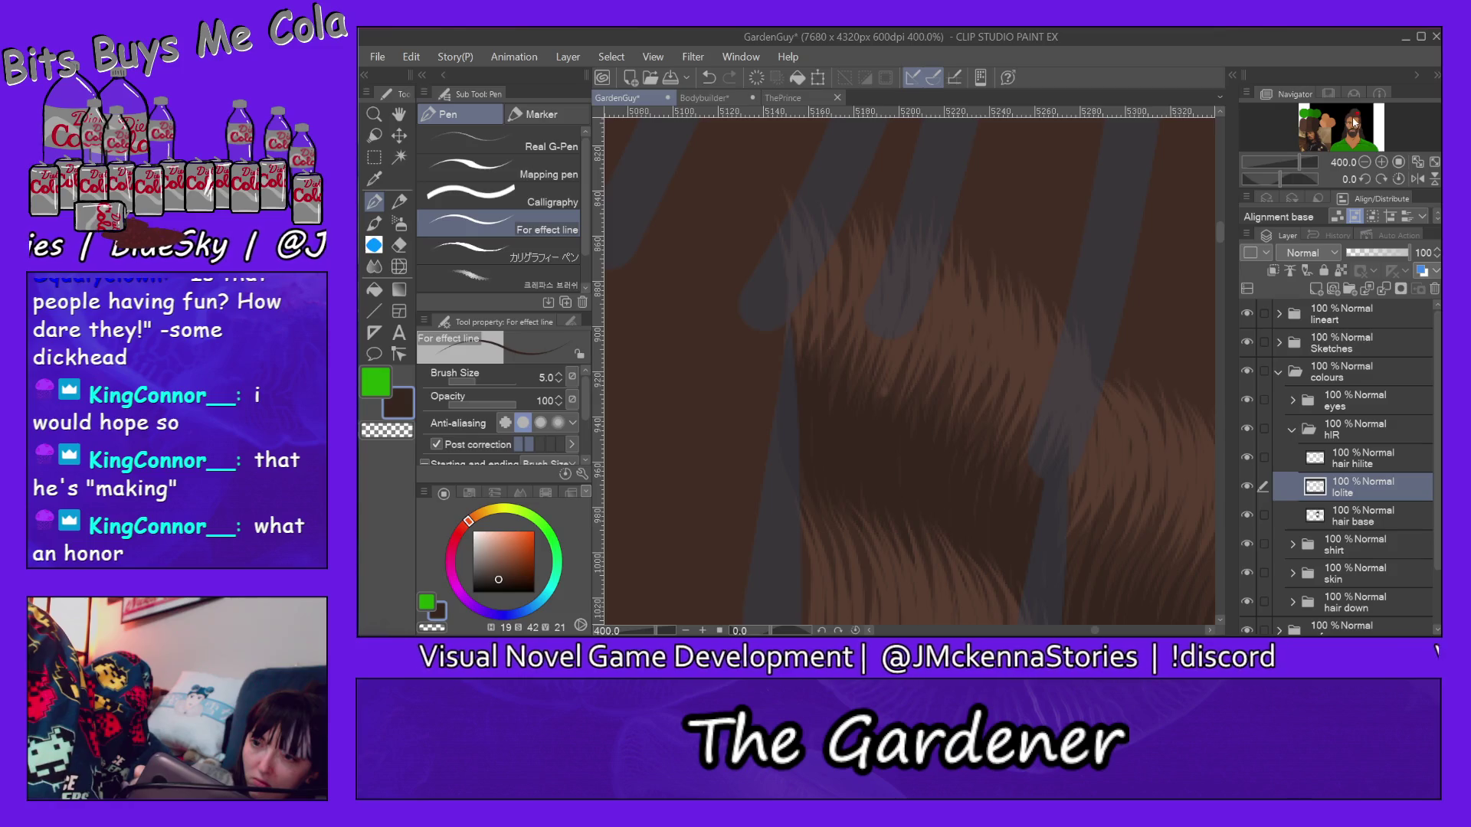
Step: Pan the canvas to an untextured section of brown hair near the ends and skin
{"action": "left_click_drag", "start_coordinate": [934, 483], "coordinate": [1216, 484]}
{"action": "left_click_drag", "start_coordinate": [736, 575], "coordinate": [1103, 287]}
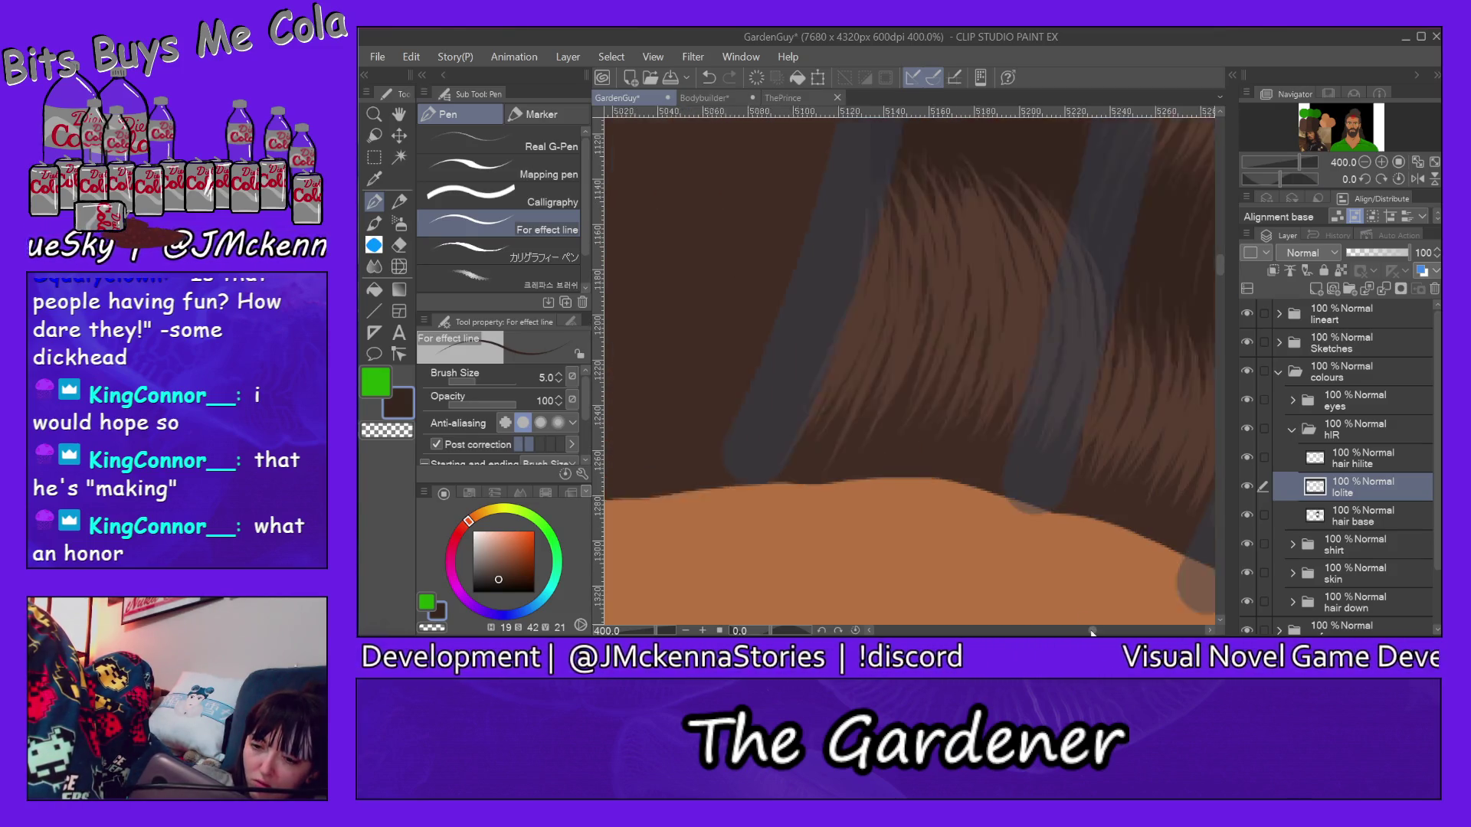
{"action": "left_click_drag", "start_coordinate": [1079, 631], "coordinate": [1088, 633]}
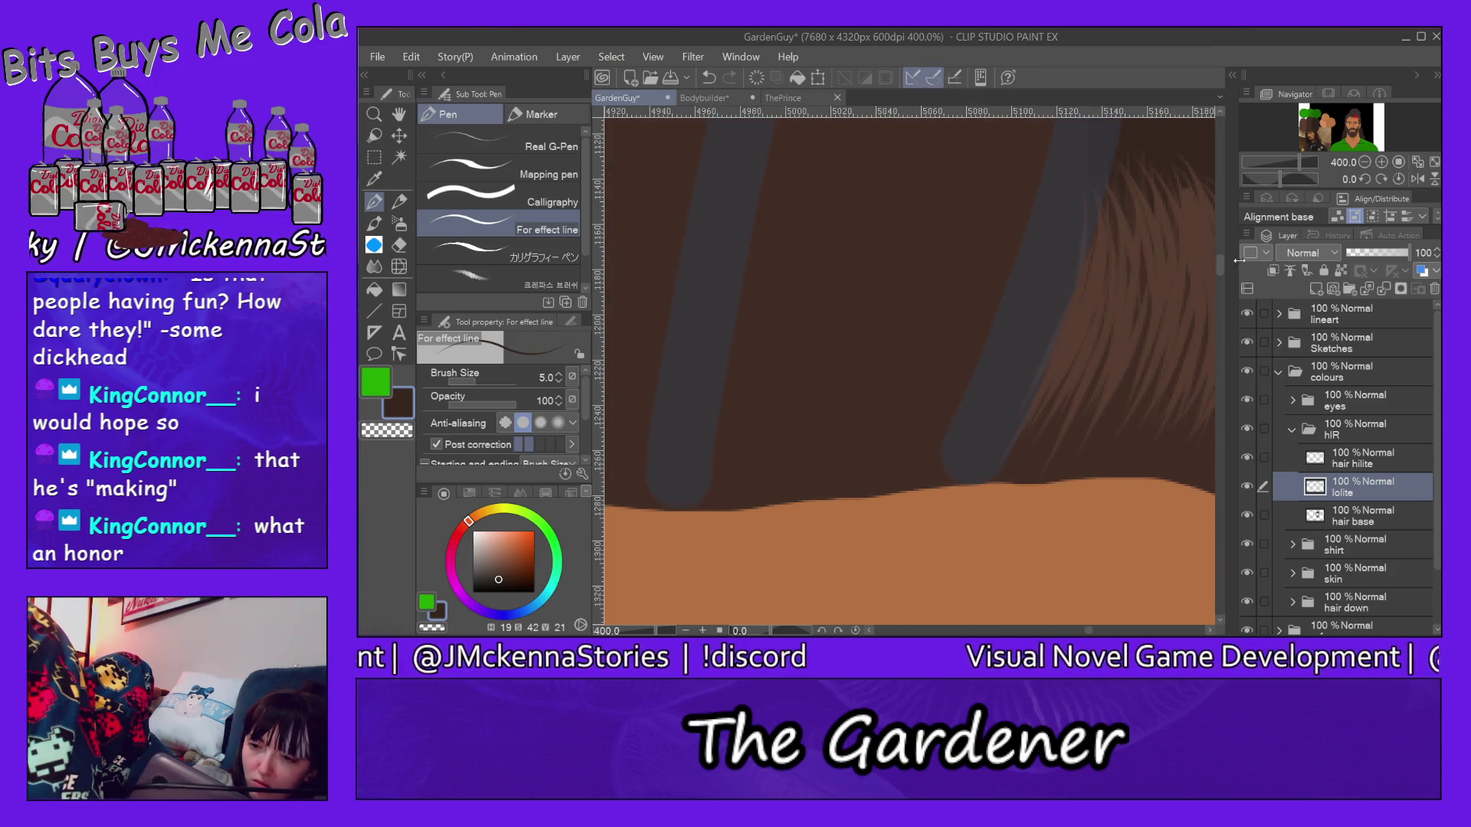
{"action": "left_click_drag", "start_coordinate": [1222, 266], "coordinate": [1227, 229]}
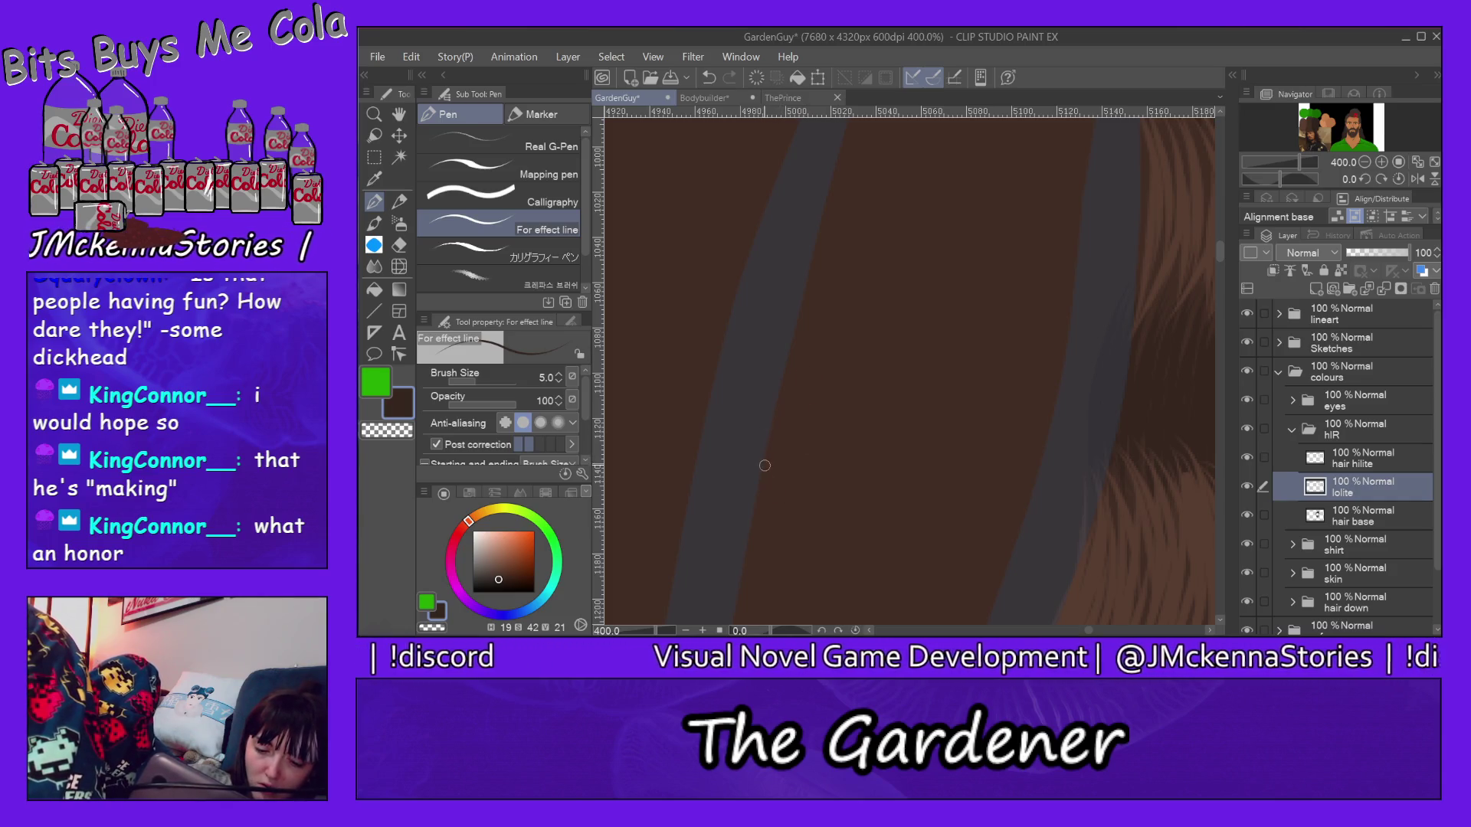
Step: Paint fine dark brown strands across that hair section on the lolite layer
{"action": "mouse_move", "coordinate": [854, 193]}
{"action": "left_mouse_down"}
{"action": "mouse_move", "coordinate": [793, 386]}
{"action": "mouse_move", "coordinate": [814, 466]}
{"action": "left_mouse_up"}
{"action": "left_click_drag", "start_coordinate": [862, 230], "coordinate": [842, 374]}
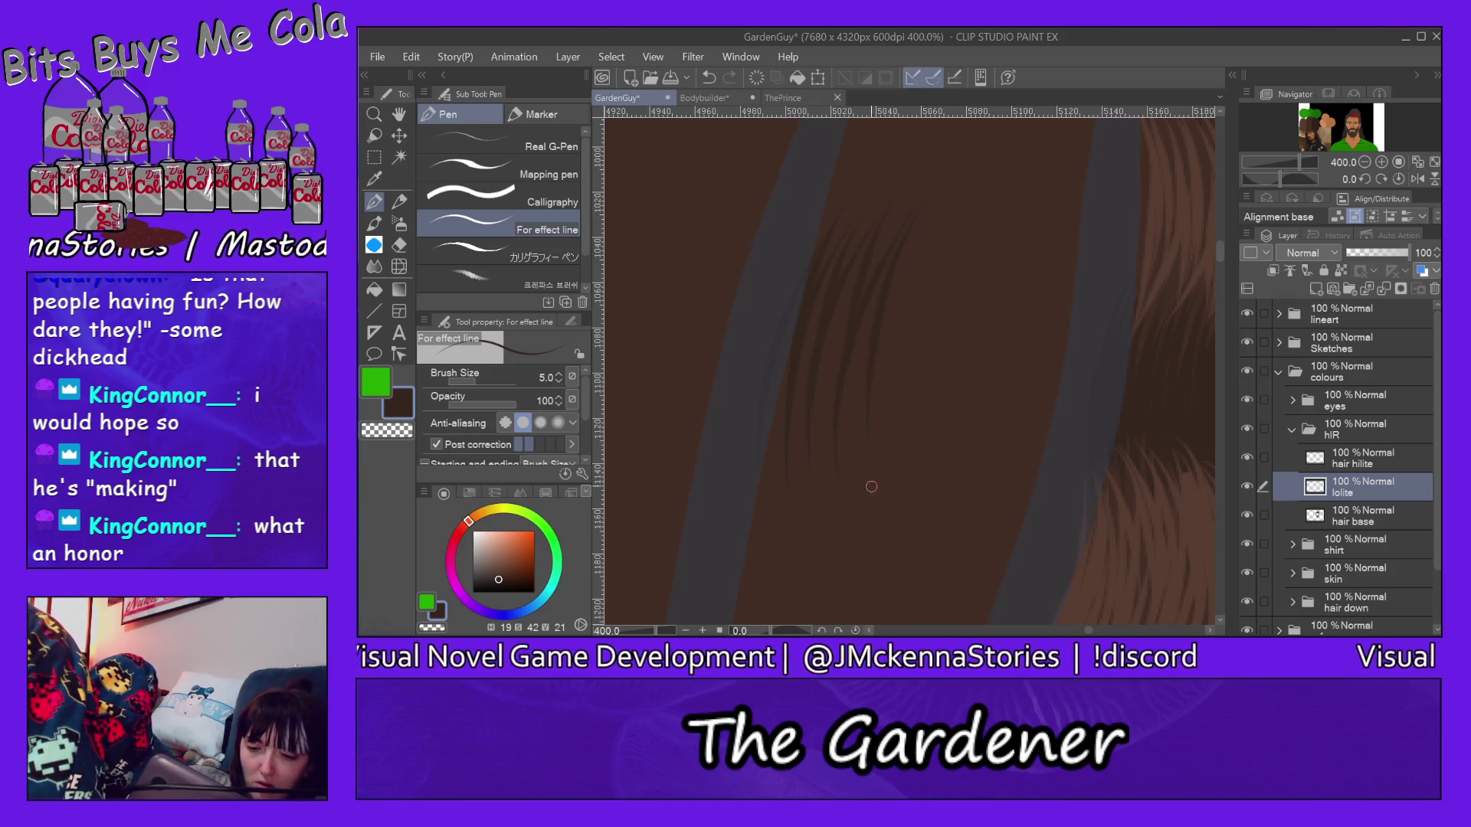
{"action": "left_click_drag", "start_coordinate": [941, 218], "coordinate": [908, 459]}
{"action": "left_click_drag", "start_coordinate": [988, 203], "coordinate": [930, 505]}
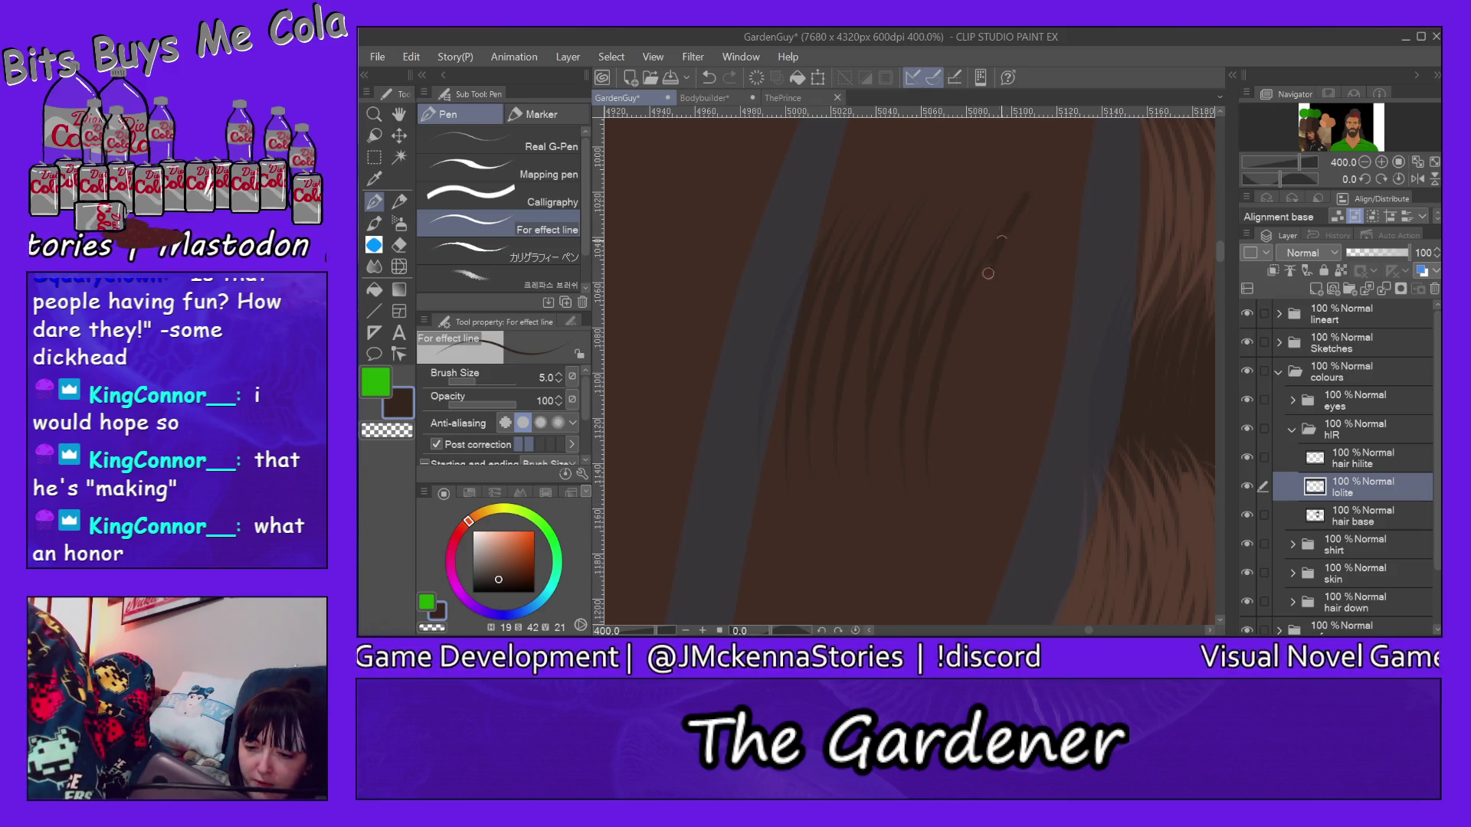
{"action": "left_click_drag", "start_coordinate": [982, 265], "coordinate": [984, 440]}
{"action": "left_click_drag", "start_coordinate": [1072, 231], "coordinate": [1023, 523]}
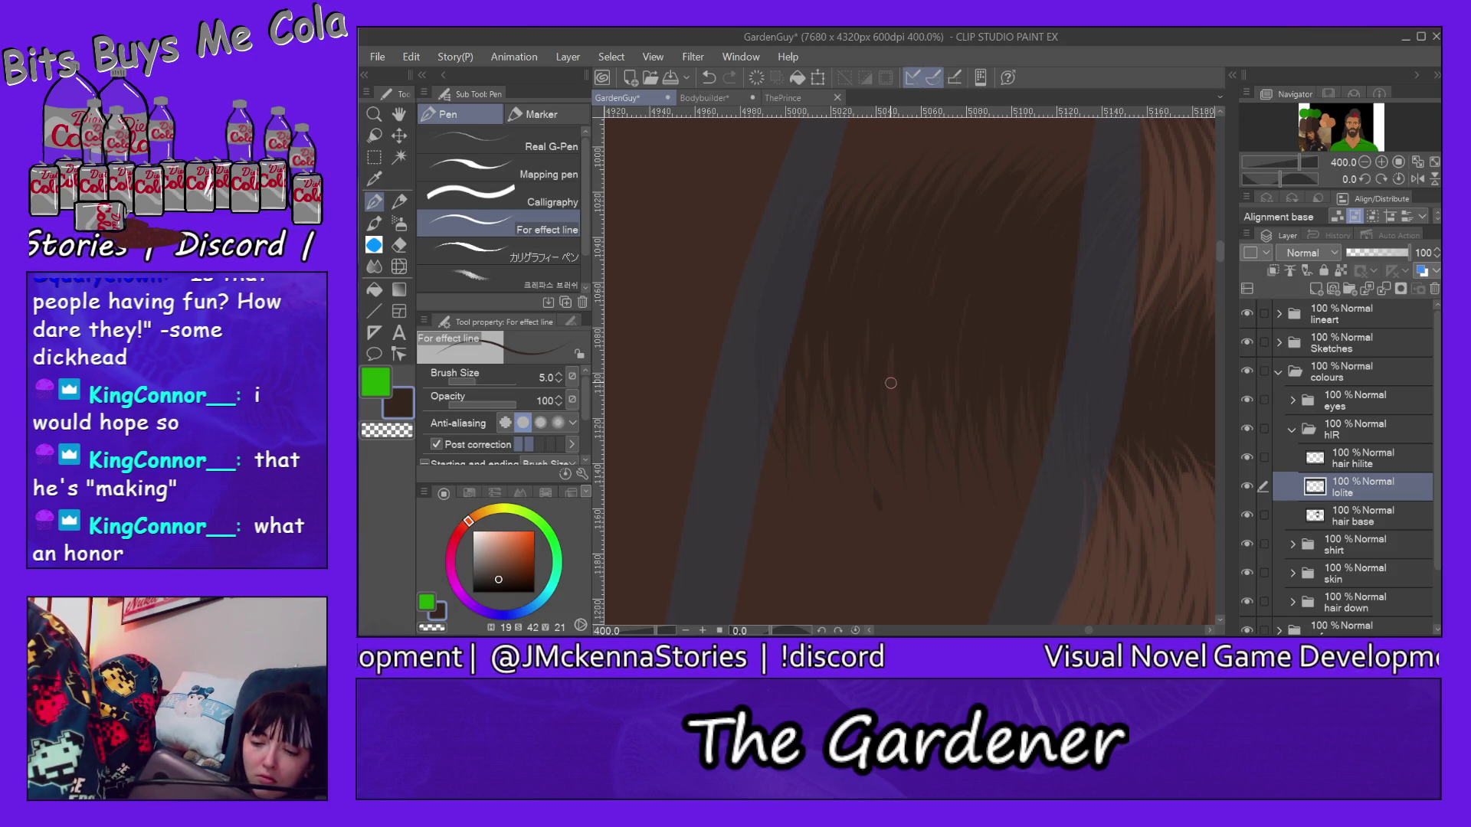
{"action": "left_click_drag", "start_coordinate": [1218, 248], "coordinate": [1209, 226]}
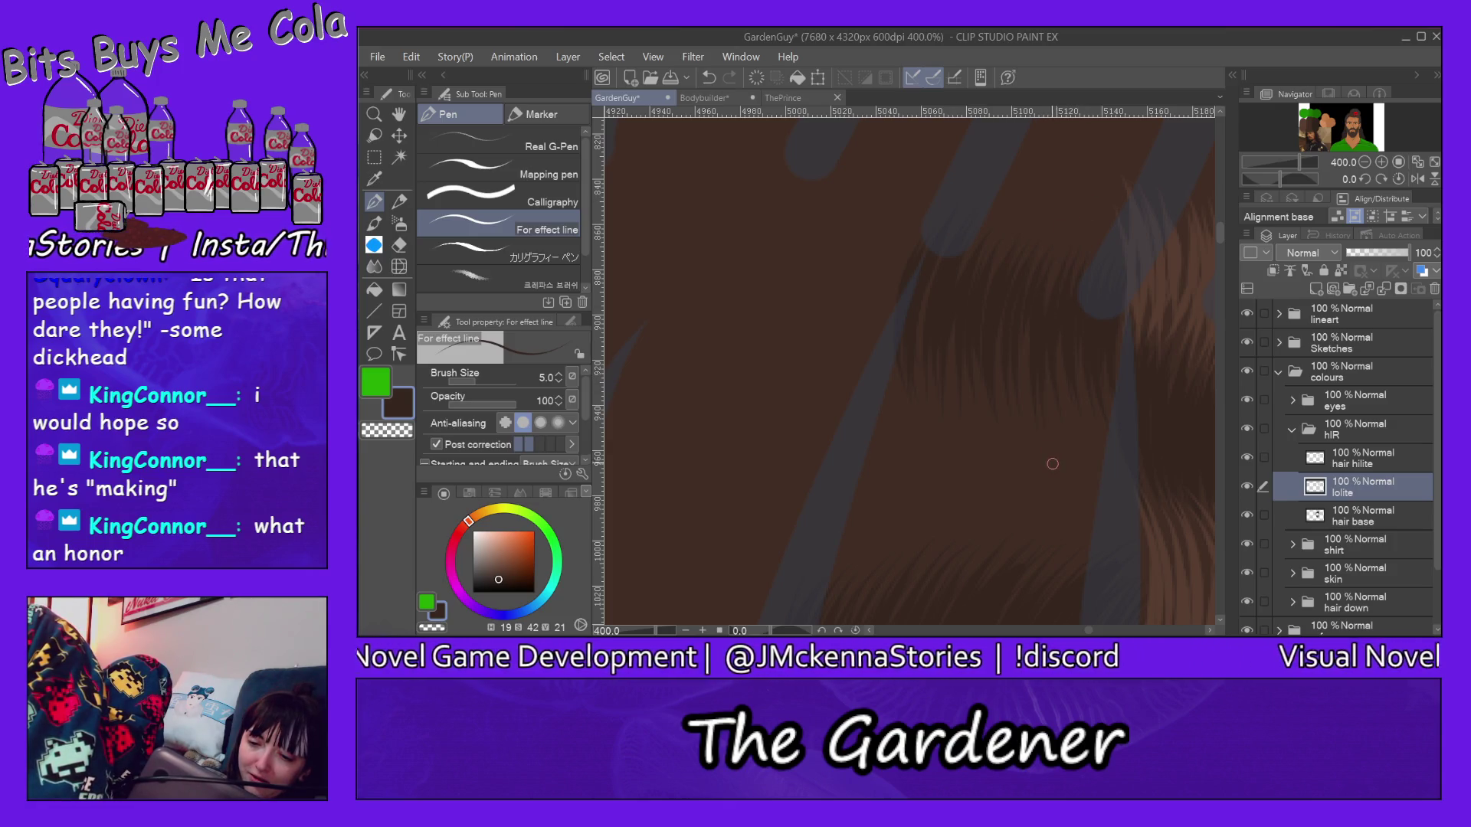
Step: Paint several short dark strands into the middle and left band of the upper hair
{"action": "left_click", "coordinate": [1356, 124]}
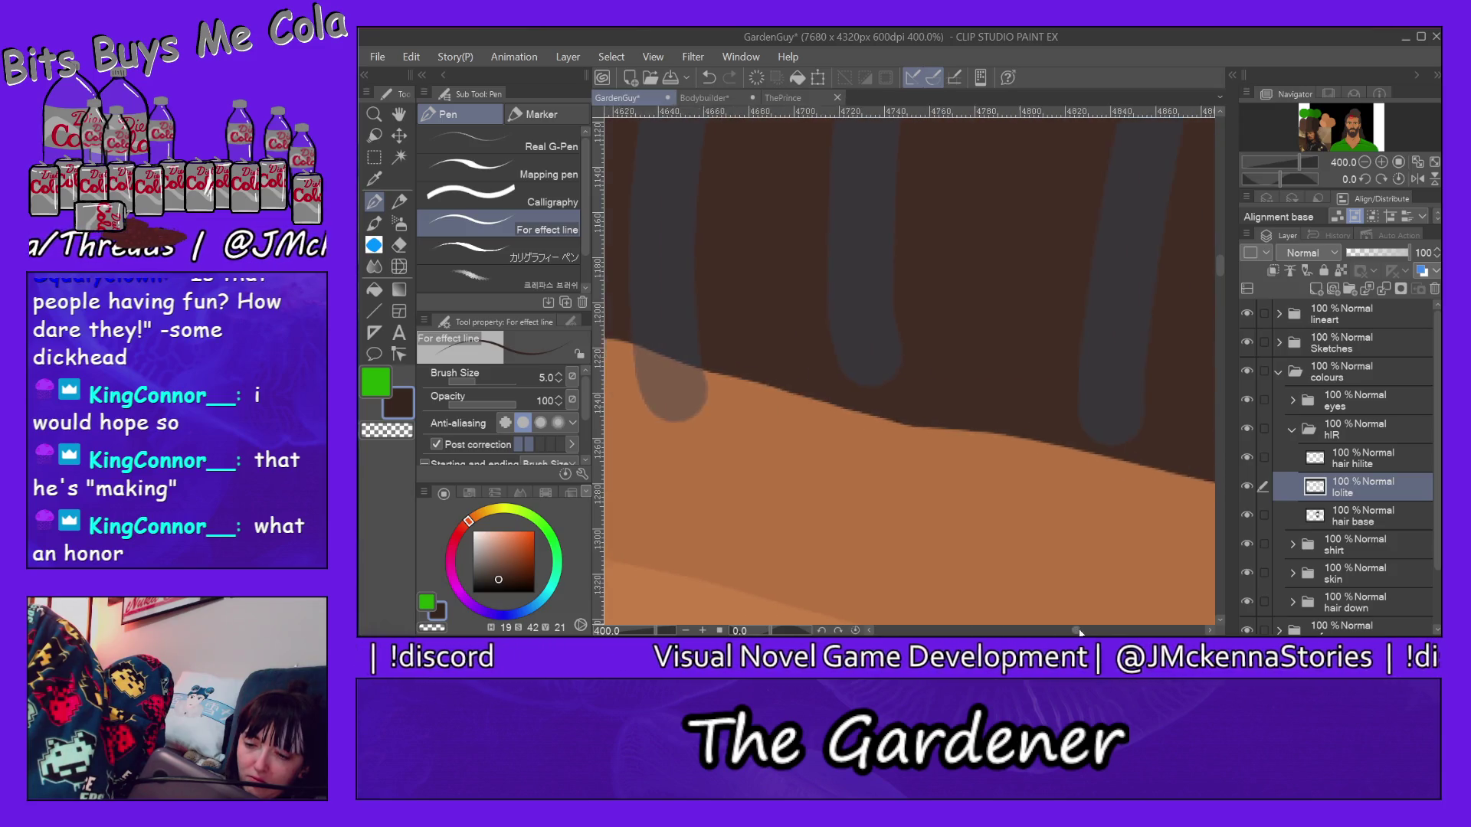
{"action": "left_click_drag", "start_coordinate": [1081, 631], "coordinate": [1084, 631]}
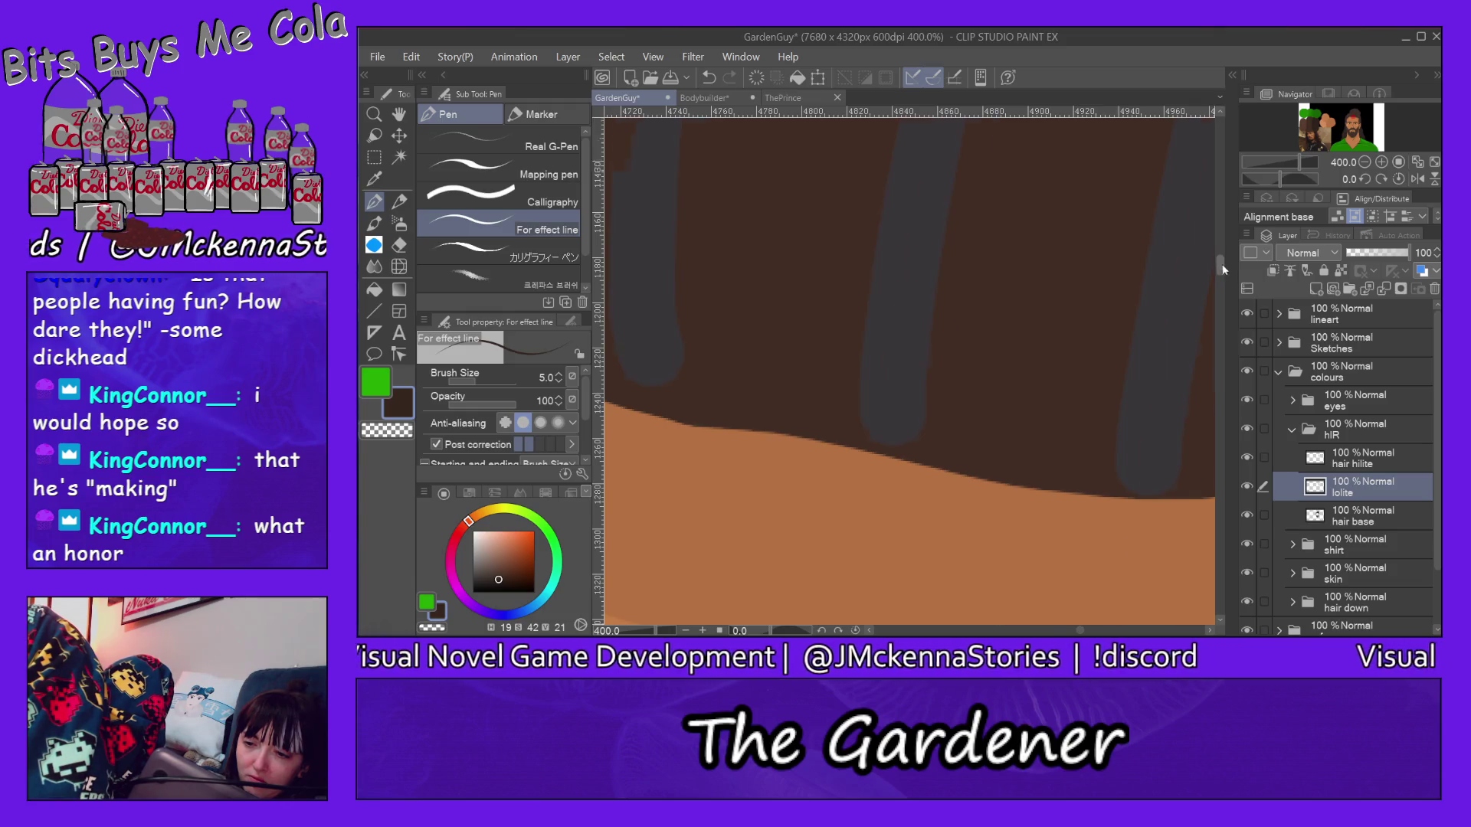
{"action": "left_click_drag", "start_coordinate": [1222, 270], "coordinate": [1221, 257]}
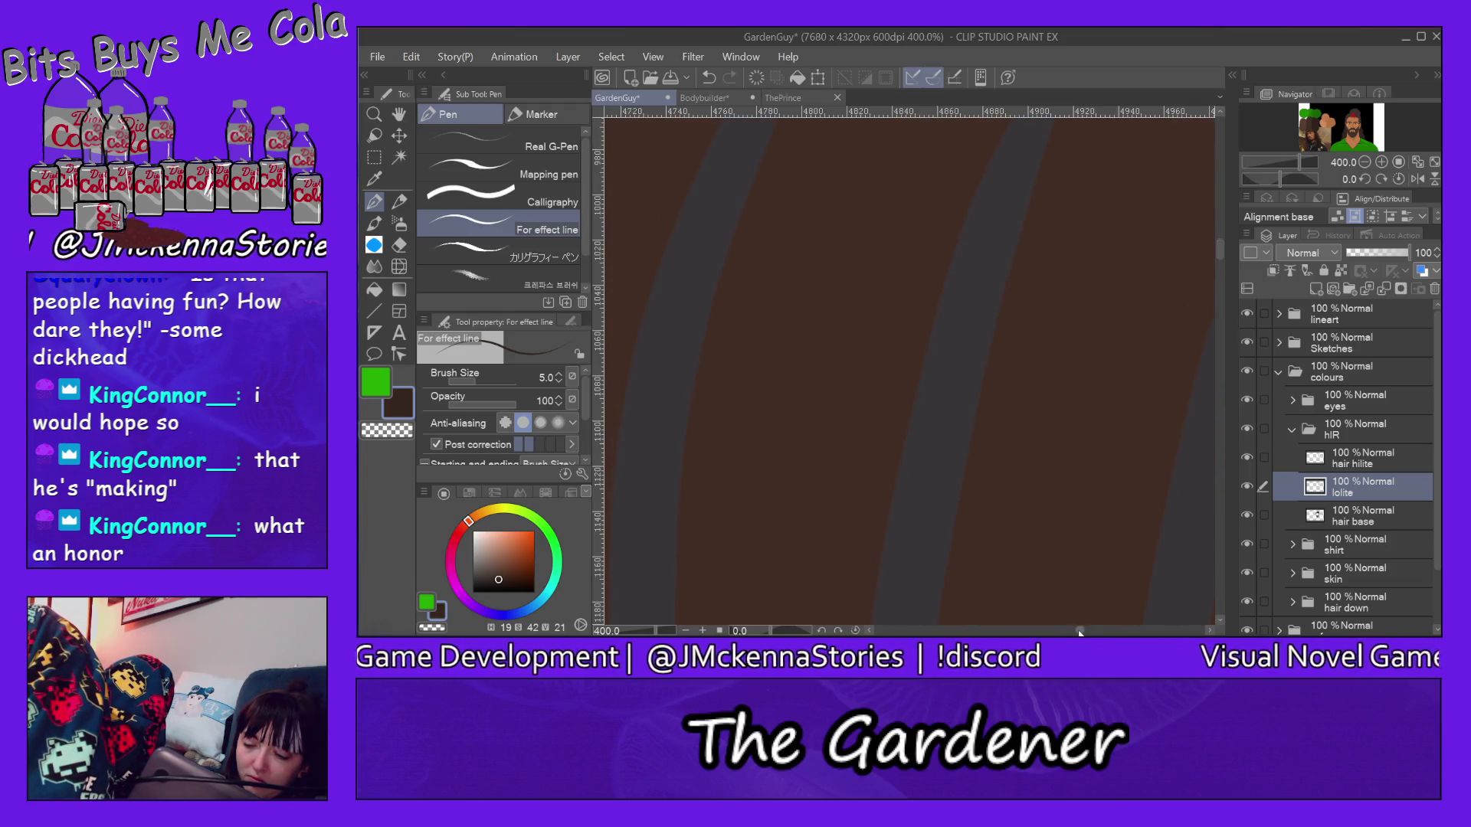
{"action": "left_click_drag", "start_coordinate": [1081, 631], "coordinate": [1074, 606]}
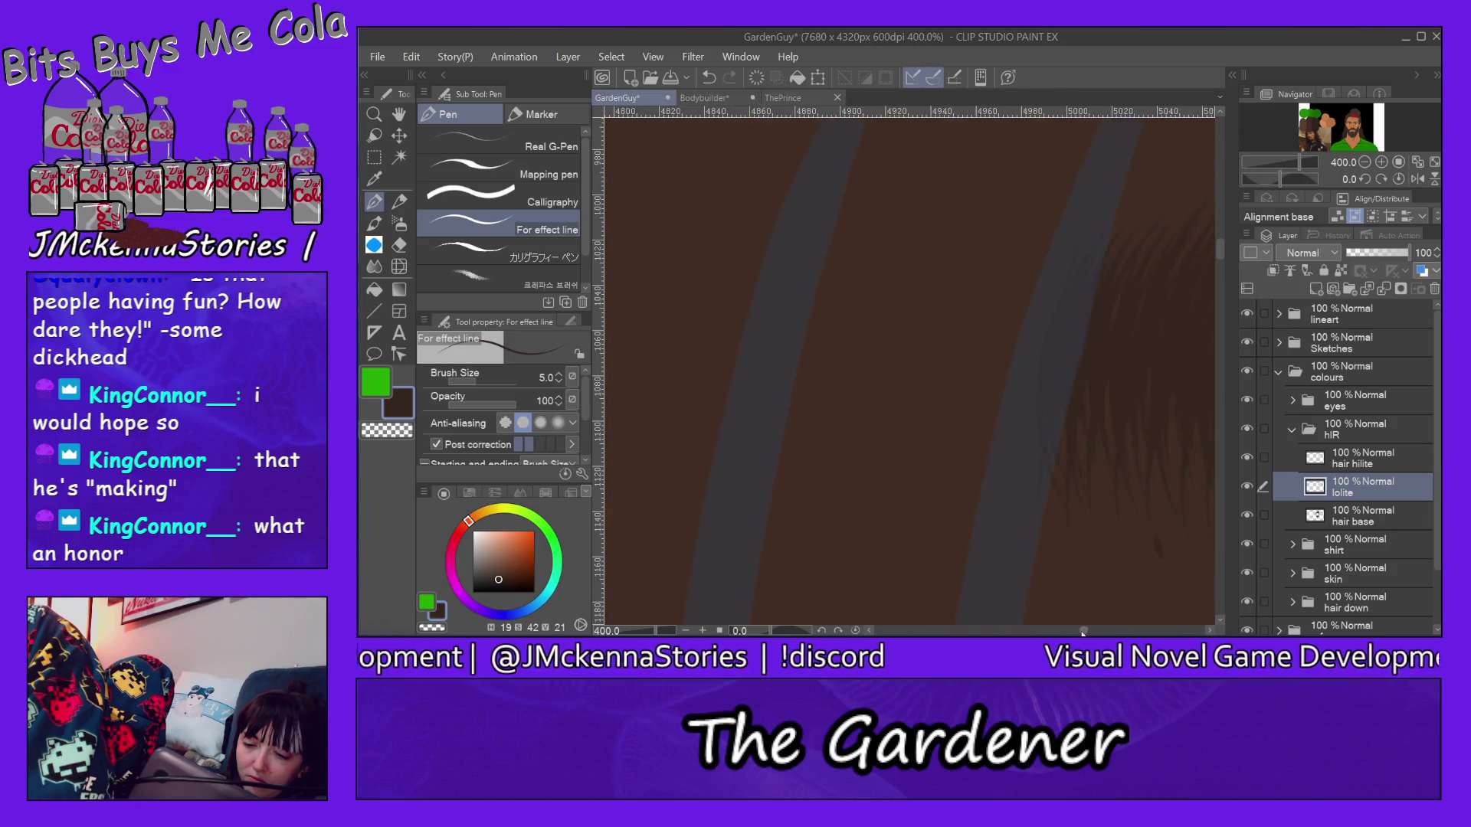
{"action": "left_click_drag", "start_coordinate": [1219, 249], "coordinate": [1223, 256]}
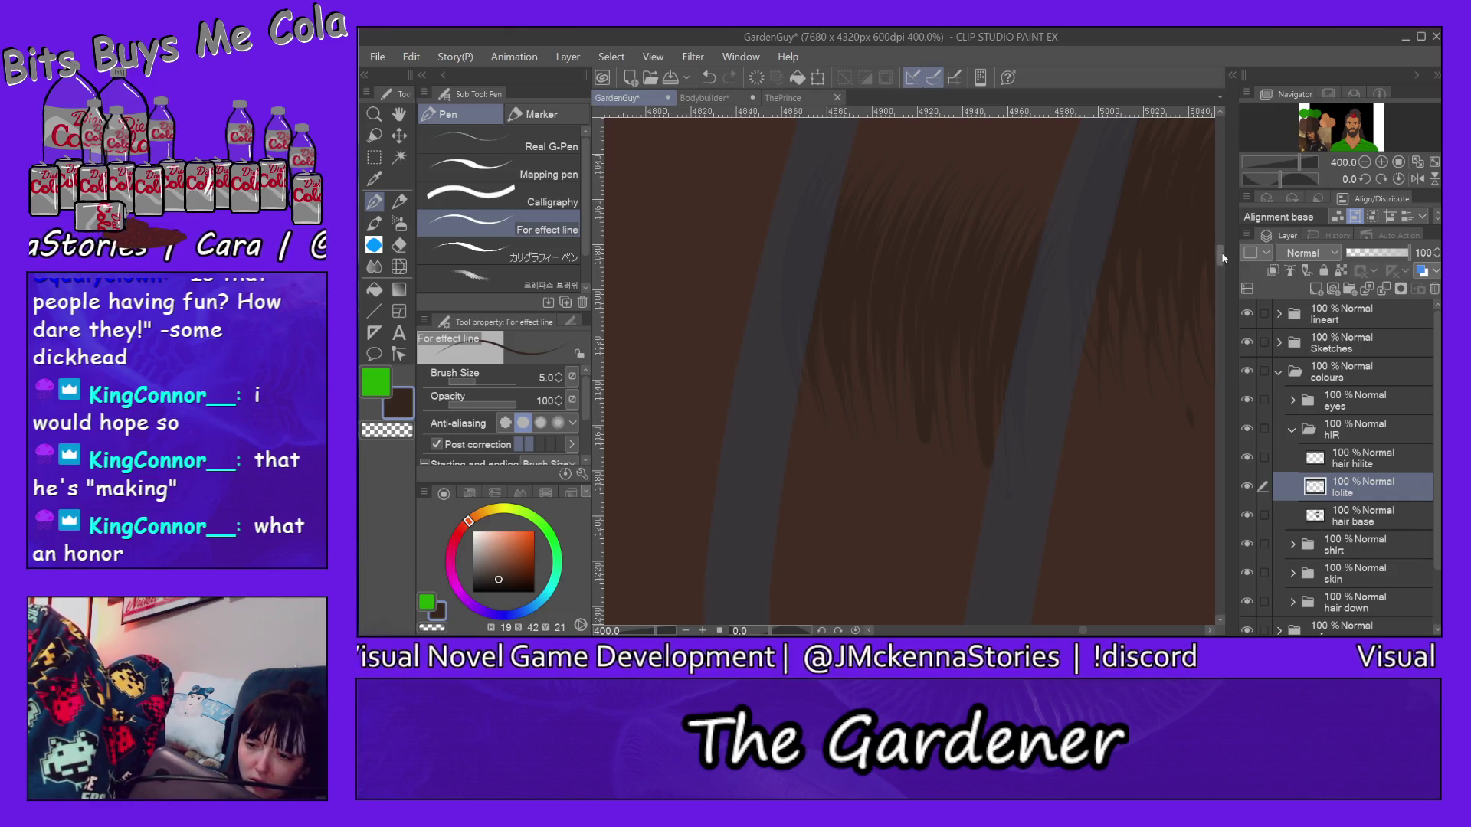
{"action": "left_click_drag", "start_coordinate": [1219, 252], "coordinate": [1224, 229]}
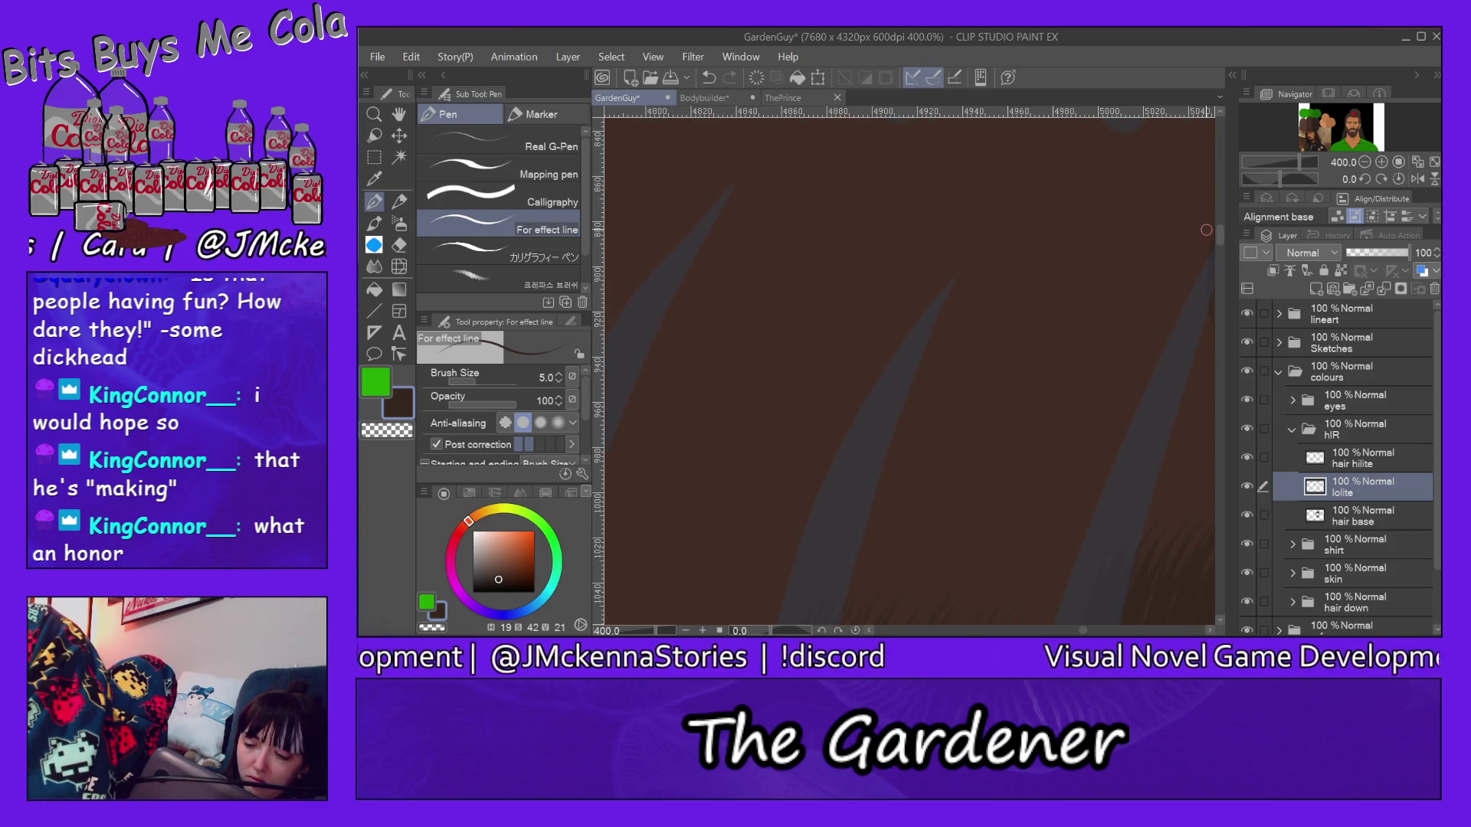
{"action": "left_click_drag", "start_coordinate": [1082, 631], "coordinate": [1074, 620]}
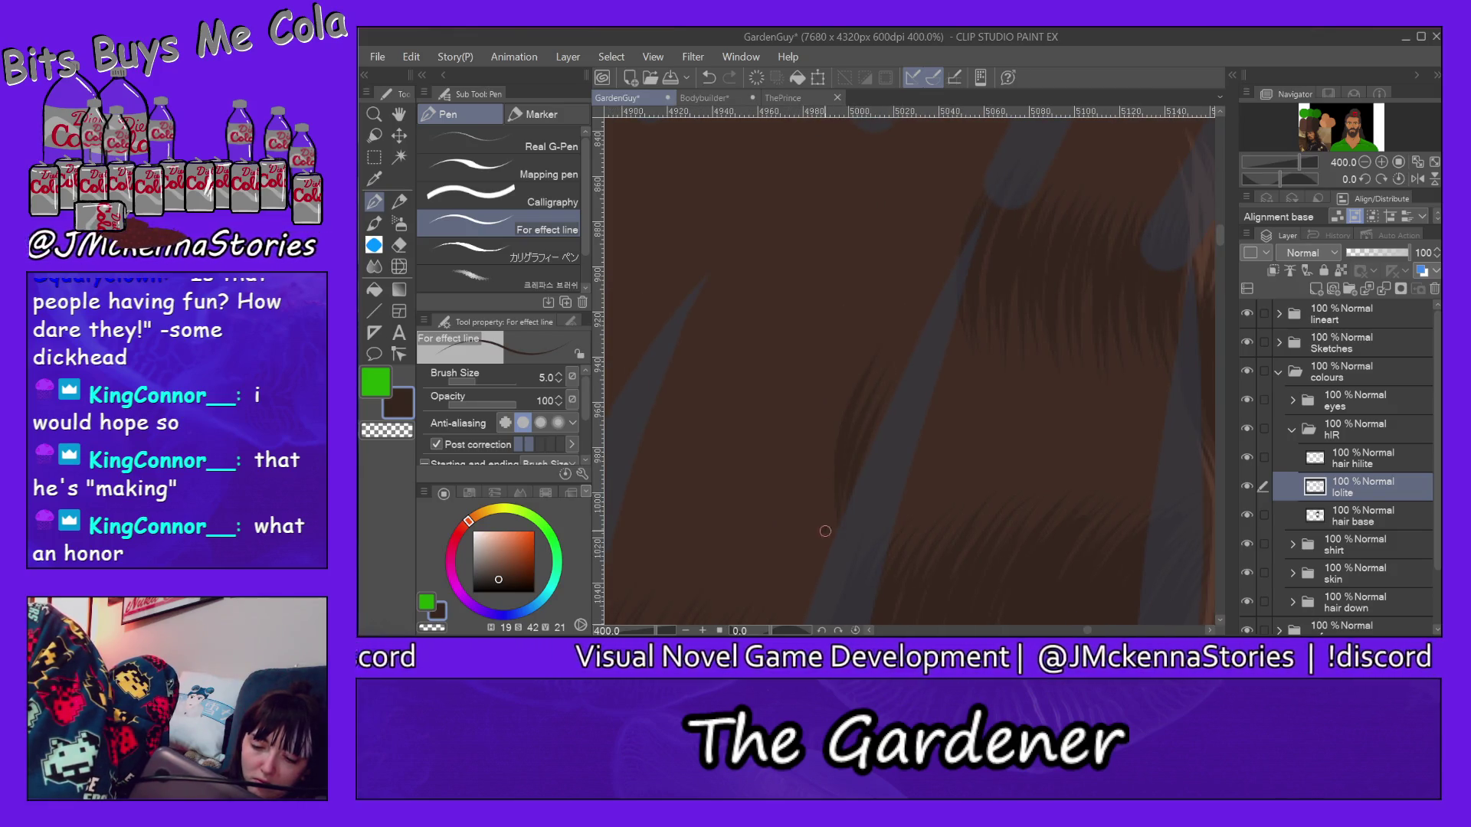
{"action": "left_click_drag", "start_coordinate": [856, 350], "coordinate": [811, 483]}
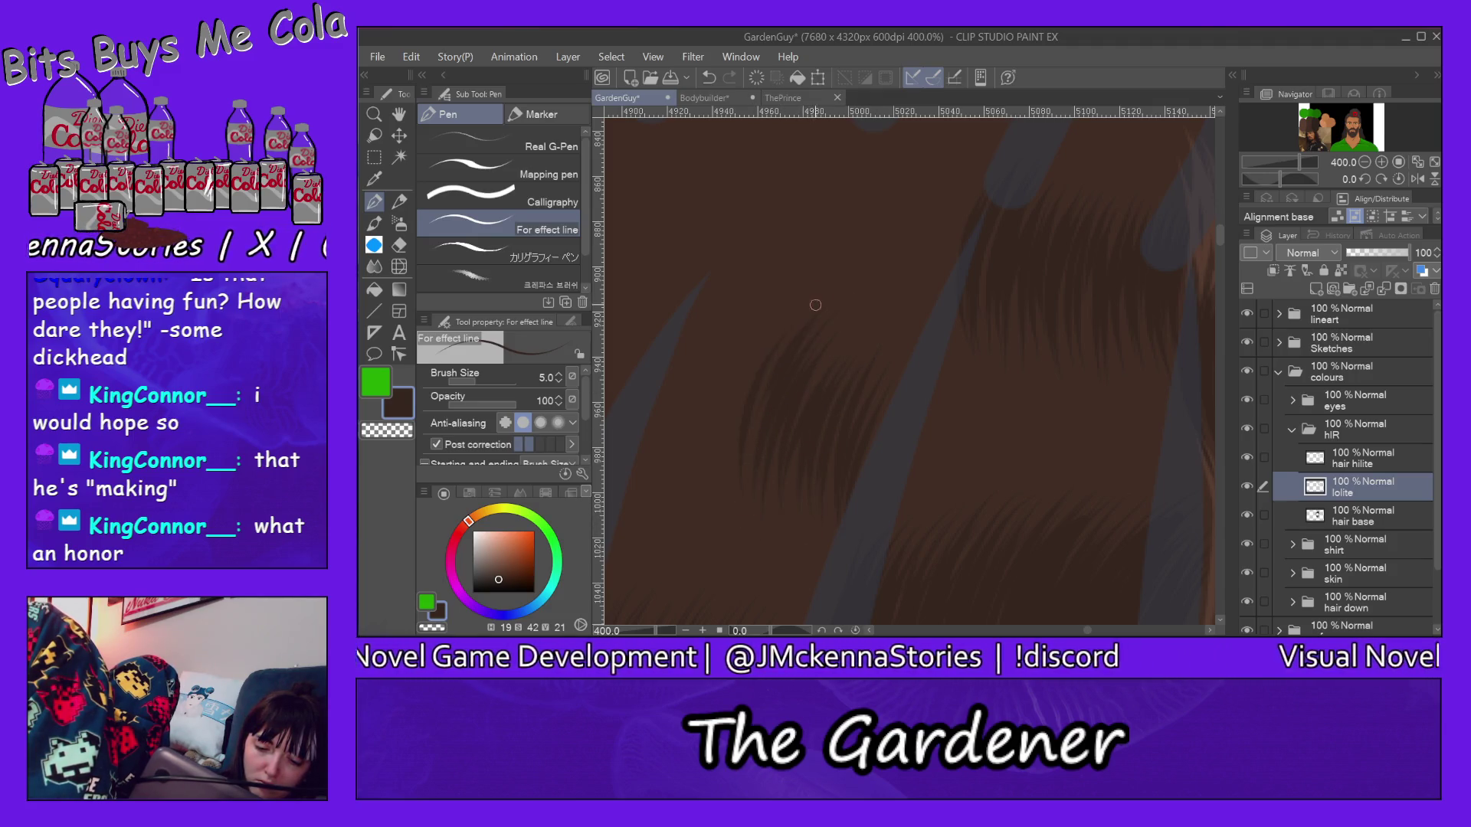
{"action": "left_click_drag", "start_coordinate": [754, 370], "coordinate": [722, 483]}
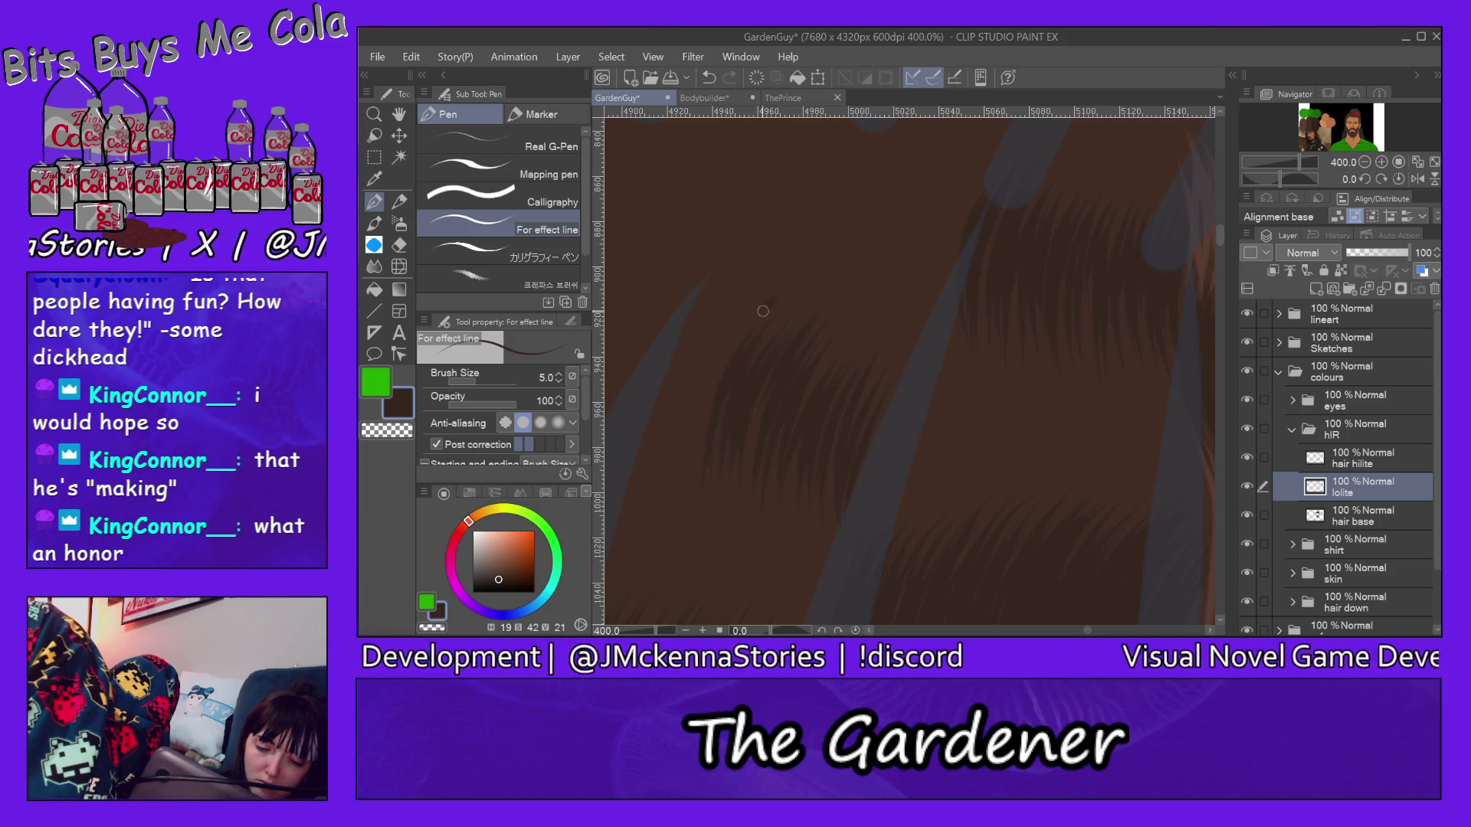
{"action": "left_click_drag", "start_coordinate": [759, 304], "coordinate": [678, 508]}
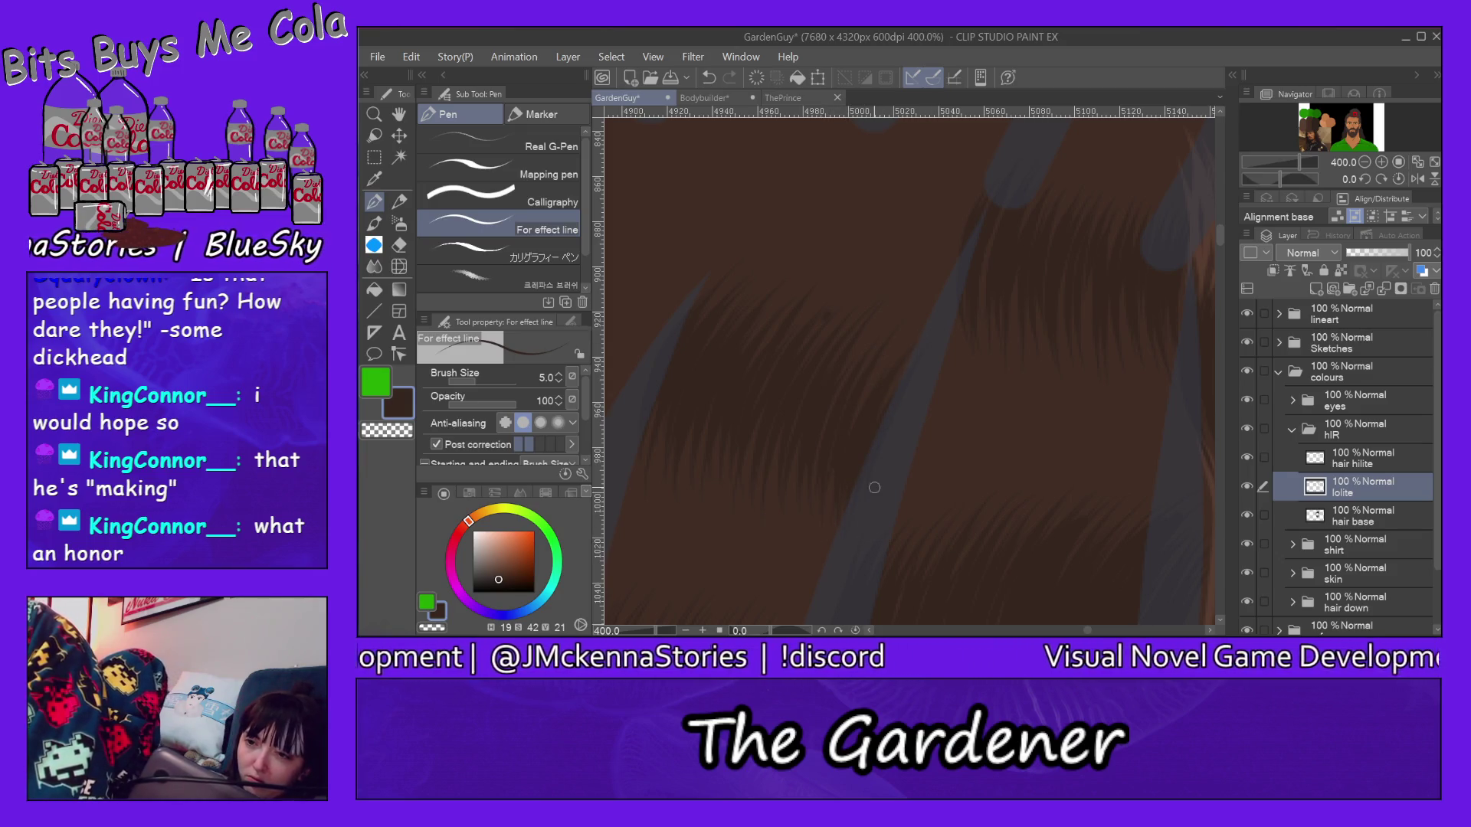
{"action": "left_click", "coordinate": [1353, 118]}
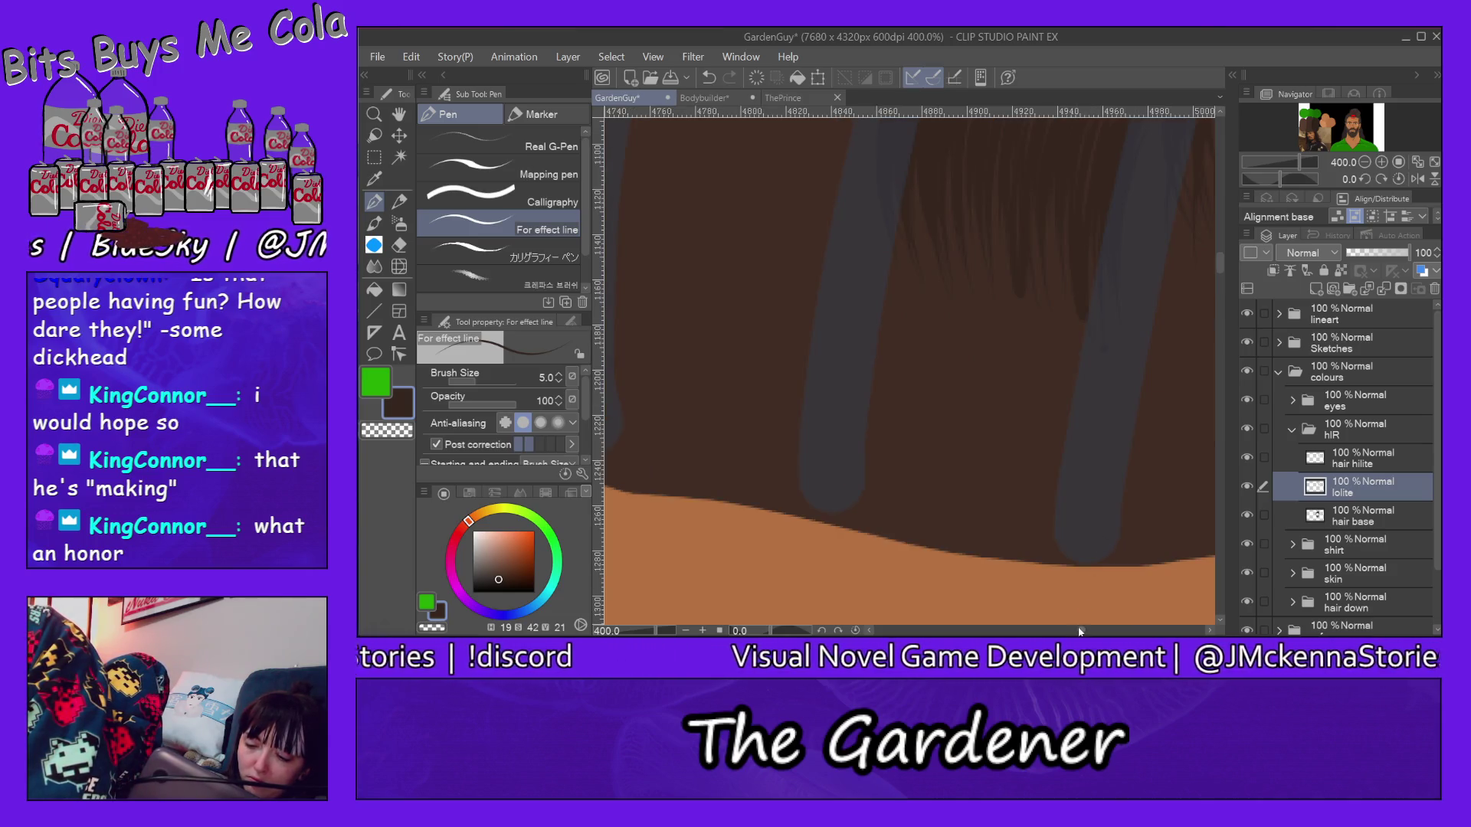
Step: Paint dark tapered strands on the right side of the hair and thicken them
{"action": "left_click_drag", "start_coordinate": [1082, 630], "coordinate": [1078, 630]}
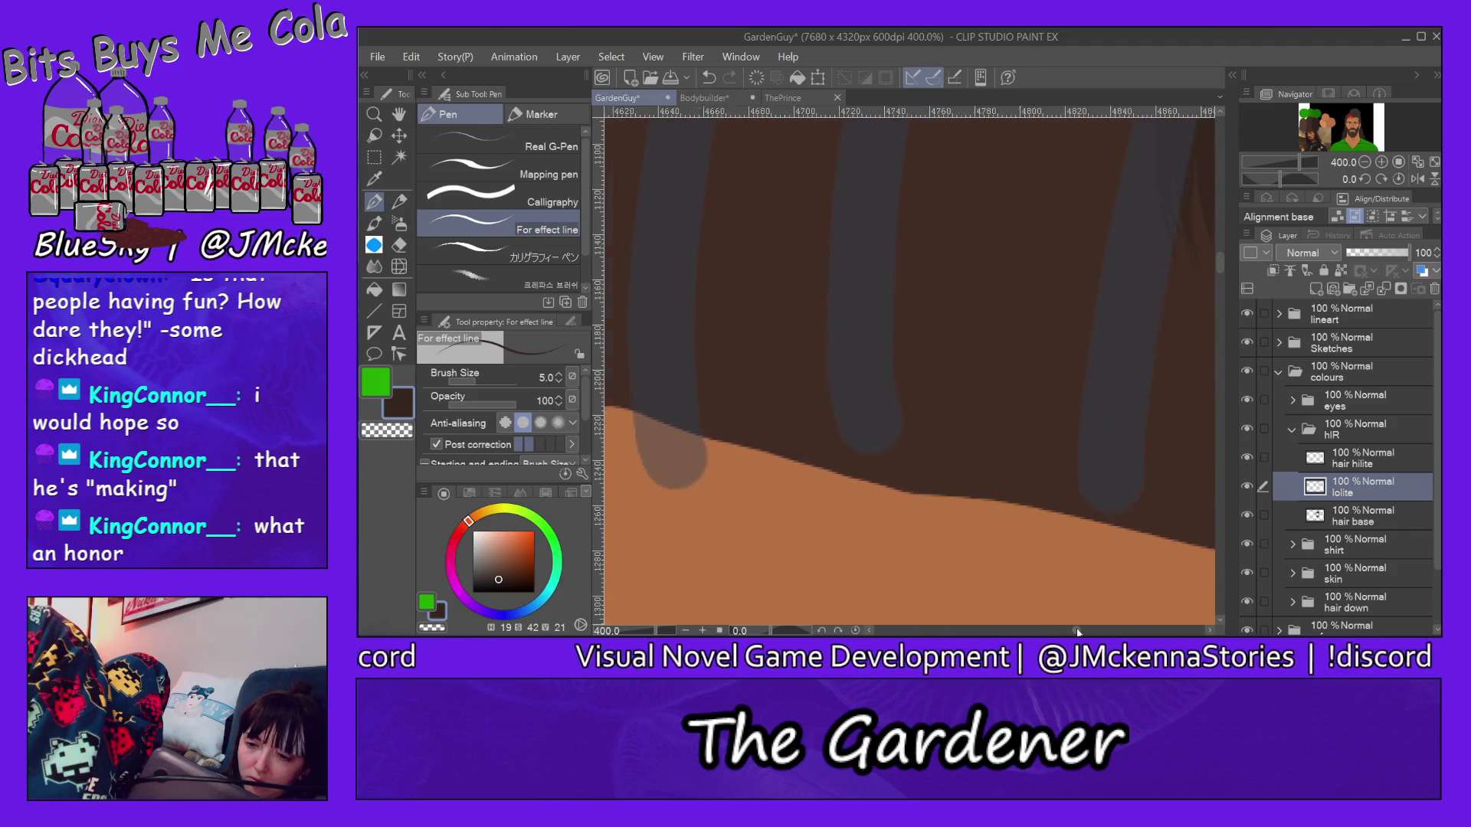
{"action": "left_click_drag", "start_coordinate": [1225, 271], "coordinate": [1219, 254]}
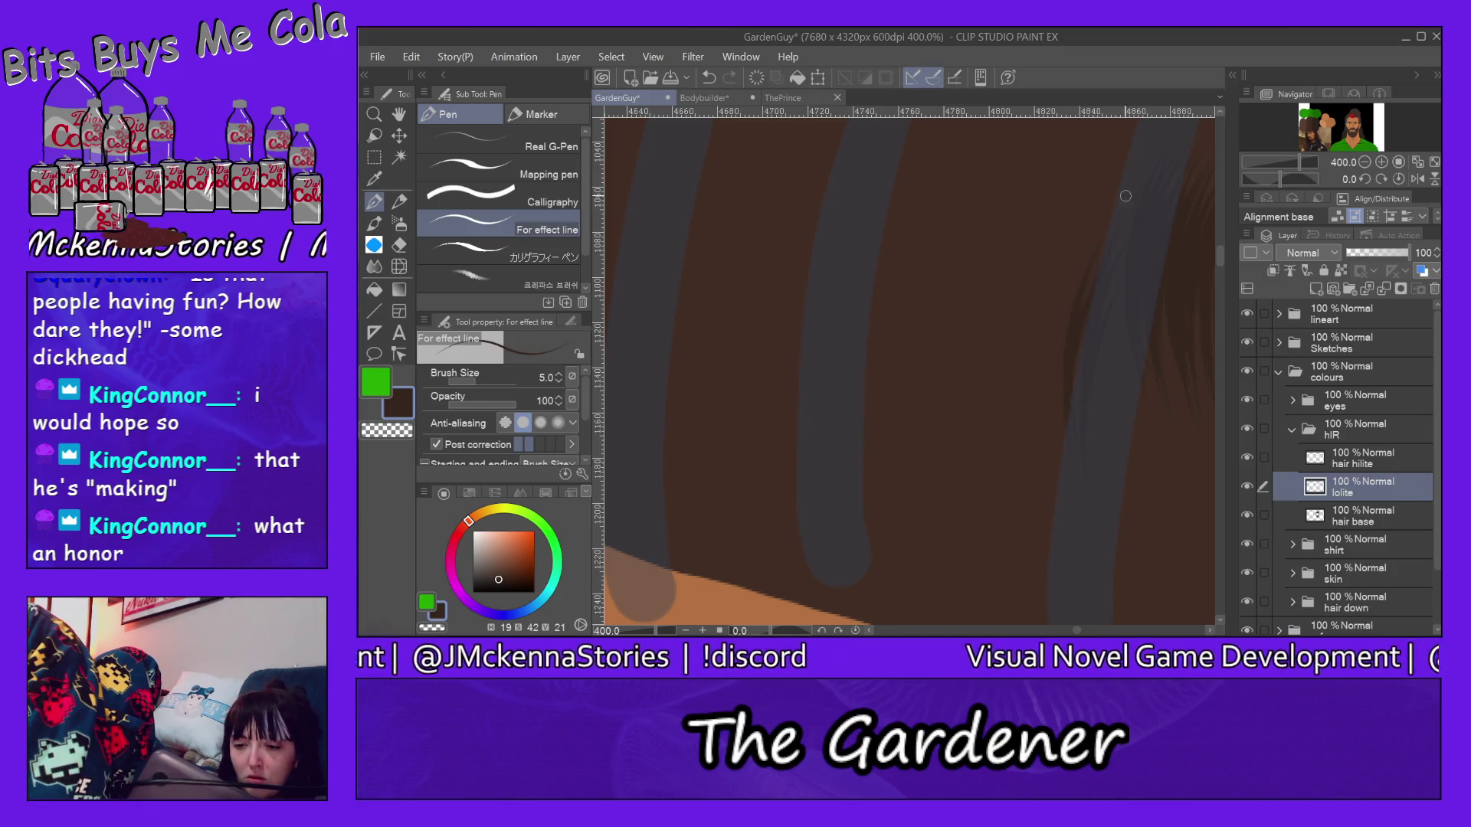
{"action": "left_click_drag", "start_coordinate": [1115, 213], "coordinate": [1061, 442]}
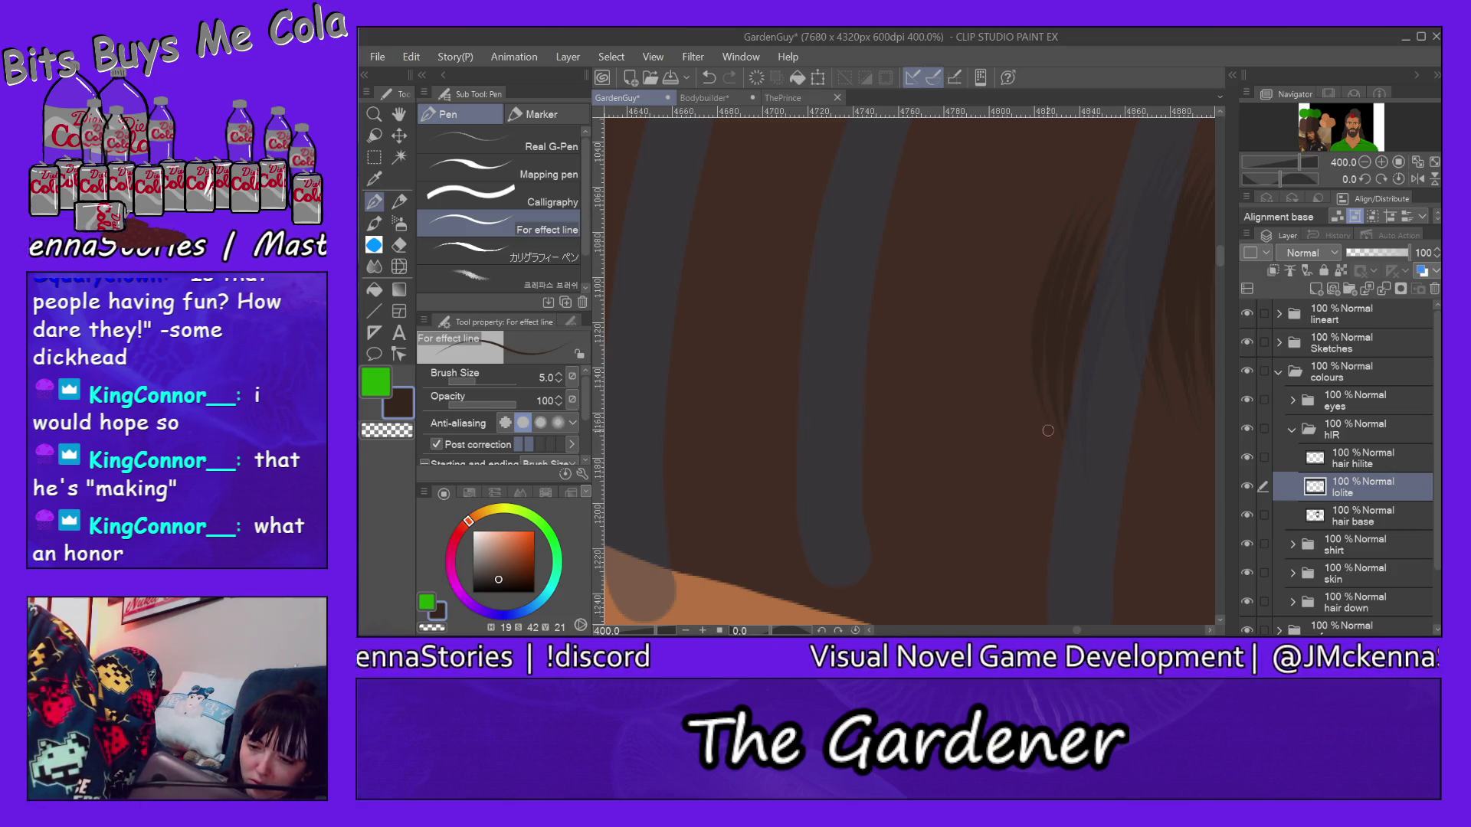
{"action": "left_click_drag", "start_coordinate": [1065, 212], "coordinate": [1021, 414]}
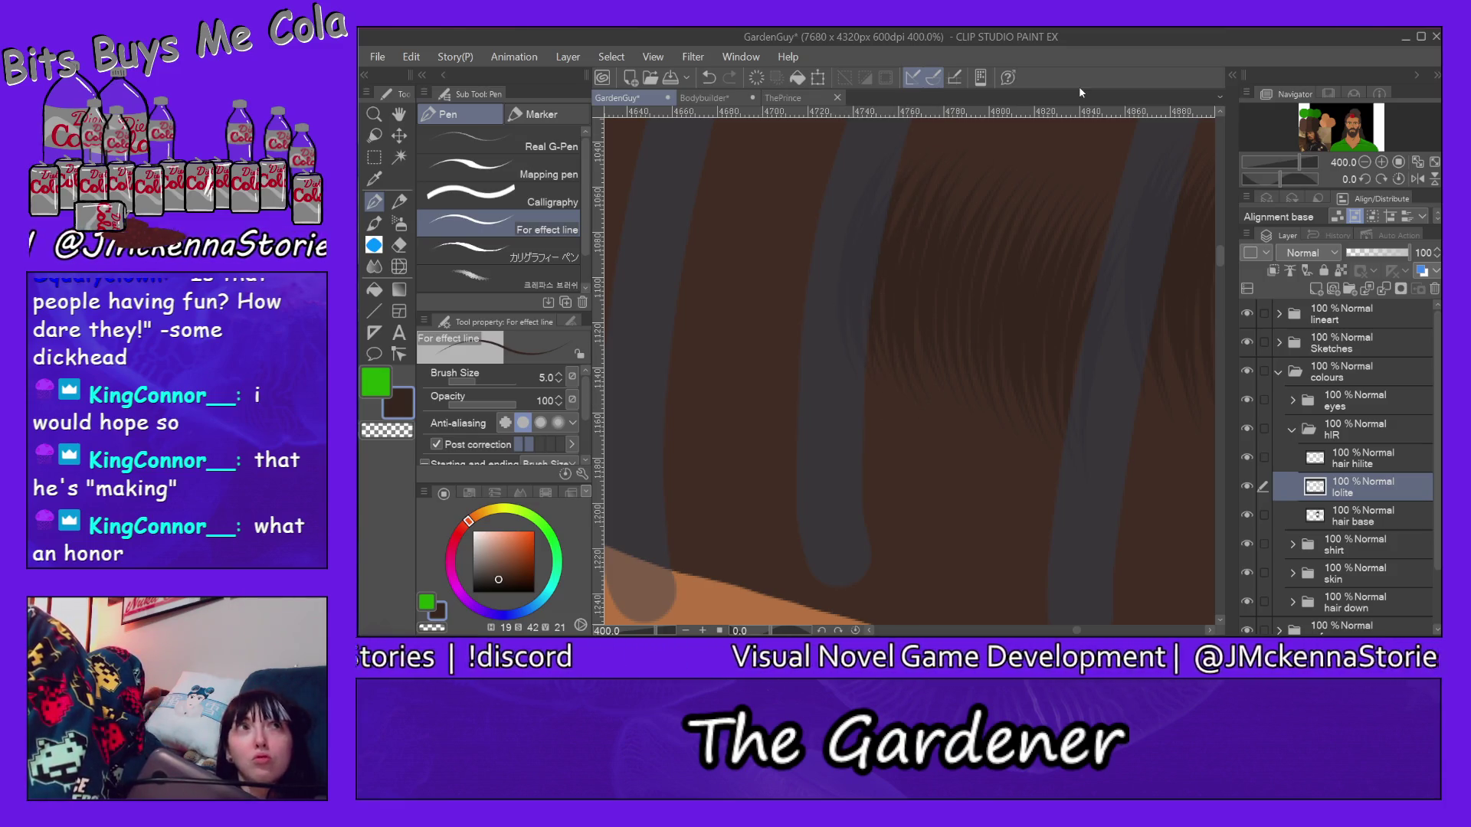
{"action": "left_click_drag", "start_coordinate": [1222, 256], "coordinate": [1226, 244]}
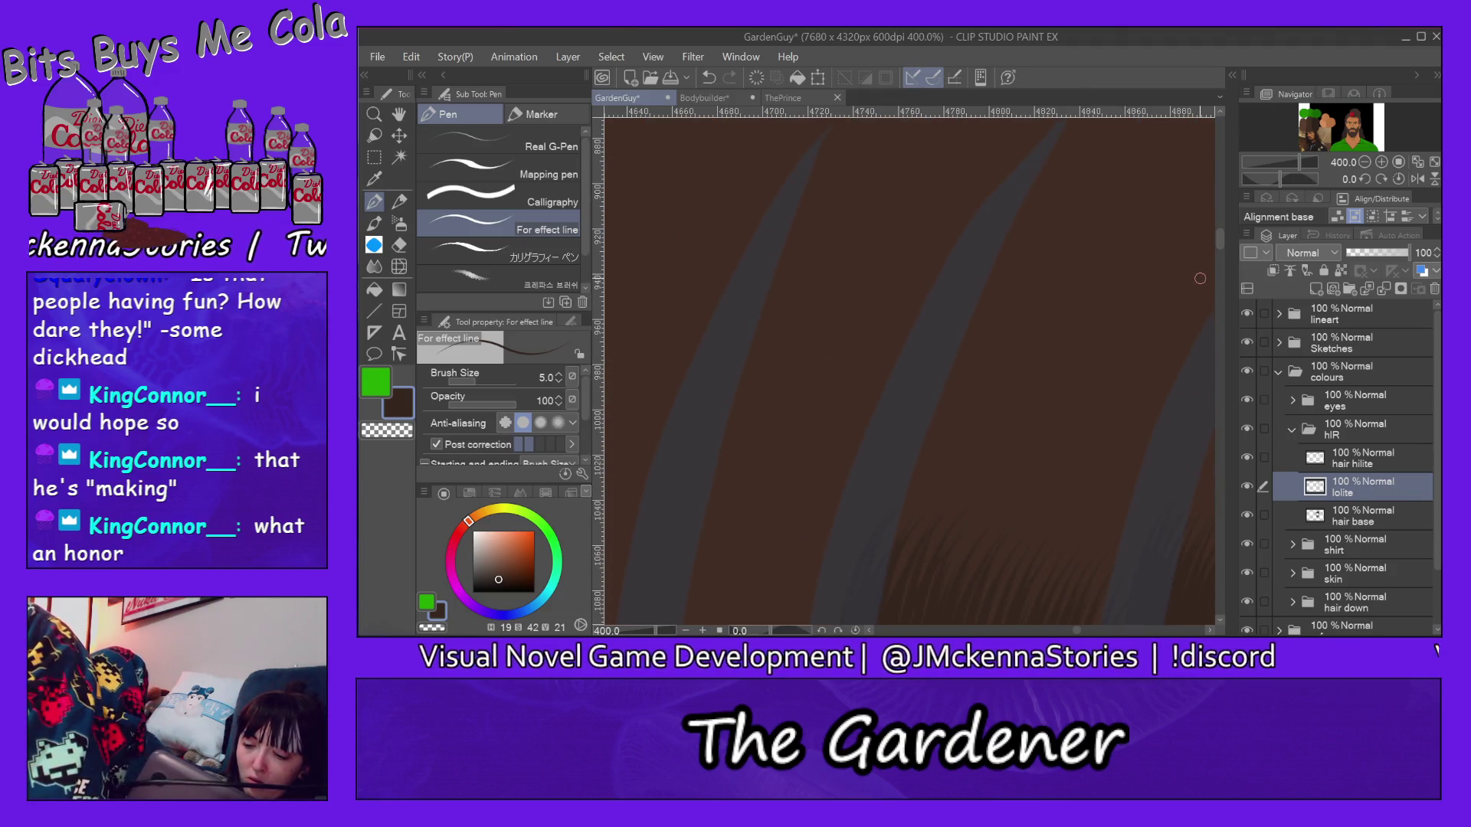
{"action": "left_click_drag", "start_coordinate": [1075, 629], "coordinate": [1078, 631]}
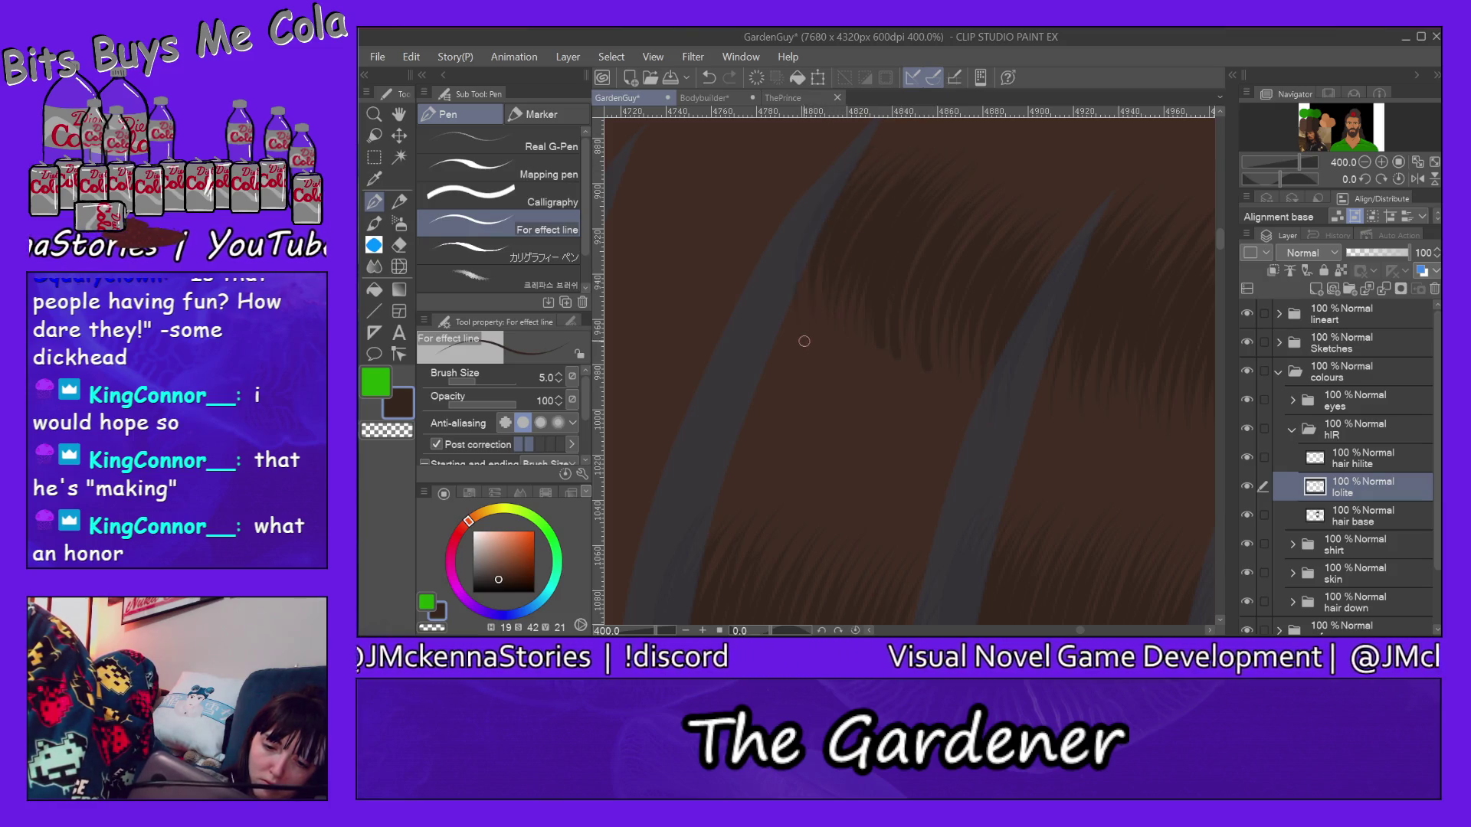
{"action": "left_click_drag", "start_coordinate": [1225, 249], "coordinate": [1222, 250]}
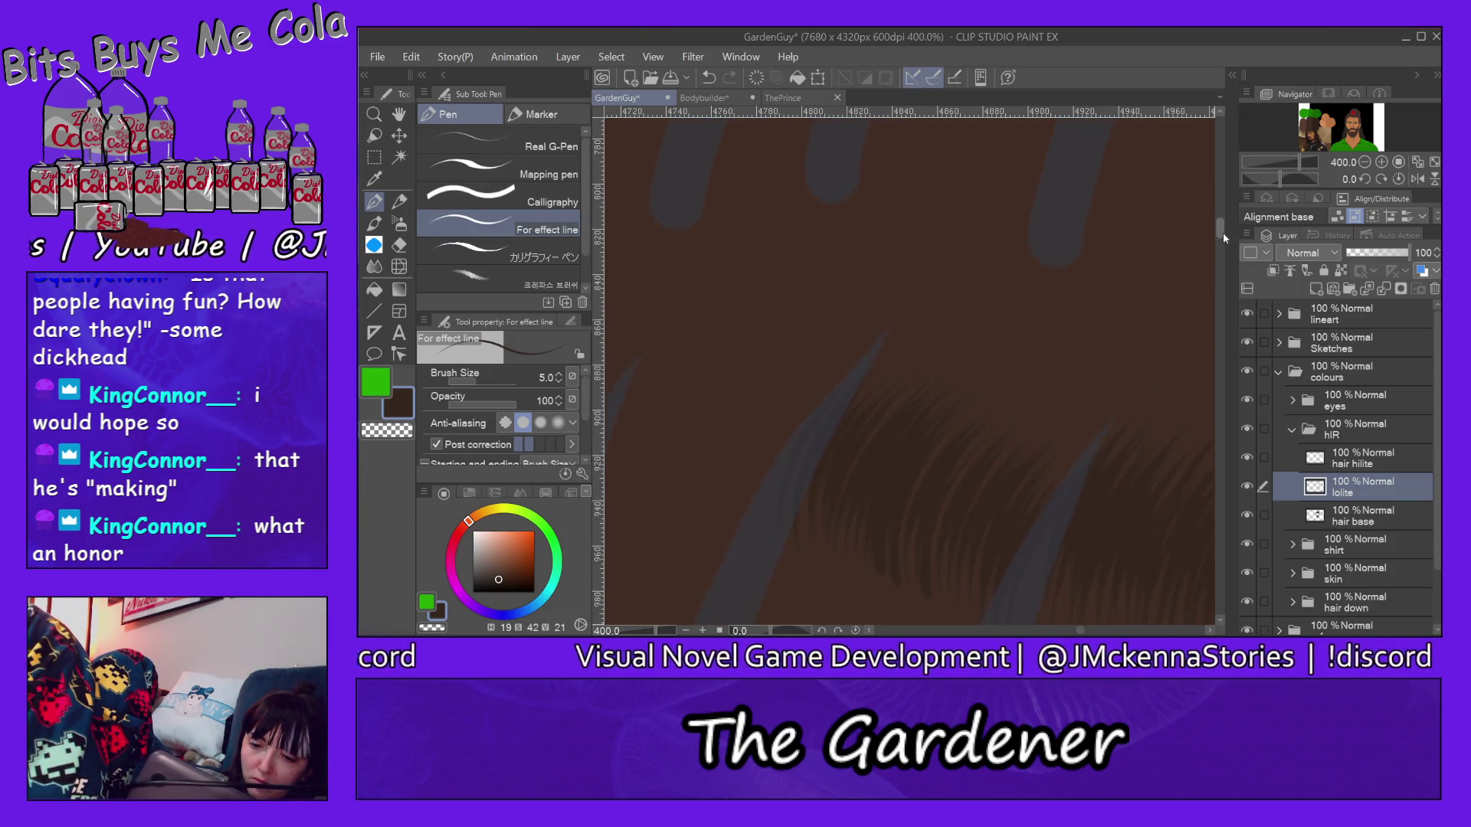
{"action": "left_click_drag", "start_coordinate": [1221, 249], "coordinate": [1218, 264]}
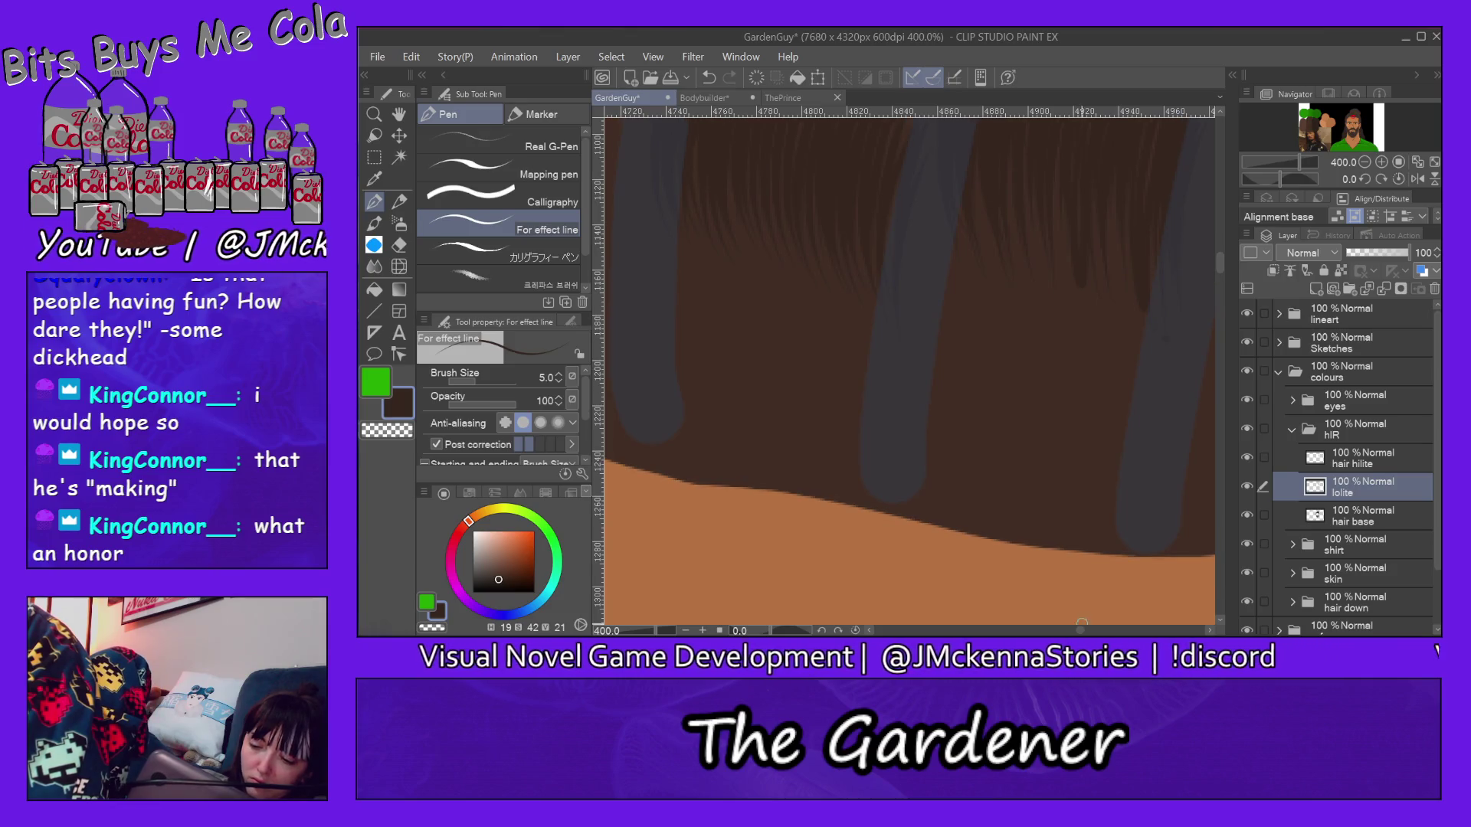
{"action": "left_click_drag", "start_coordinate": [1080, 632], "coordinate": [1073, 631]}
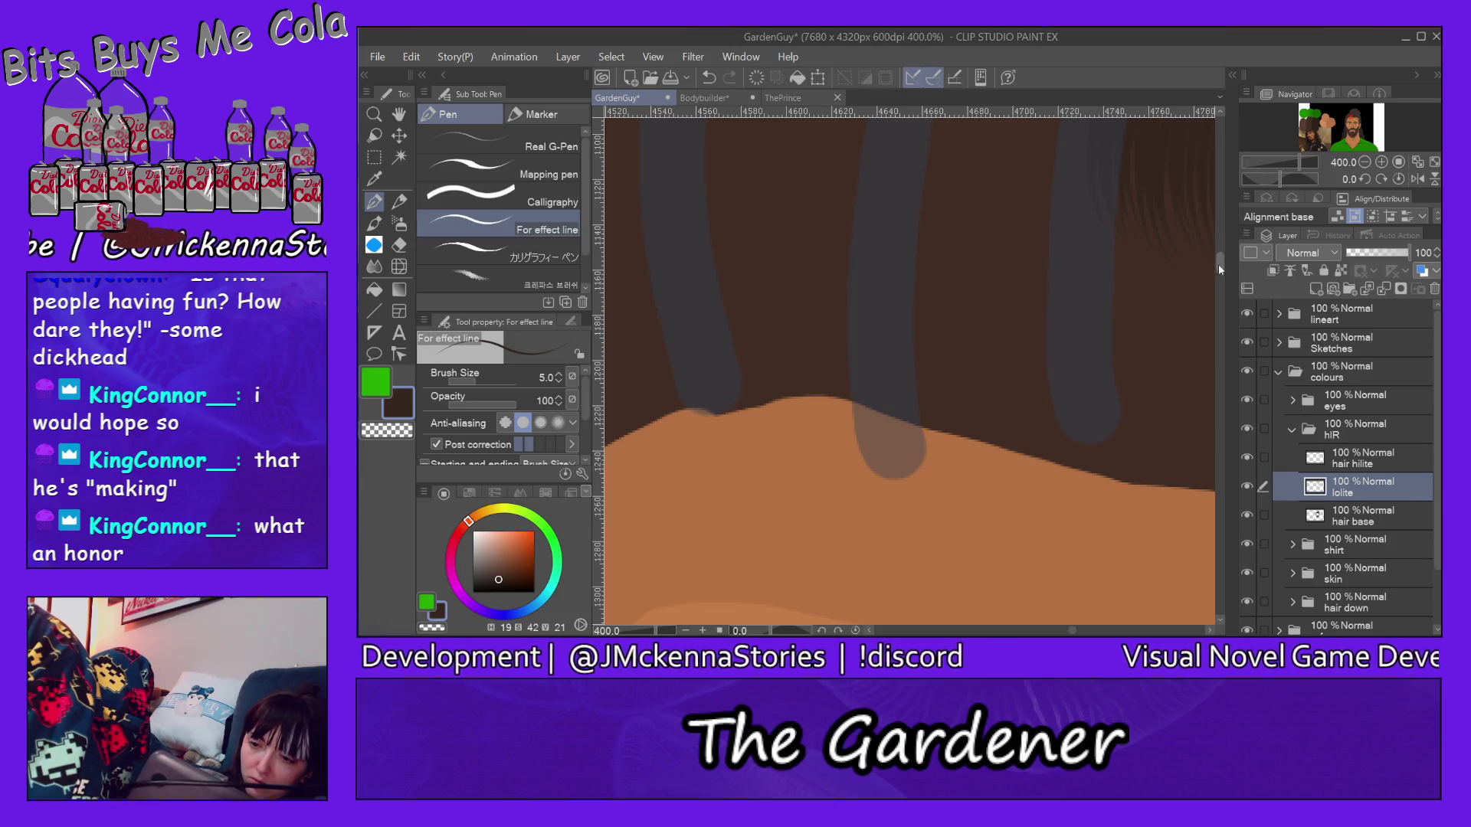
{"action": "left_click_drag", "start_coordinate": [1221, 271], "coordinate": [1222, 247]}
Step: Paint dark brown strands into the hair mass, extending them along its left edge
{"action": "left_click_drag", "start_coordinate": [1158, 301], "coordinate": [1066, 508]}
{"action": "left_click_drag", "start_coordinate": [1091, 320], "coordinate": [1058, 480]}
{"action": "left_click_drag", "start_coordinate": [1052, 362], "coordinate": [1038, 458]}
{"action": "left_click_drag", "start_coordinate": [1066, 312], "coordinate": [1025, 494]}
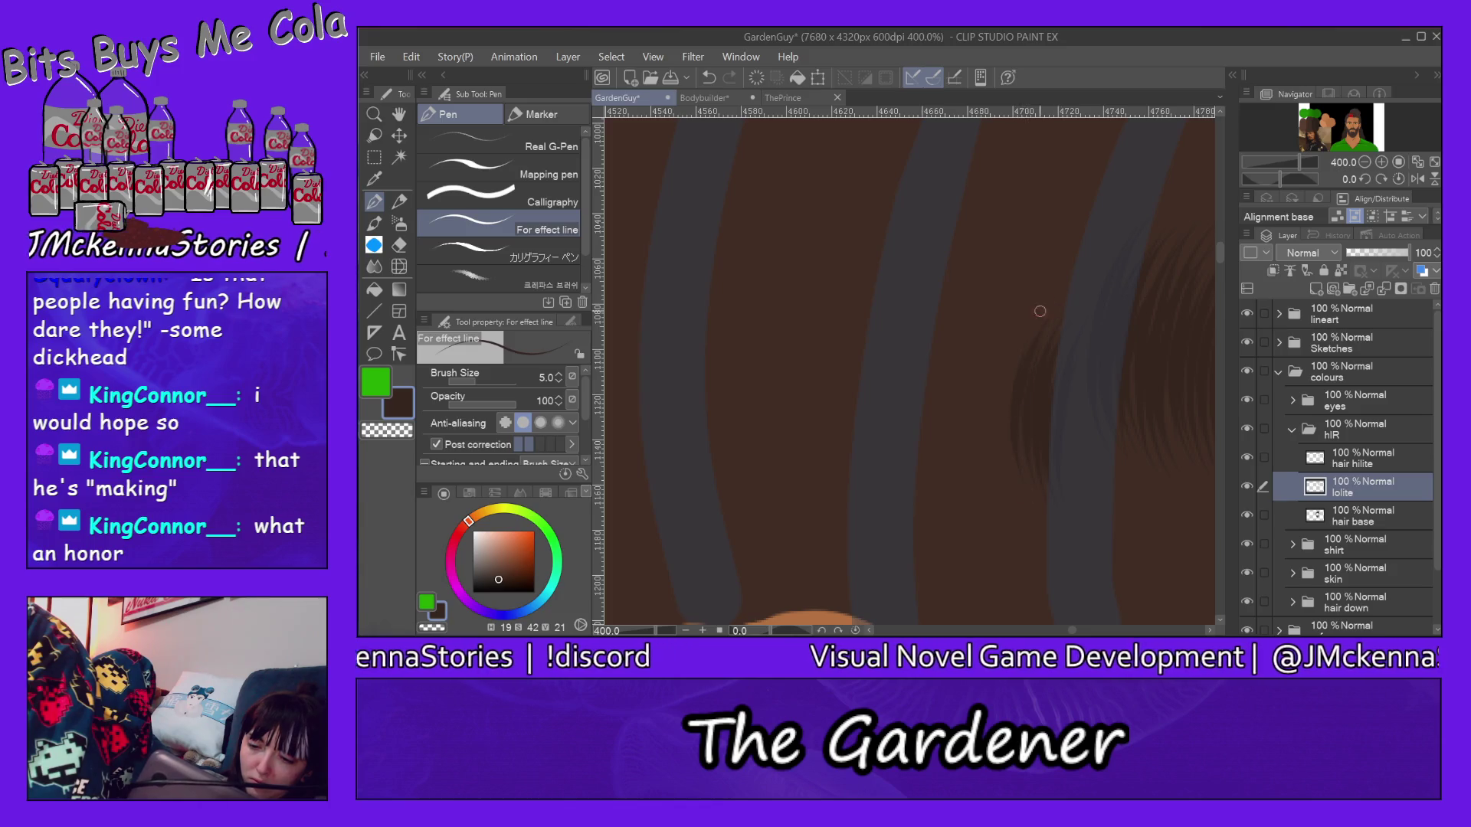
{"action": "left_click_drag", "start_coordinate": [1009, 285], "coordinate": [981, 476]}
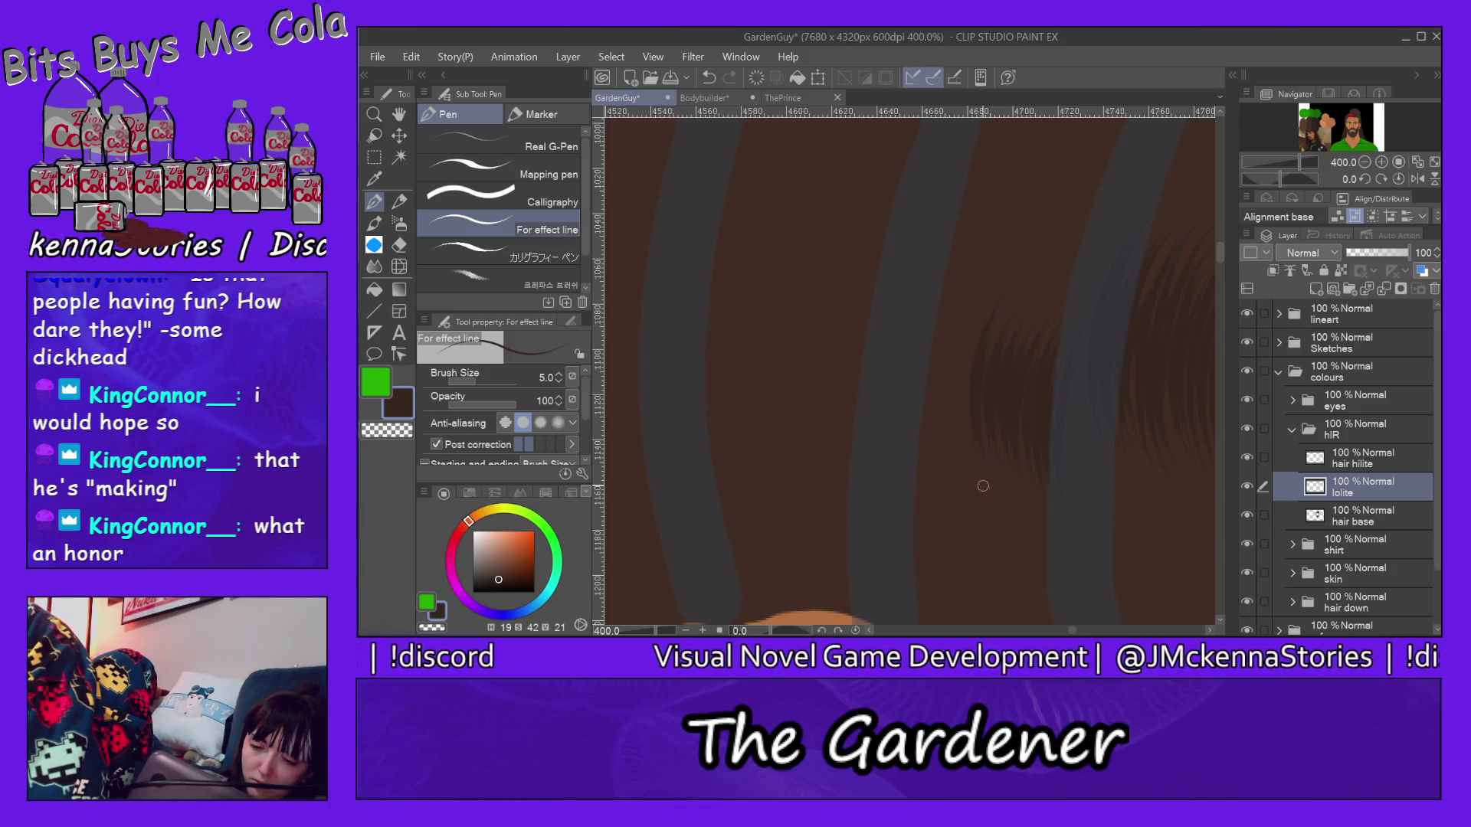
{"action": "mouse_move", "coordinate": [977, 272]}
{"action": "left_mouse_down"}
{"action": "mouse_move", "coordinate": [941, 485]}
{"action": "mouse_move", "coordinate": [924, 409]}
{"action": "left_mouse_up"}
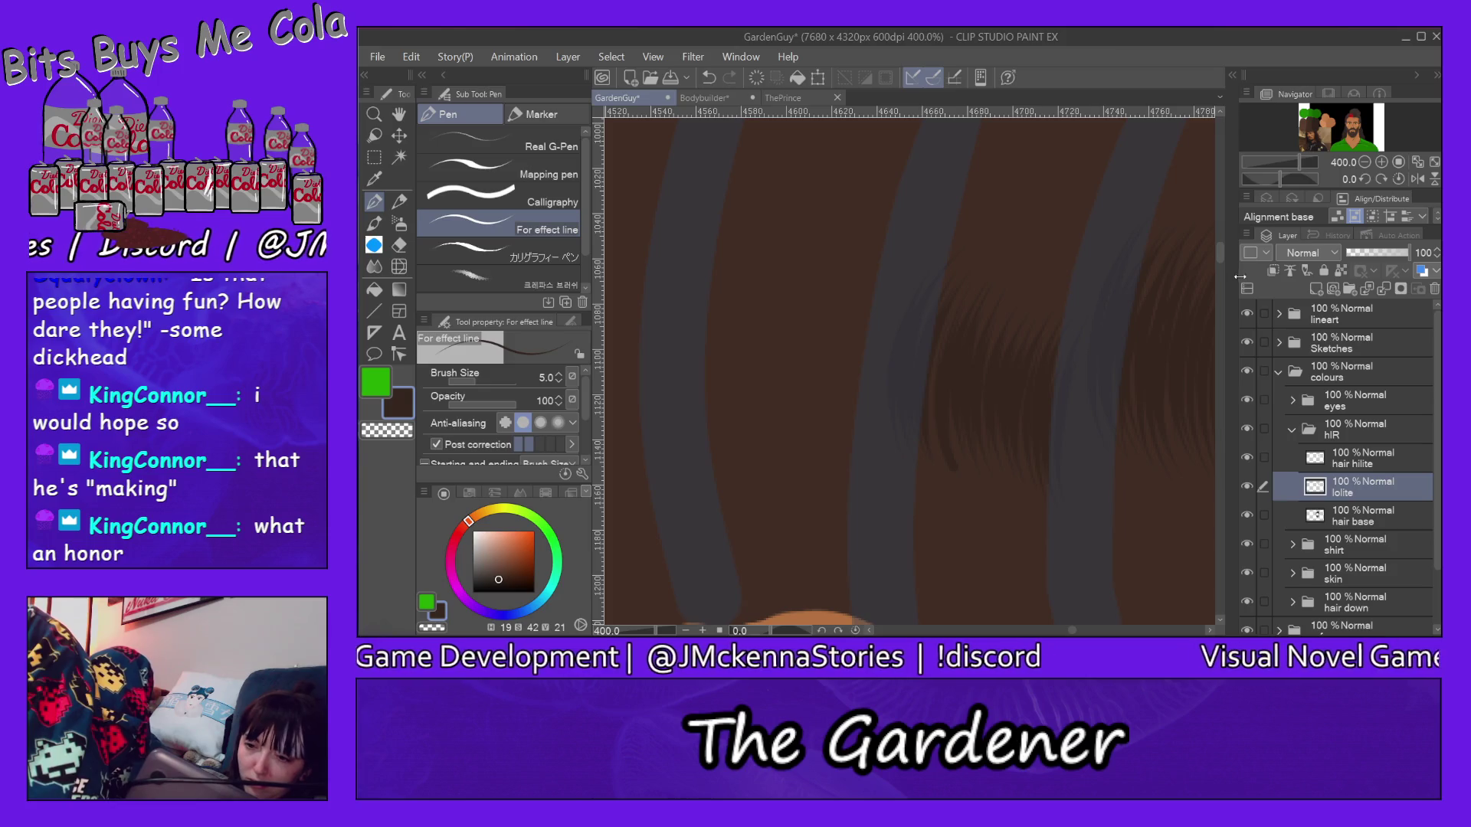
{"action": "left_click_drag", "start_coordinate": [1223, 262], "coordinate": [1222, 248]}
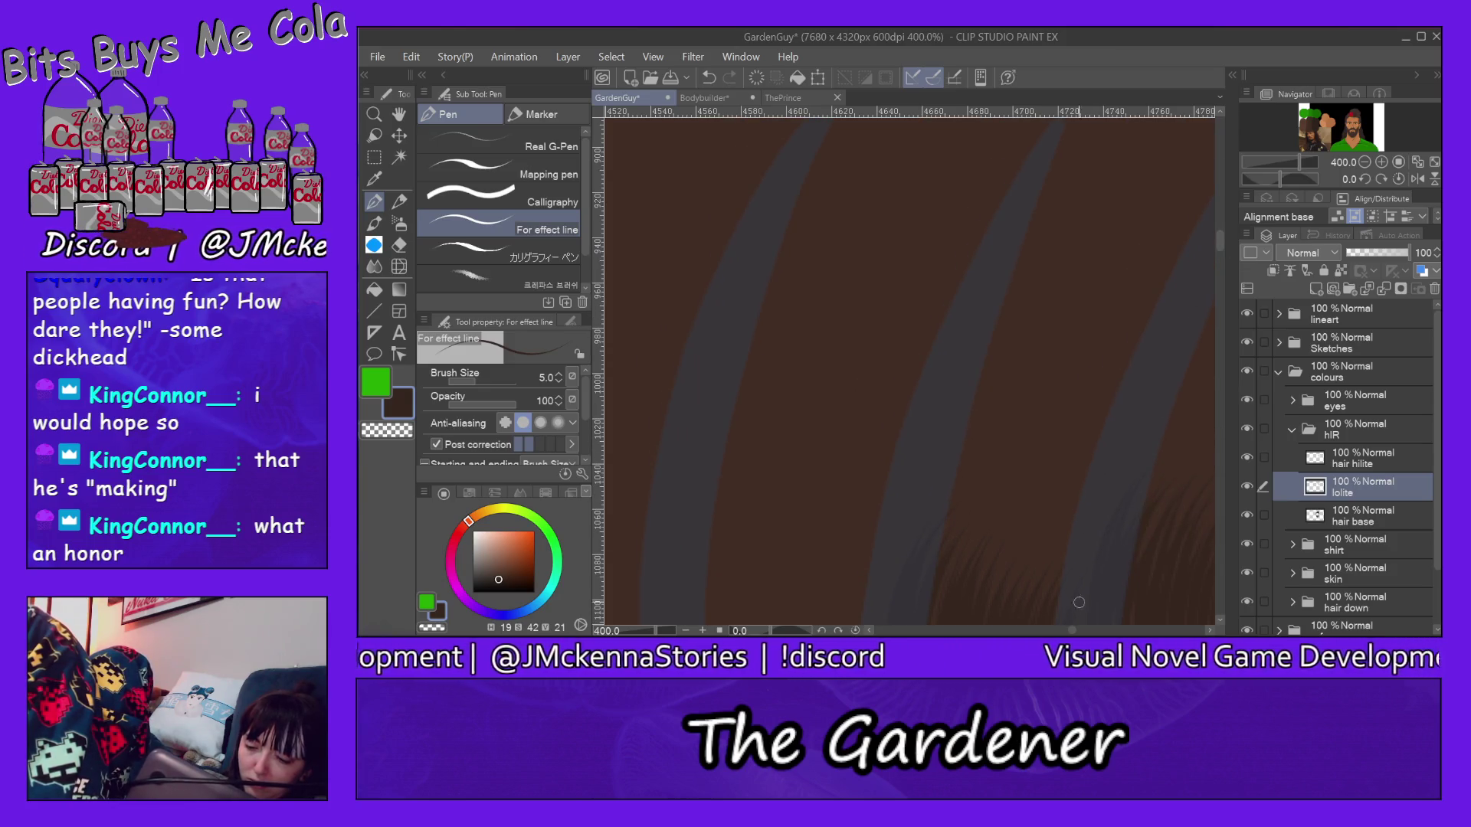
{"action": "left_click_drag", "start_coordinate": [1071, 631], "coordinate": [1072, 631]}
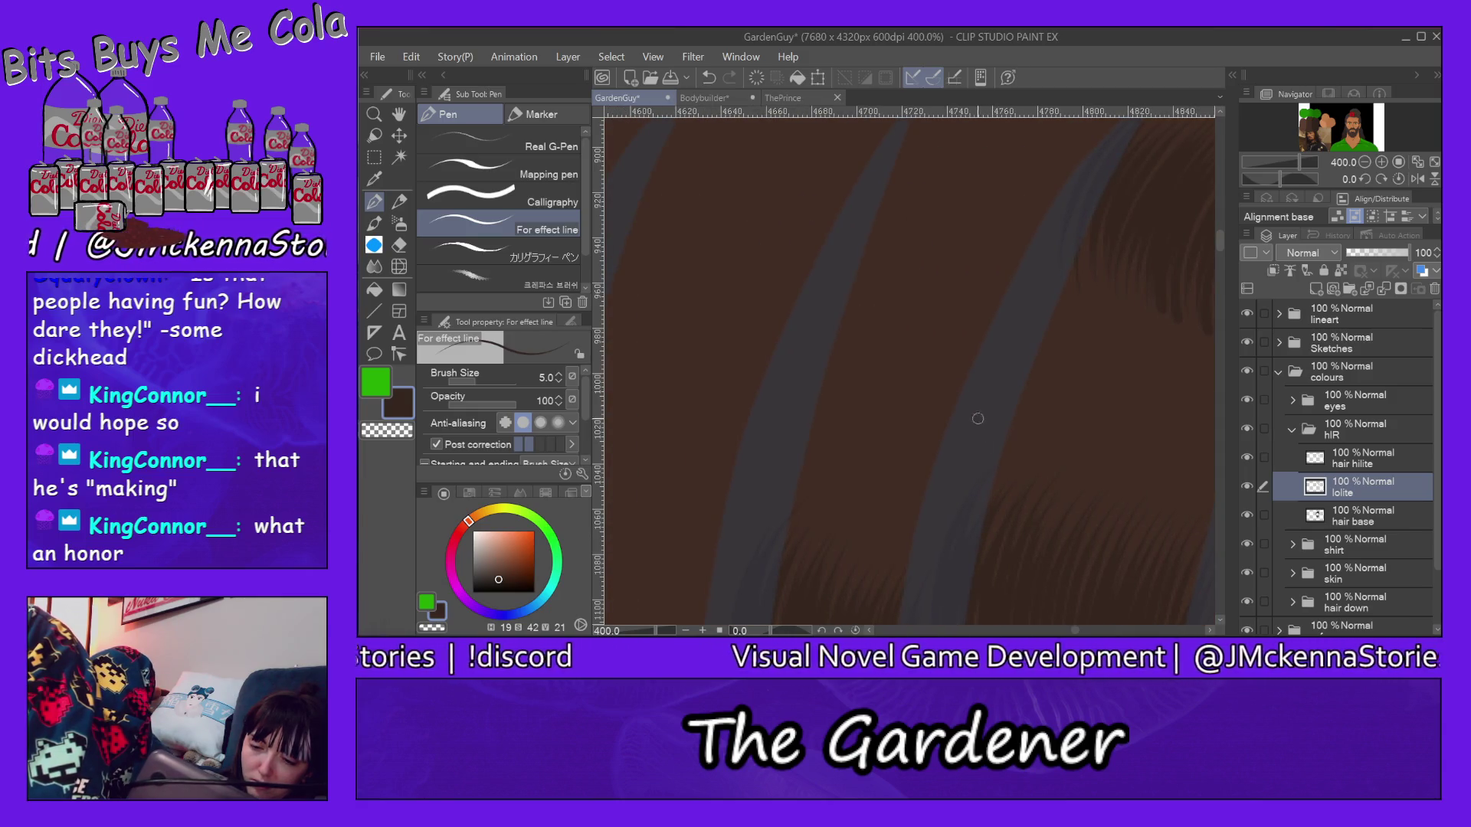
Step: Add dark brown strands running over the grey band
{"action": "left_click_drag", "start_coordinate": [985, 417], "coordinate": [1046, 243]}
{"action": "left_click_drag", "start_coordinate": [978, 323], "coordinate": [1000, 274]}
{"action": "mouse_move", "coordinate": [956, 422]}
{"action": "left_mouse_down"}
{"action": "mouse_move", "coordinate": [1013, 232]}
{"action": "mouse_move", "coordinate": [945, 337]}
{"action": "left_mouse_up"}
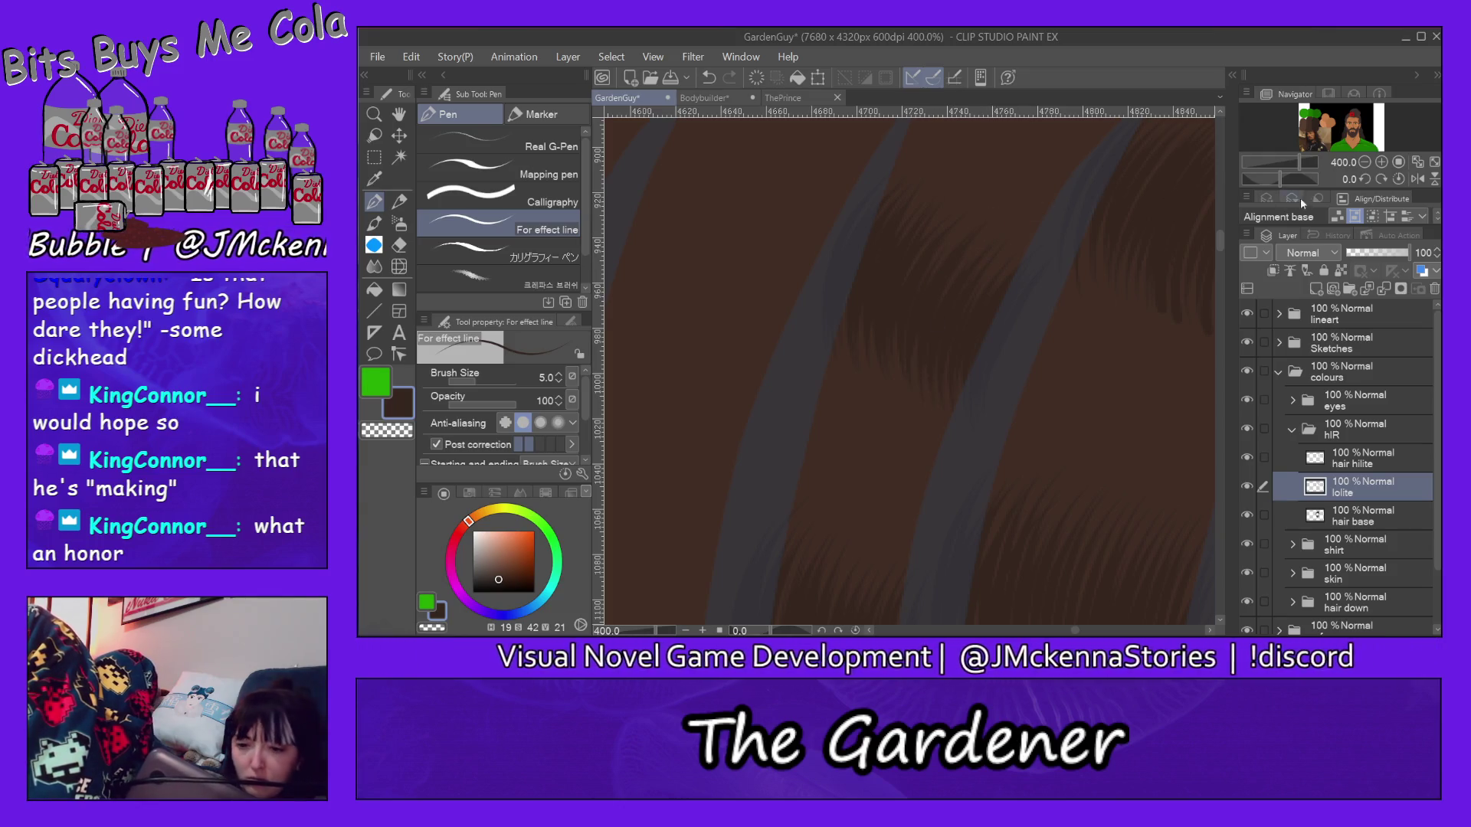
{"action": "left_click_drag", "start_coordinate": [1220, 239], "coordinate": [1224, 231]}
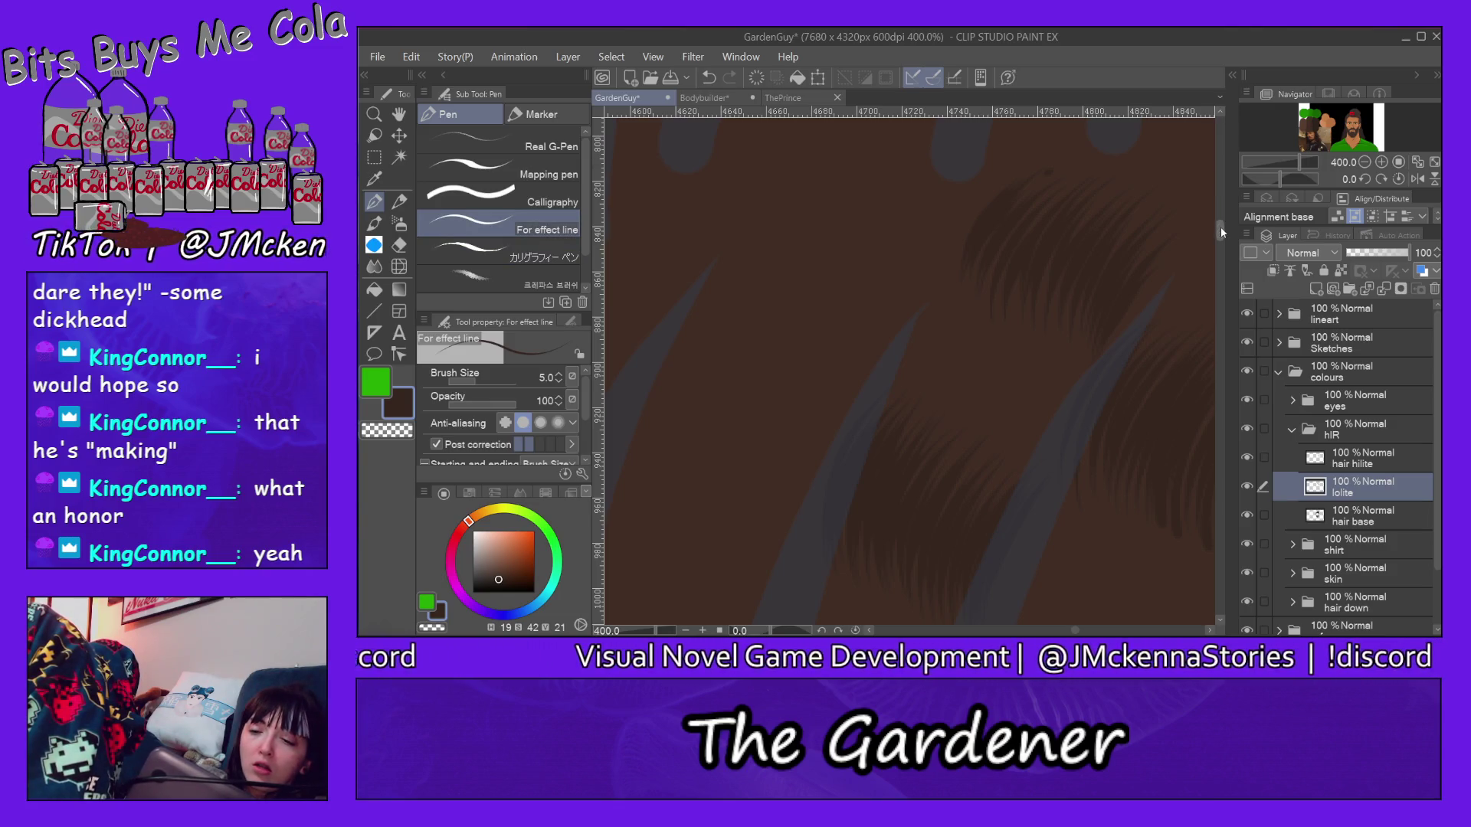
{"action": "left_click_drag", "start_coordinate": [1221, 233], "coordinate": [1229, 262]}
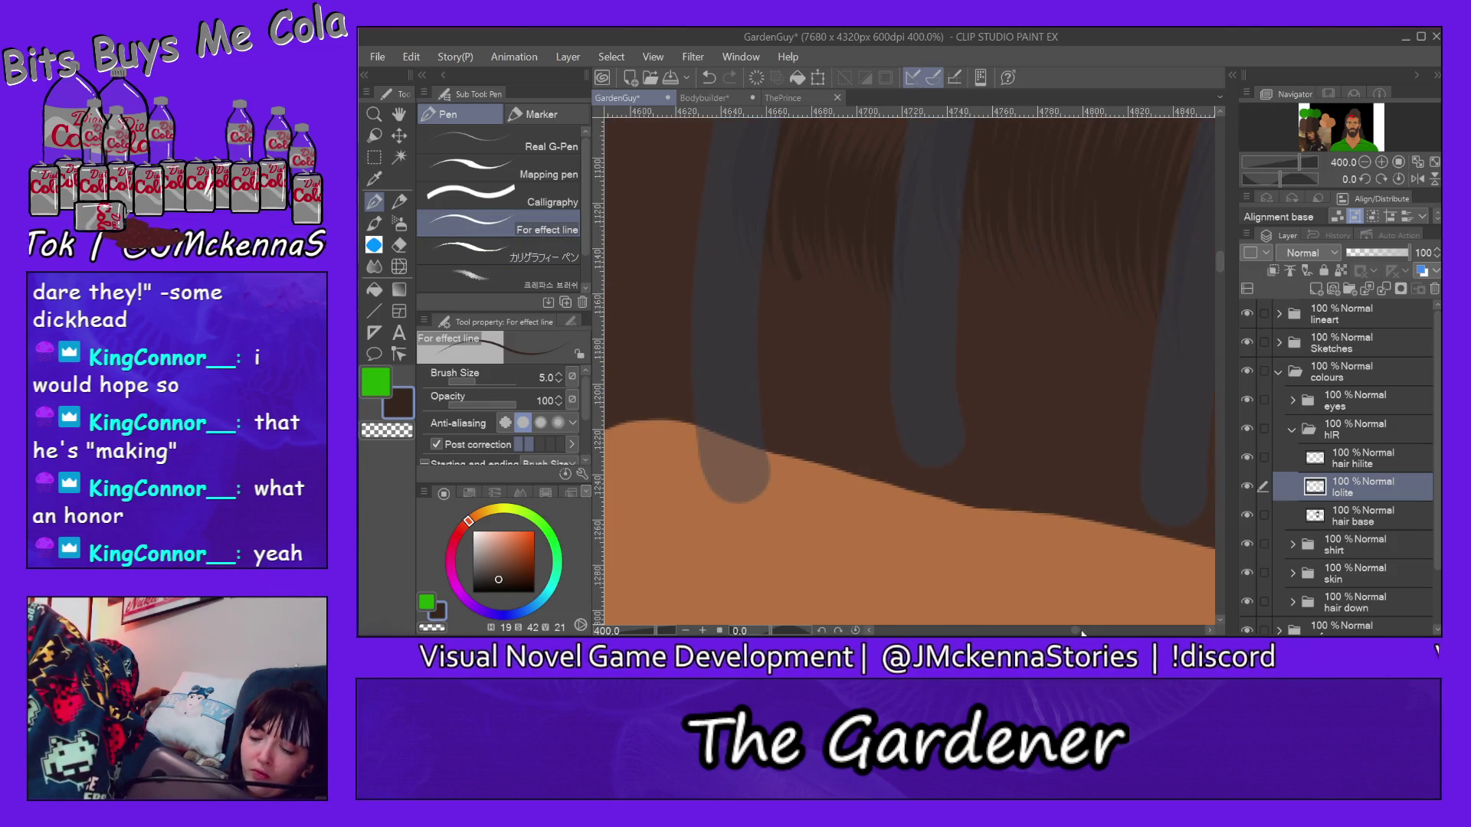
{"action": "left_click_drag", "start_coordinate": [1076, 630], "coordinate": [1066, 602]}
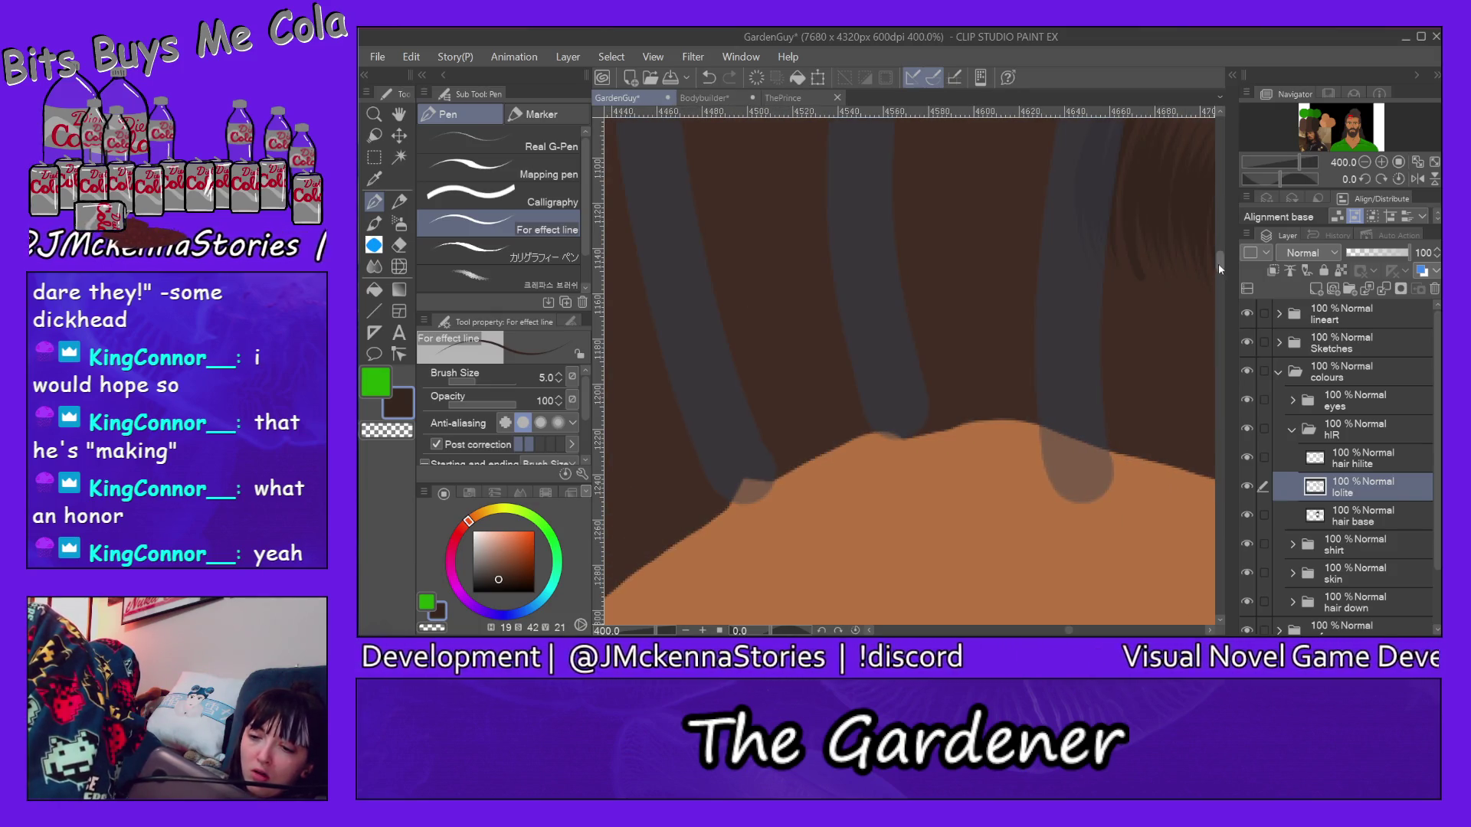
{"action": "left_click_drag", "start_coordinate": [1221, 269], "coordinate": [1222, 259]}
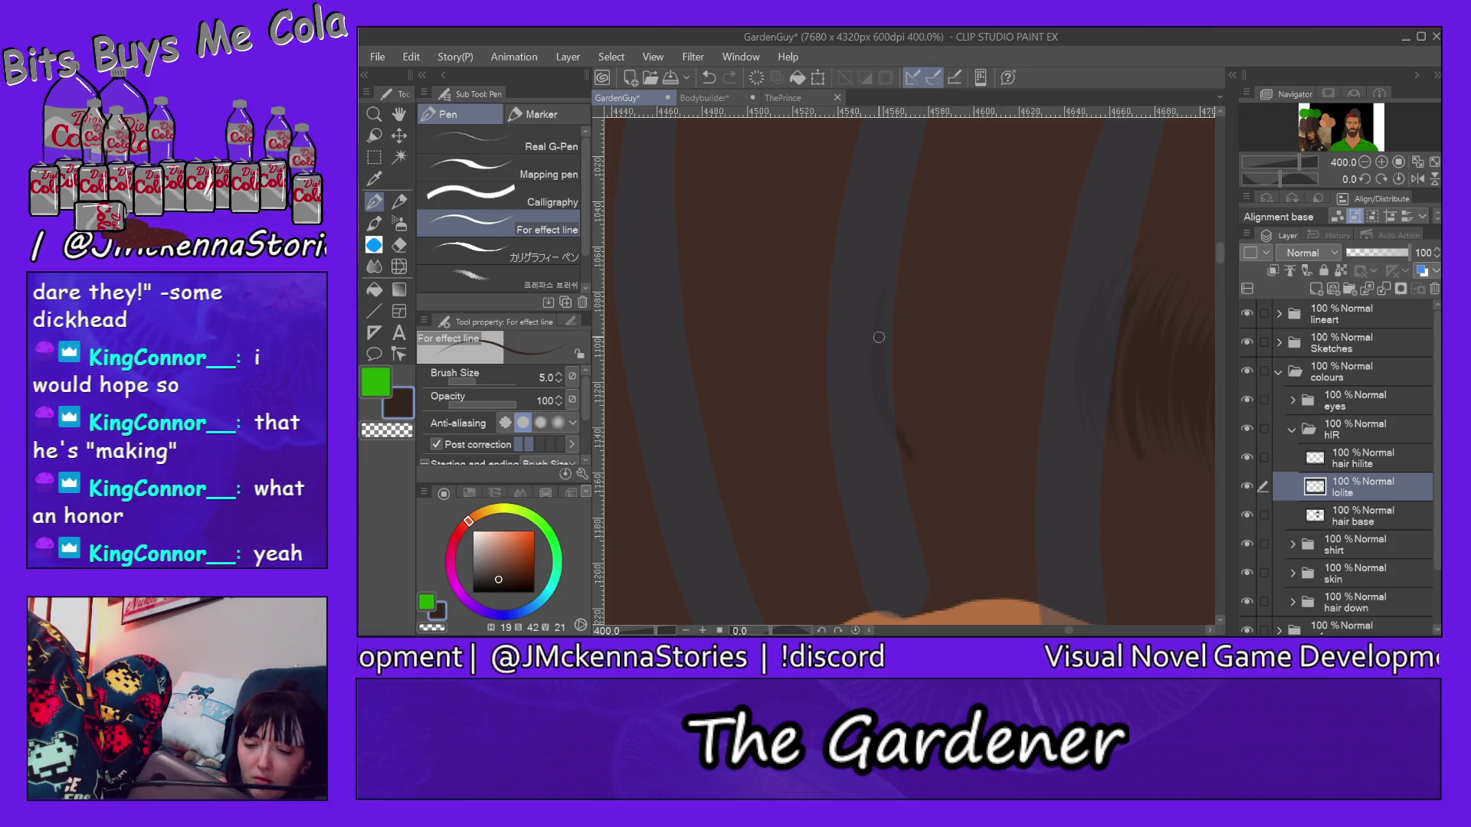
Step: Draw a thin curved dark strand and undo it with Ctrl+Z
{"action": "left_click_drag", "start_coordinate": [908, 456], "coordinate": [937, 230]}
{"action": "key", "text": "ctrl+z"}
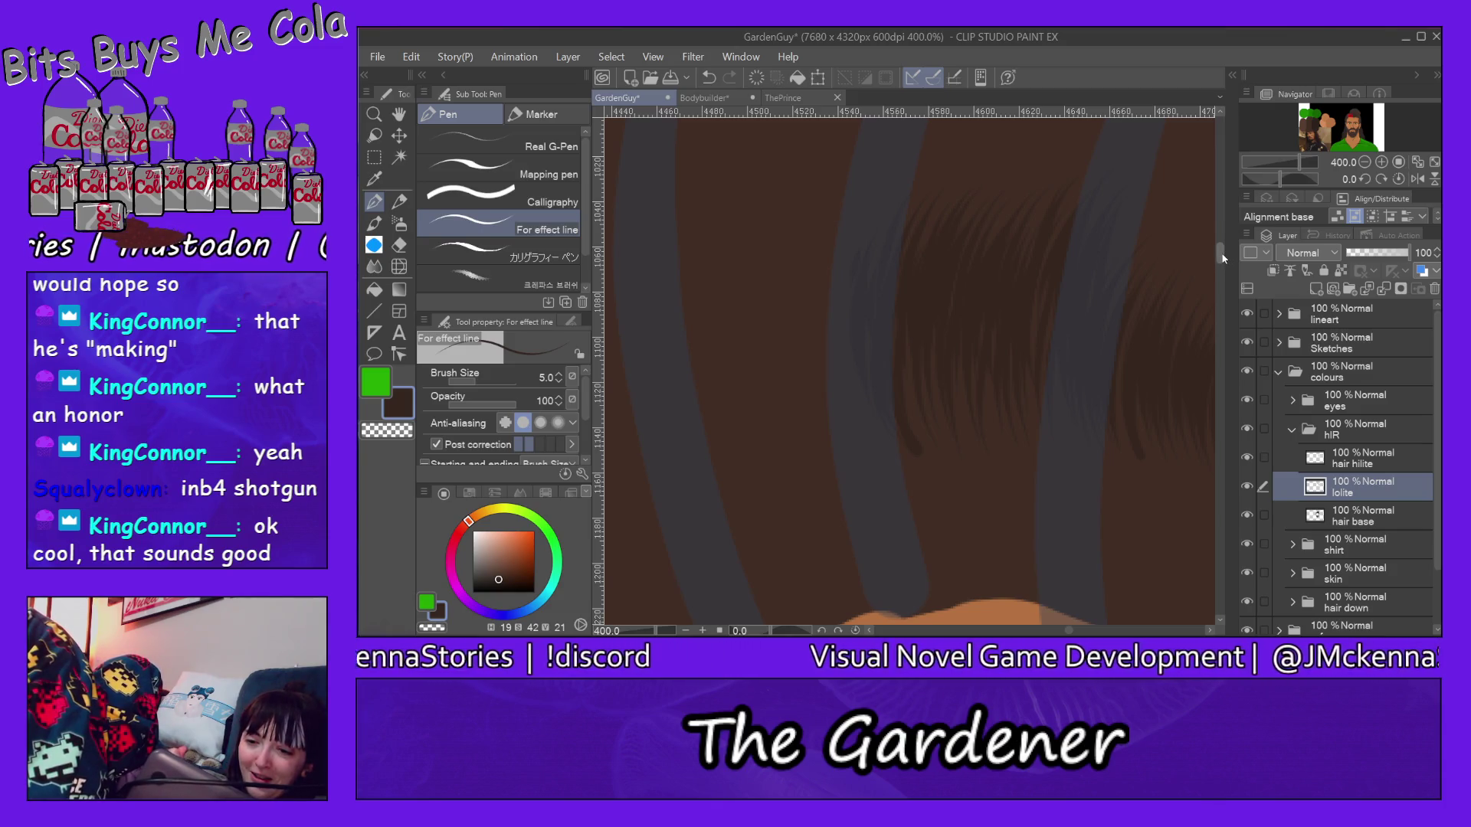
{"action": "scroll", "coordinate": [1220, 247], "scroll_direction": "up", "scroll_amount": 3}
{"action": "scroll", "coordinate": [1213, 236], "scroll_direction": "up", "scroll_amount": 2}
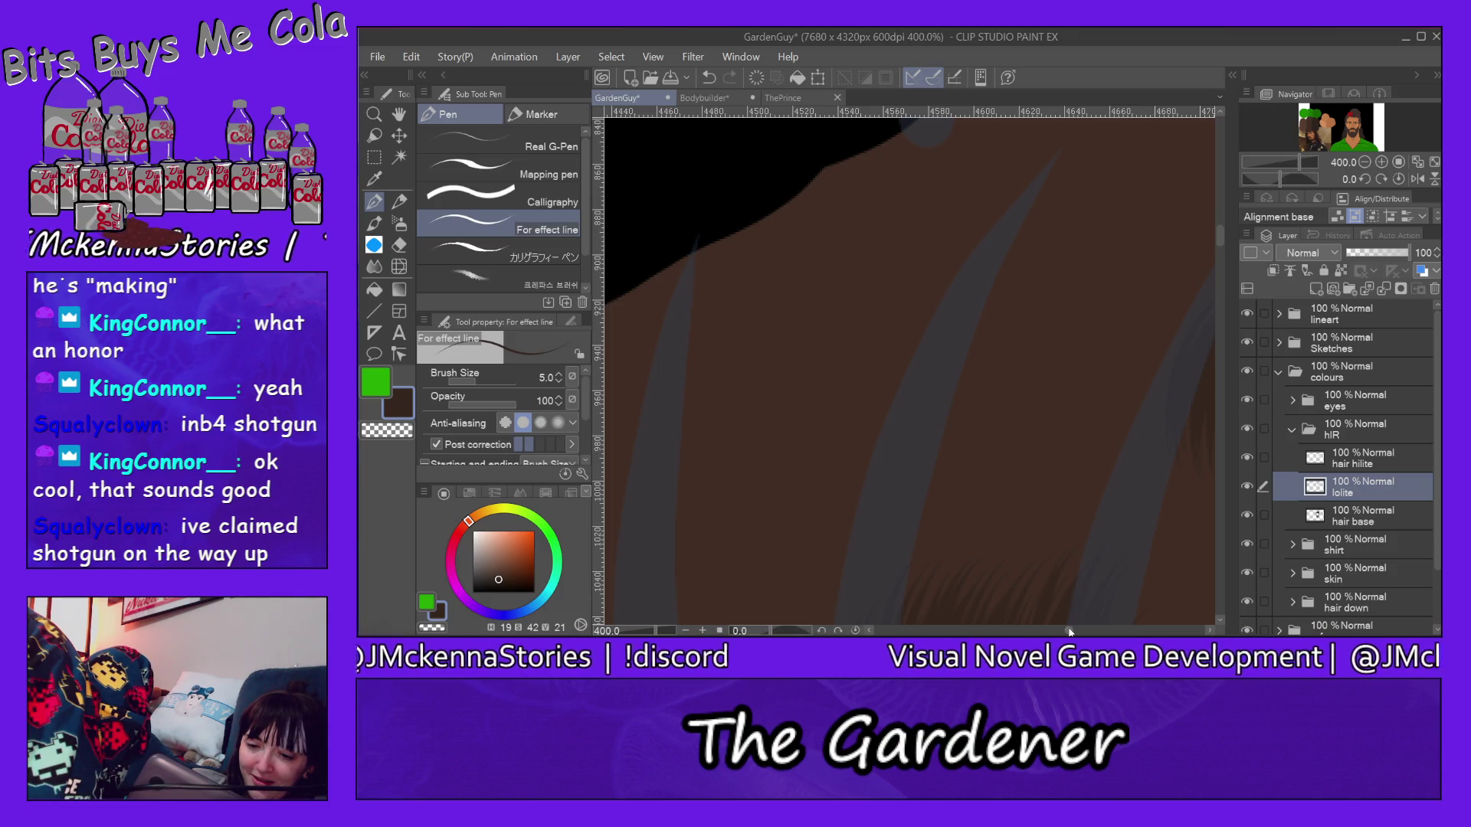
{"action": "scroll", "coordinate": [1081, 631], "scroll_direction": "right", "scroll_amount": 2}
{"action": "scroll", "coordinate": [1078, 630], "scroll_direction": "right", "scroll_amount": 2}
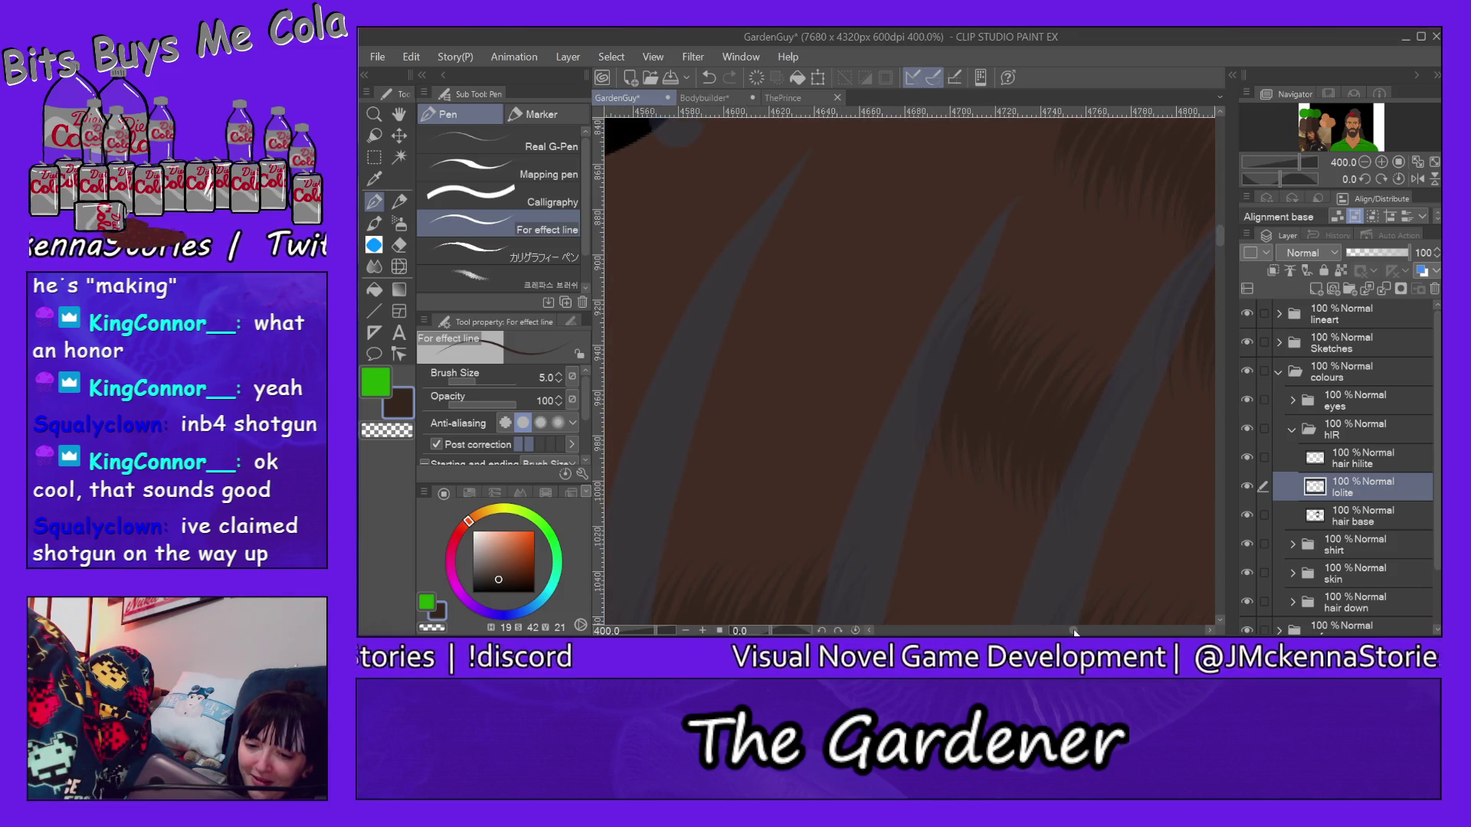
{"action": "scroll", "coordinate": [1075, 631], "scroll_direction": "right", "scroll_amount": 2}
{"action": "scroll", "coordinate": [1075, 632], "scroll_direction": "left", "scroll_amount": 1}
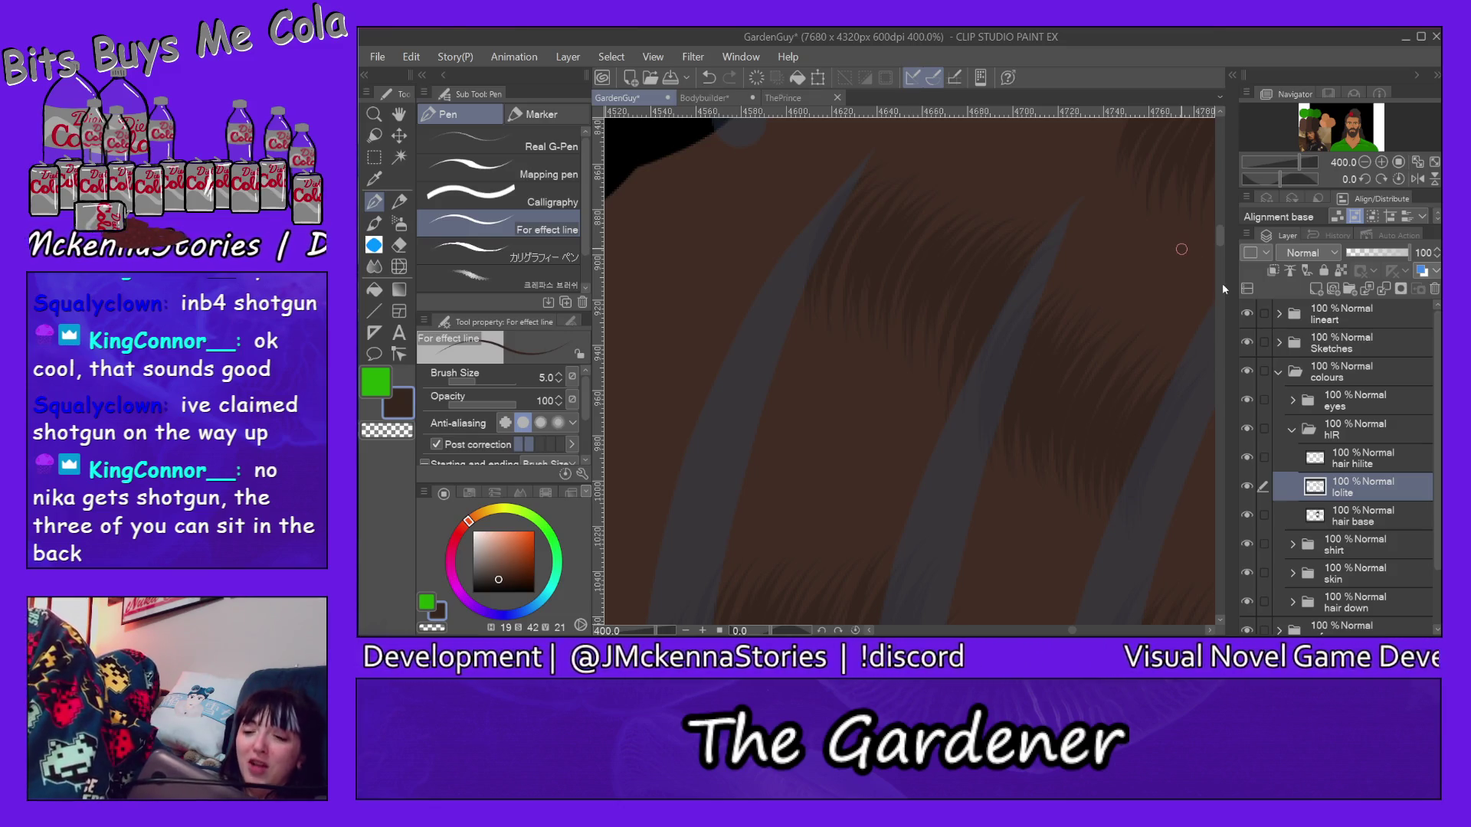
{"action": "scroll", "coordinate": [1222, 230], "scroll_direction": "up", "scroll_amount": 3}
{"action": "scroll", "coordinate": [1221, 231], "scroll_direction": "up", "scroll_amount": 1}
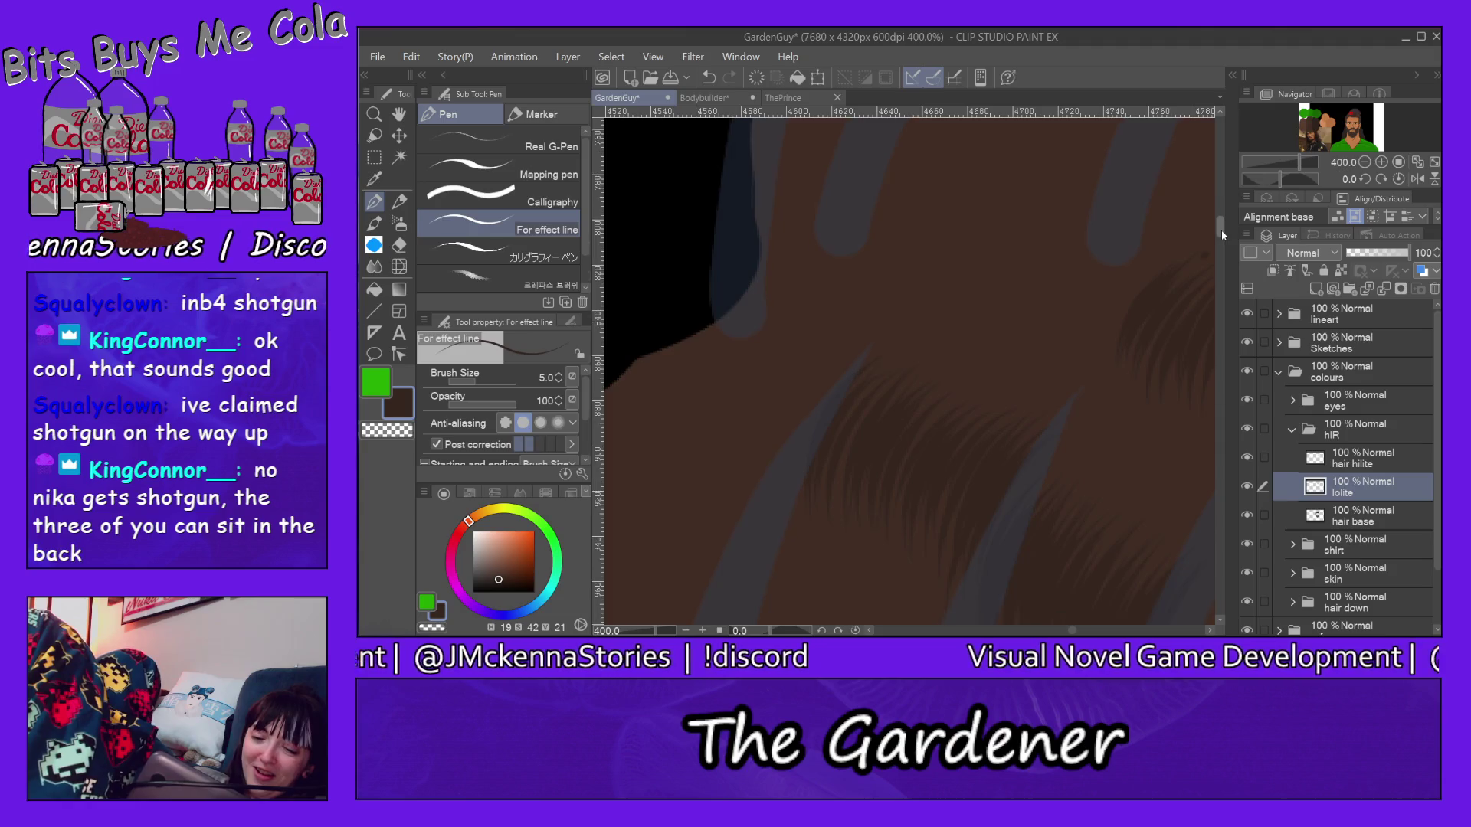
{"action": "scroll", "coordinate": [1103, 295], "scroll_direction": "up", "scroll_amount": 1}
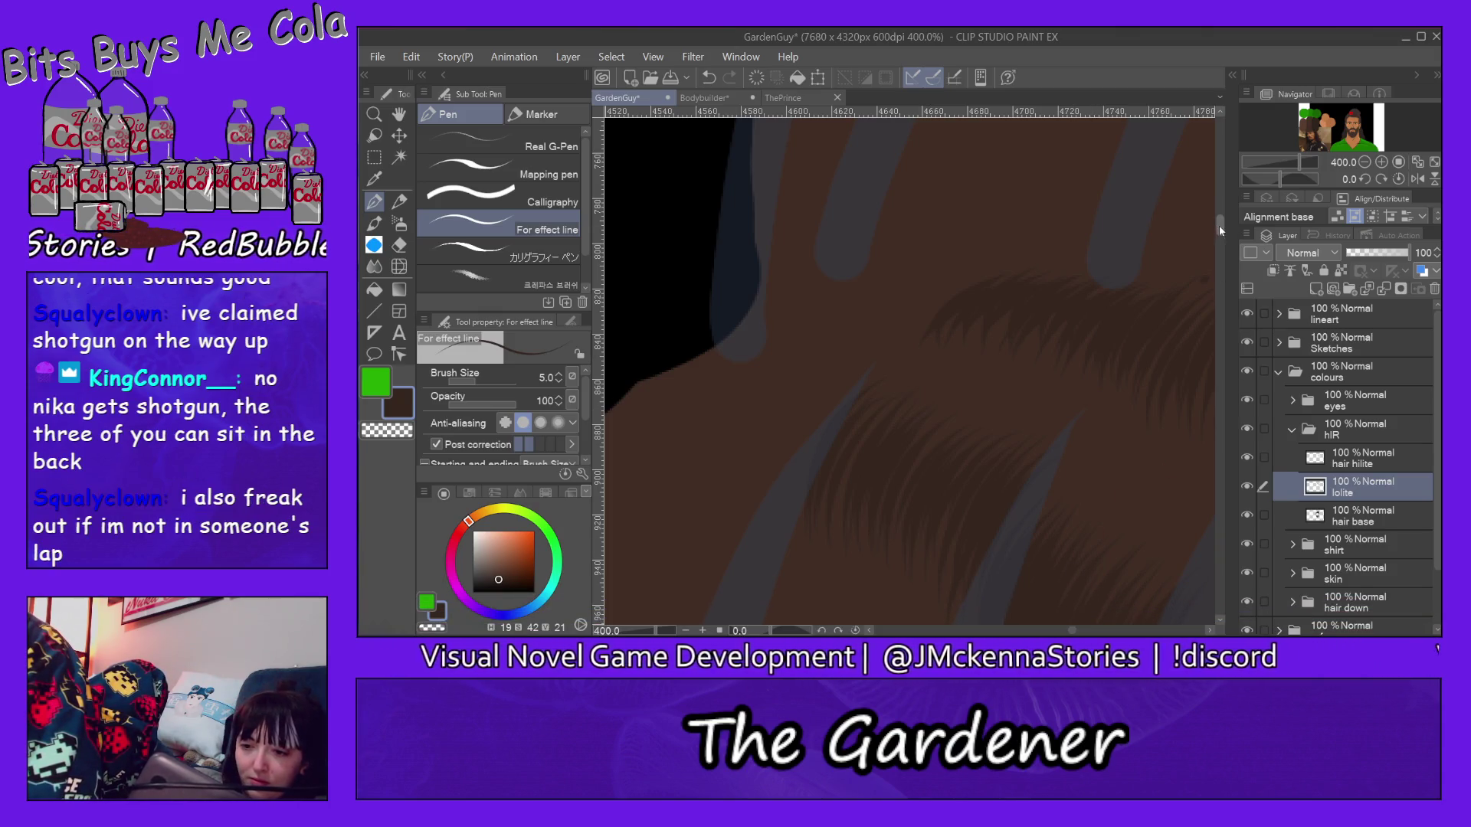
{"action": "left_click_drag", "start_coordinate": [1219, 225], "coordinate": [1220, 255]}
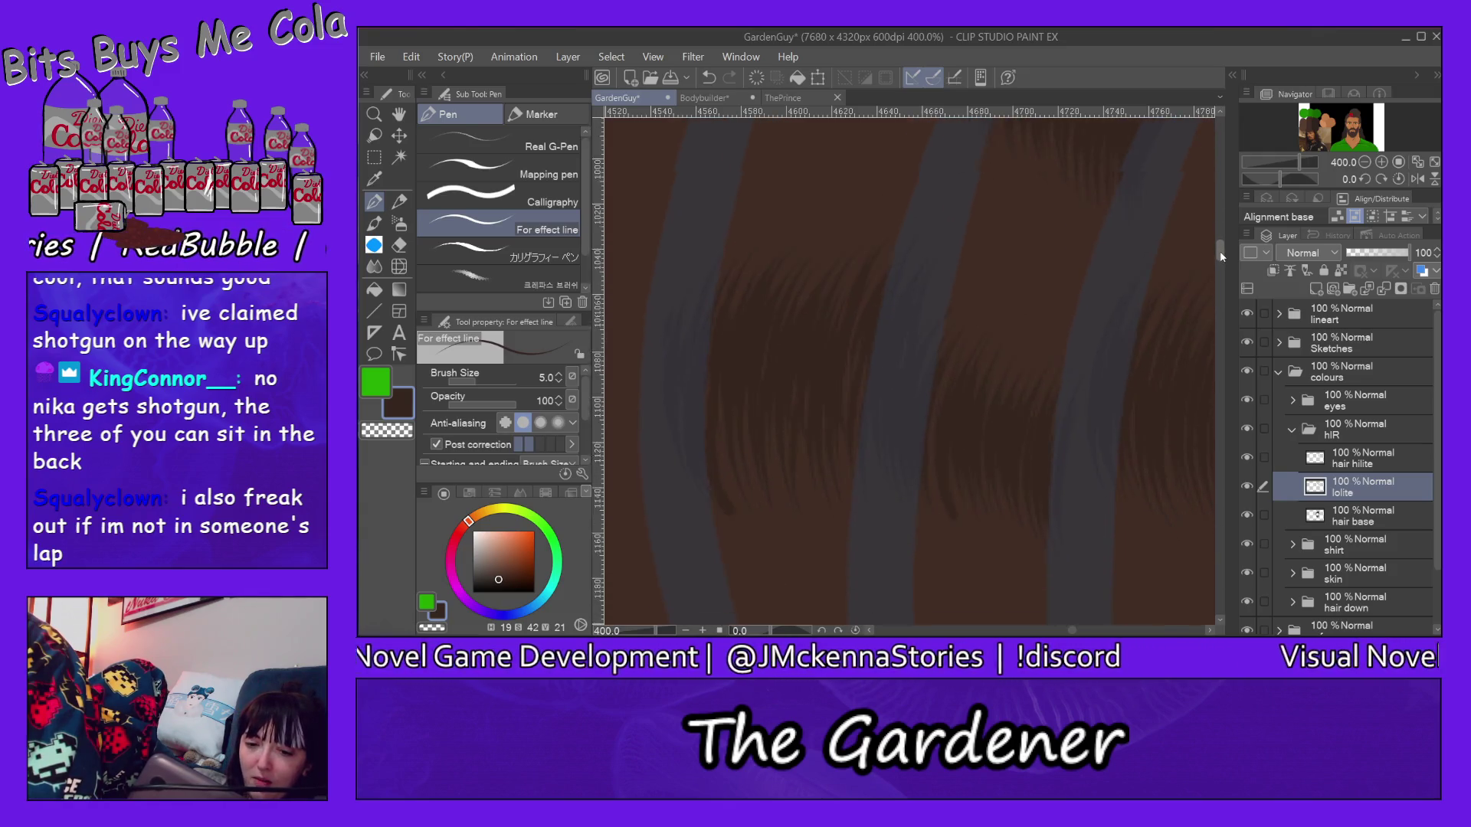
{"action": "scroll", "coordinate": [1149, 389], "scroll_direction": "down", "scroll_amount": 3}
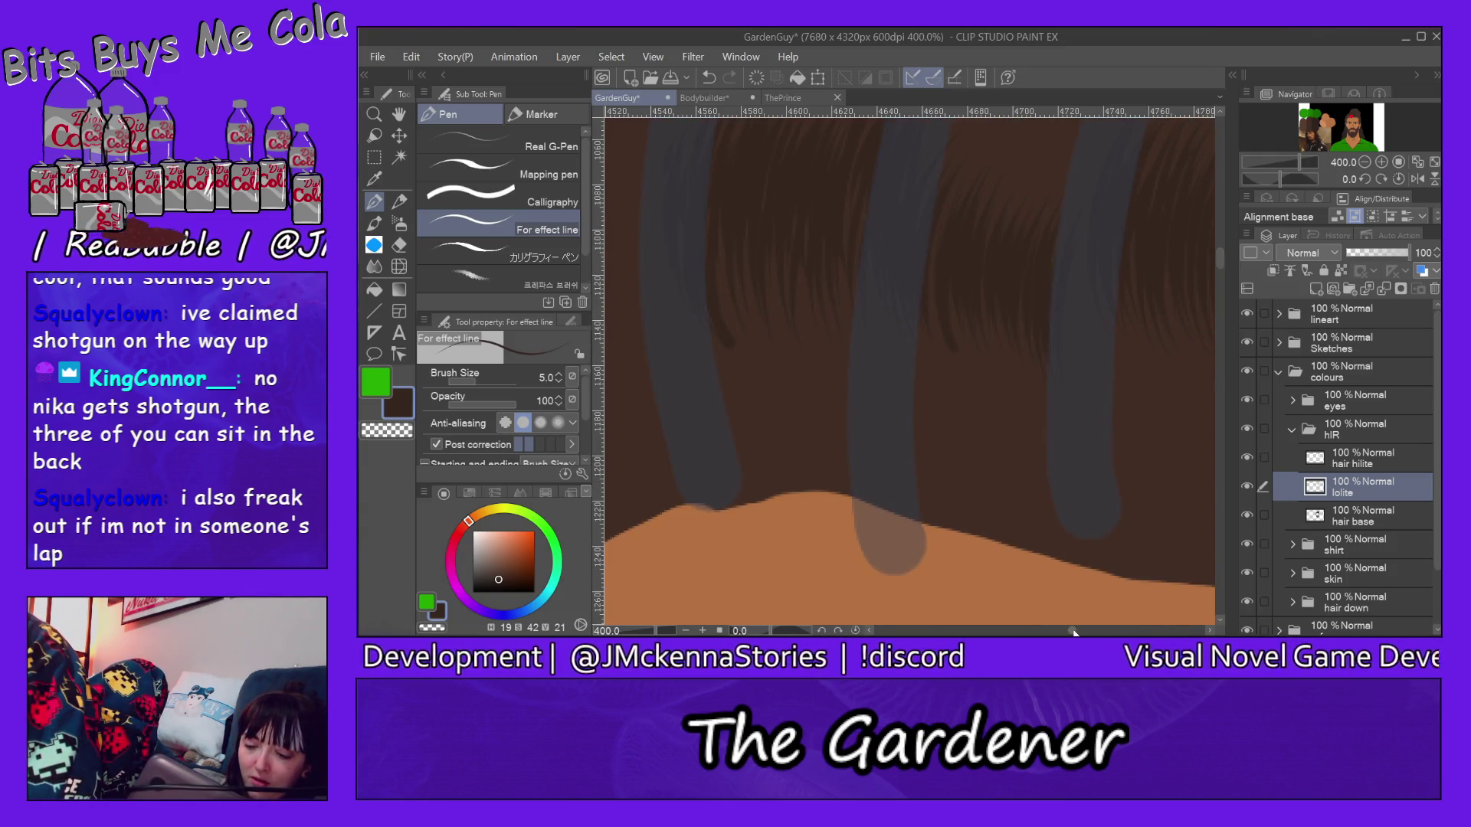
{"action": "scroll", "coordinate": [1204, 326], "scroll_direction": "up", "scroll_amount": 5}
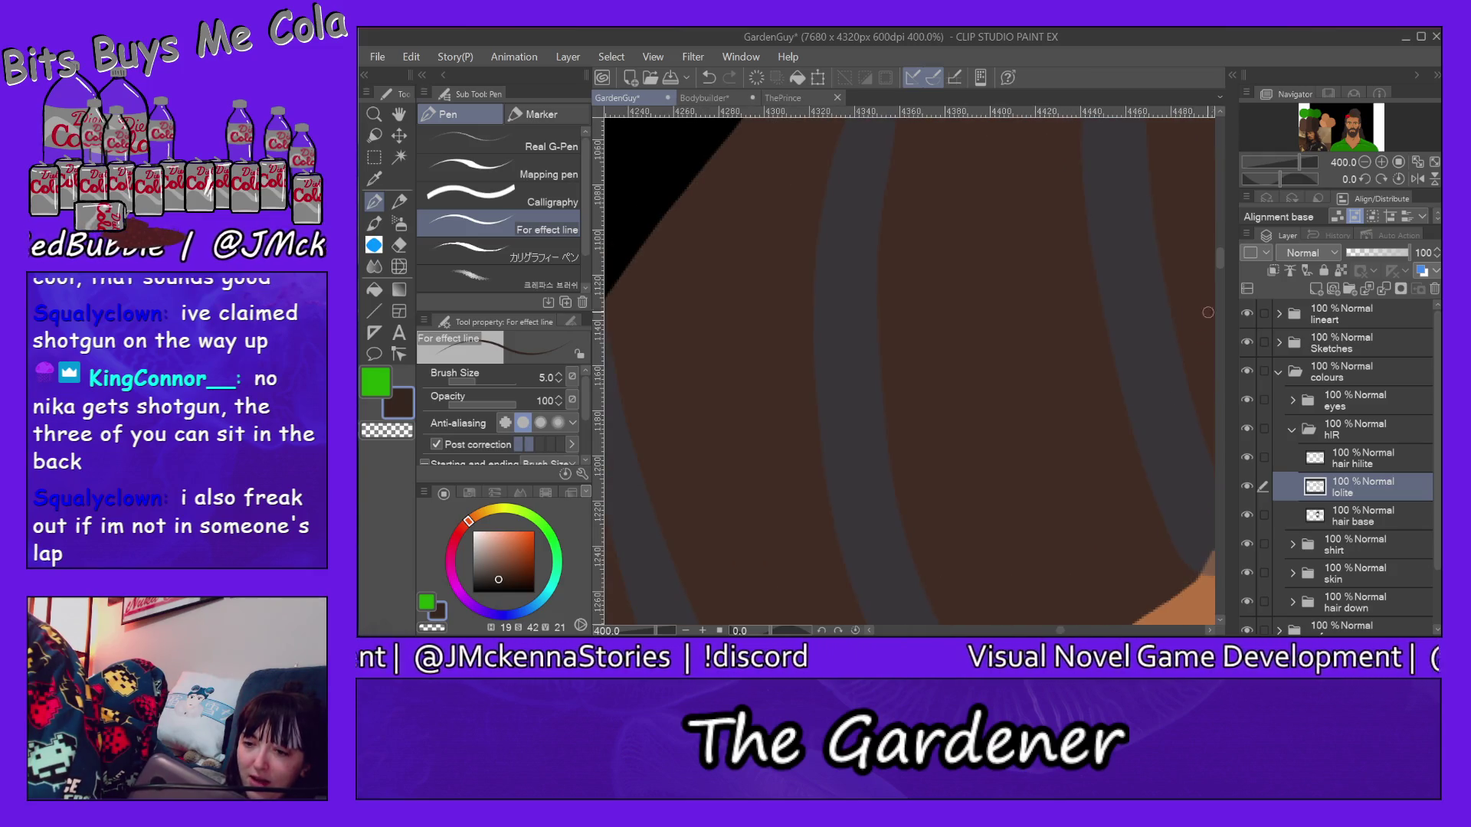
{"action": "scroll", "coordinate": [1063, 621], "scroll_direction": "down", "scroll_amount": 2}
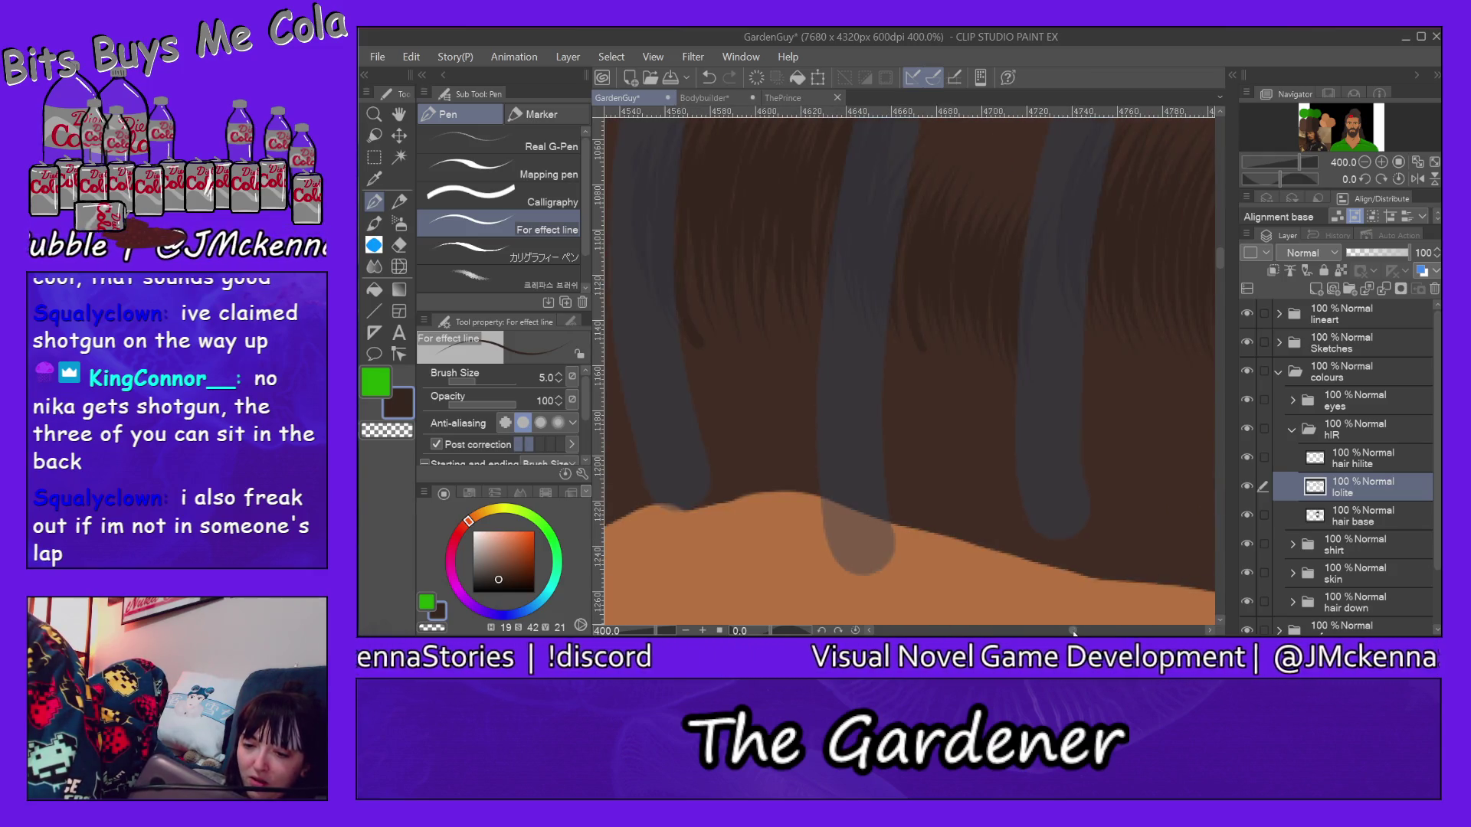
{"action": "scroll", "coordinate": [1062, 621], "scroll_direction": "right", "scroll_amount": 5}
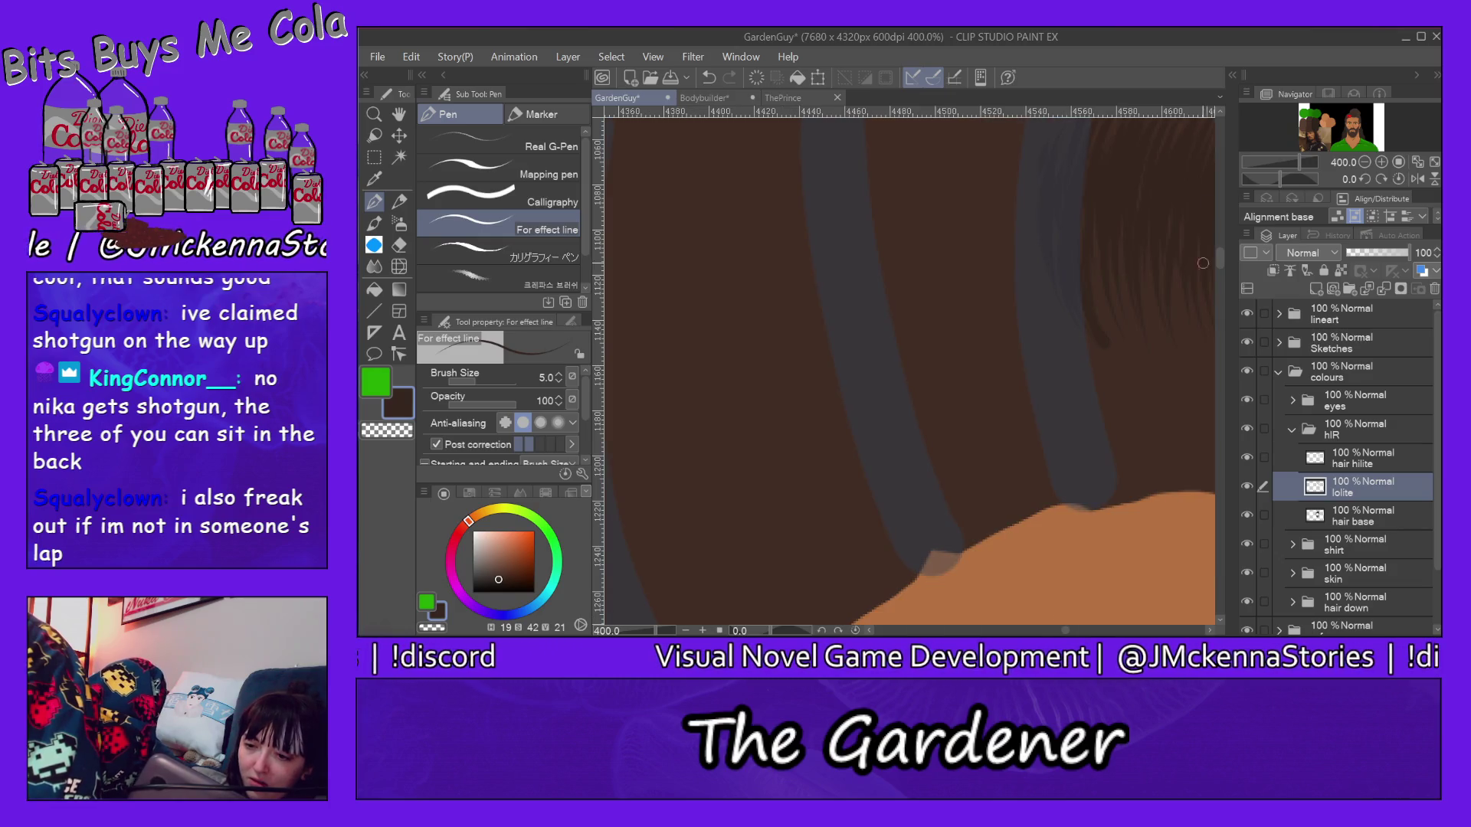
Step: Nudge the view to show more of the hair above the orange skin
{"action": "left_click_drag", "start_coordinate": [1218, 261], "coordinate": [1219, 257]}
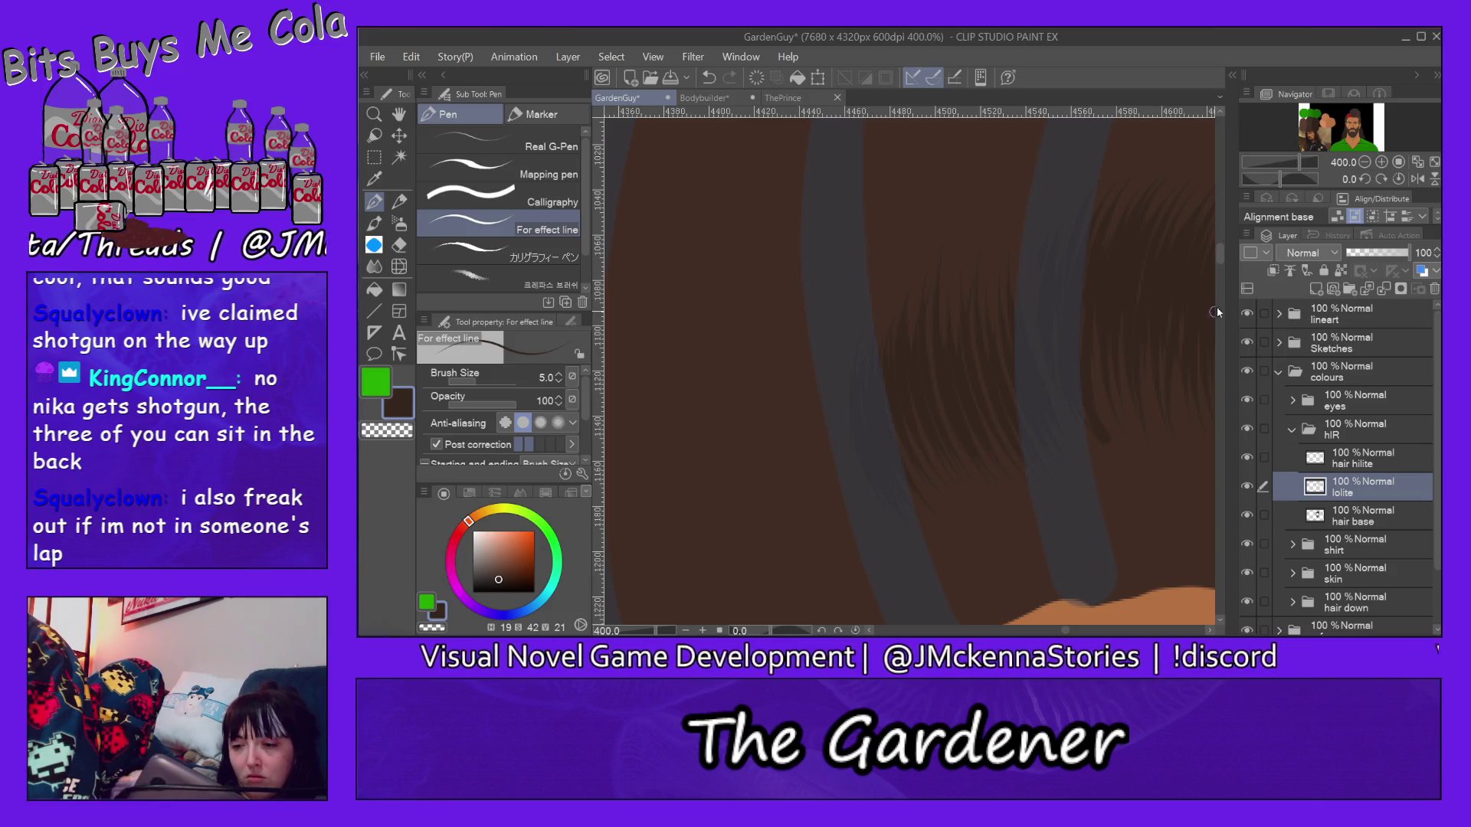
{"action": "scroll", "coordinate": [1189, 252], "scroll_direction": "up", "scroll_amount": 5}
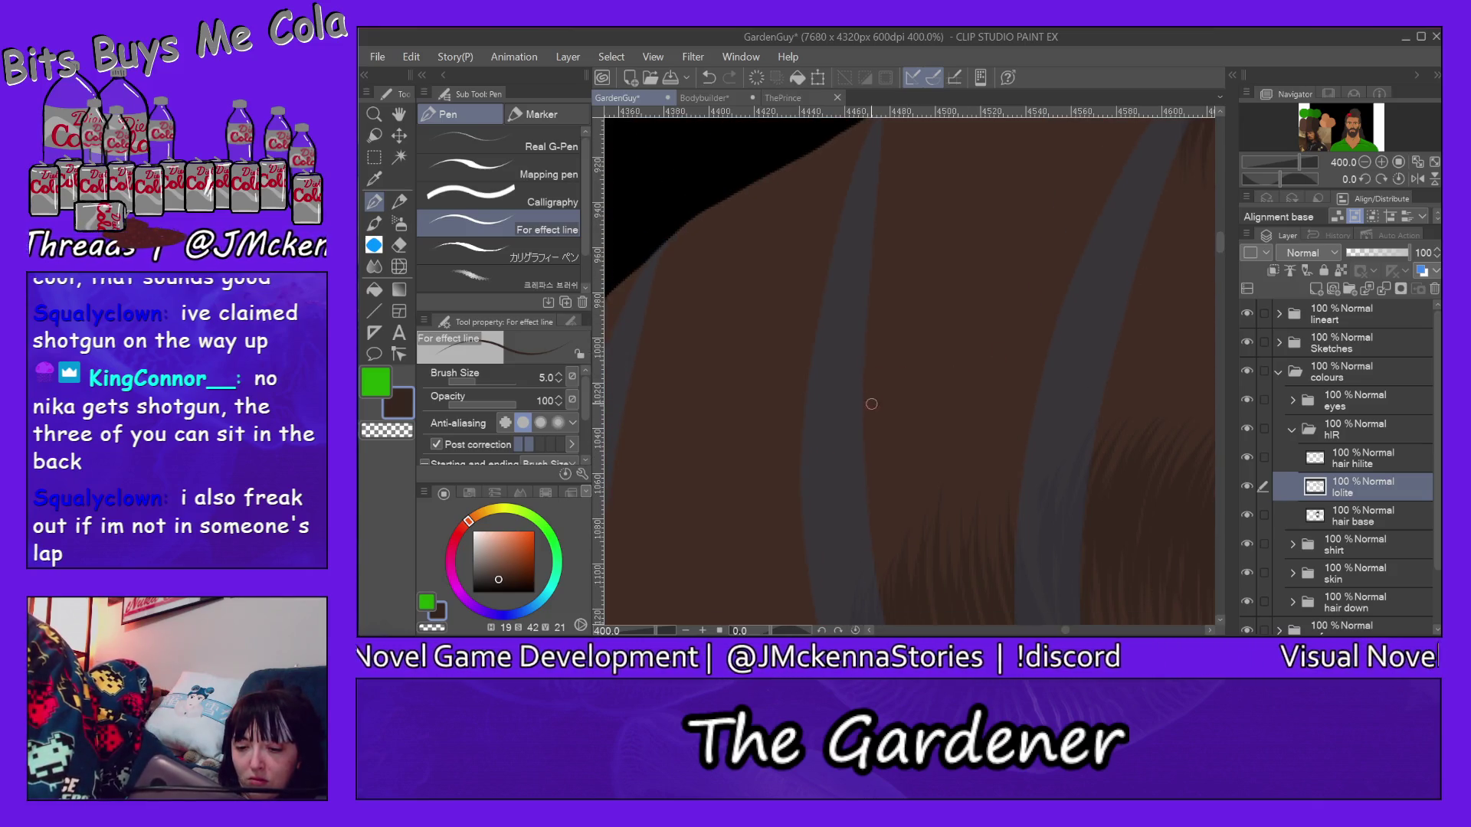
Step: Paint thin dark strands along and beside the grey stripes near the hair's top edge
{"action": "left_click_drag", "start_coordinate": [892, 189], "coordinate": [874, 379]}
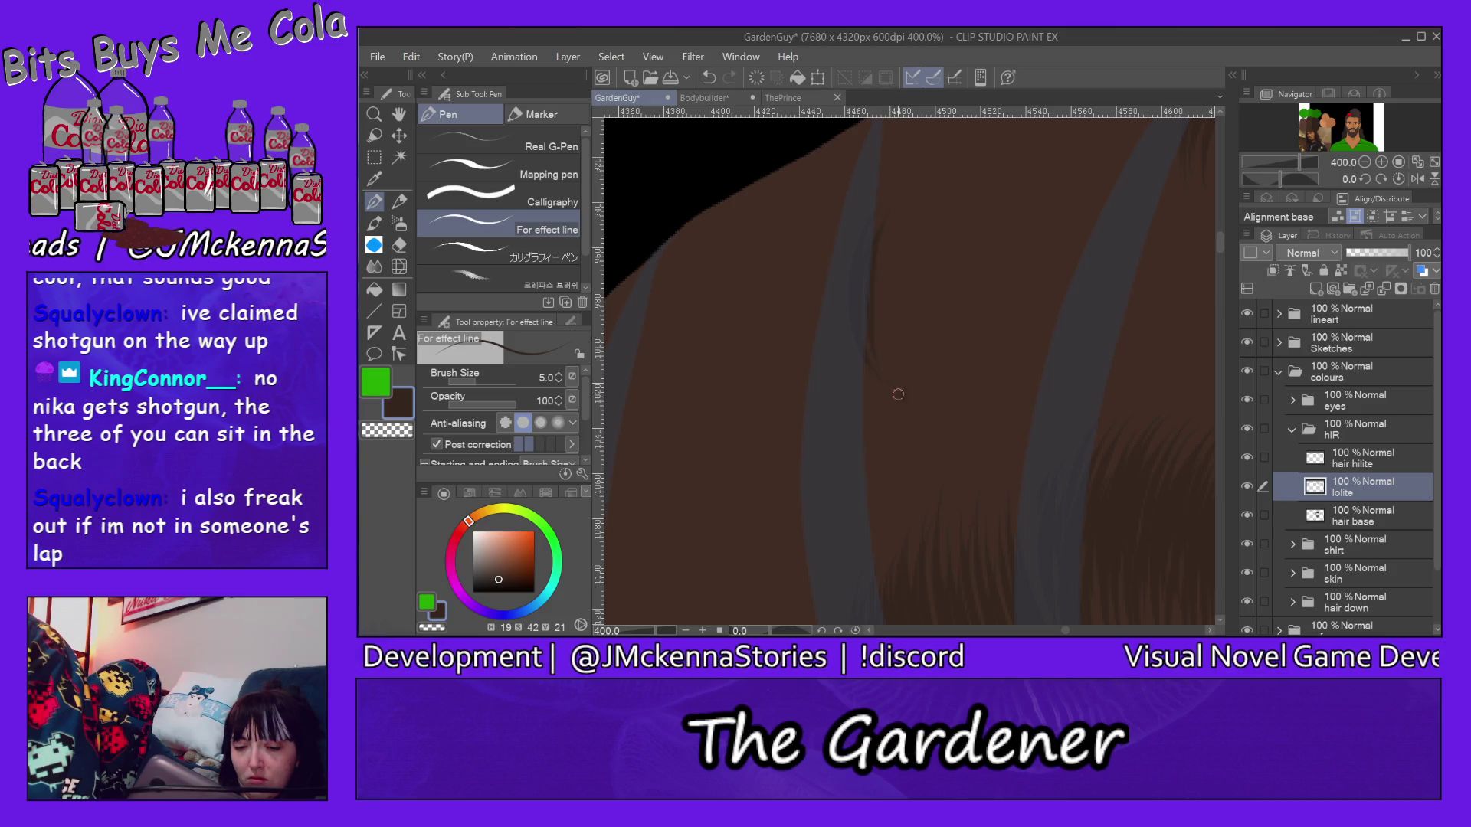
{"action": "mouse_move", "coordinate": [895, 230]}
{"action": "left_mouse_down"}
{"action": "mouse_move", "coordinate": [887, 345]}
{"action": "mouse_move", "coordinate": [923, 225]}
{"action": "mouse_move", "coordinate": [964, 384]}
{"action": "left_mouse_up"}
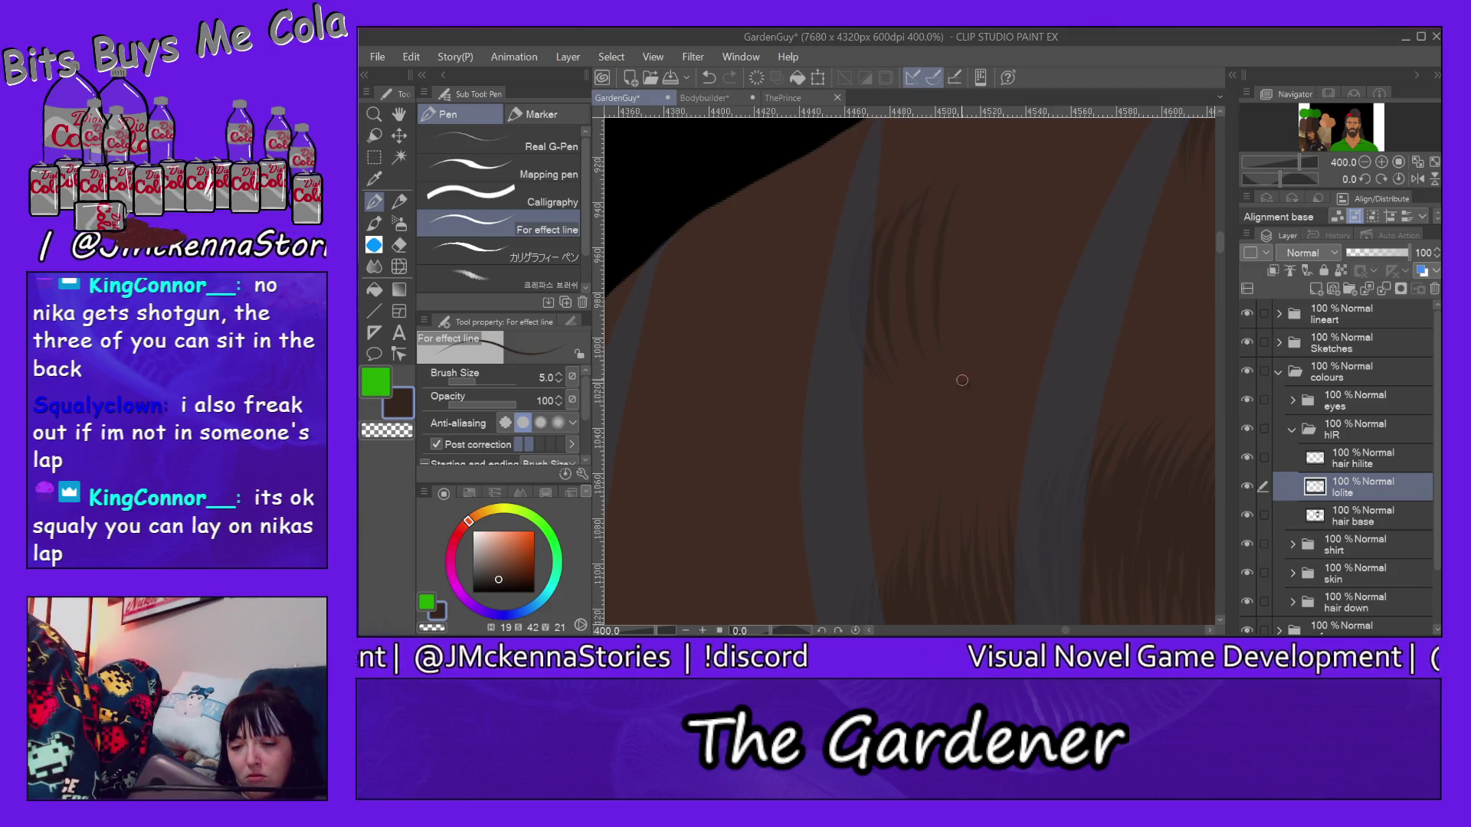
{"action": "mouse_move", "coordinate": [1040, 173]}
{"action": "left_mouse_down"}
{"action": "mouse_move", "coordinate": [1030, 375]}
{"action": "mouse_move", "coordinate": [1053, 377]}
{"action": "left_mouse_up"}
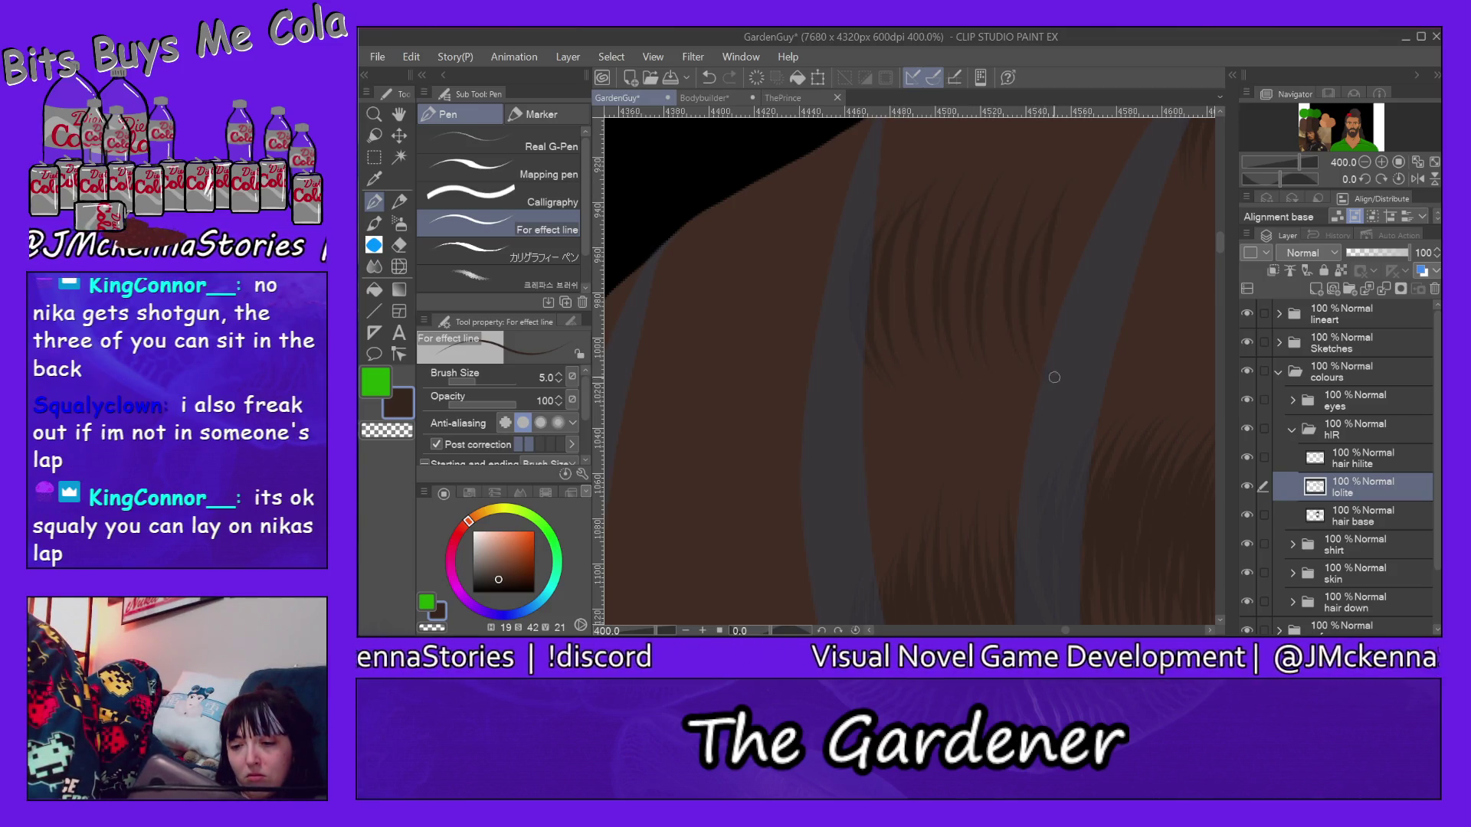
{"action": "left_click_drag", "start_coordinate": [1078, 222], "coordinate": [1065, 358]}
{"action": "left_click_drag", "start_coordinate": [1136, 178], "coordinate": [1090, 370]}
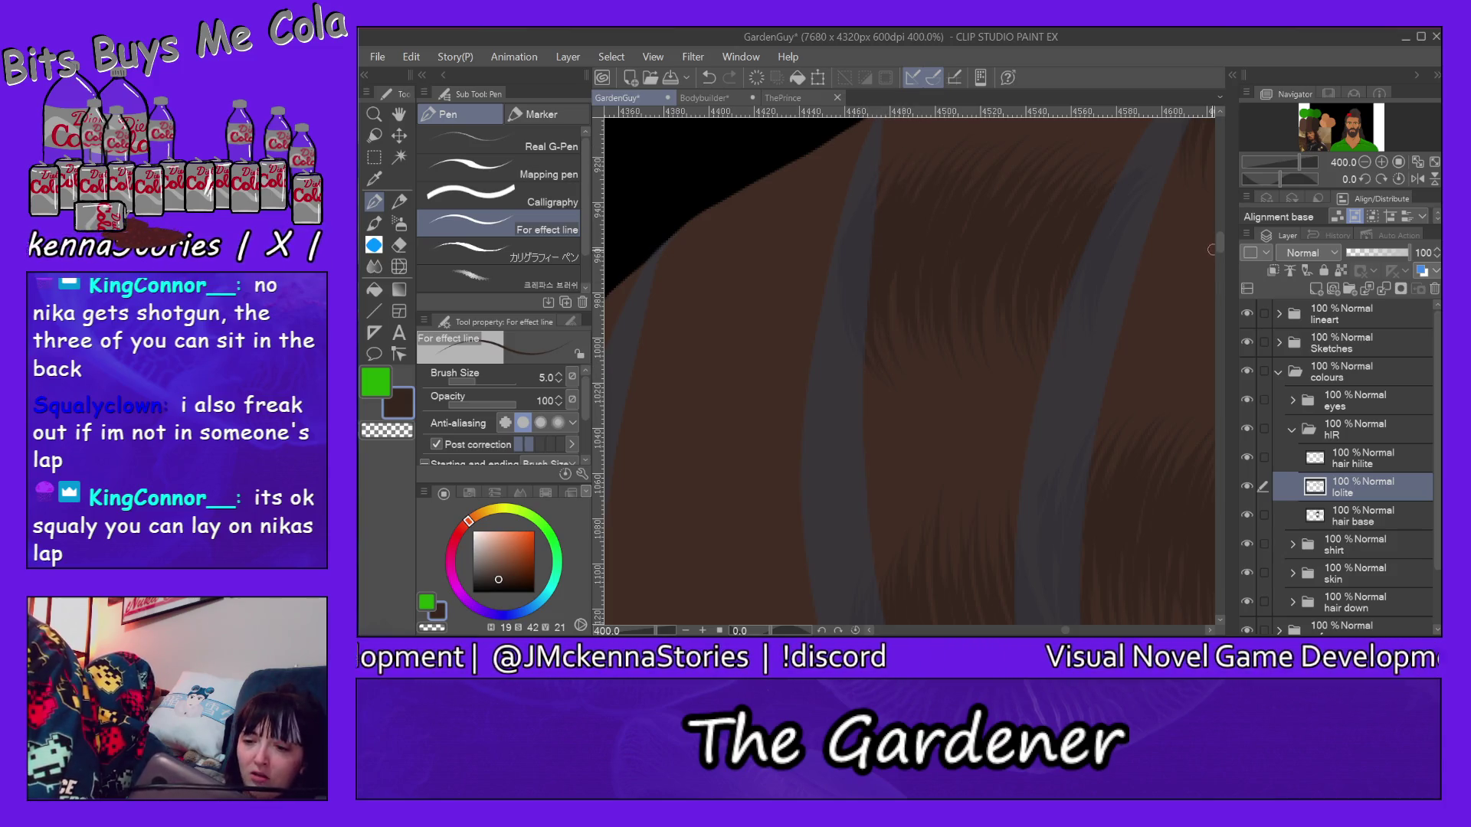
{"action": "left_click_drag", "start_coordinate": [1220, 242], "coordinate": [1221, 234]}
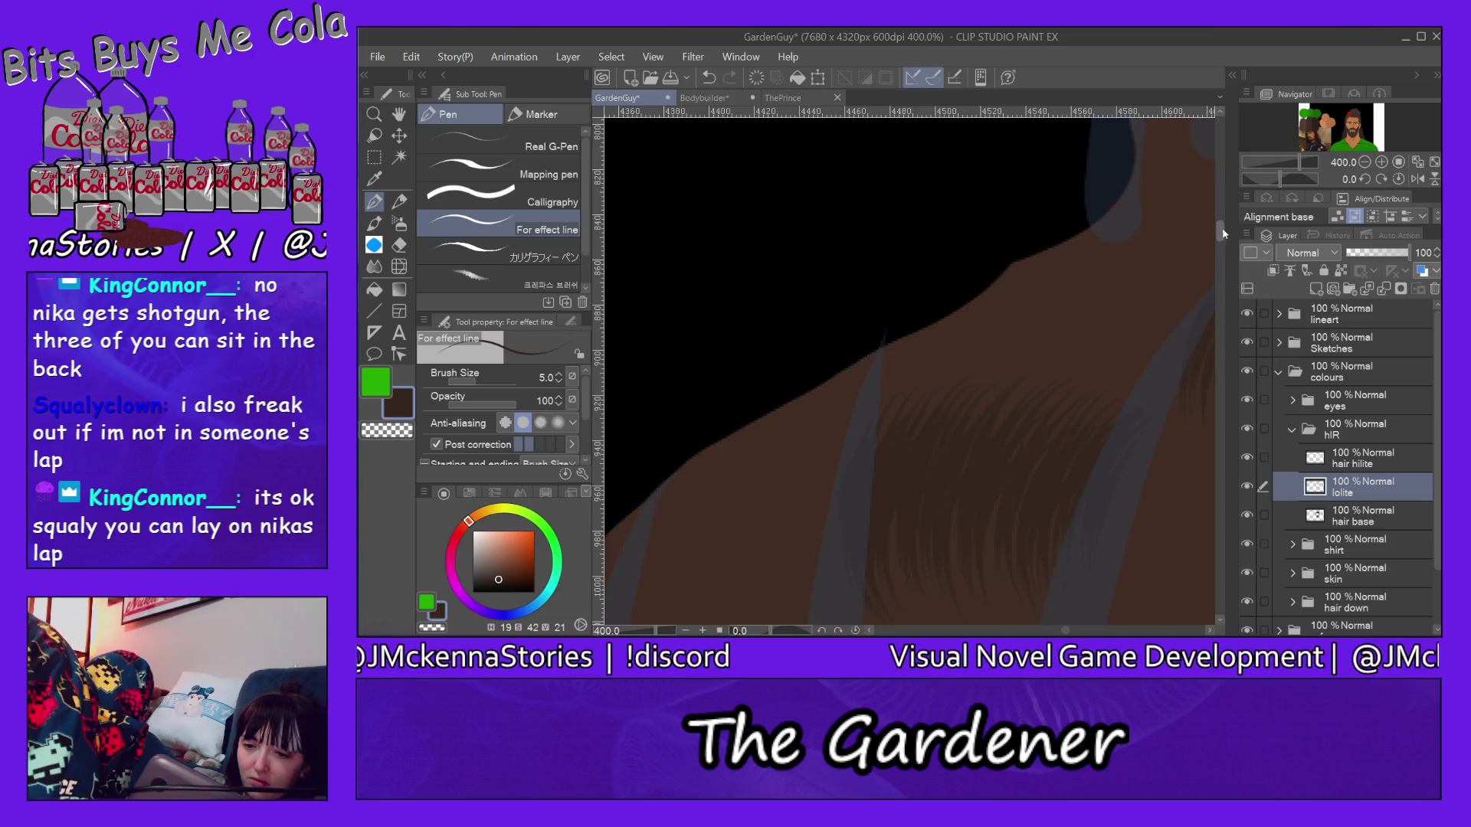
{"action": "left_click_drag", "start_coordinate": [1066, 631], "coordinate": [1067, 629]}
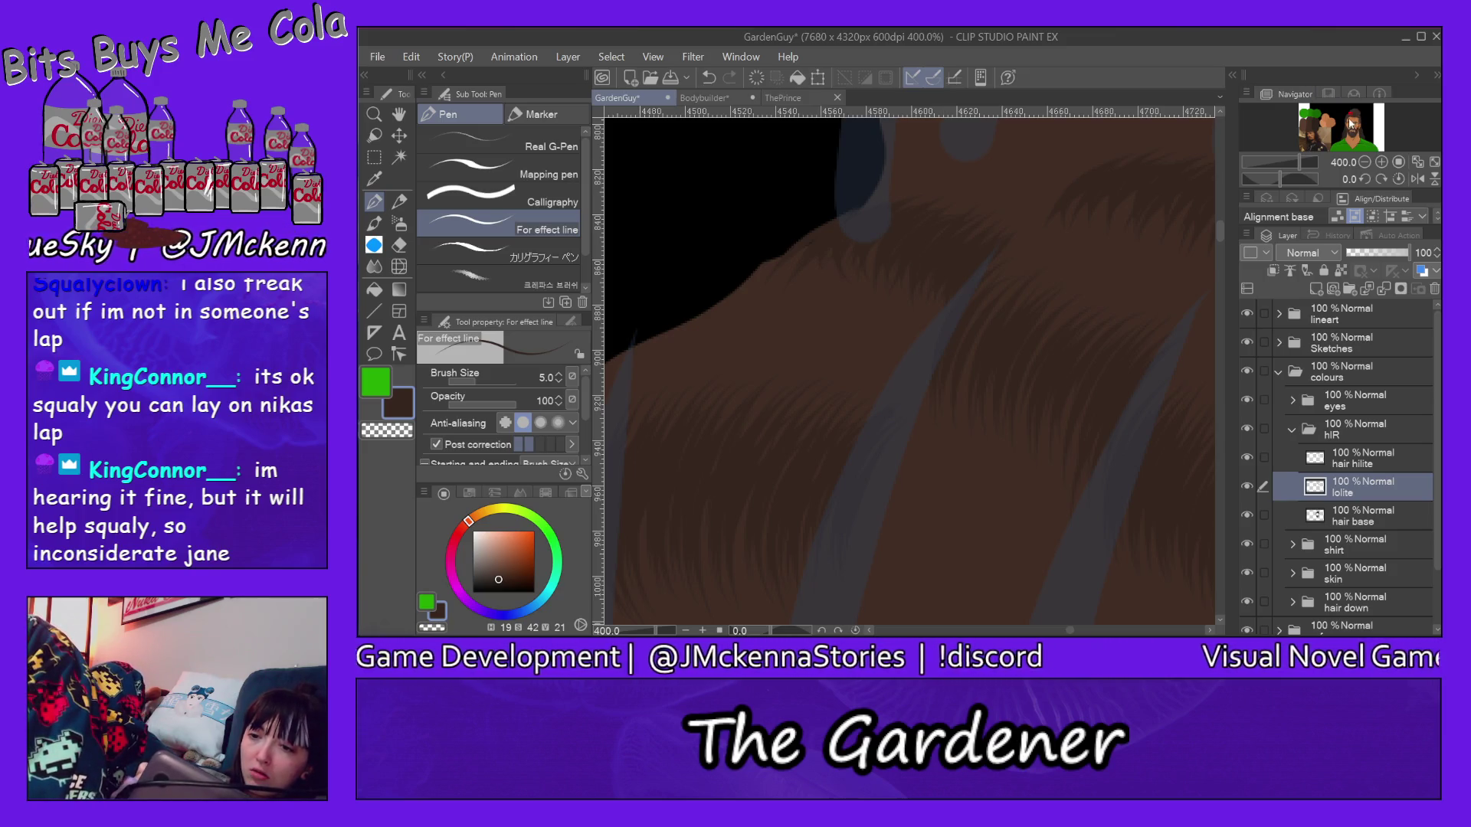
{"action": "left_click_drag", "start_coordinate": [804, 575], "coordinate": [1136, 37]}
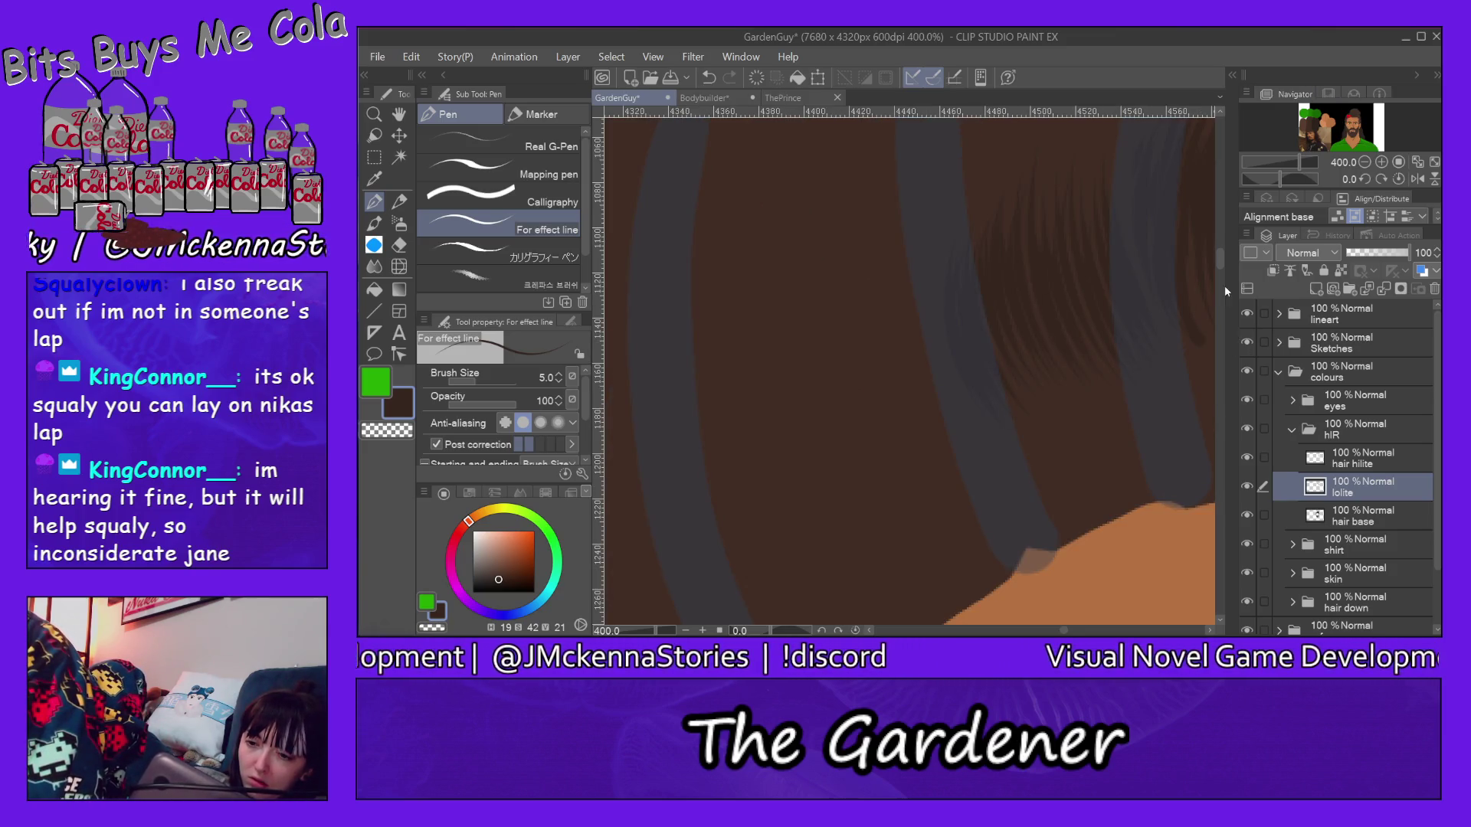
{"action": "scroll", "coordinate": [1221, 260], "scroll_direction": "down", "scroll_amount": 3}
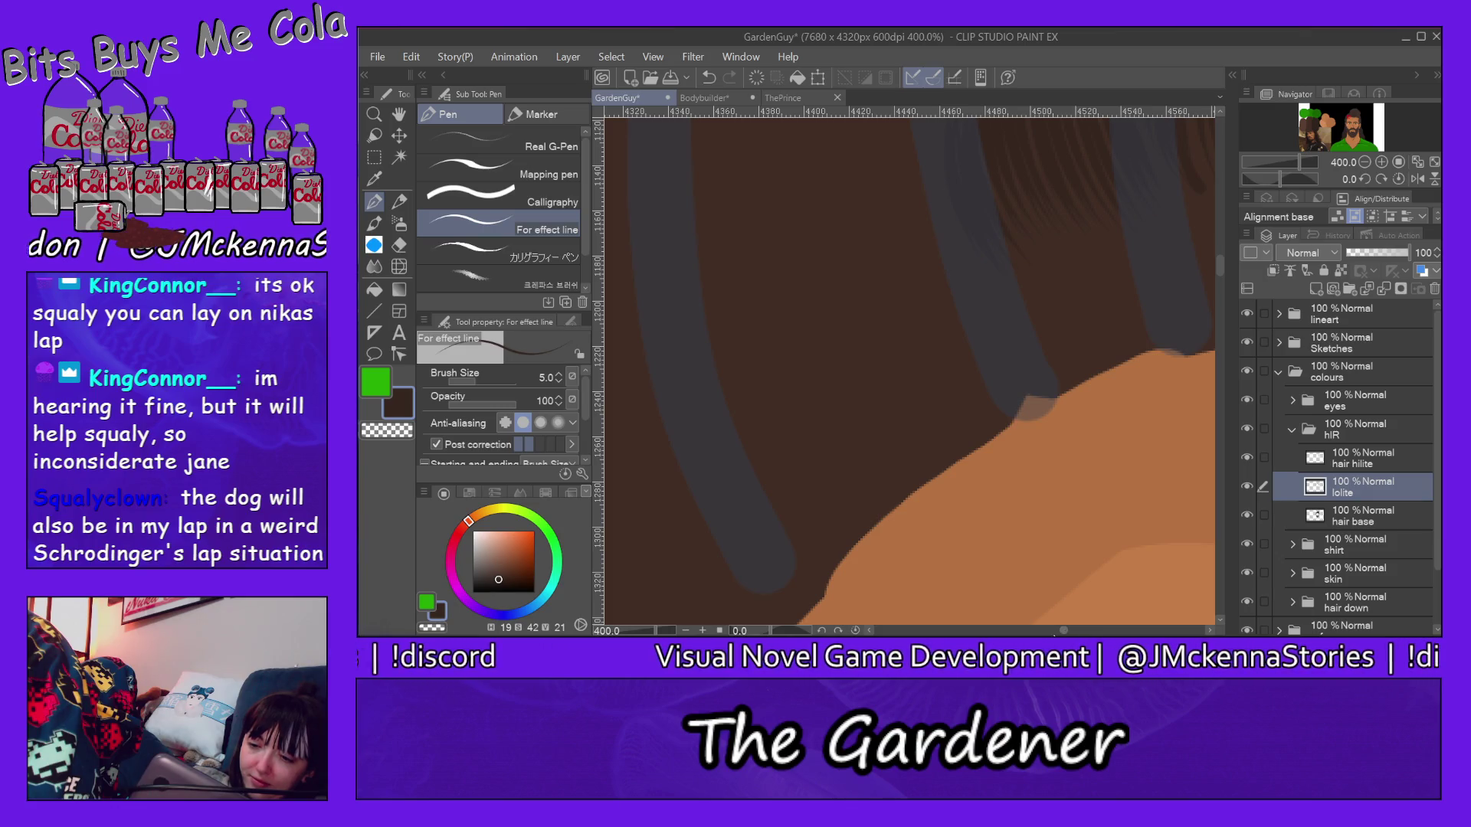
{"action": "scroll", "coordinate": [911, 366], "scroll_direction": "left", "scroll_amount": 2}
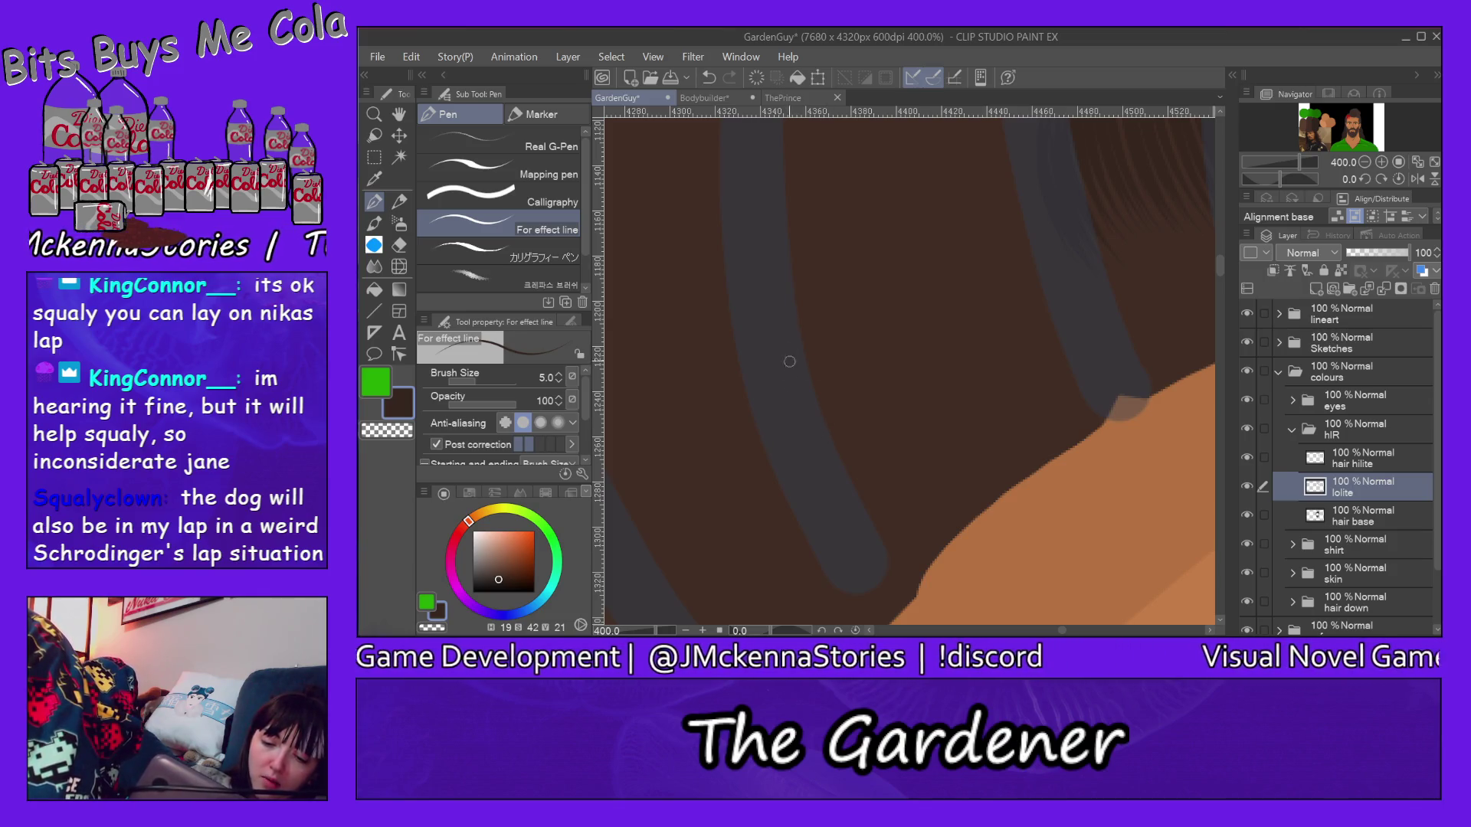
Step: Paint curved dark strands down the hair above the skin and faint ones along its left edge
{"action": "left_click_drag", "start_coordinate": [752, 266], "coordinate": [763, 344]}
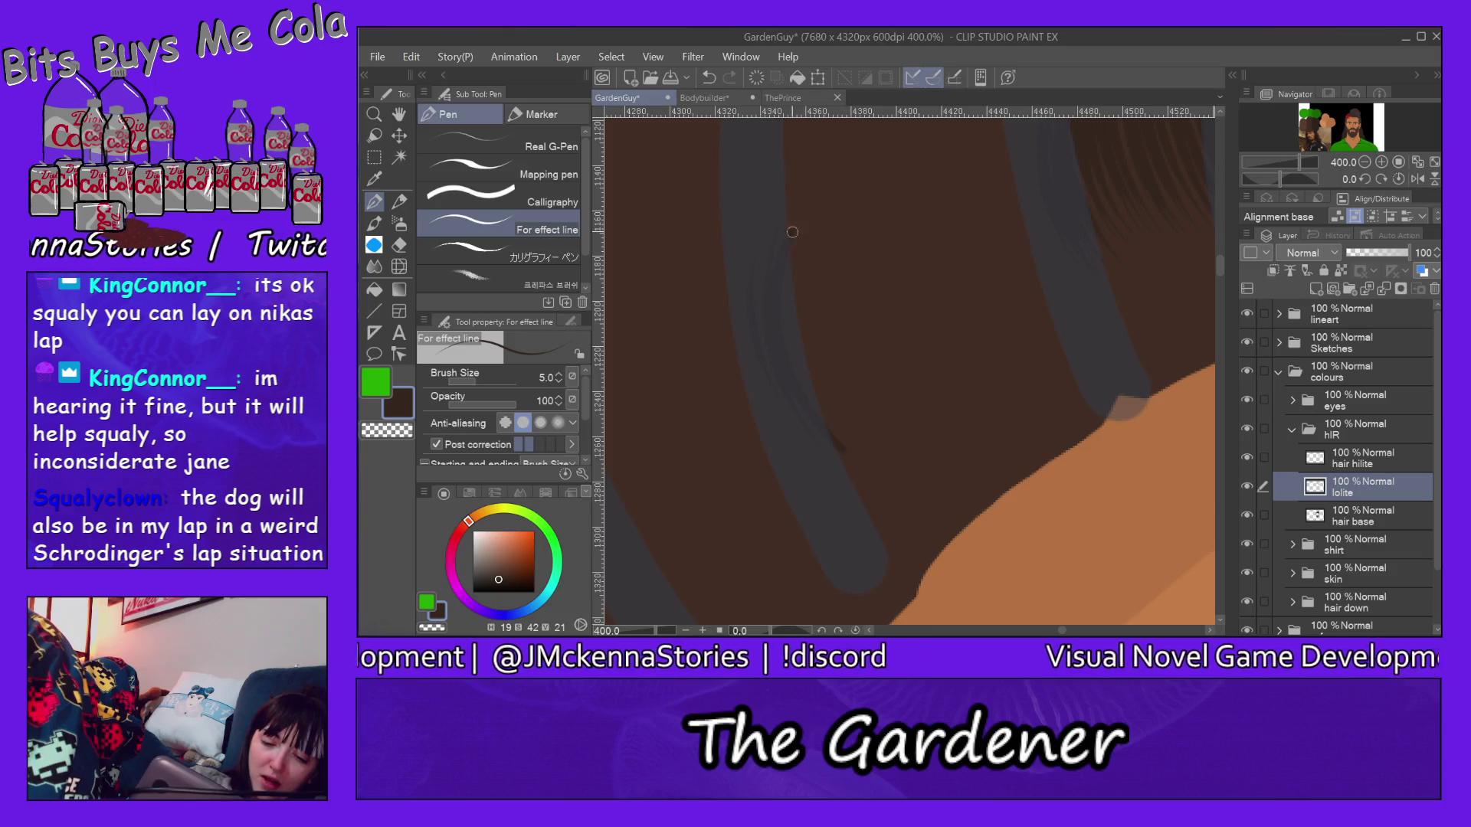
{"action": "mouse_move", "coordinate": [800, 192]}
{"action": "left_mouse_down"}
{"action": "mouse_move", "coordinate": [855, 345]}
{"action": "mouse_move", "coordinate": [914, 408]}
{"action": "left_mouse_up"}
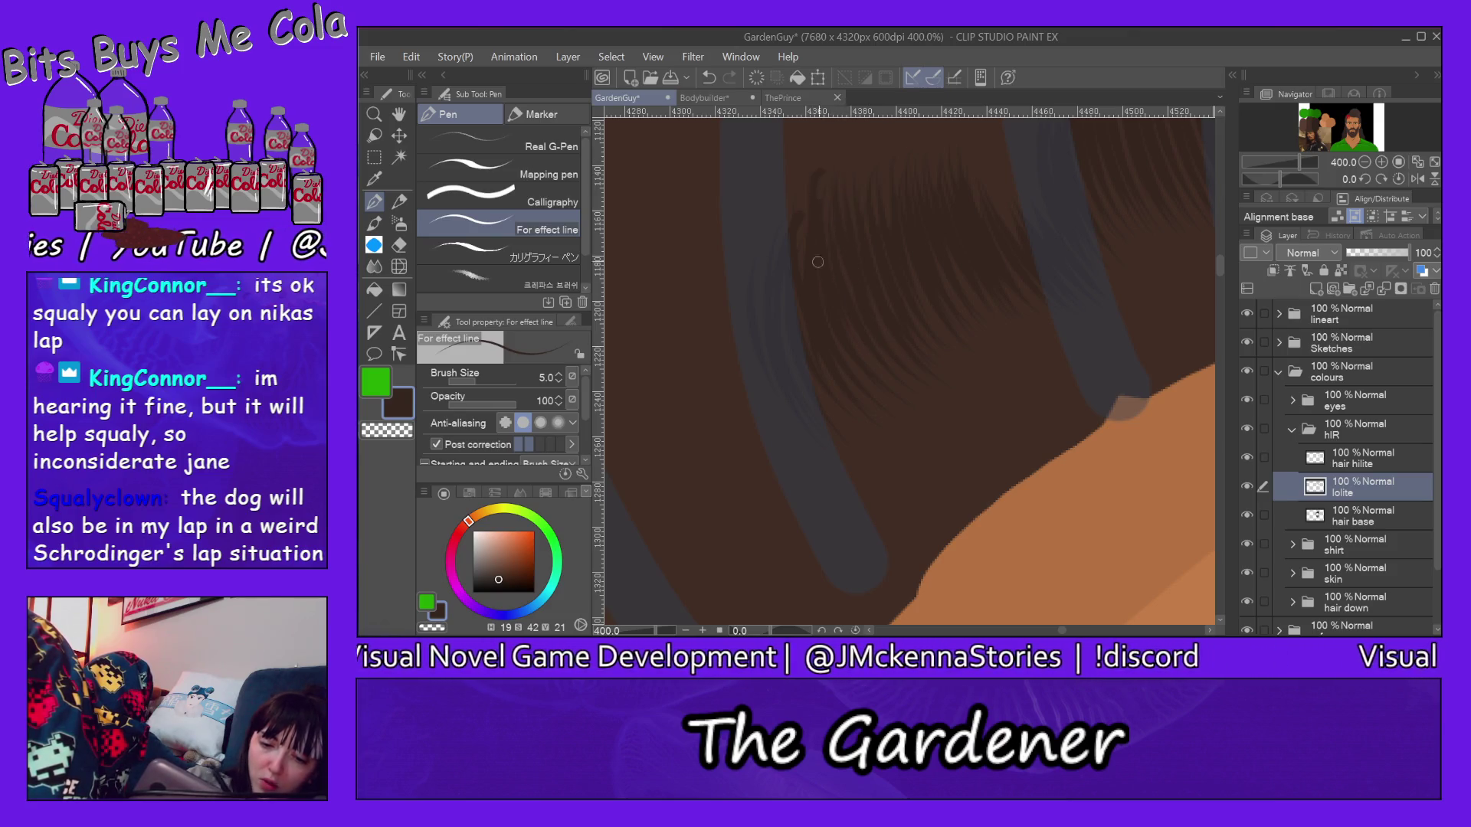
{"action": "left_click_drag", "start_coordinate": [801, 201], "coordinate": [813, 311]}
{"action": "left_click_drag", "start_coordinate": [798, 193], "coordinate": [786, 384]}
{"action": "left_click_drag", "start_coordinate": [760, 239], "coordinate": [790, 389]}
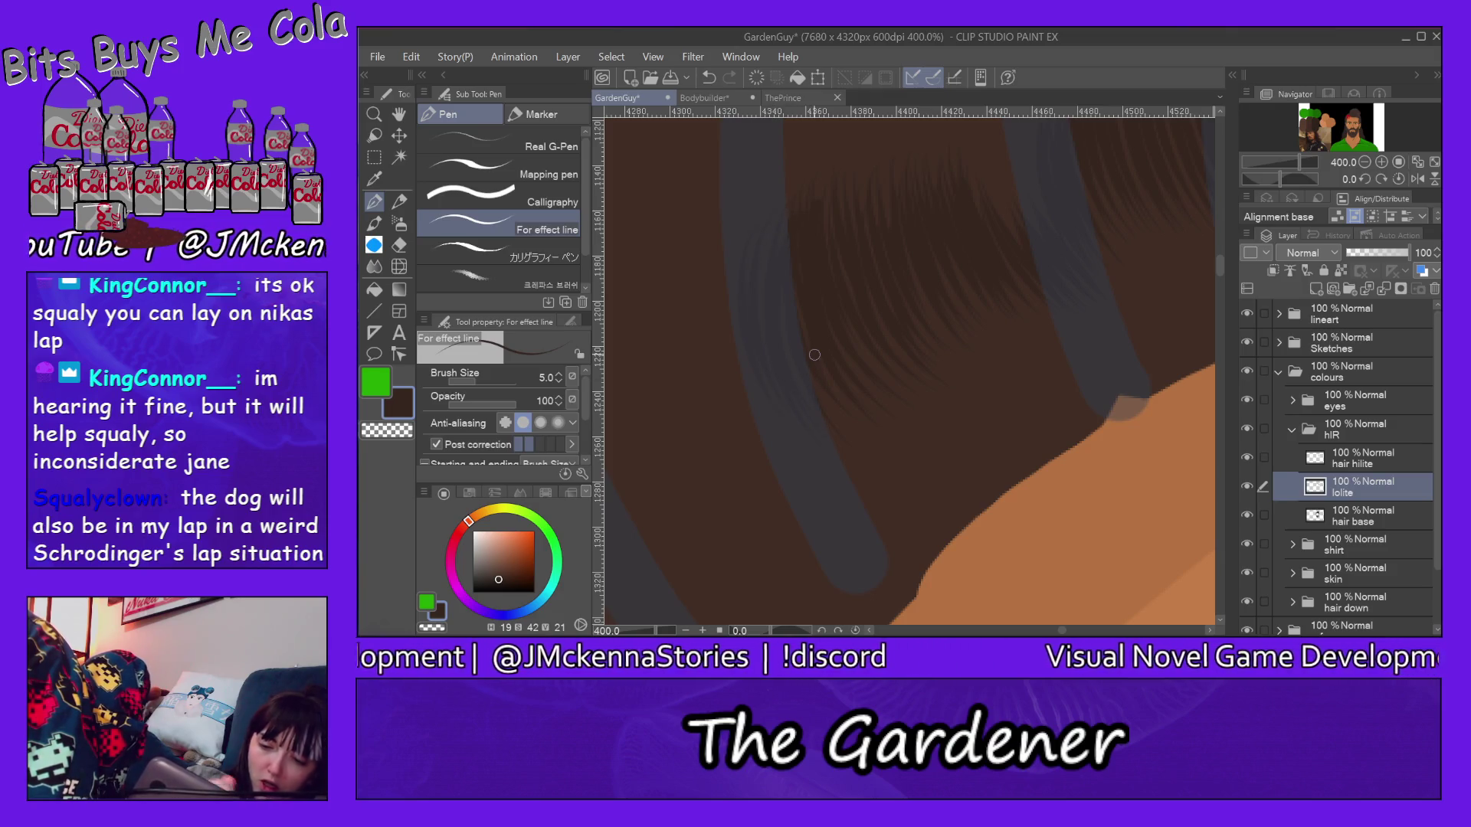
{"action": "left_click_drag", "start_coordinate": [1221, 266], "coordinate": [1222, 250]}
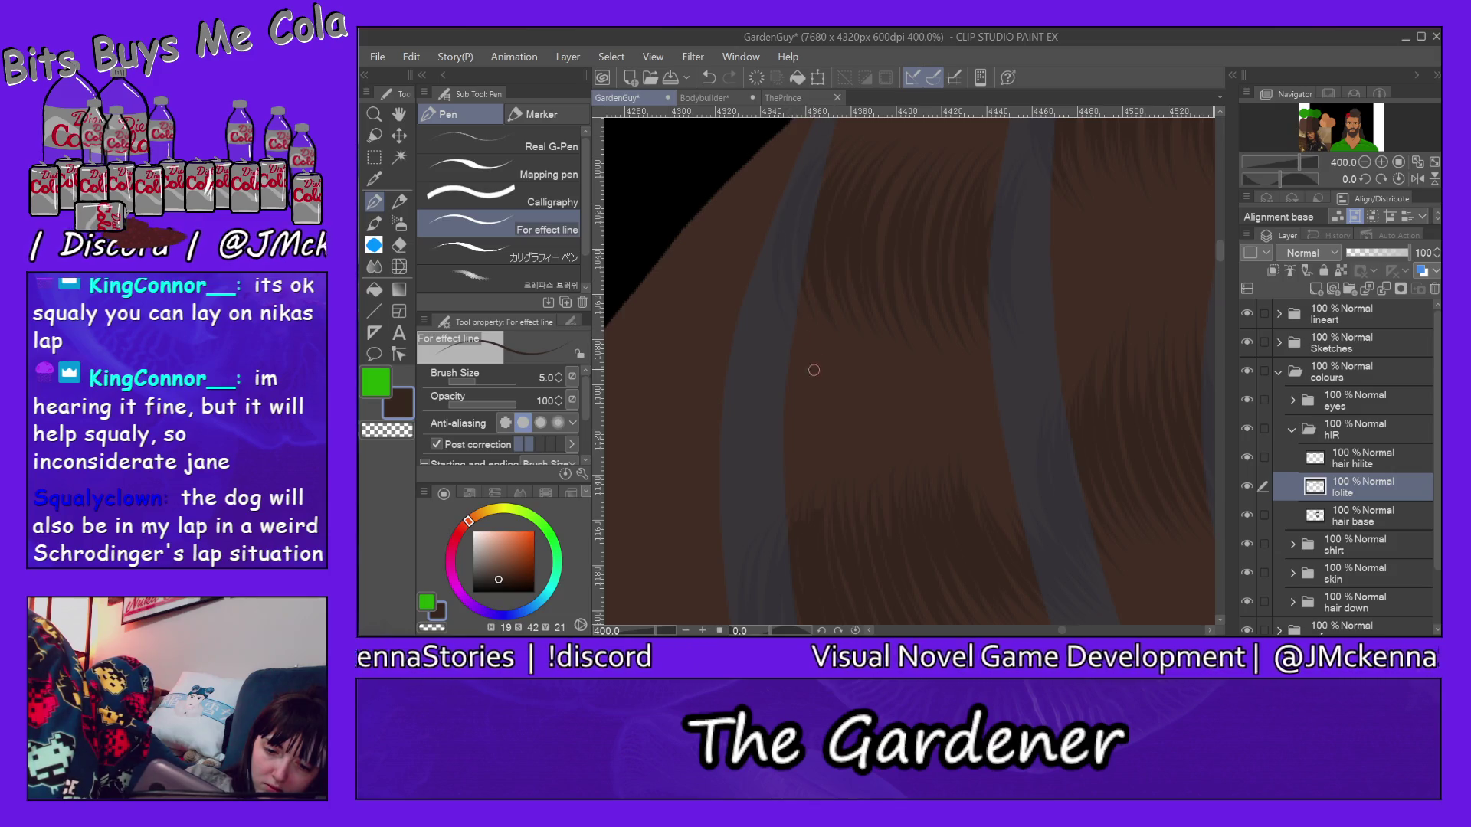
{"action": "scroll", "coordinate": [1221, 256], "scroll_direction": "up", "scroll_amount": 3}
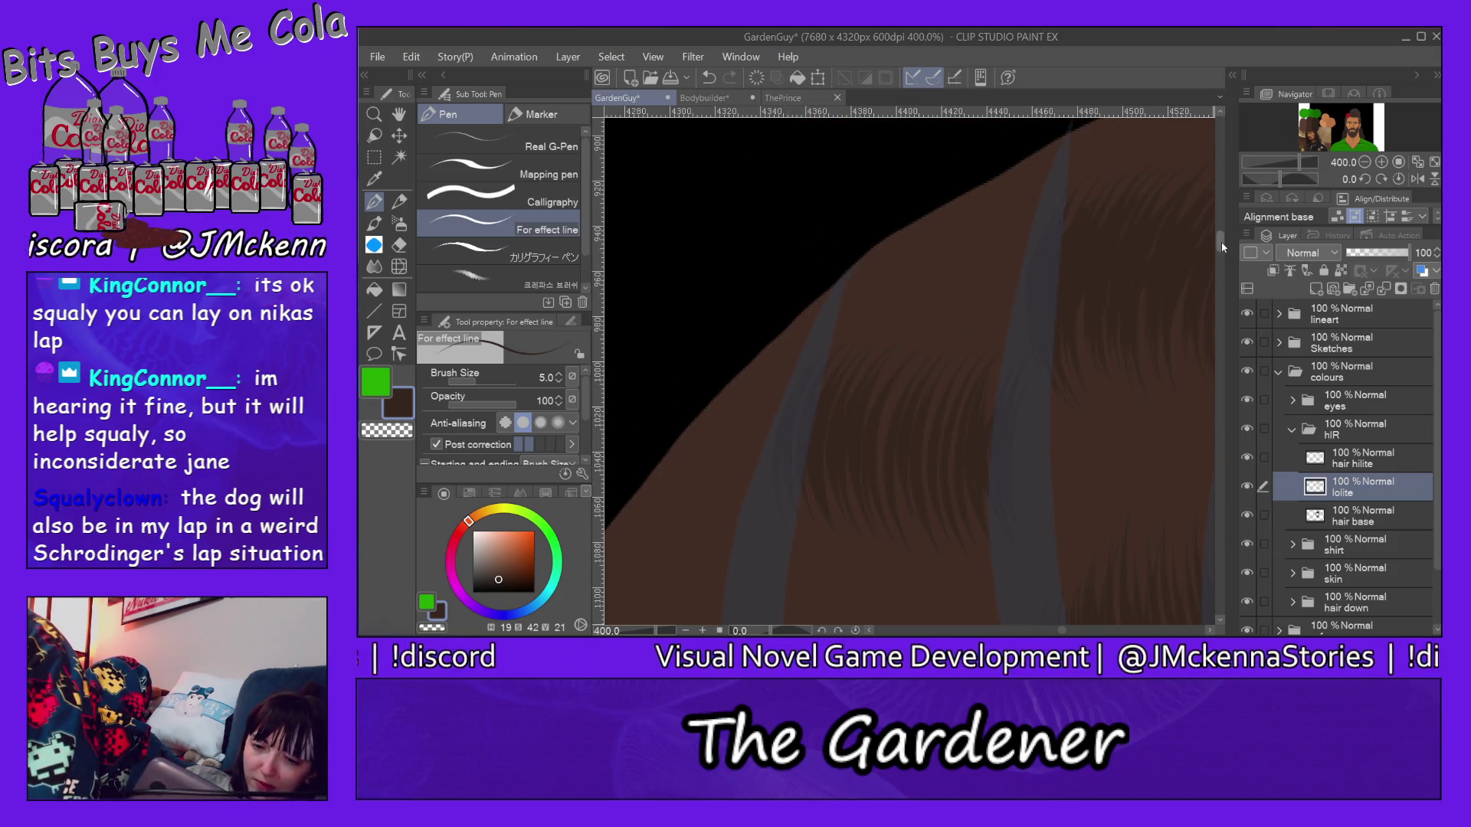
{"action": "scroll", "coordinate": [1204, 241], "scroll_direction": "up", "scroll_amount": 2}
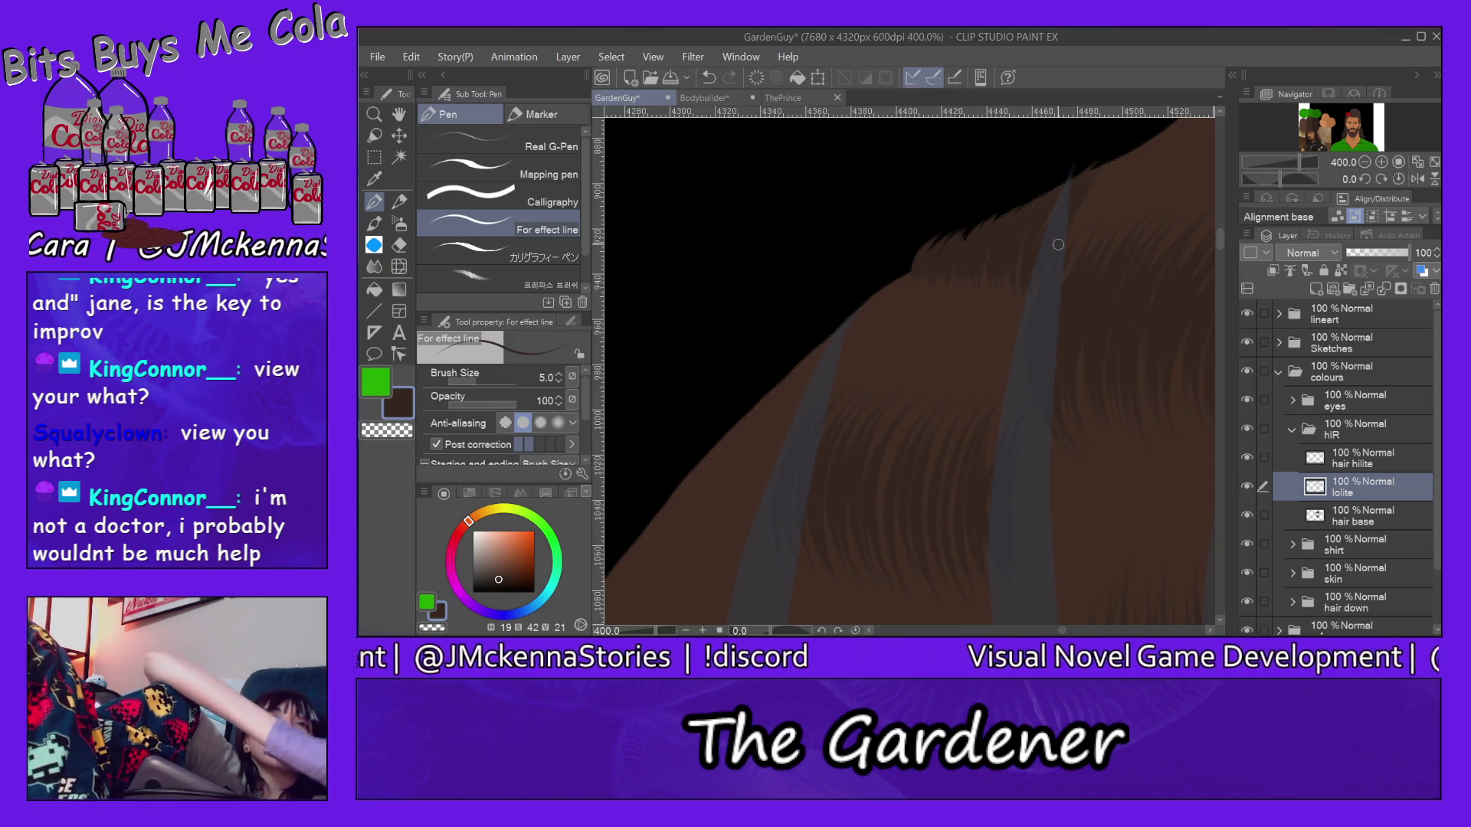
Step: Pick a near-black purple-grey on the colour wheel for the next strands
{"action": "left_click", "coordinate": [1057, 244], "text": "alt"}
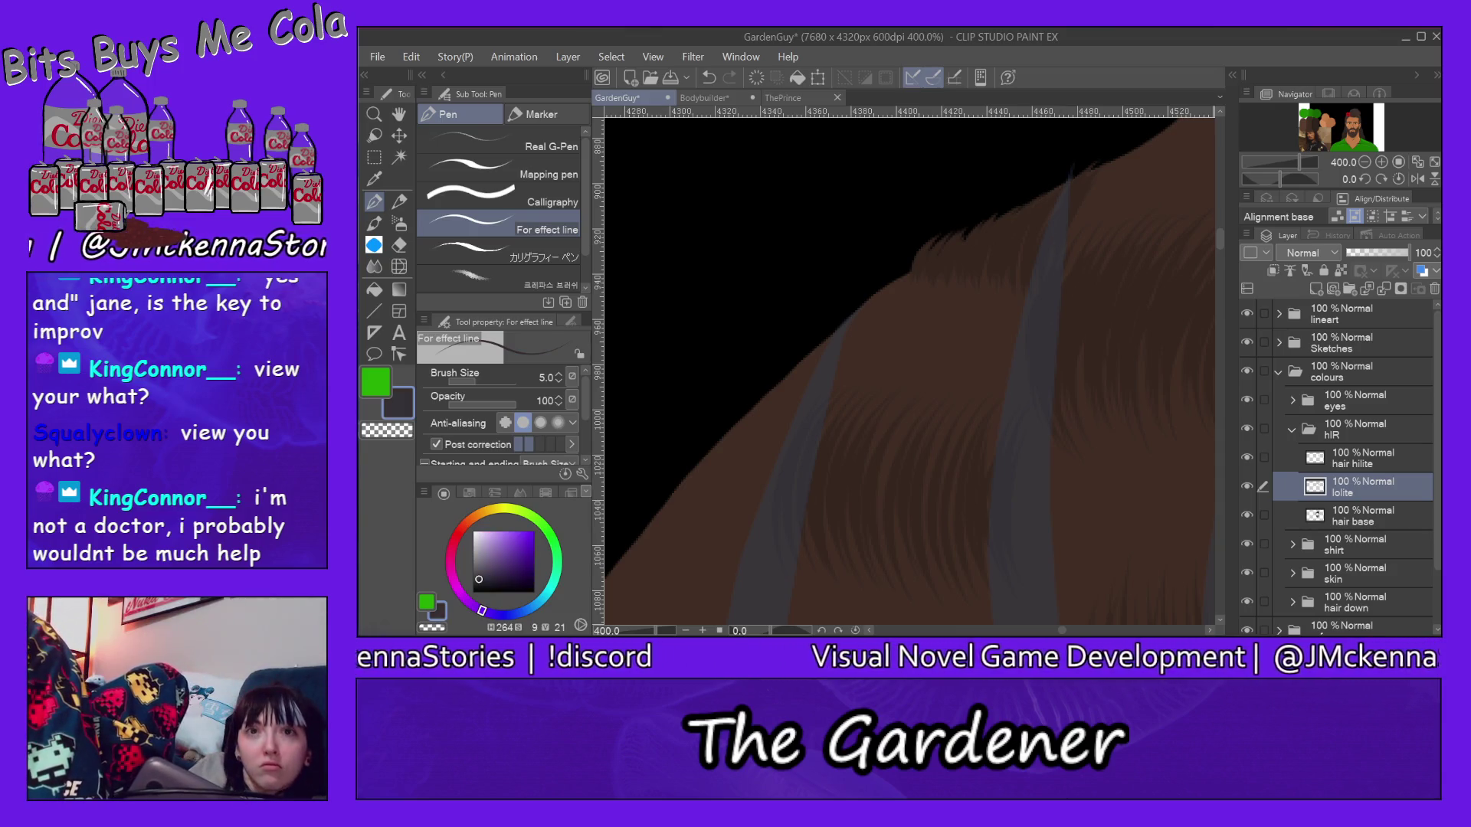
Step: Switch focus away from the painting window with Alt+Tab
{"action": "key", "text": "alt+Tab"}
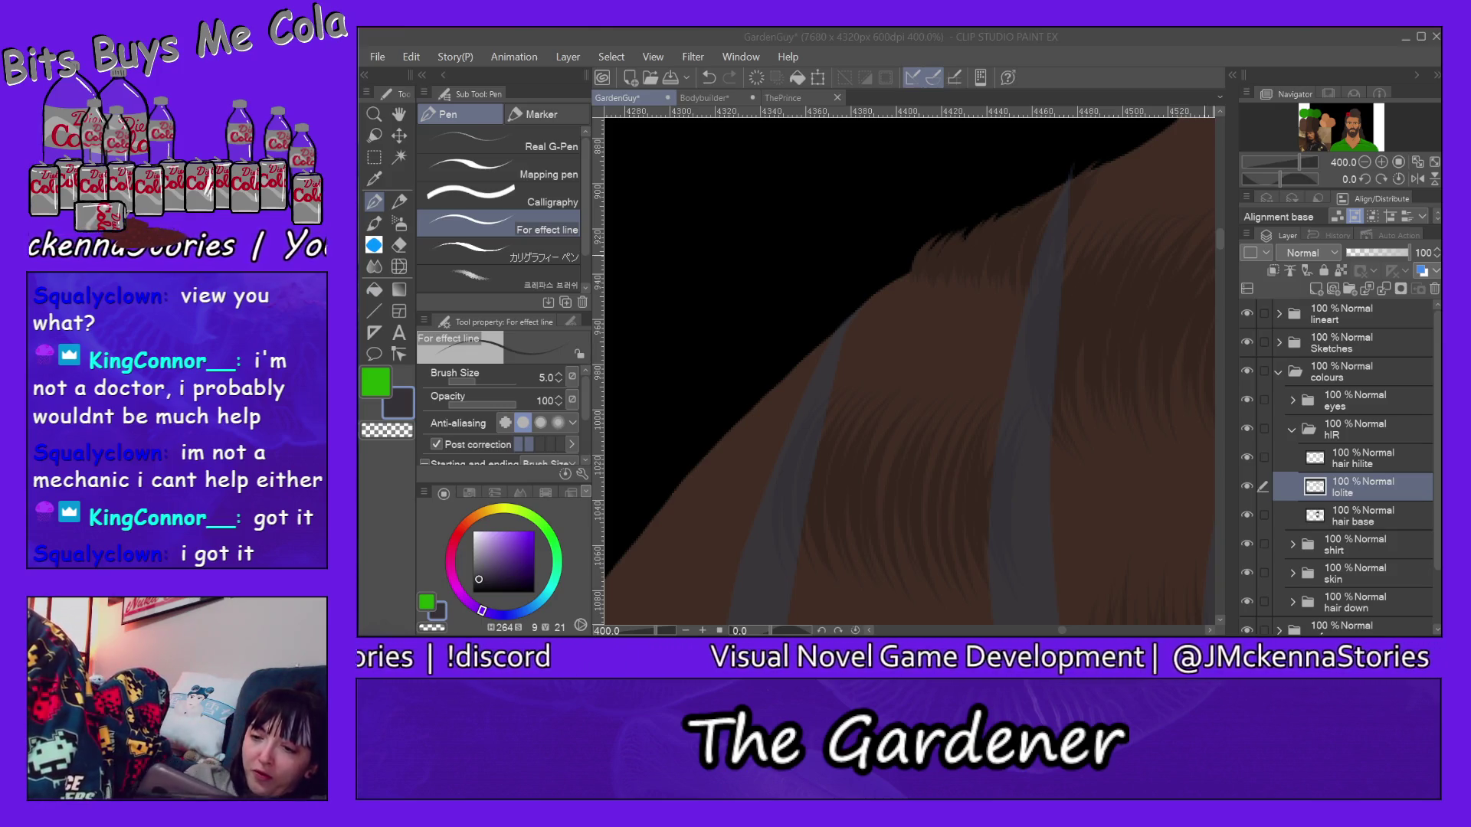
{"action": "left_click_drag", "start_coordinate": [1220, 239], "coordinate": [1220, 274]}
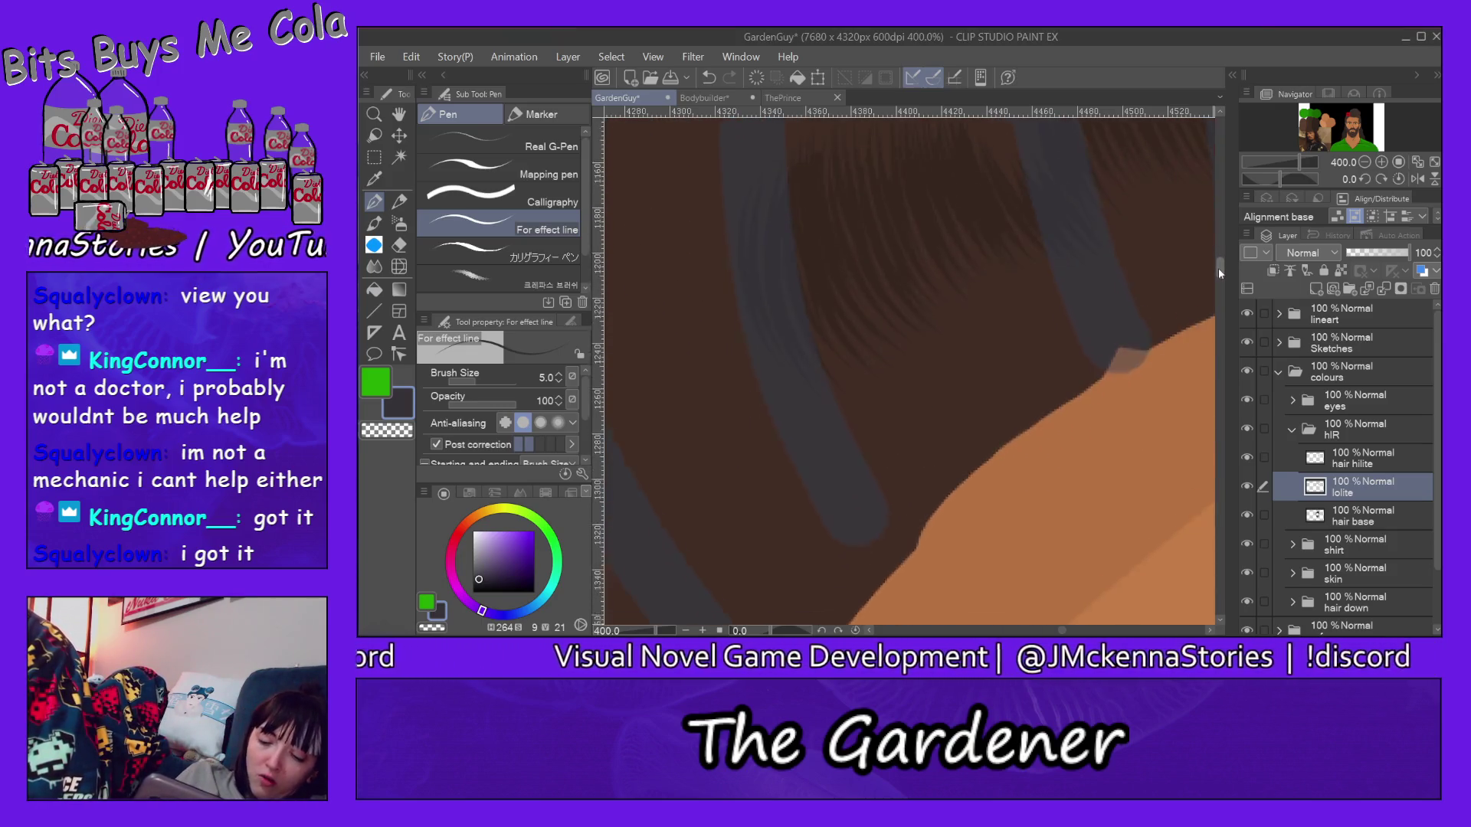
Step: Undo the last stray hair stroke and pick a dark brown on the colour wheel
{"action": "left_click_drag", "start_coordinate": [1061, 630], "coordinate": [1059, 632]}
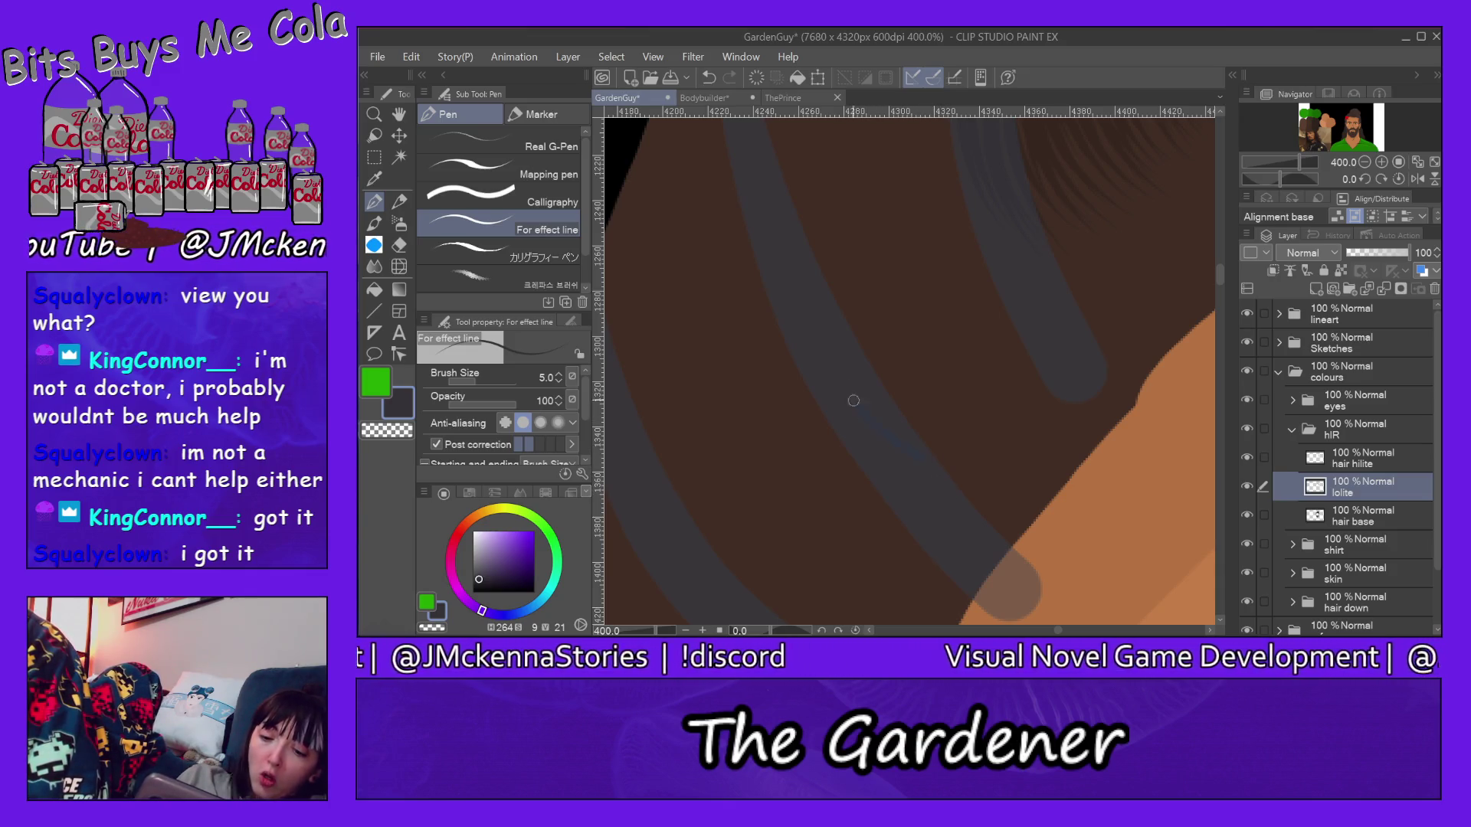
{"action": "left_click", "coordinate": [411, 57]}
{"action": "left_click", "coordinate": [470, 37]}
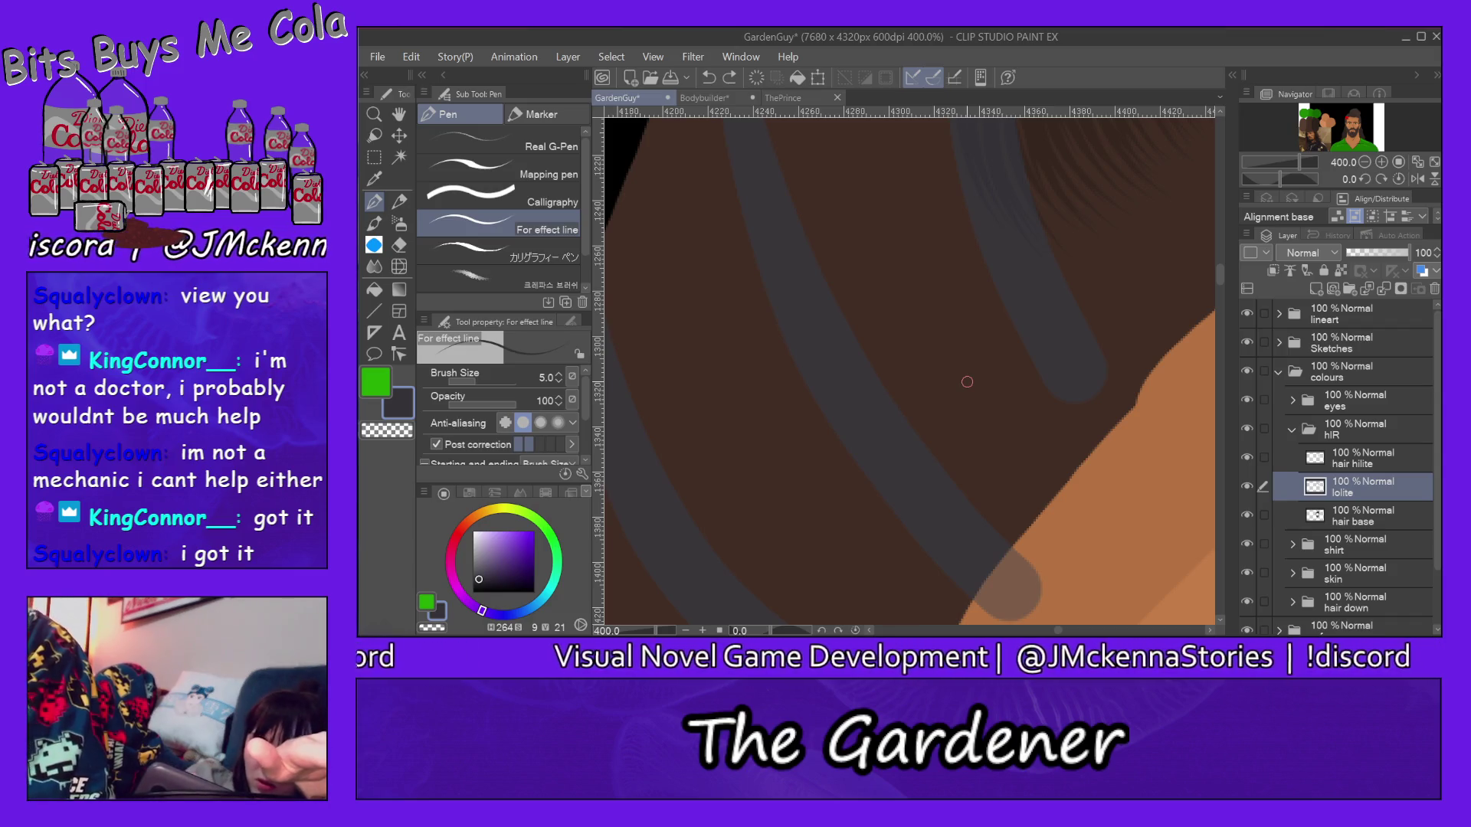
{"action": "left_click", "coordinate": [1043, 140], "text": "alt"}
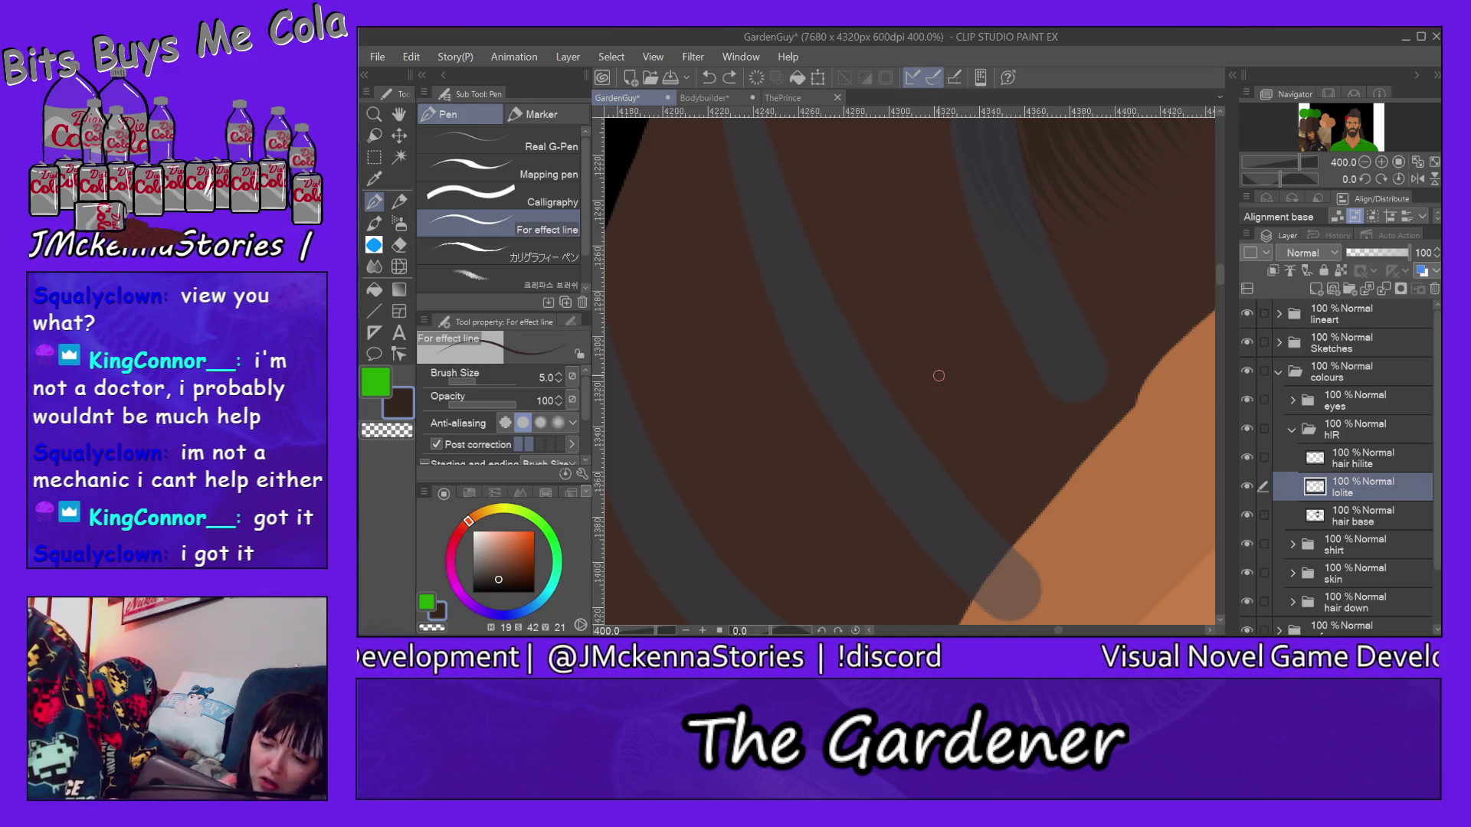
Step: Draw fine dark brown strands over the right and upper hair, undoing strands that stray into the background
{"action": "left_click_drag", "start_coordinate": [904, 263], "coordinate": [940, 392]}
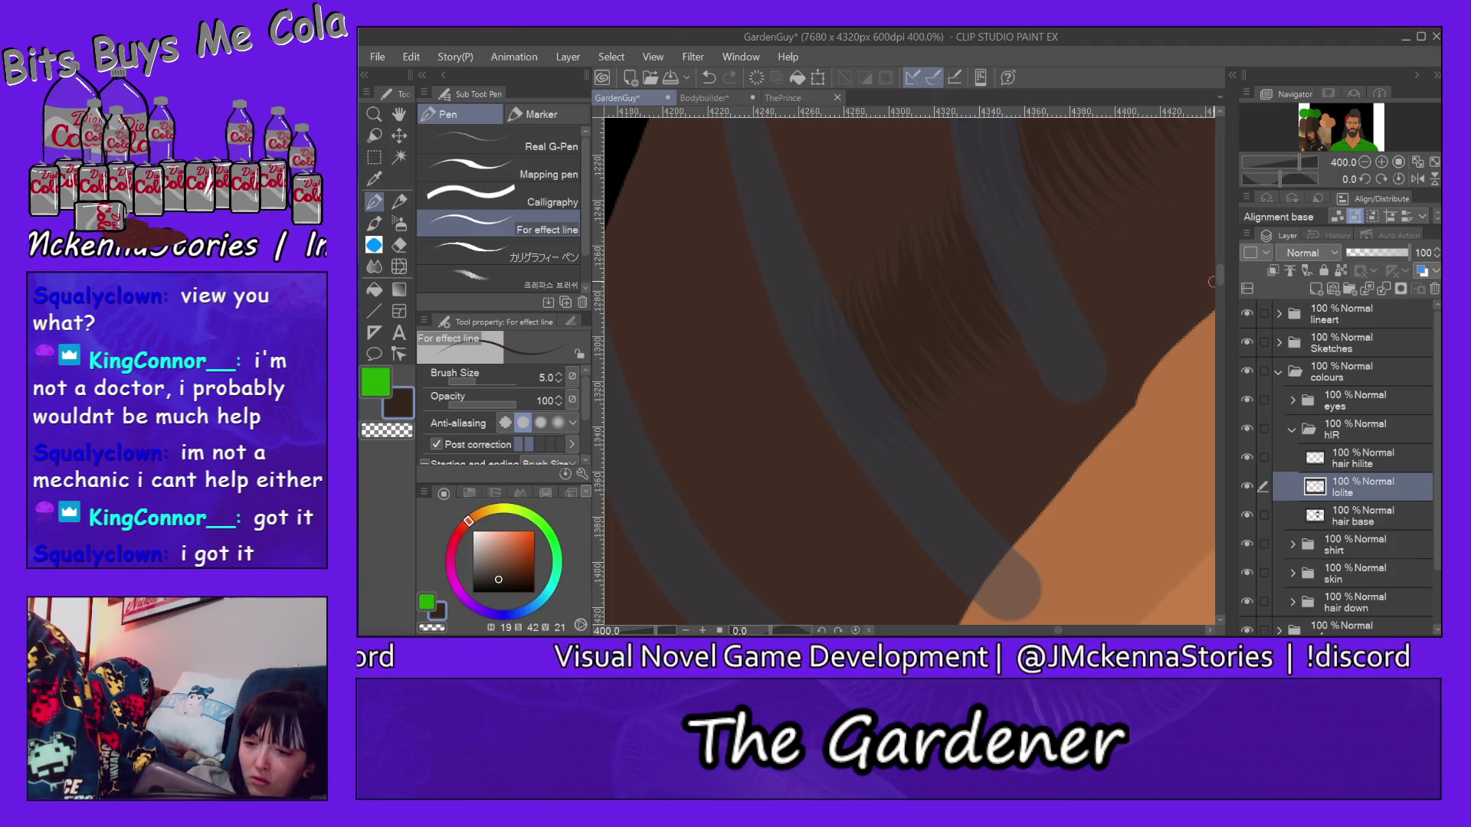
{"action": "scroll", "coordinate": [1216, 273], "scroll_direction": "up", "scroll_amount": 5}
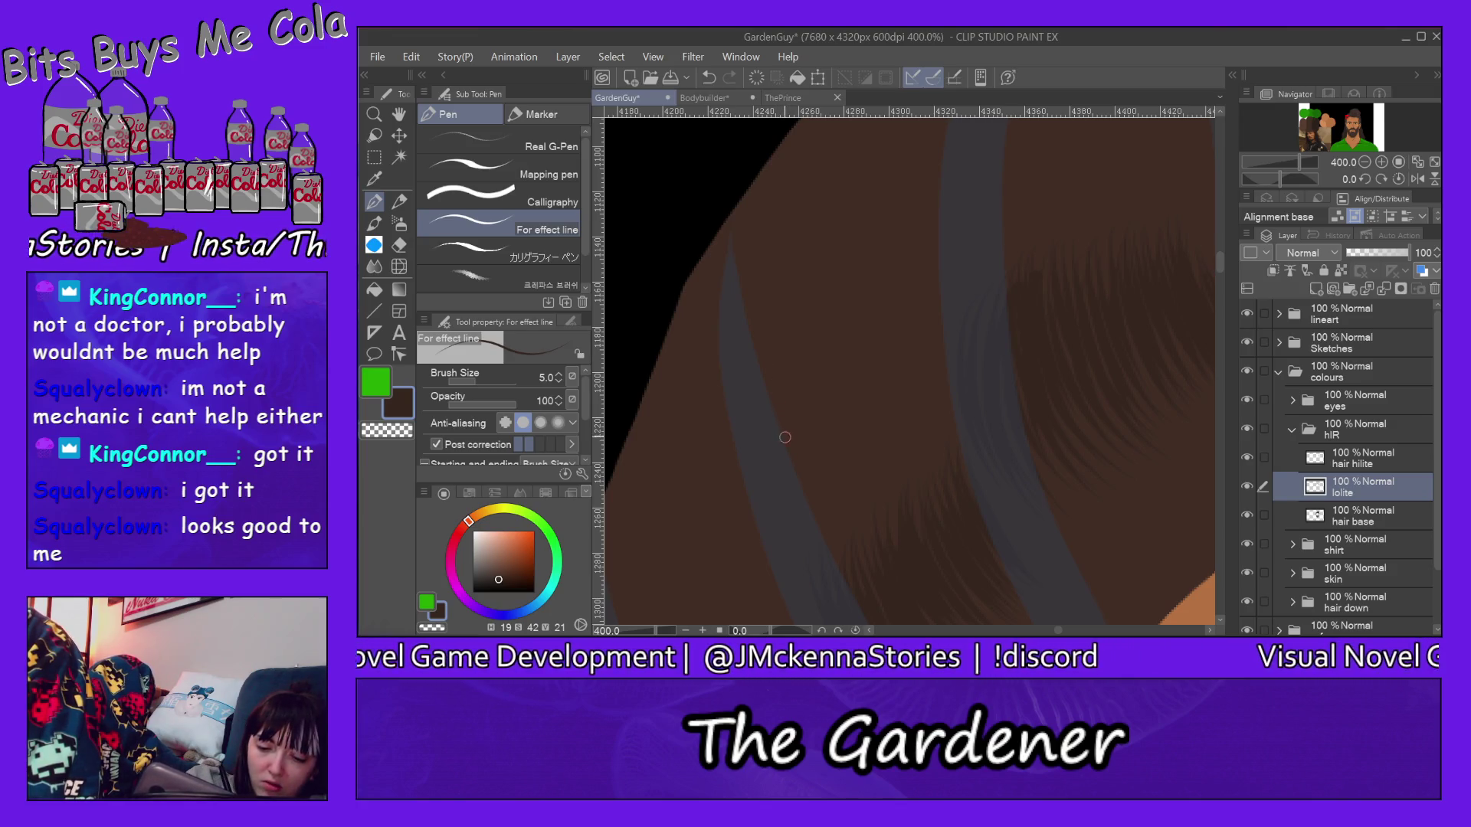
{"action": "left_click_drag", "start_coordinate": [773, 140], "coordinate": [828, 317]}
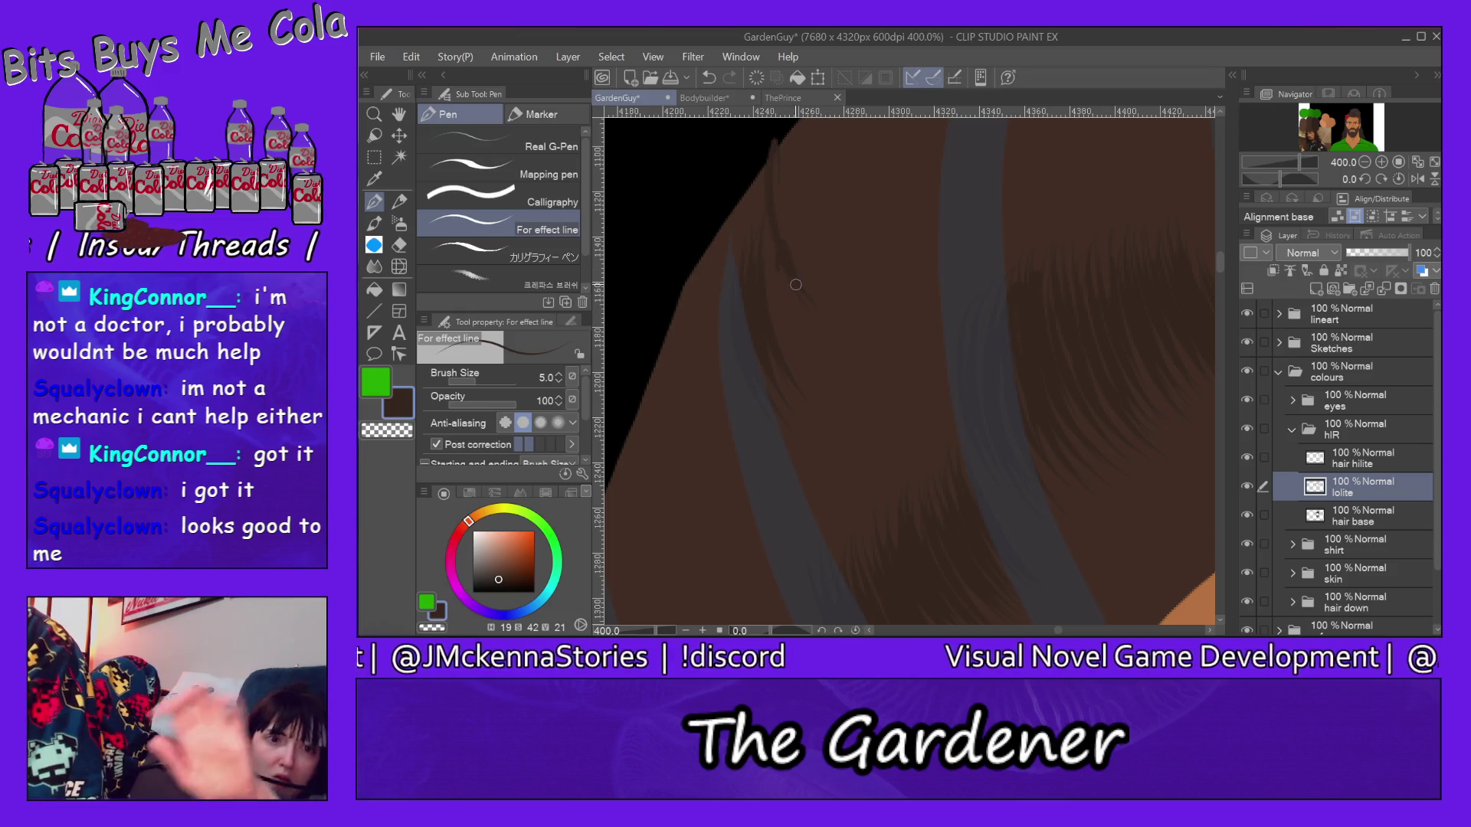
{"action": "key", "text": "ctrl+z"}
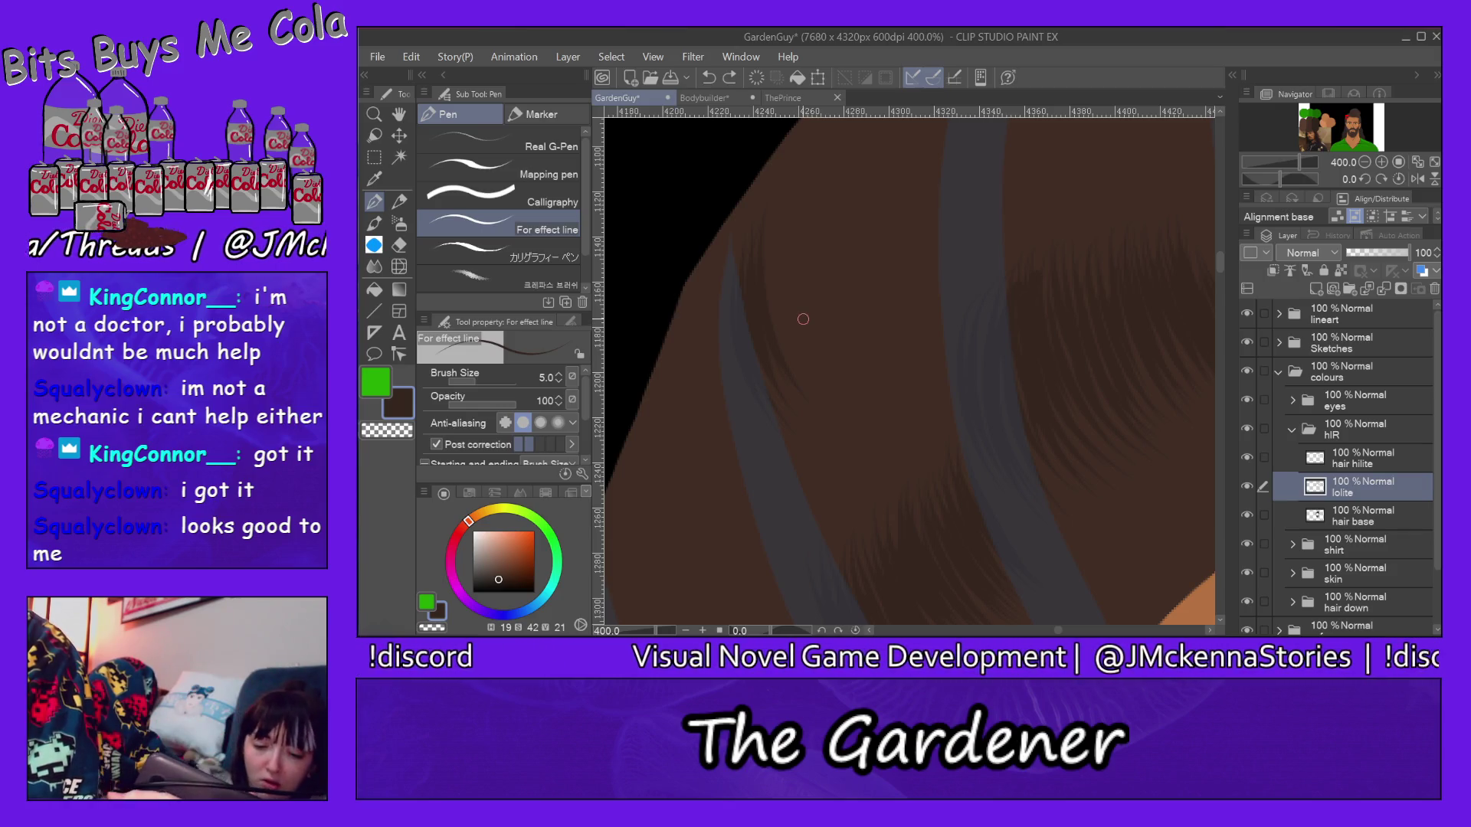
{"action": "mouse_move", "coordinate": [807, 385]}
{"action": "left_mouse_down"}
{"action": "mouse_move", "coordinate": [773, 229]}
{"action": "mouse_move", "coordinate": [799, 184]}
{"action": "mouse_move", "coordinate": [794, 244]}
{"action": "left_mouse_up"}
{"action": "mouse_move", "coordinate": [828, 325]}
{"action": "left_mouse_down"}
{"action": "mouse_move", "coordinate": [819, 187]}
{"action": "mouse_move", "coordinate": [839, 169]}
{"action": "left_mouse_up"}
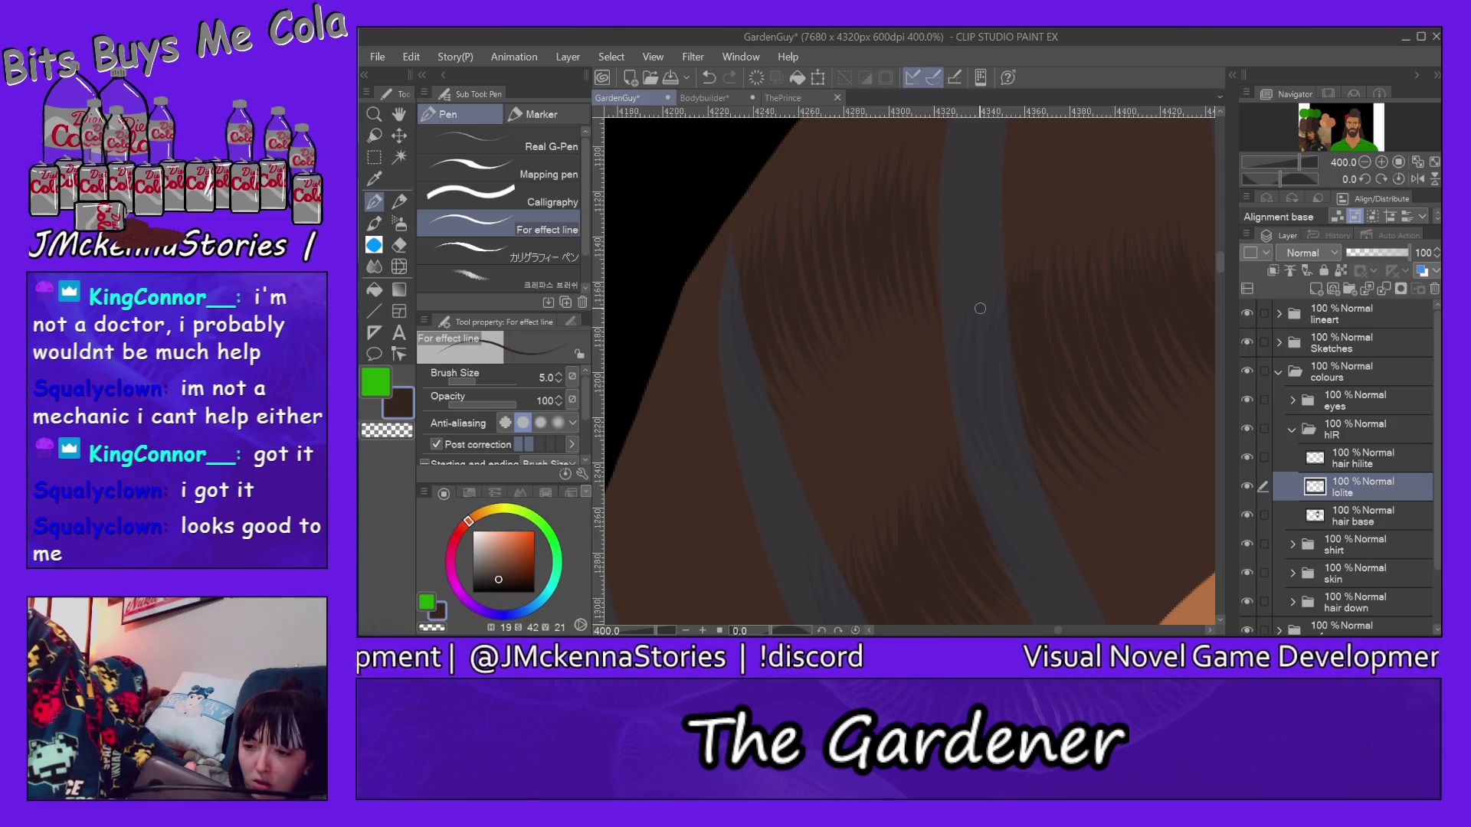
{"action": "left_click_drag", "start_coordinate": [1222, 267], "coordinate": [1222, 268]}
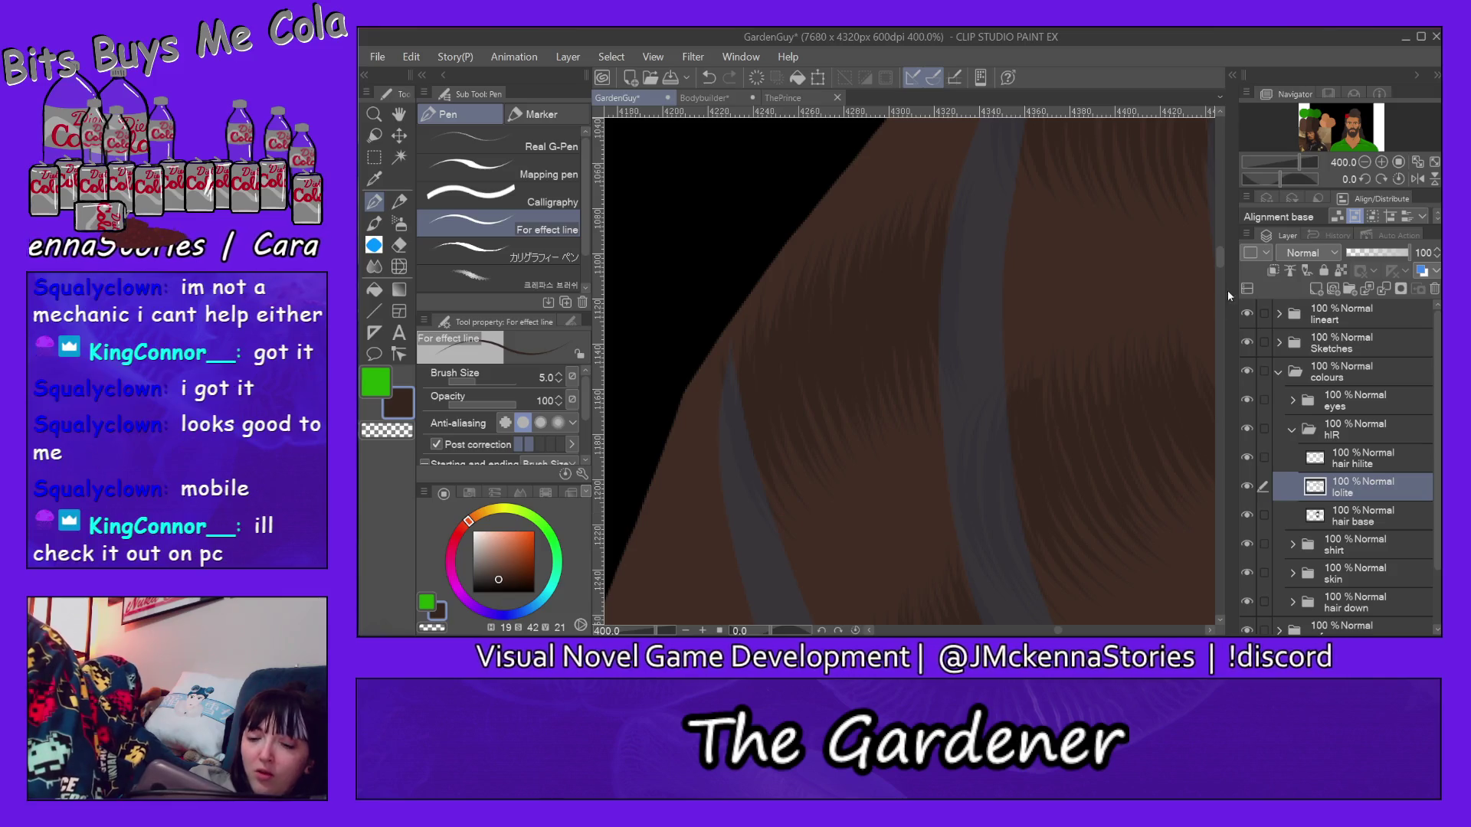
{"action": "scroll", "coordinate": [1220, 262], "scroll_direction": "up", "scroll_amount": 3}
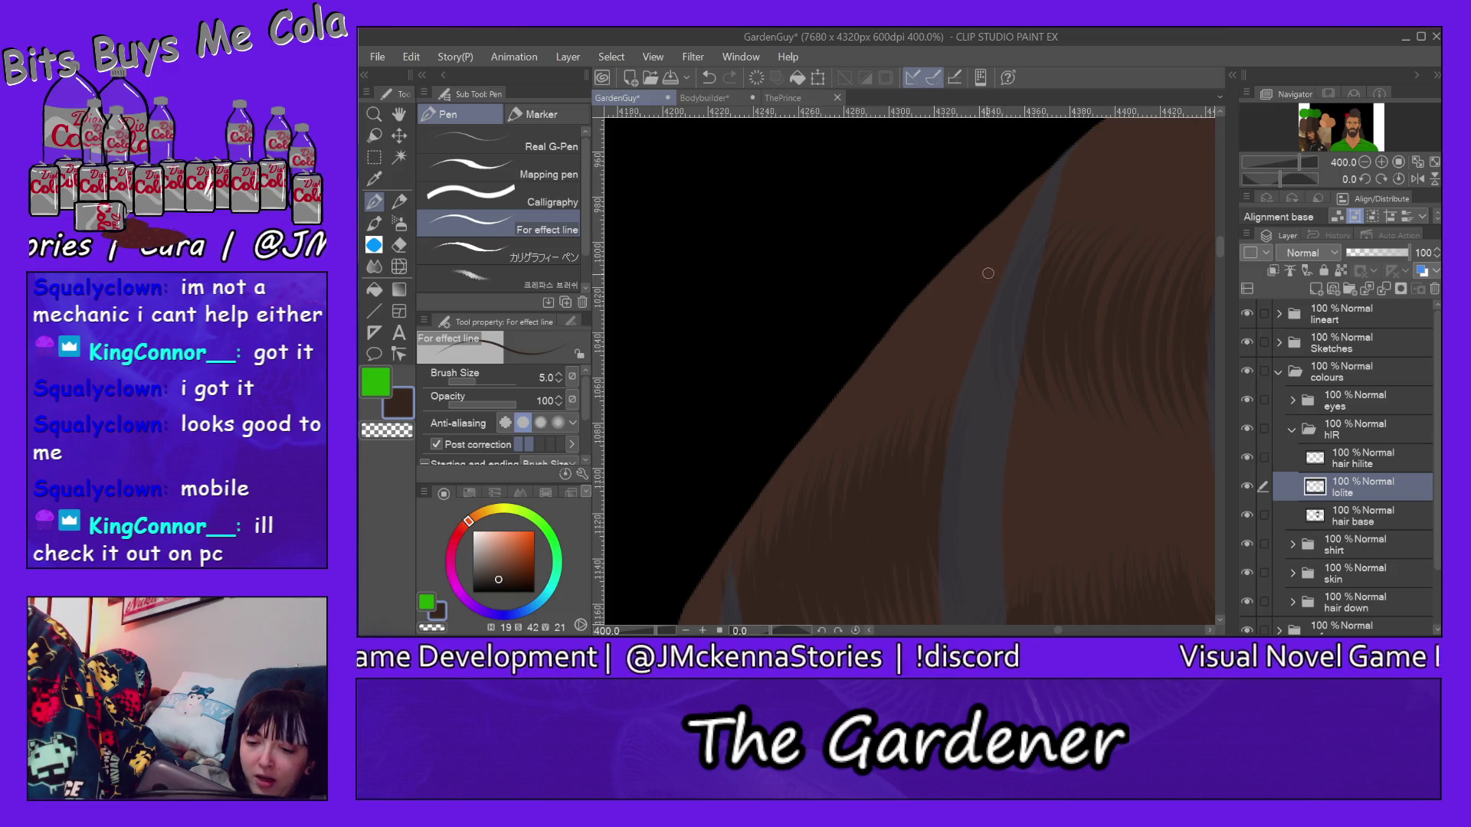
Step: Flick short dark strands past the hair outline into the black background
{"action": "left_click_drag", "start_coordinate": [1034, 179], "coordinate": [993, 264]}
{"action": "mouse_move", "coordinate": [1007, 197]}
{"action": "left_mouse_down"}
{"action": "mouse_move", "coordinate": [973, 322]}
{"action": "mouse_move", "coordinate": [935, 239]}
{"action": "left_mouse_up"}
{"action": "left_click_drag", "start_coordinate": [942, 290], "coordinate": [924, 256]}
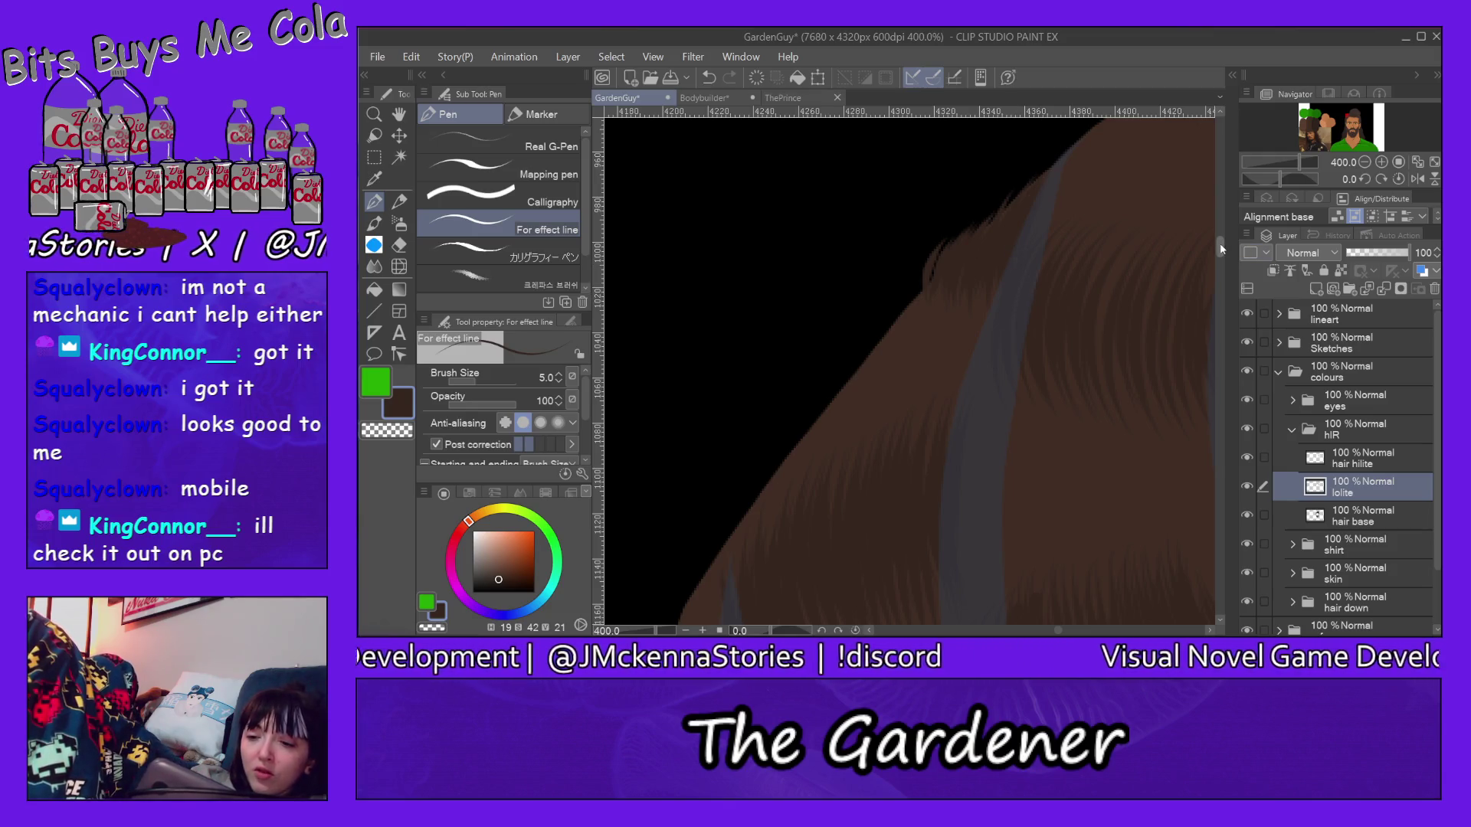
{"action": "left_click_drag", "start_coordinate": [1221, 248], "coordinate": [1222, 282]}
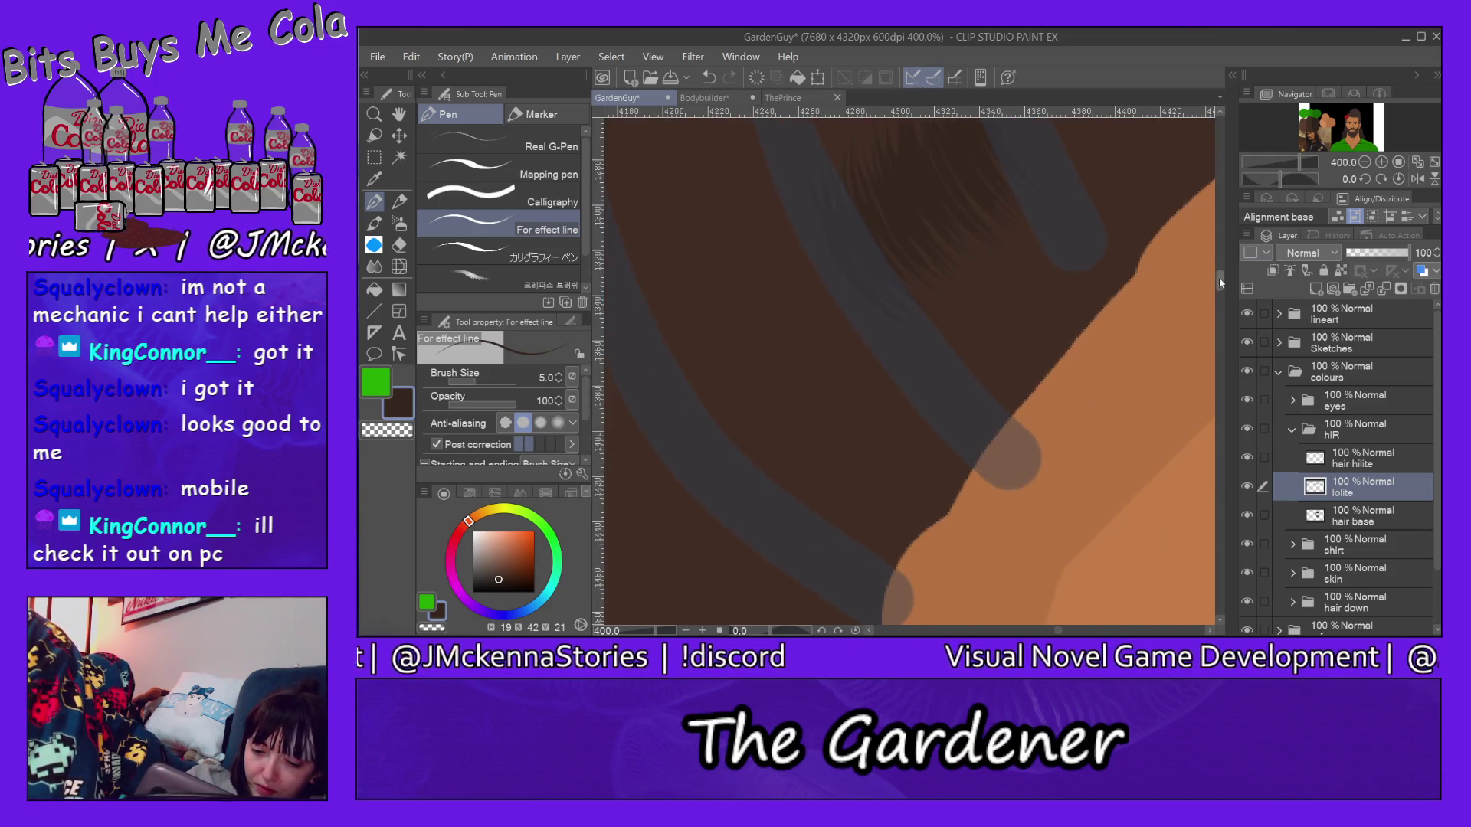
{"action": "scroll", "coordinate": [1218, 283], "scroll_direction": "up", "scroll_amount": 3}
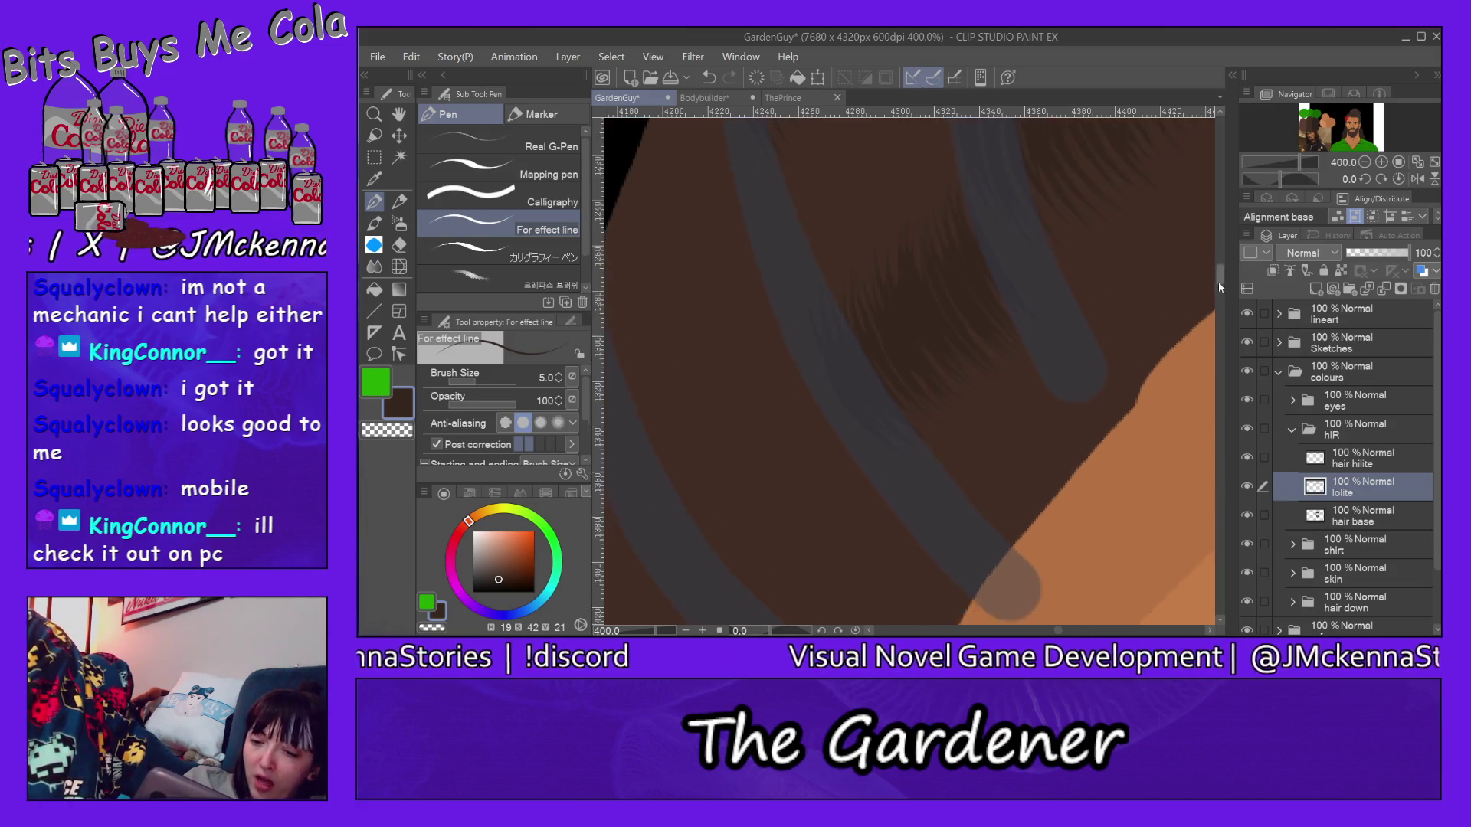
{"action": "scroll", "coordinate": [1218, 284], "scroll_direction": "down", "scroll_amount": 3}
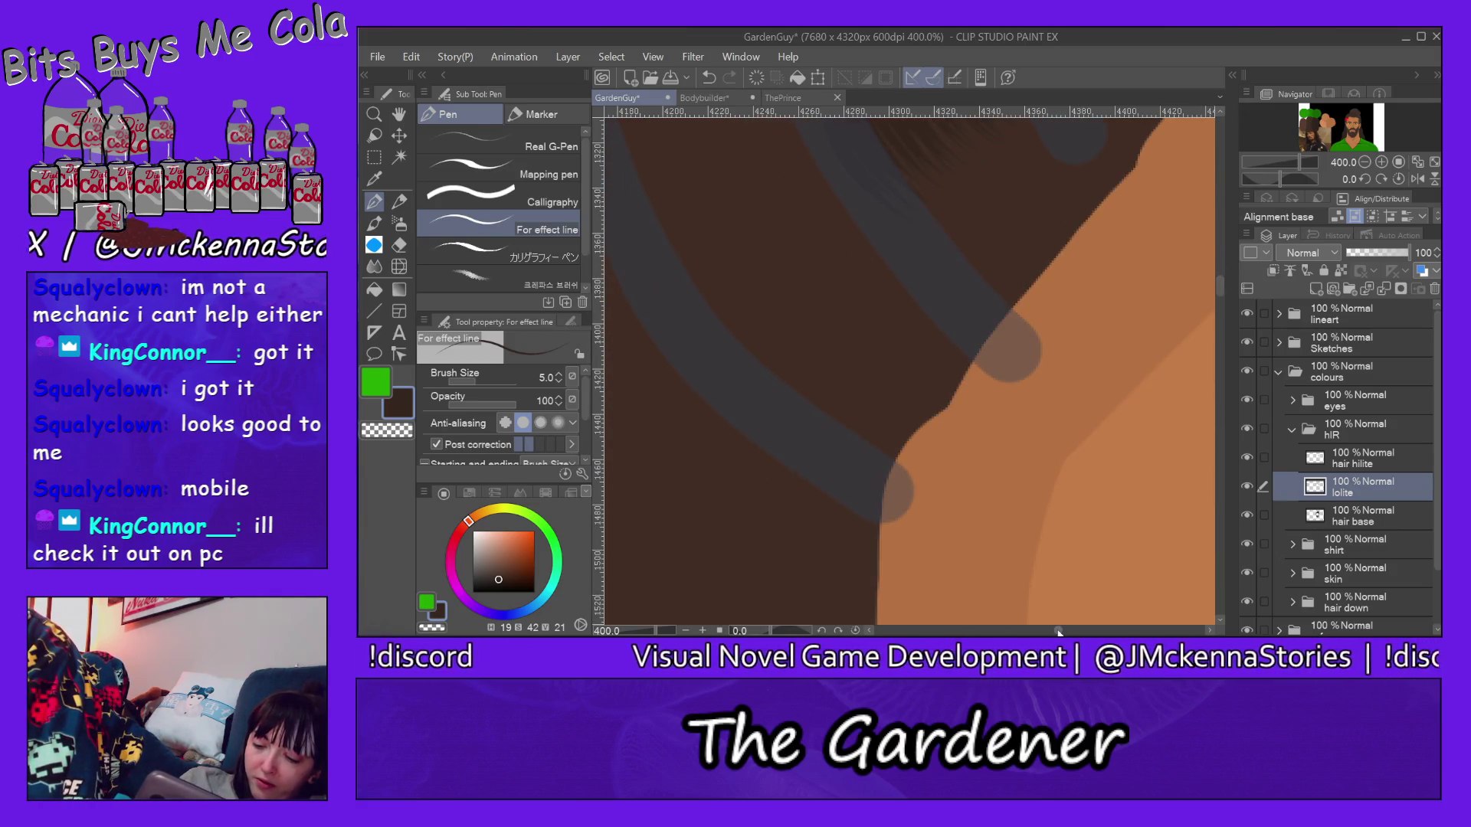
{"action": "left_click_drag", "start_coordinate": [1058, 632], "coordinate": [1055, 631]}
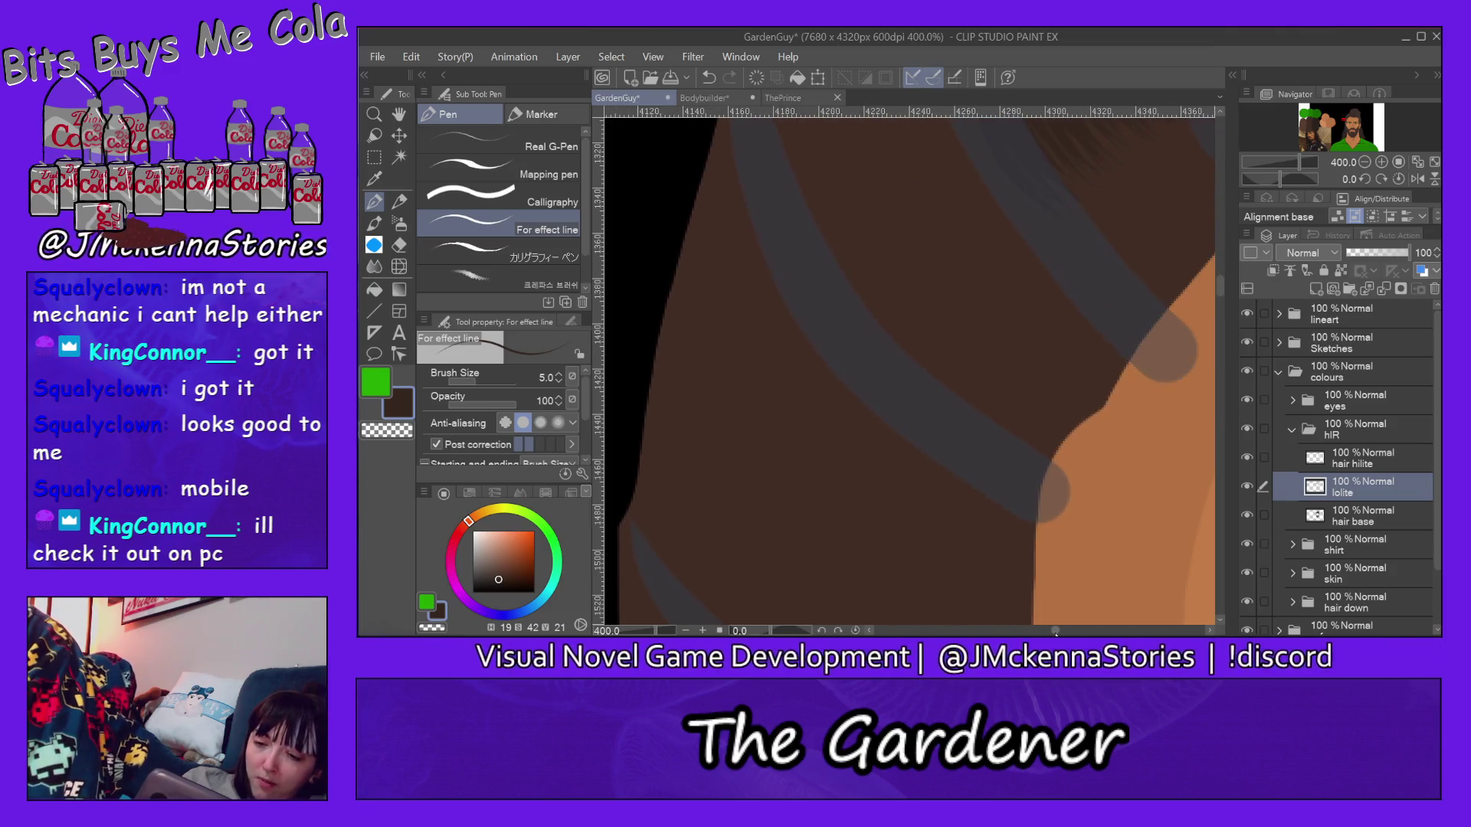
{"action": "scroll", "coordinate": [1225, 272], "scroll_direction": "left", "scroll_amount": 2}
{"action": "scroll", "coordinate": [1220, 292], "scroll_direction": "up", "scroll_amount": 2}
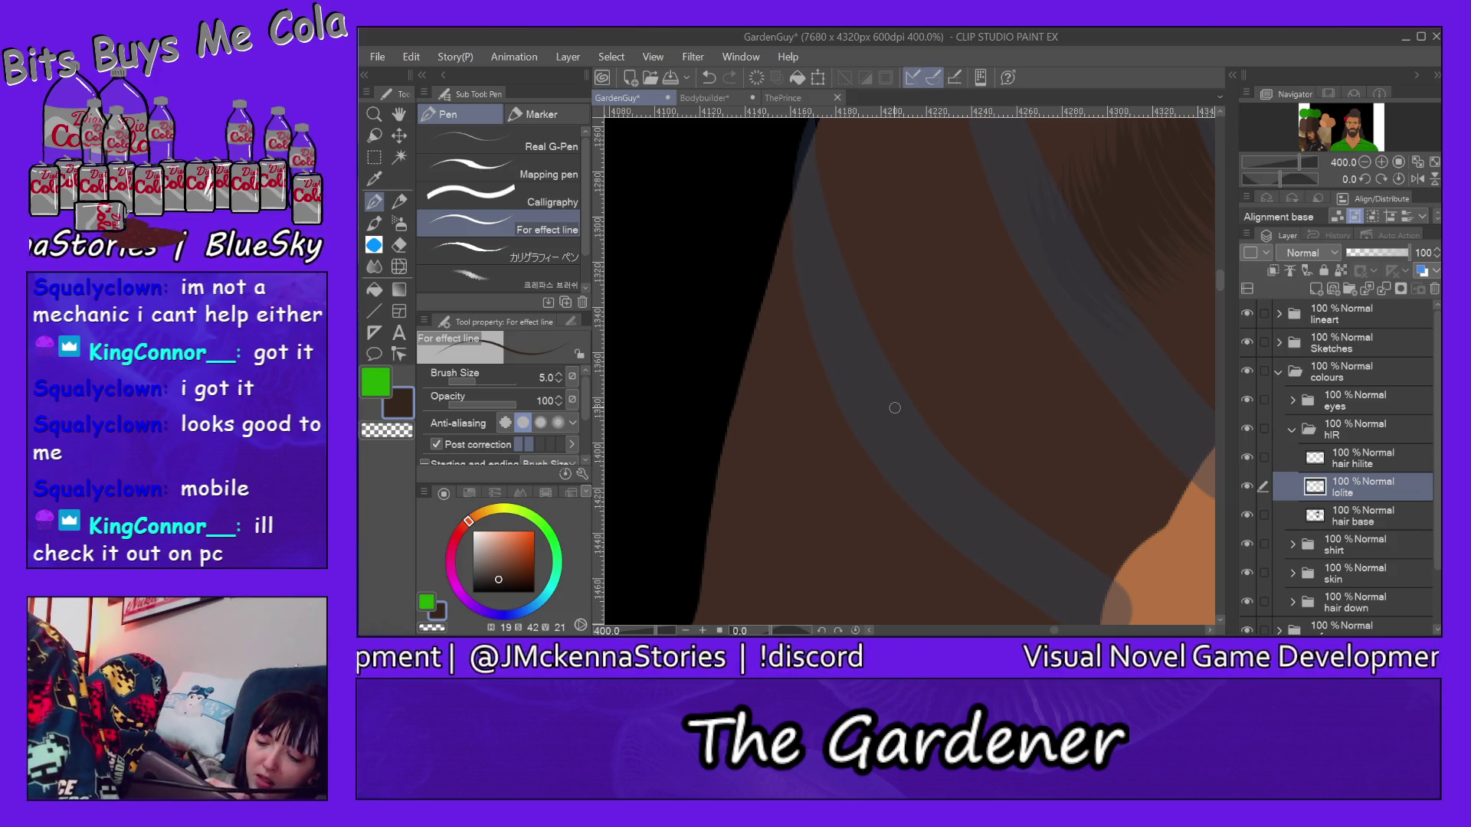
Step: Fill the lower hair near the skin with more fine dark strands
{"action": "left_click_drag", "start_coordinate": [991, 514], "coordinate": [1040, 521]}
{"action": "mouse_move", "coordinate": [919, 356]}
{"action": "left_mouse_down"}
{"action": "mouse_move", "coordinate": [1050, 503]}
{"action": "mouse_move", "coordinate": [995, 465]}
{"action": "left_mouse_up"}
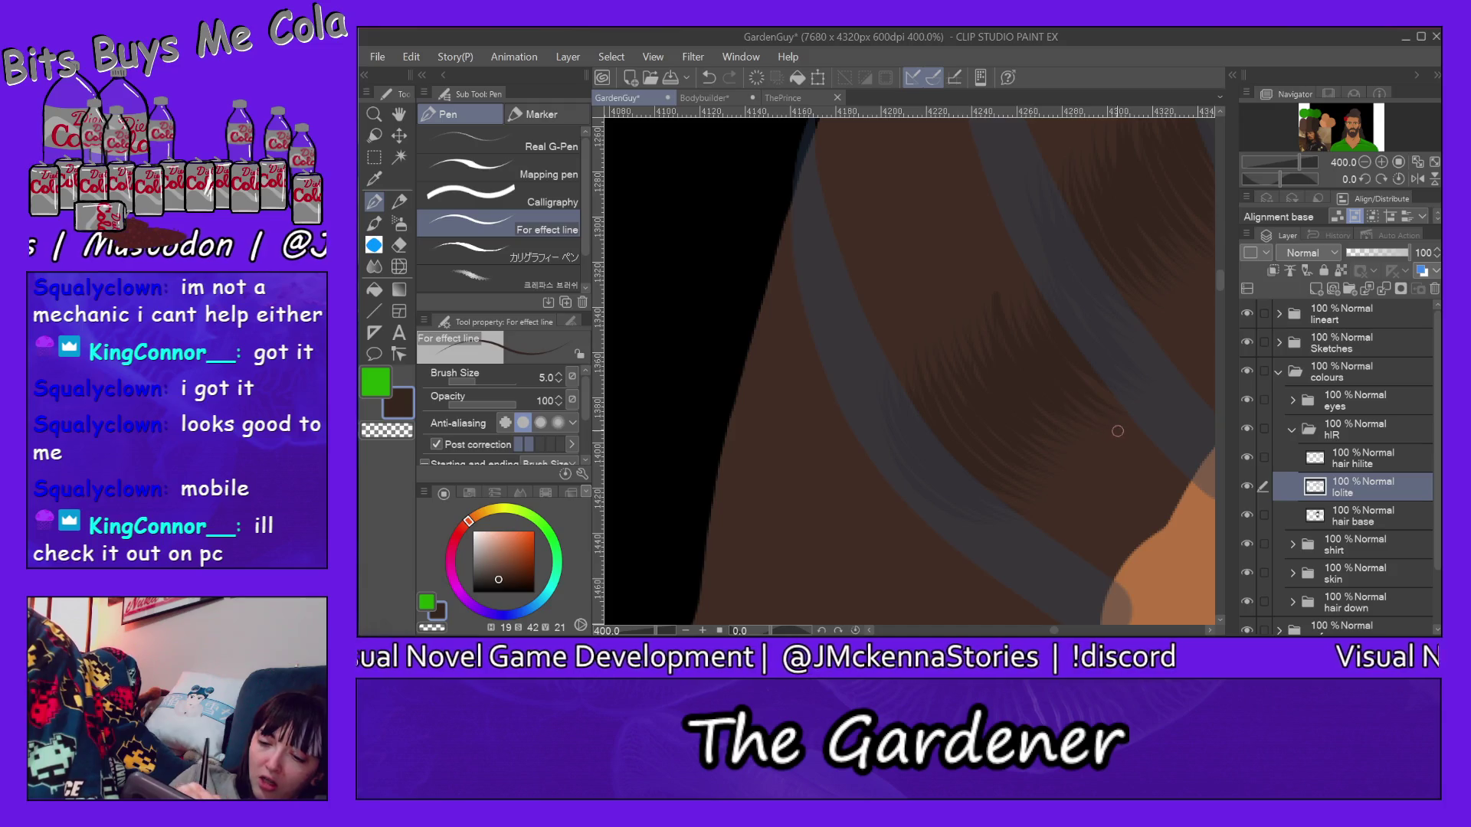
{"action": "scroll", "coordinate": [1220, 282], "scroll_direction": "up", "scroll_amount": 3}
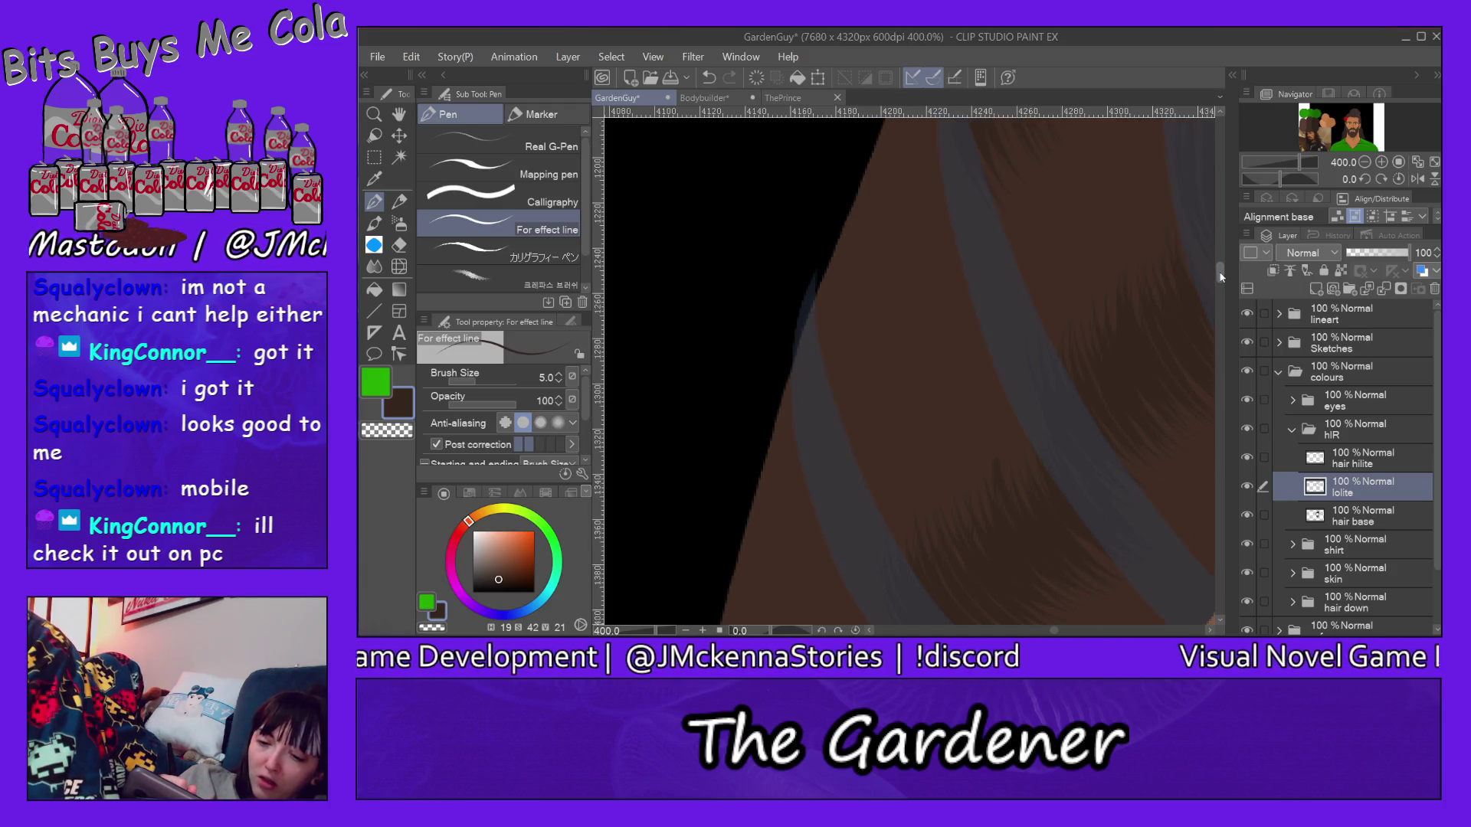
Step: Add short dark strands along the edge of the grey guide band
{"action": "left_click_drag", "start_coordinate": [807, 259], "coordinate": [810, 289]}
{"action": "left_click_drag", "start_coordinate": [824, 231], "coordinate": [813, 279]}
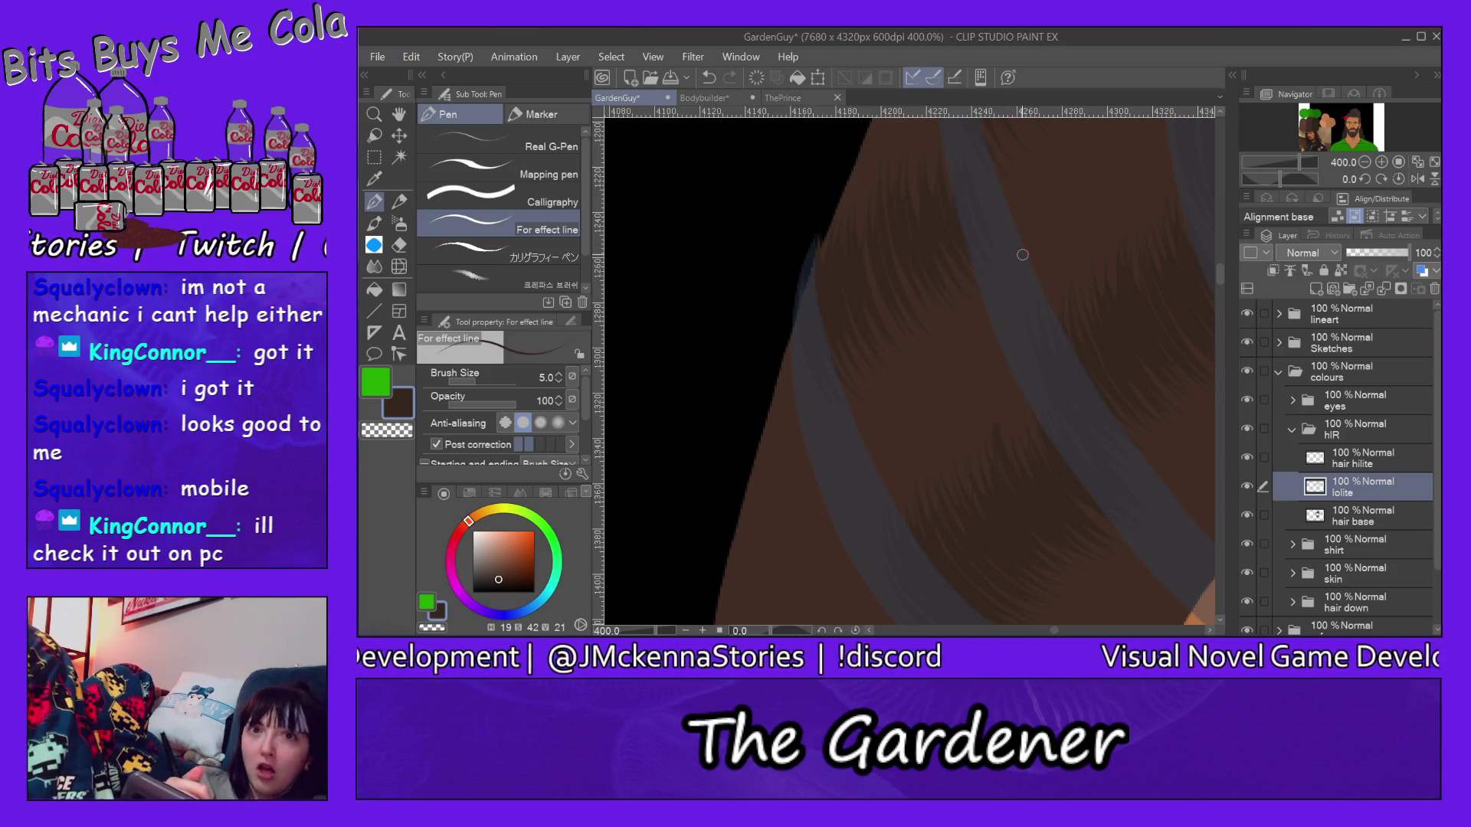
{"action": "left_click_drag", "start_coordinate": [1217, 270], "coordinate": [1213, 268]}
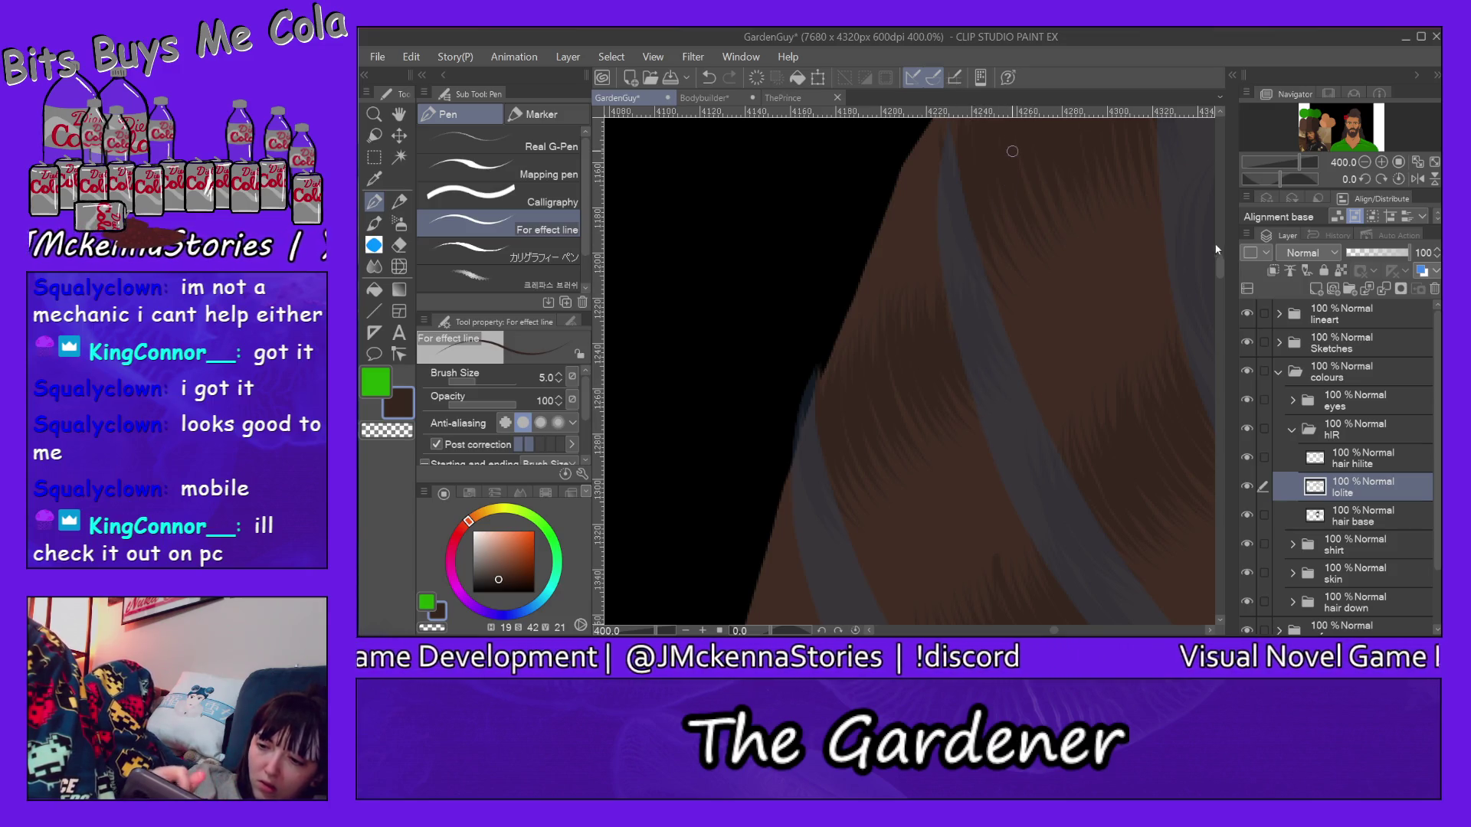
{"action": "left_click_drag", "start_coordinate": [1219, 267], "coordinate": [1220, 255]}
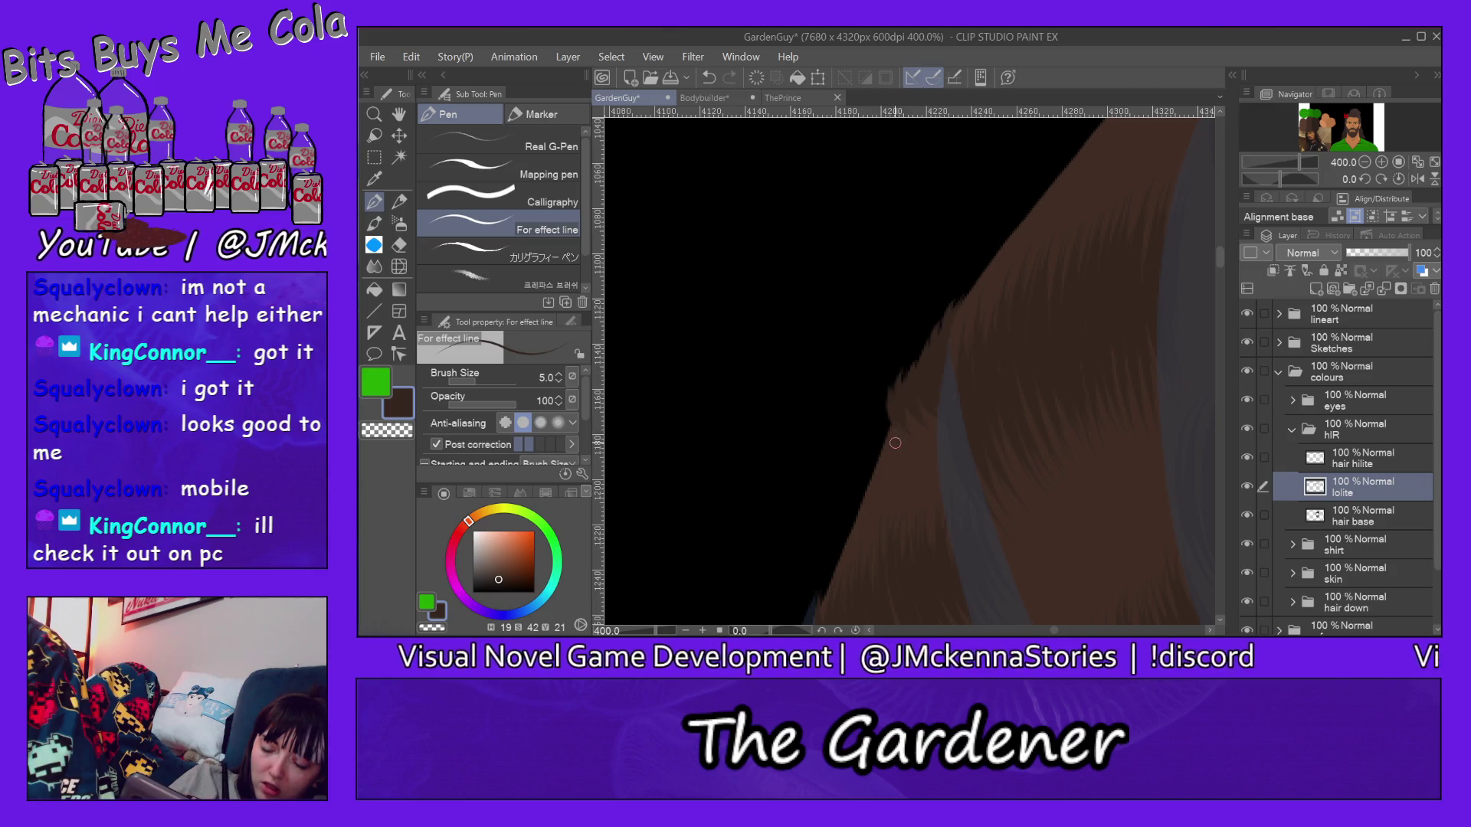
{"action": "left_click_drag", "start_coordinate": [1216, 254], "coordinate": [1219, 297]}
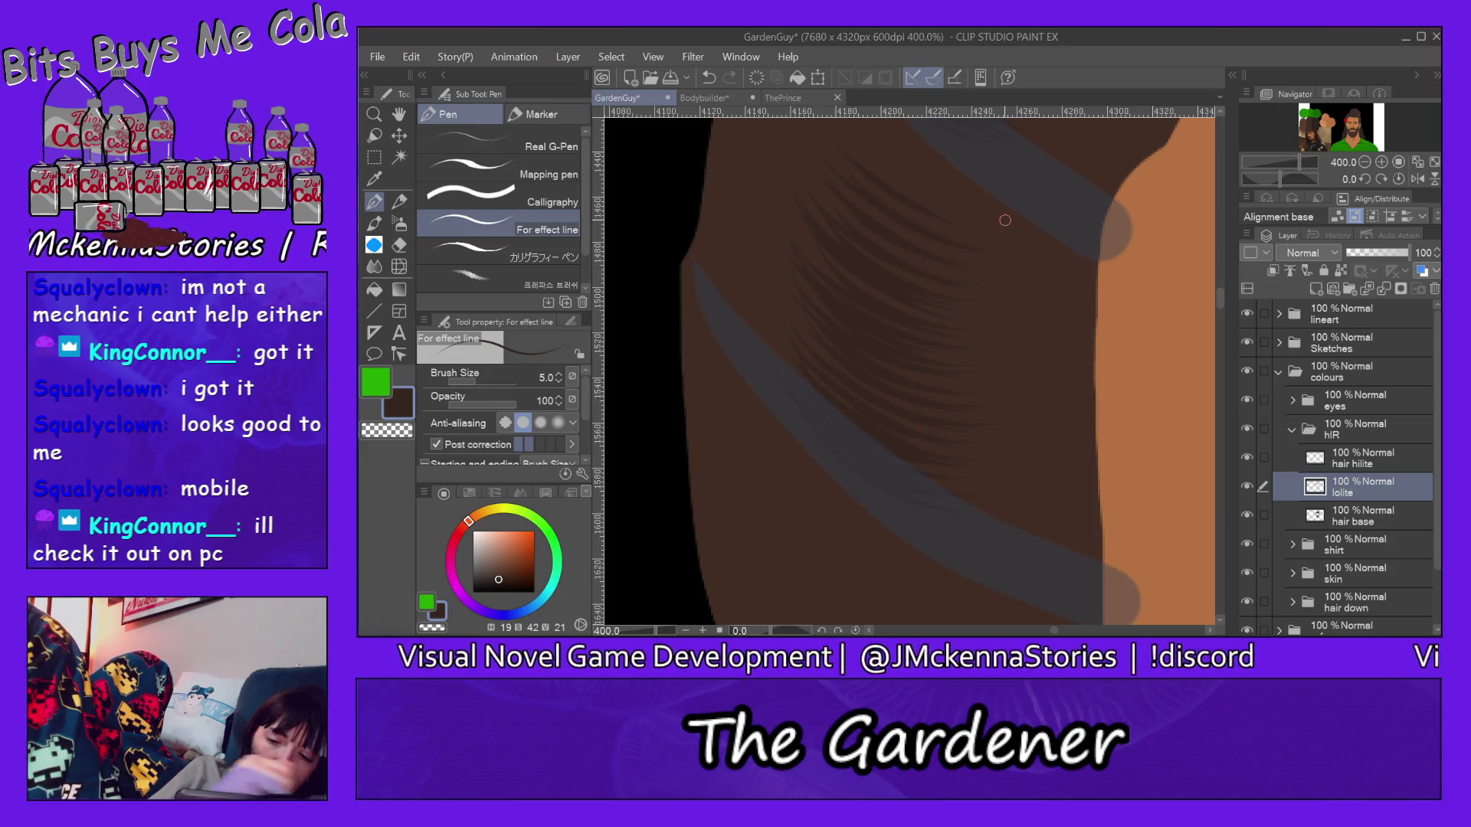
{"action": "scroll", "coordinate": [1219, 286], "scroll_direction": "up", "scroll_amount": 3}
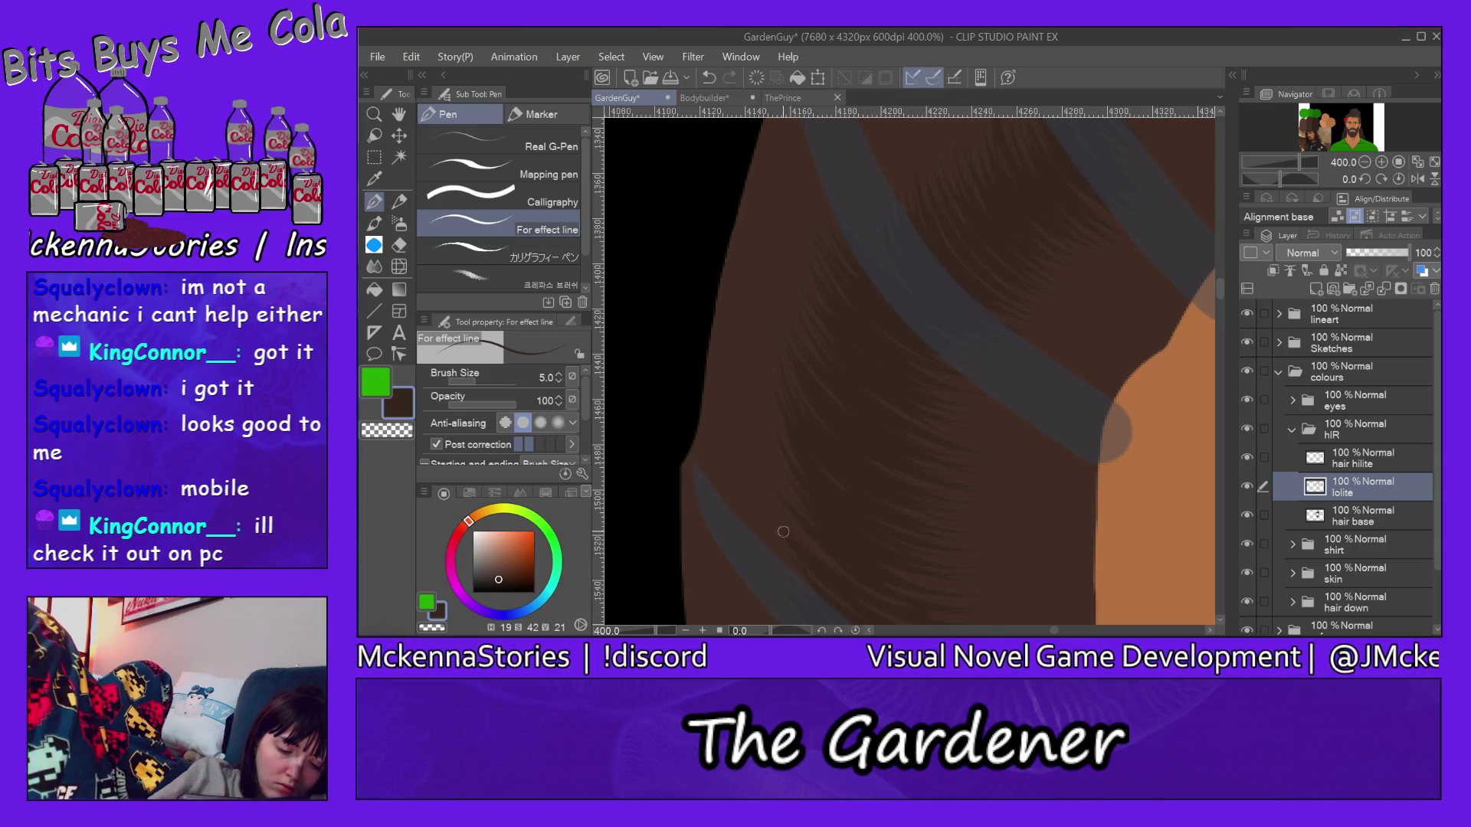
{"action": "left_click_drag", "start_coordinate": [1220, 283], "coordinate": [1222, 294]}
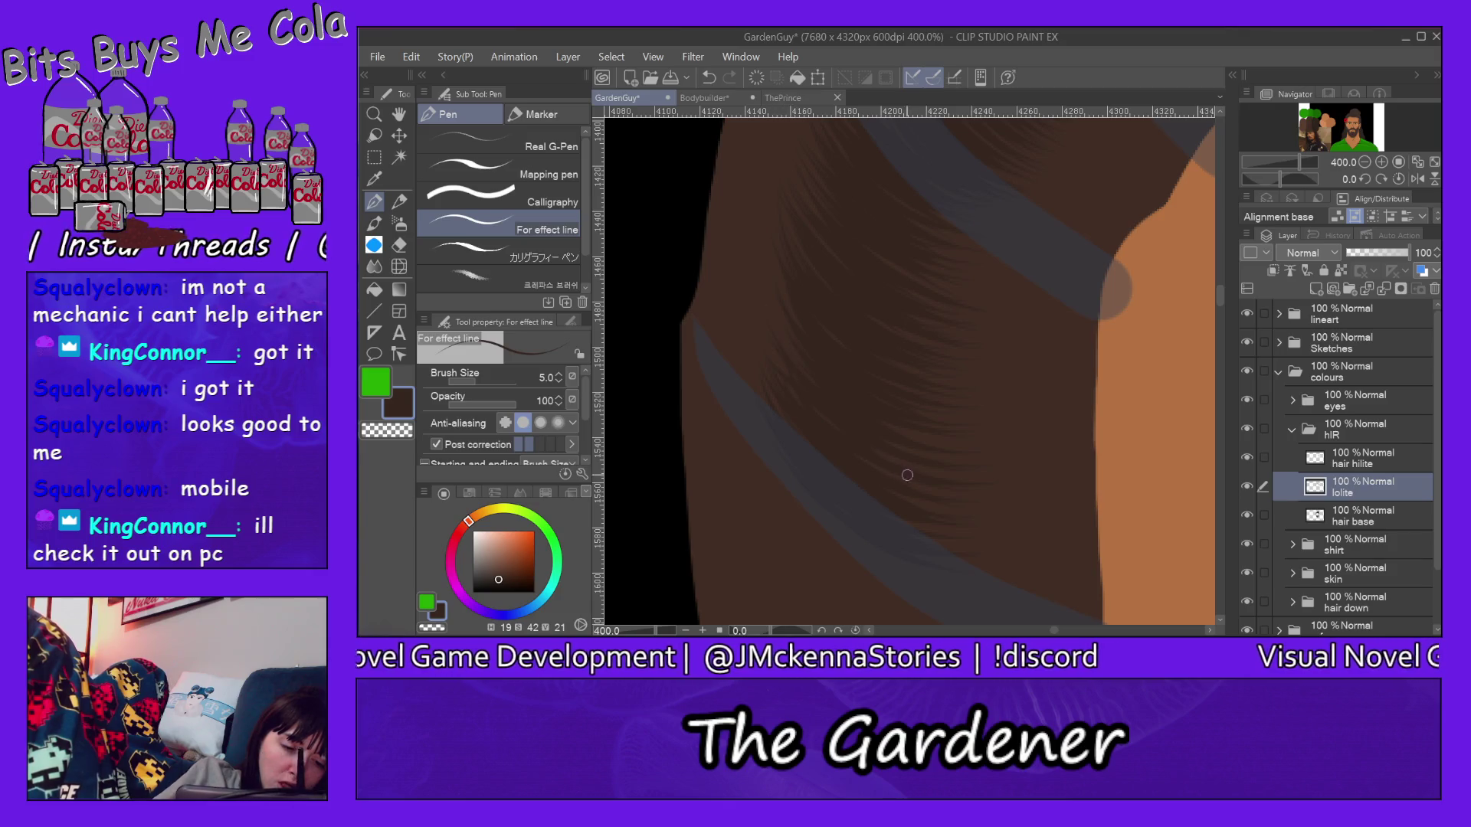
{"action": "scroll", "coordinate": [1218, 295], "scroll_direction": "up", "scroll_amount": 3}
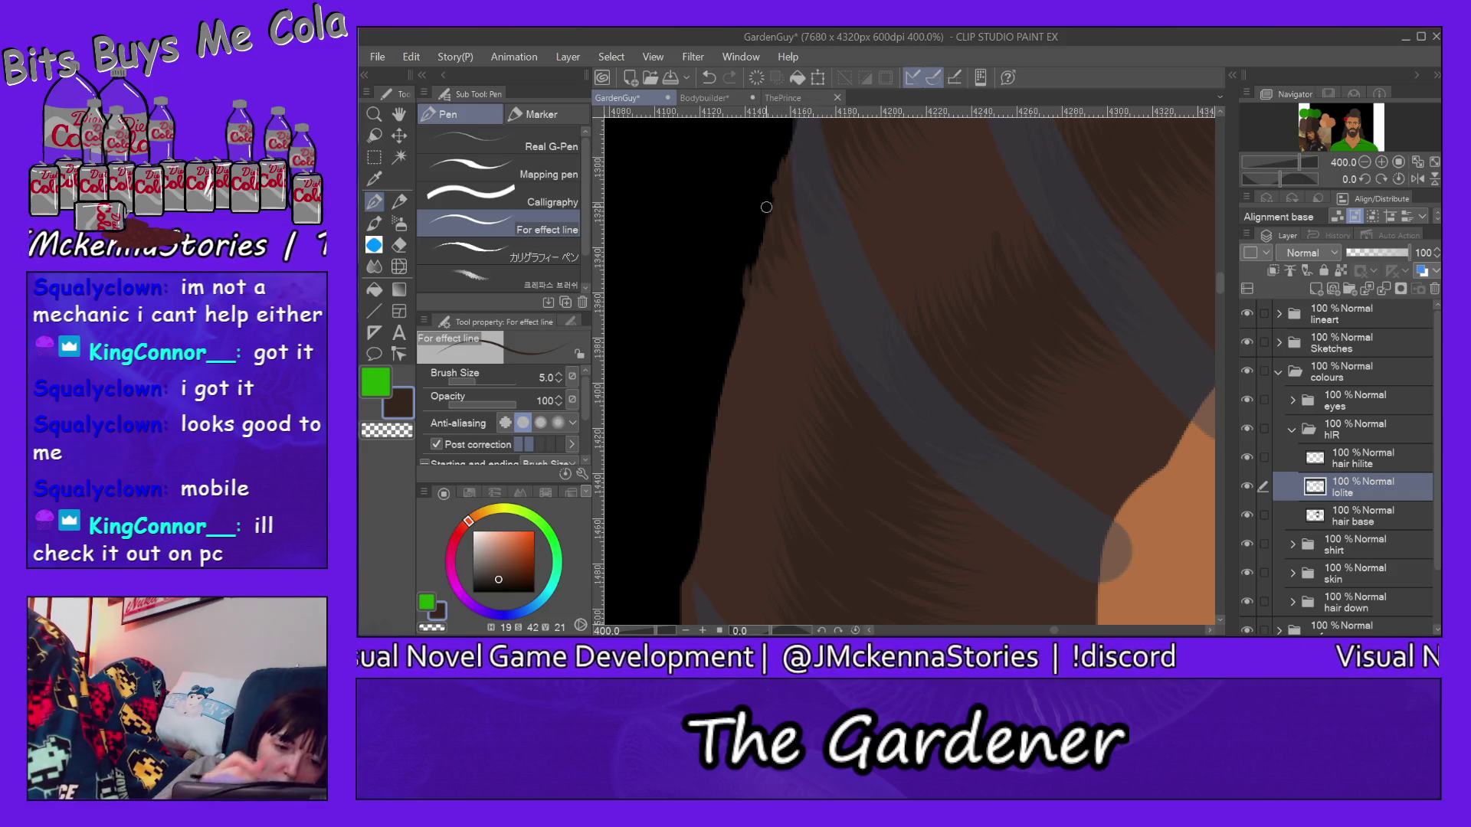
{"action": "key", "text": "minus"}
{"action": "scroll", "coordinate": [940, 505], "scroll_direction": "down", "scroll_amount": 3}
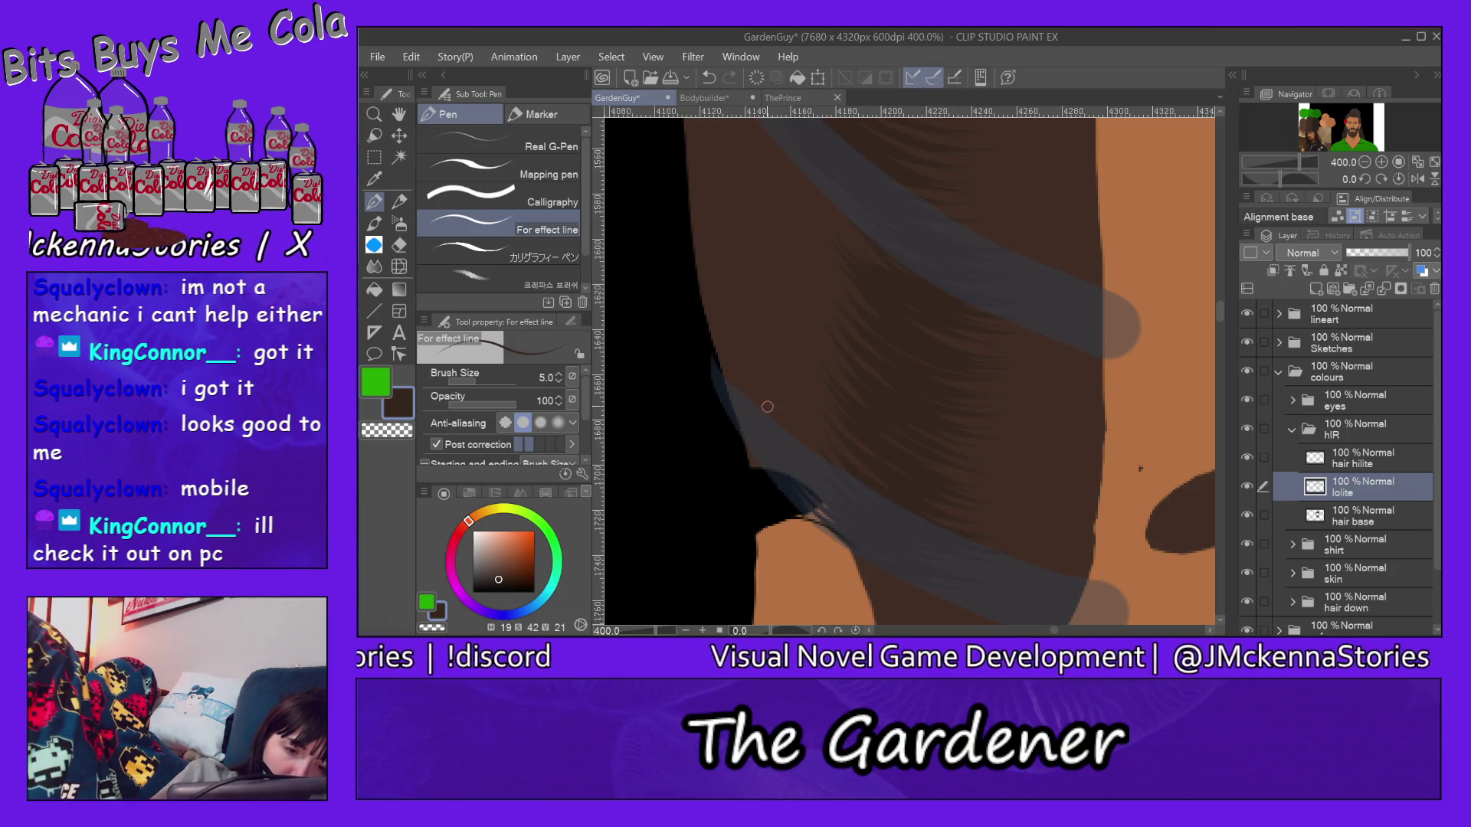
{"action": "left_click_drag", "start_coordinate": [1219, 315], "coordinate": [1219, 303]}
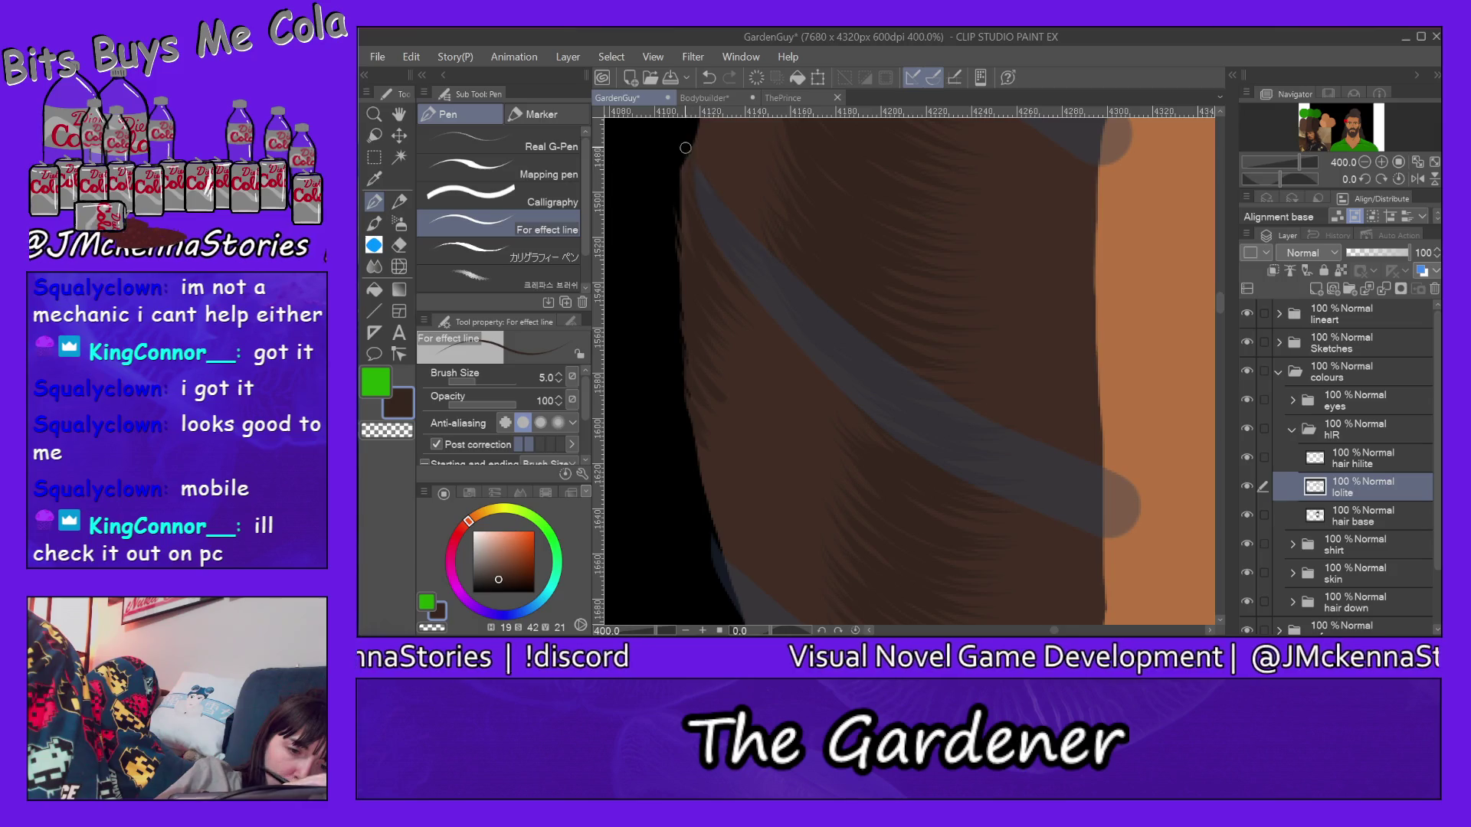
Step: Add a short strand along the left hair edge, then make the hair hilite layer active
{"action": "left_click_drag", "start_coordinate": [676, 158], "coordinate": [685, 231]}
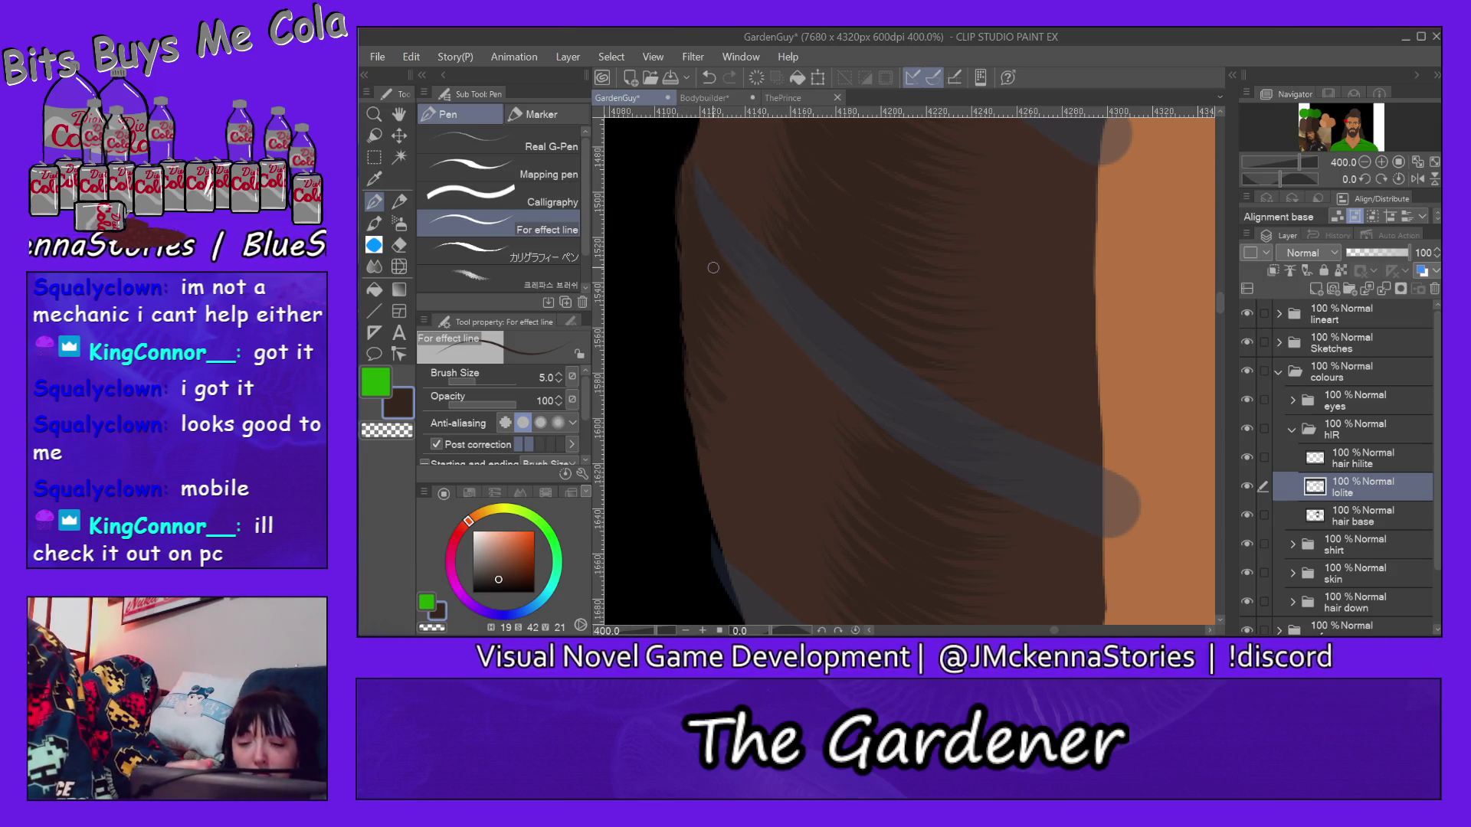
{"action": "mouse_move", "coordinate": [1220, 302]}
{"action": "left_mouse_down"}
{"action": "mouse_move", "coordinate": [1221, 319]}
{"action": "mouse_move", "coordinate": [1222, 300]}
{"action": "left_mouse_up"}
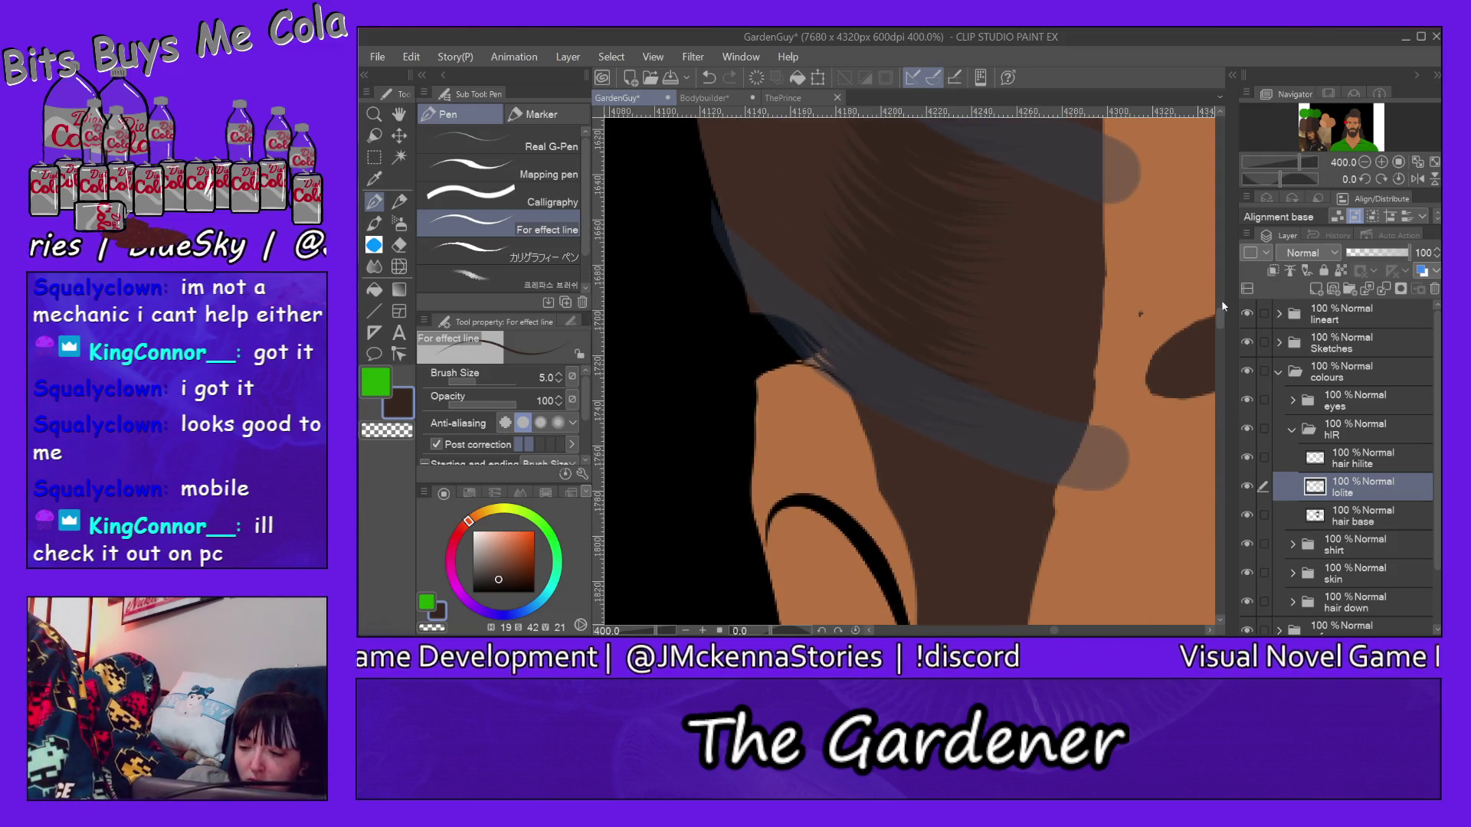
{"action": "left_click", "coordinate": [1370, 459]}
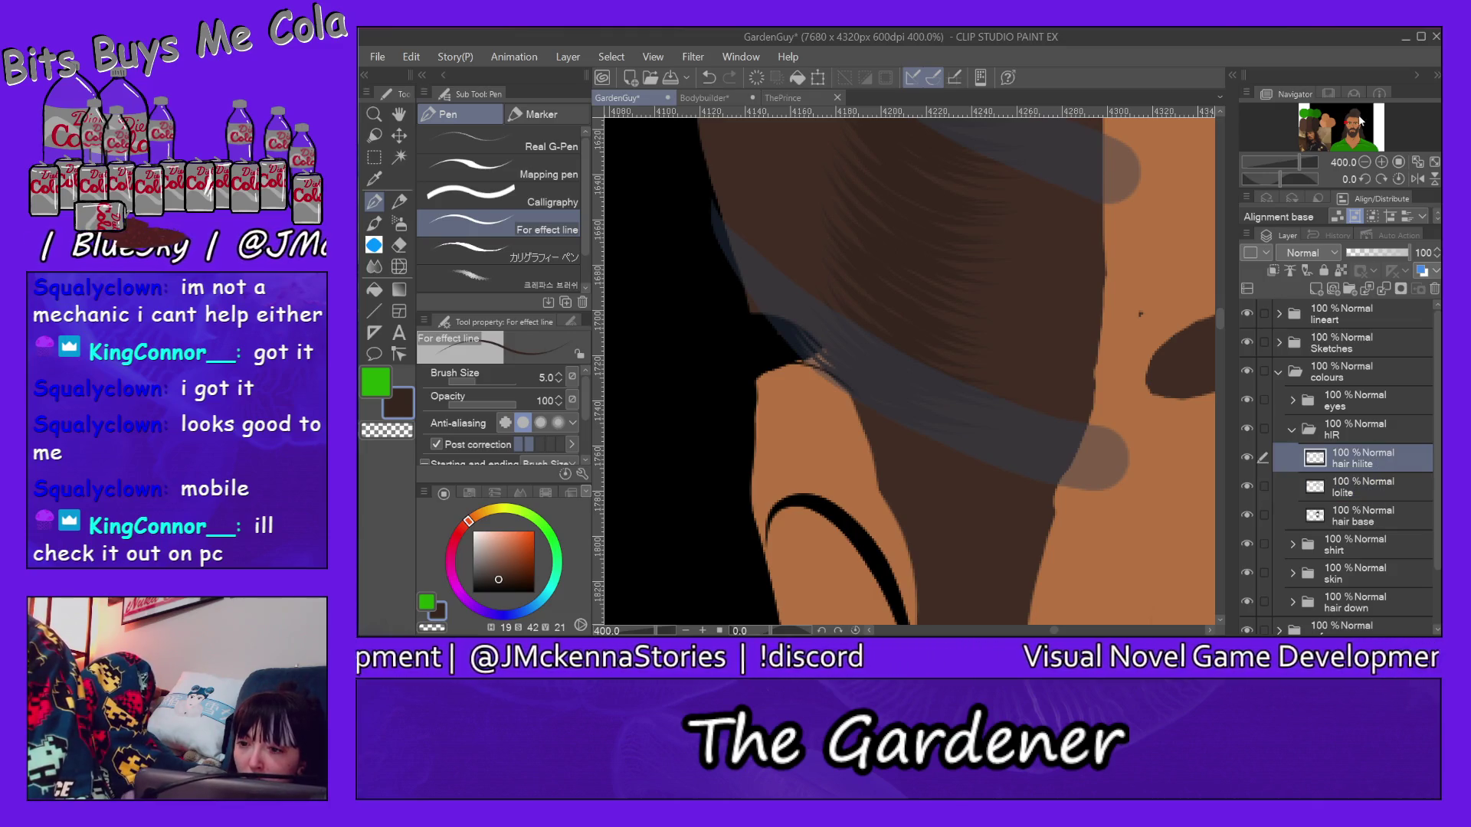
{"action": "scroll", "coordinate": [908, 365], "scroll_direction": "up", "scroll_amount": 5}
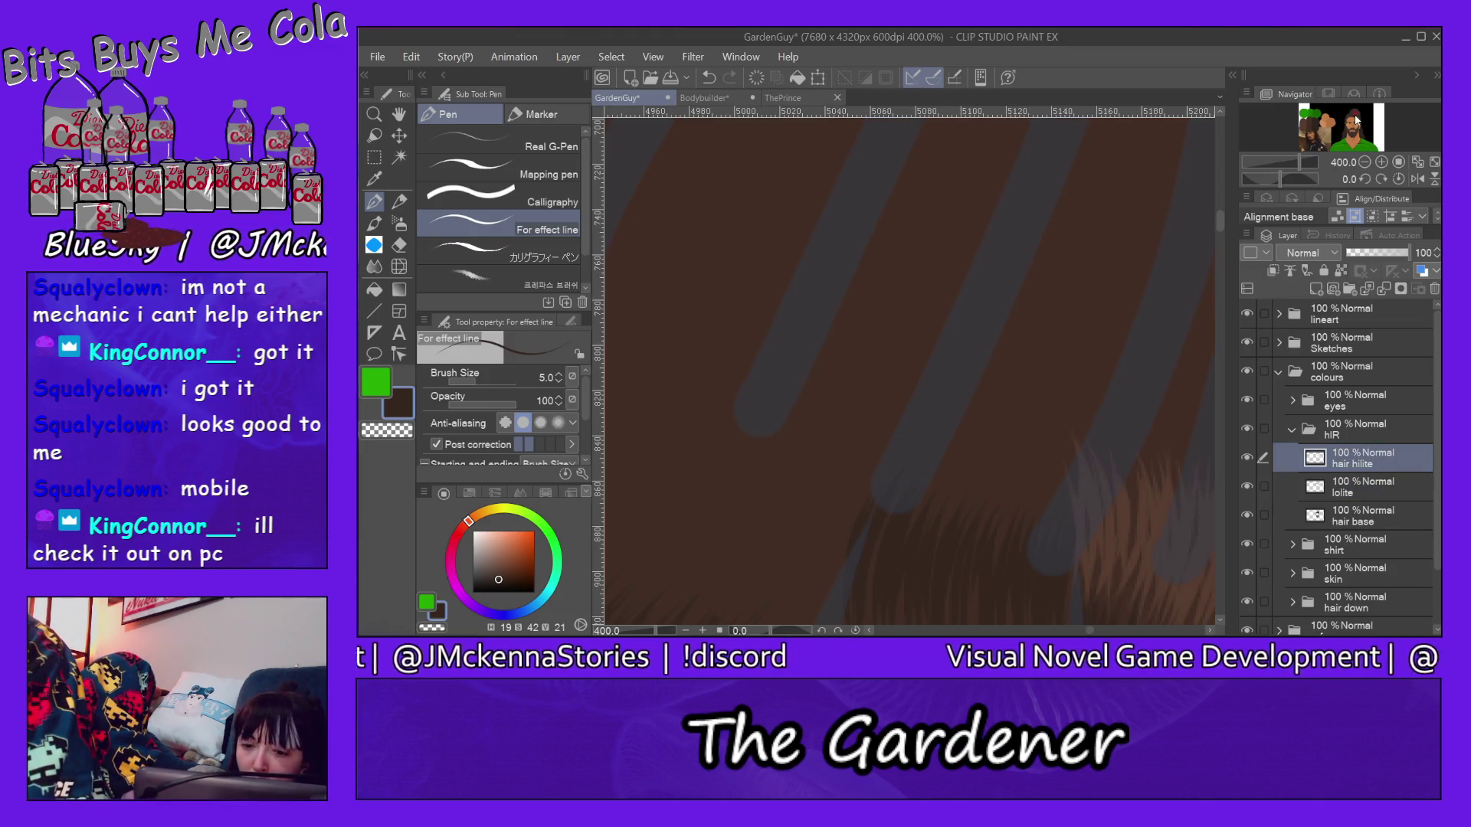
{"action": "left_click", "coordinate": [1133, 501], "text": "alt"}
{"action": "left_click_drag", "start_coordinate": [1221, 219], "coordinate": [1220, 268]}
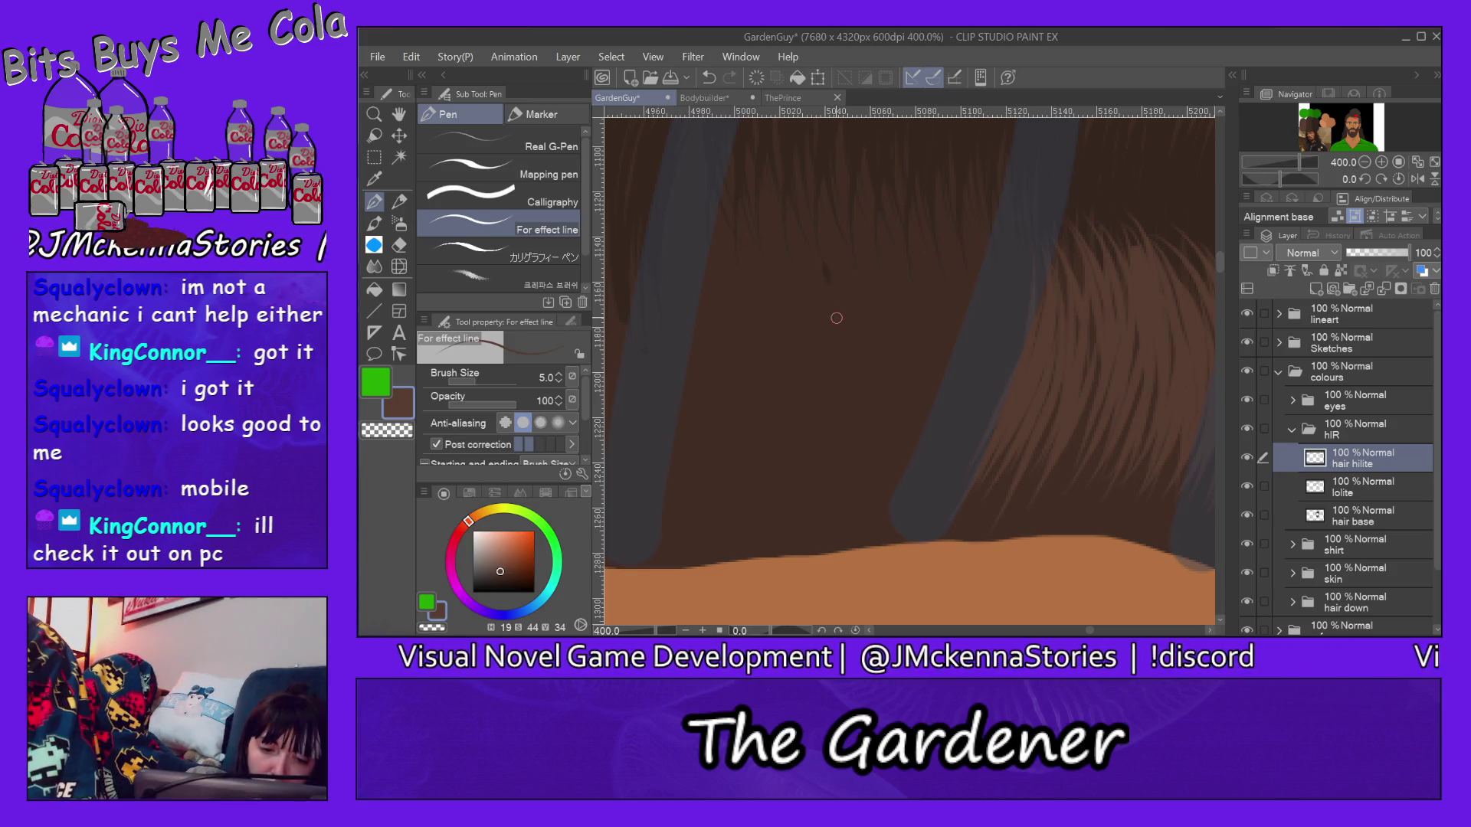
{"action": "key", "text": "alt+bracketleft"}
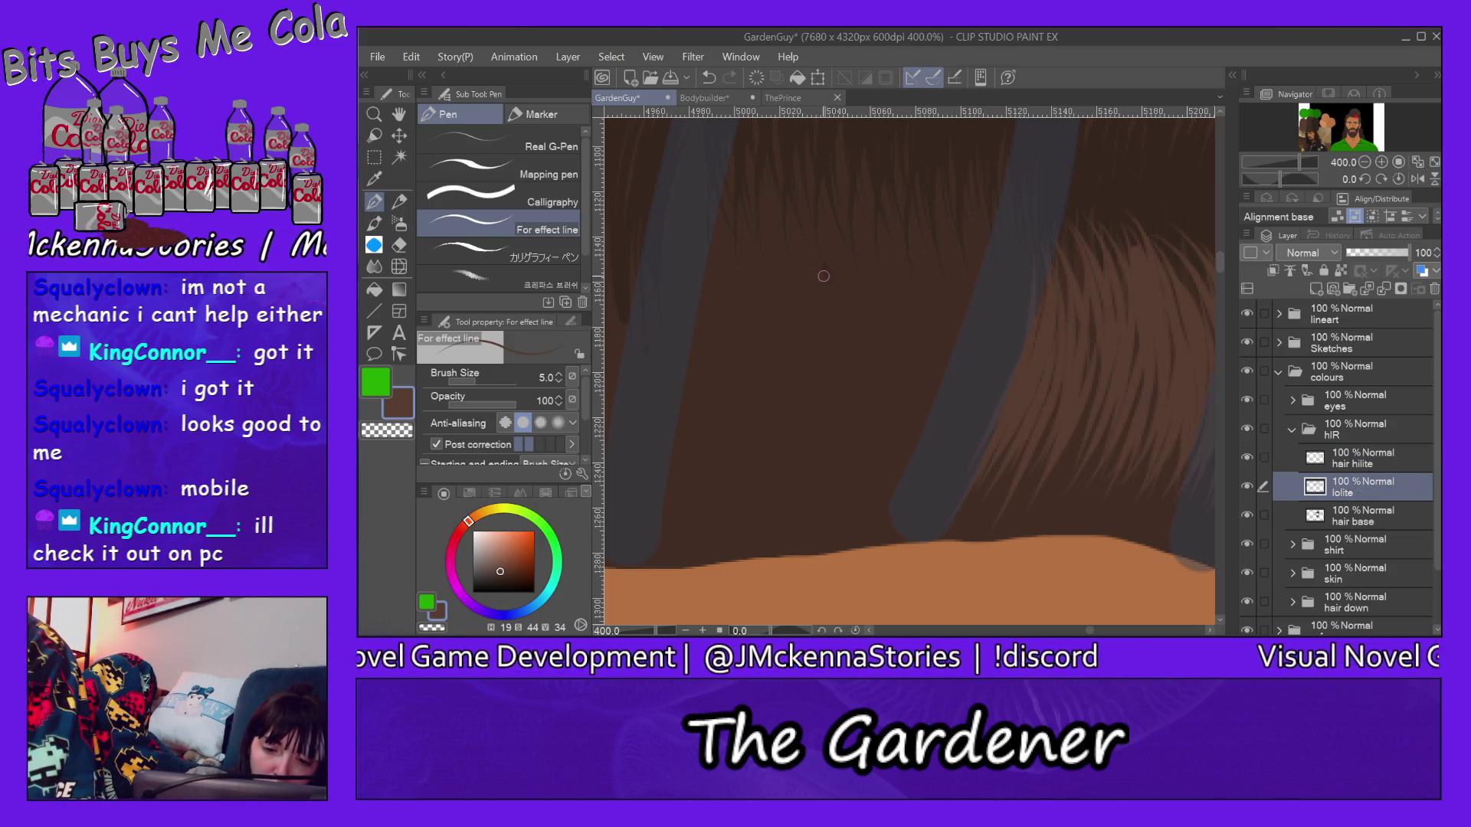
{"action": "key", "text": "e"}
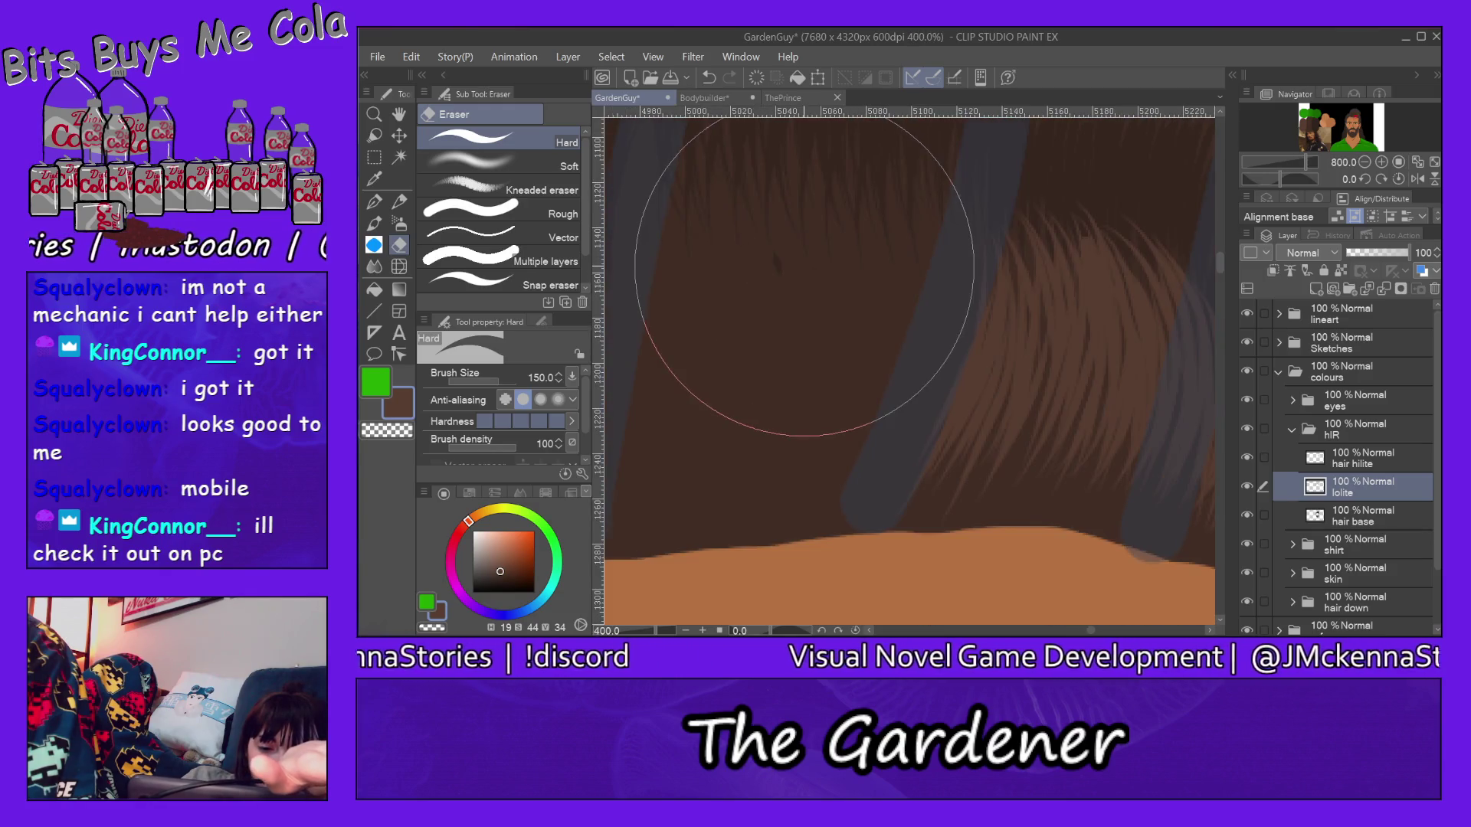
{"action": "scroll", "coordinate": [799, 281], "scroll_direction": "down", "scroll_amount": 2}
{"action": "scroll", "coordinate": [793, 279], "scroll_direction": "down", "scroll_amount": 5}
{"action": "scroll", "coordinate": [777, 274], "scroll_direction": "down", "scroll_amount": 2}
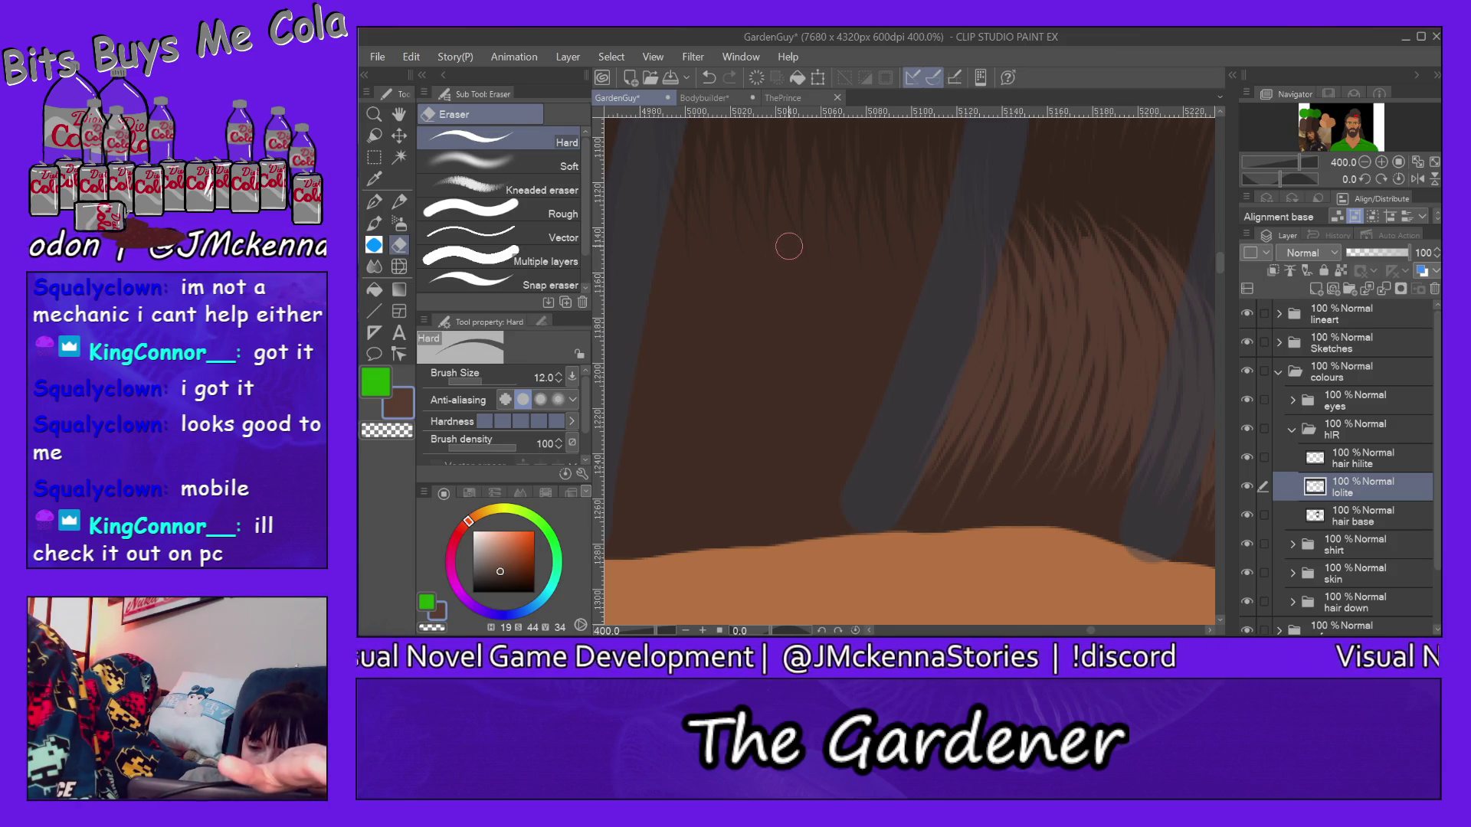
{"action": "key", "text": "alt+bracketright"}
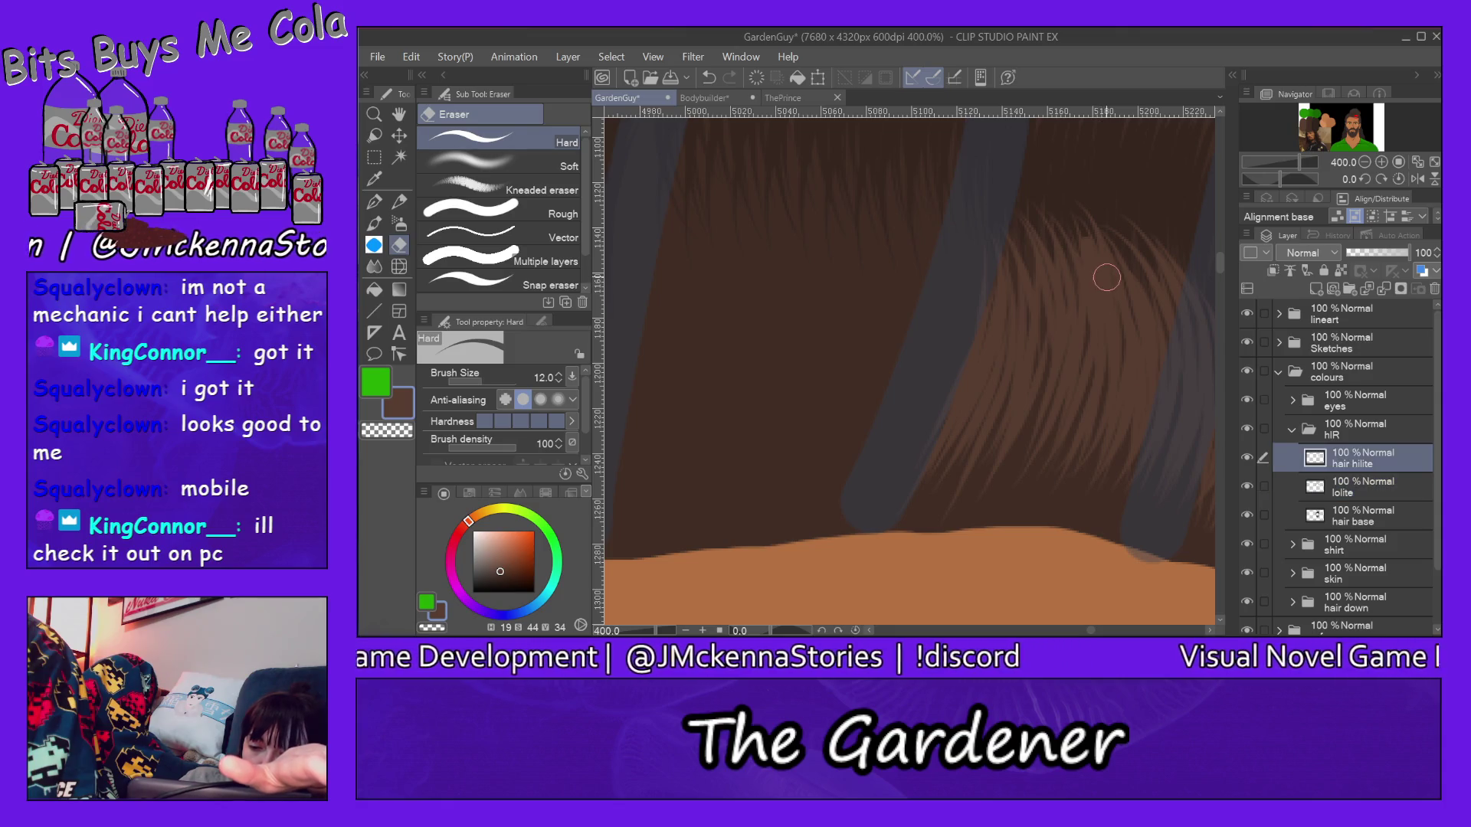
{"action": "left_click", "coordinate": [373, 201]}
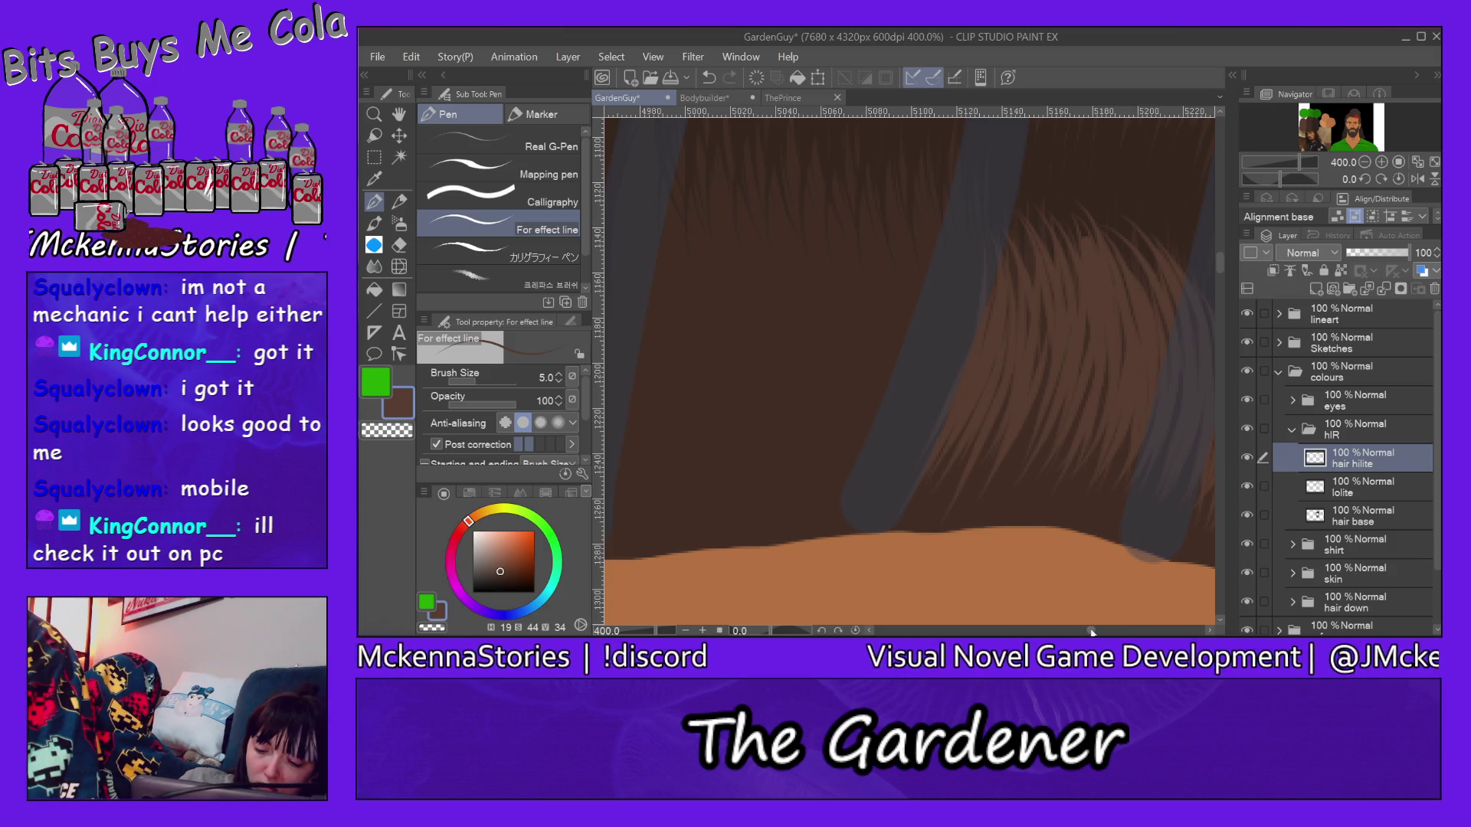
{"action": "left_click_drag", "start_coordinate": [1093, 631], "coordinate": [1082, 631]}
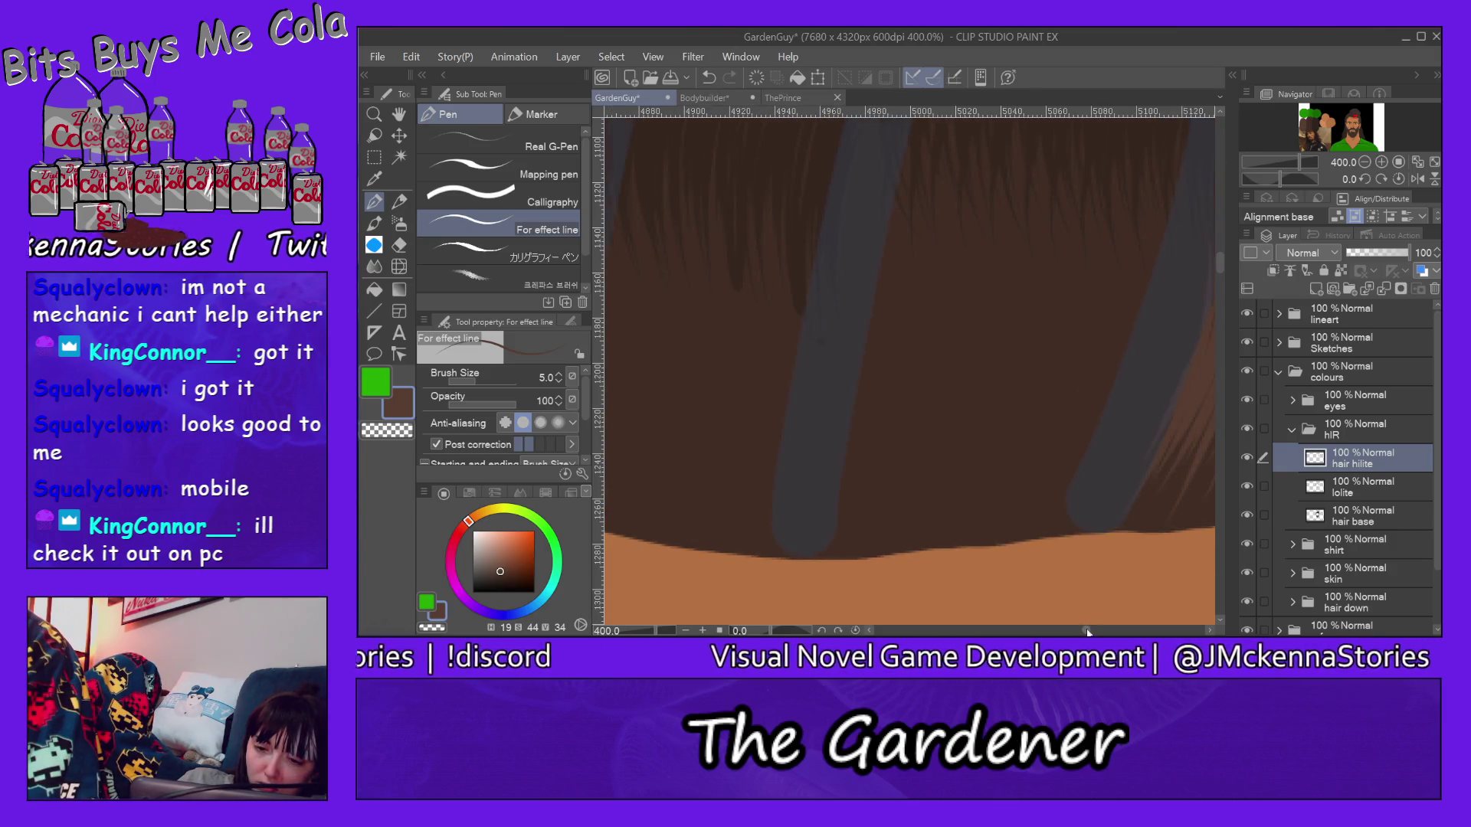
Step: Streak thin light highlight strands across the hair from the middle out to the right edge
{"action": "left_click_drag", "start_coordinate": [890, 198], "coordinate": [862, 402]}
{"action": "left_click_drag", "start_coordinate": [913, 172], "coordinate": [882, 347]}
{"action": "left_click_drag", "start_coordinate": [934, 262], "coordinate": [866, 431]}
{"action": "left_click_drag", "start_coordinate": [950, 204], "coordinate": [936, 369]}
{"action": "left_click_drag", "start_coordinate": [980, 259], "coordinate": [891, 463]}
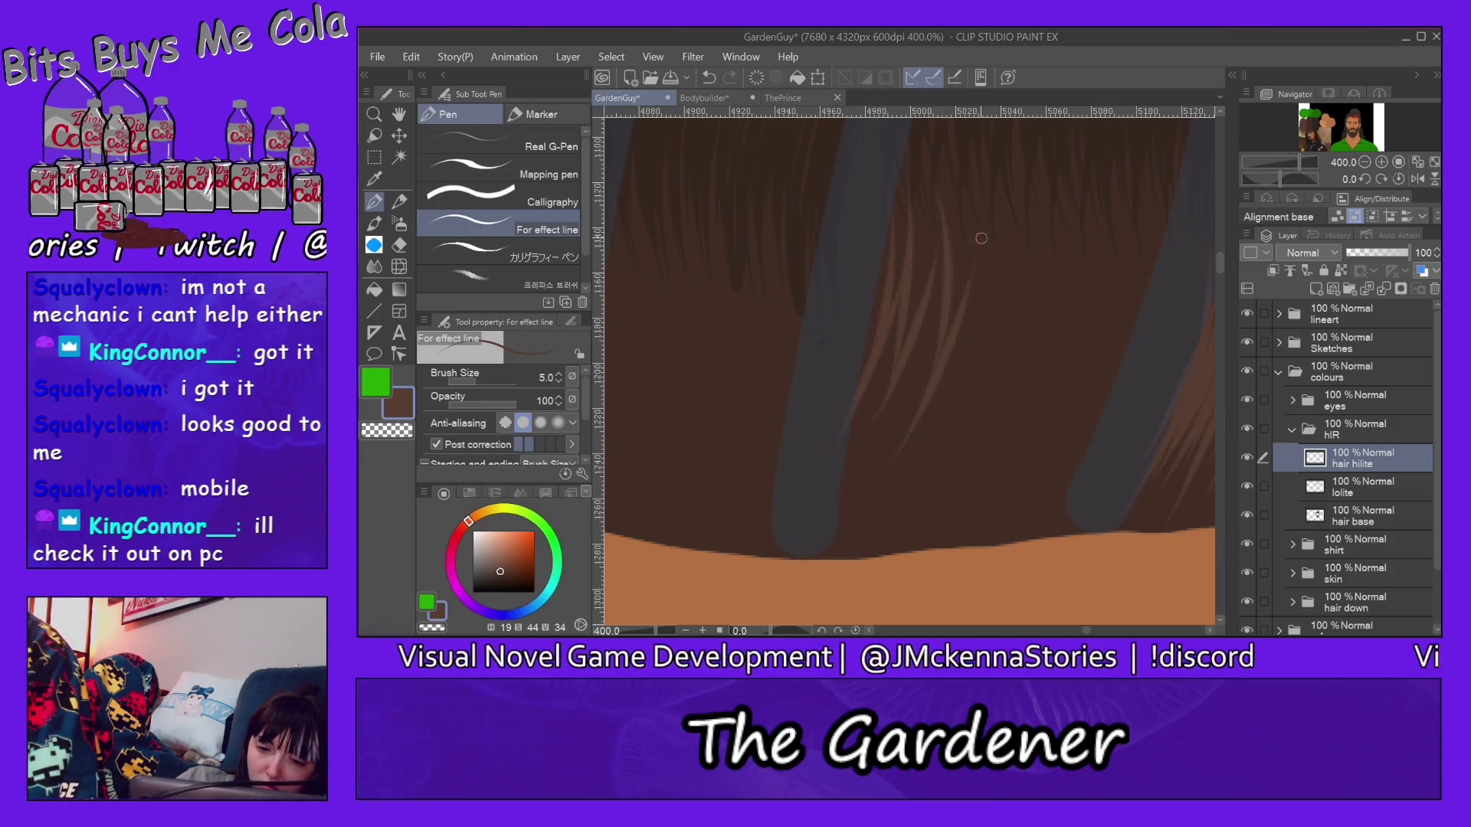
{"action": "left_click_drag", "start_coordinate": [1081, 246], "coordinate": [974, 455]}
{"action": "left_click_drag", "start_coordinate": [1103, 288], "coordinate": [1002, 460]}
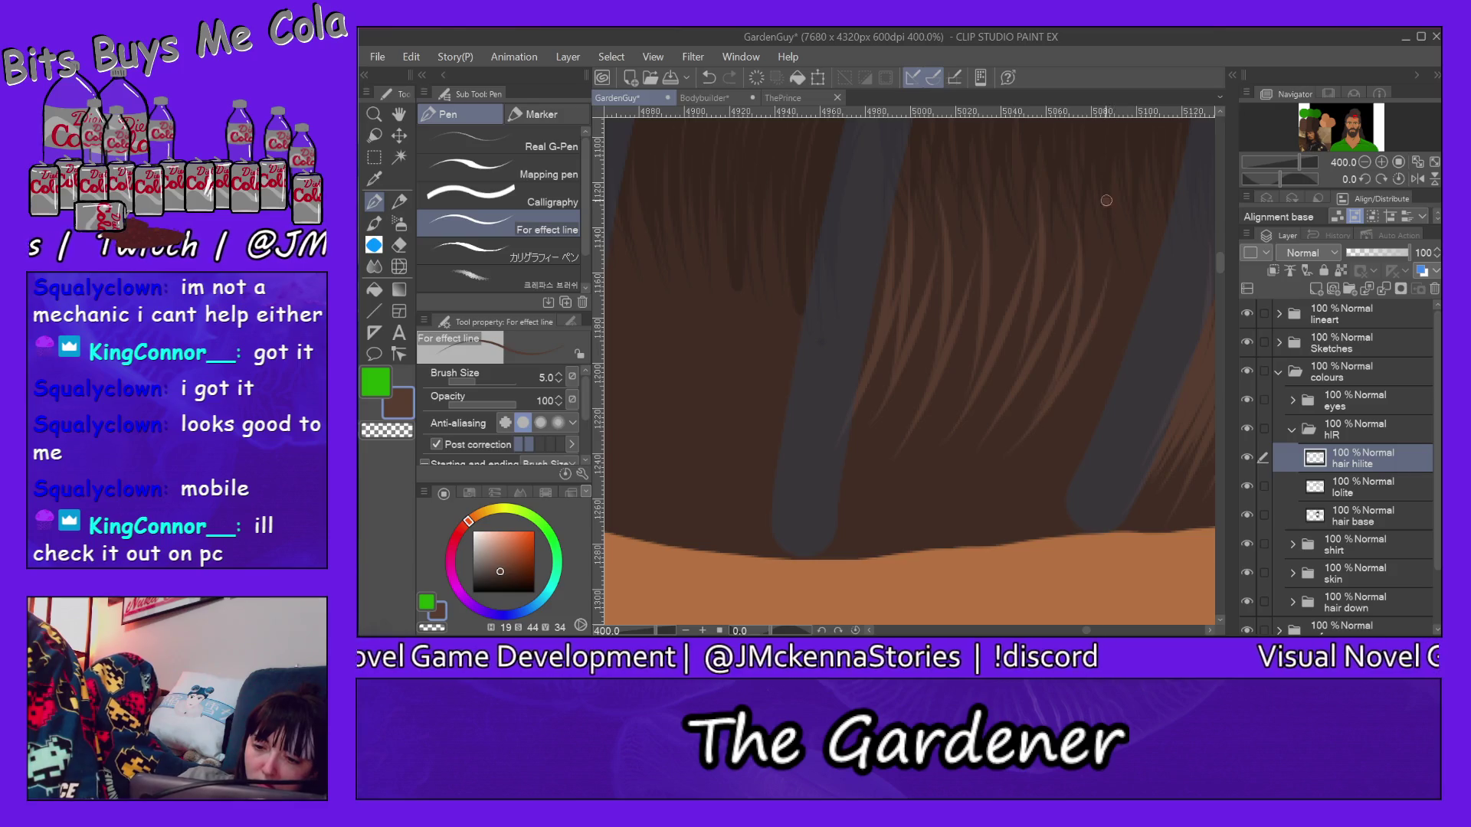
{"action": "left_click_drag", "start_coordinate": [1121, 195], "coordinate": [1057, 460]}
{"action": "left_click_drag", "start_coordinate": [1183, 220], "coordinate": [1112, 442]}
{"action": "left_click_drag", "start_coordinate": [1166, 380], "coordinate": [1106, 469]}
{"action": "left_click_drag", "start_coordinate": [1190, 302], "coordinate": [1175, 383]}
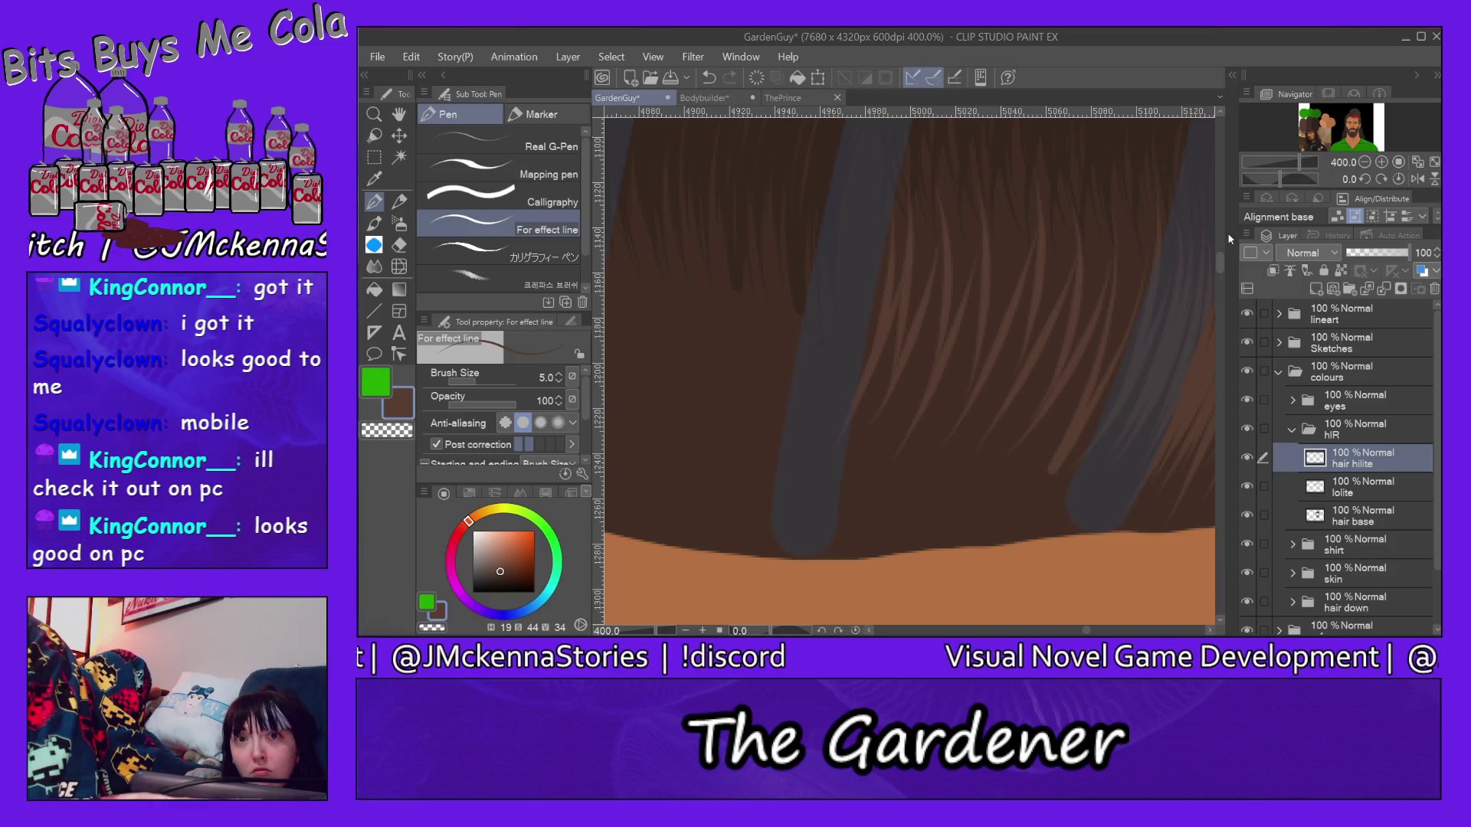
{"action": "left_click_drag", "start_coordinate": [1220, 262], "coordinate": [1224, 272]}
{"action": "left_click_drag", "start_coordinate": [1089, 633], "coordinate": [1080, 616]}
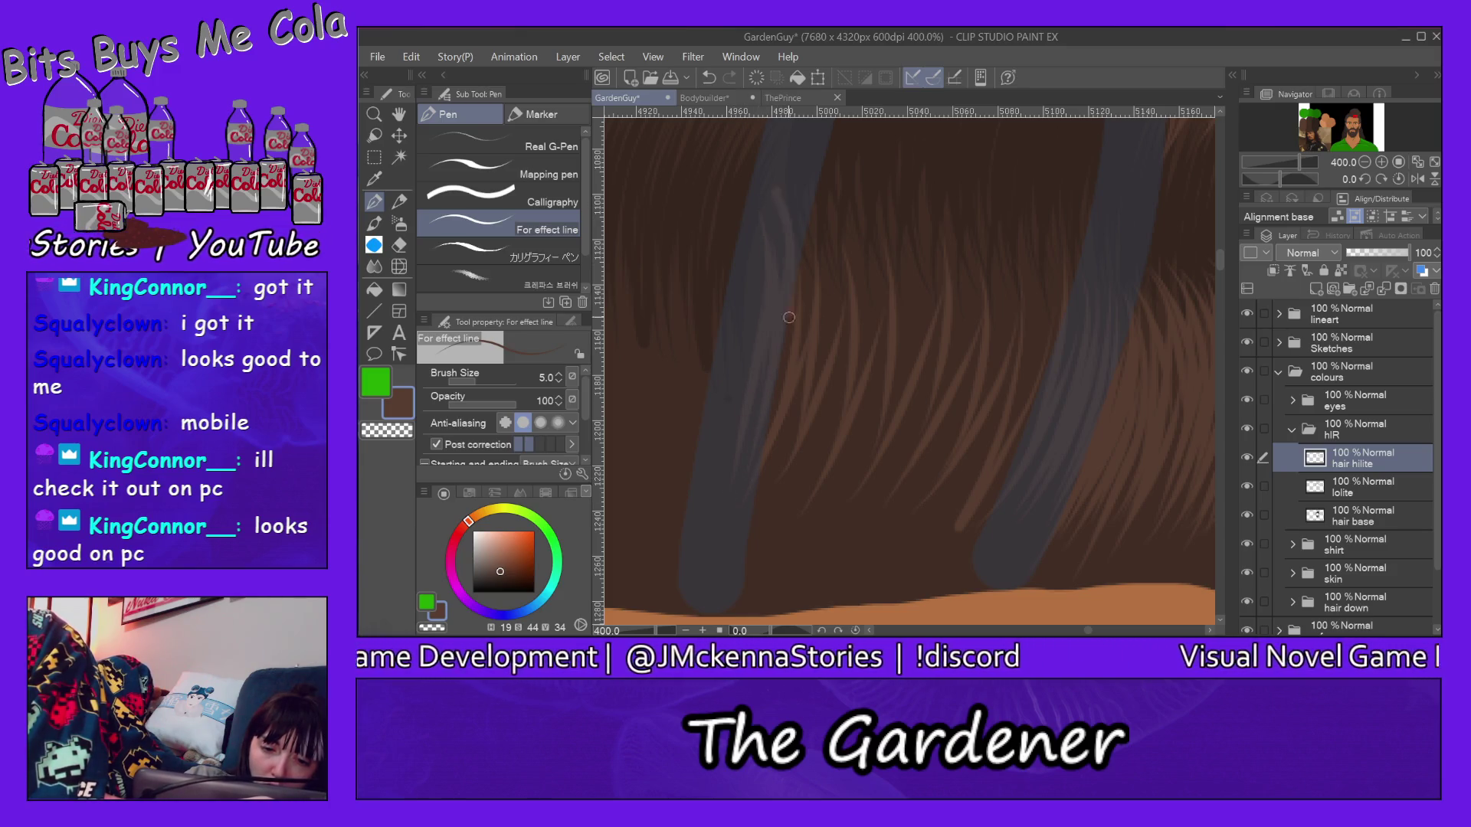
Step: Paint a denser pass of light-brown highlight strands down across the upper hair
{"action": "left_click_drag", "start_coordinate": [809, 222], "coordinate": [839, 371]}
{"action": "left_click_drag", "start_coordinate": [818, 178], "coordinate": [822, 501]}
{"action": "mouse_move", "coordinate": [850, 221]}
{"action": "left_mouse_down"}
{"action": "mouse_move", "coordinate": [816, 457]}
{"action": "mouse_move", "coordinate": [853, 488]}
{"action": "left_mouse_up"}
{"action": "mouse_move", "coordinate": [860, 184]}
{"action": "left_mouse_down"}
{"action": "mouse_move", "coordinate": [878, 283]}
{"action": "mouse_move", "coordinate": [860, 459]}
{"action": "mouse_move", "coordinate": [881, 437]}
{"action": "left_mouse_up"}
{"action": "left_click_drag", "start_coordinate": [913, 200], "coordinate": [899, 406]}
{"action": "left_click_drag", "start_coordinate": [927, 173], "coordinate": [918, 368]}
{"action": "left_click_drag", "start_coordinate": [939, 233], "coordinate": [919, 460]}
{"action": "left_click_drag", "start_coordinate": [991, 223], "coordinate": [968, 441]}
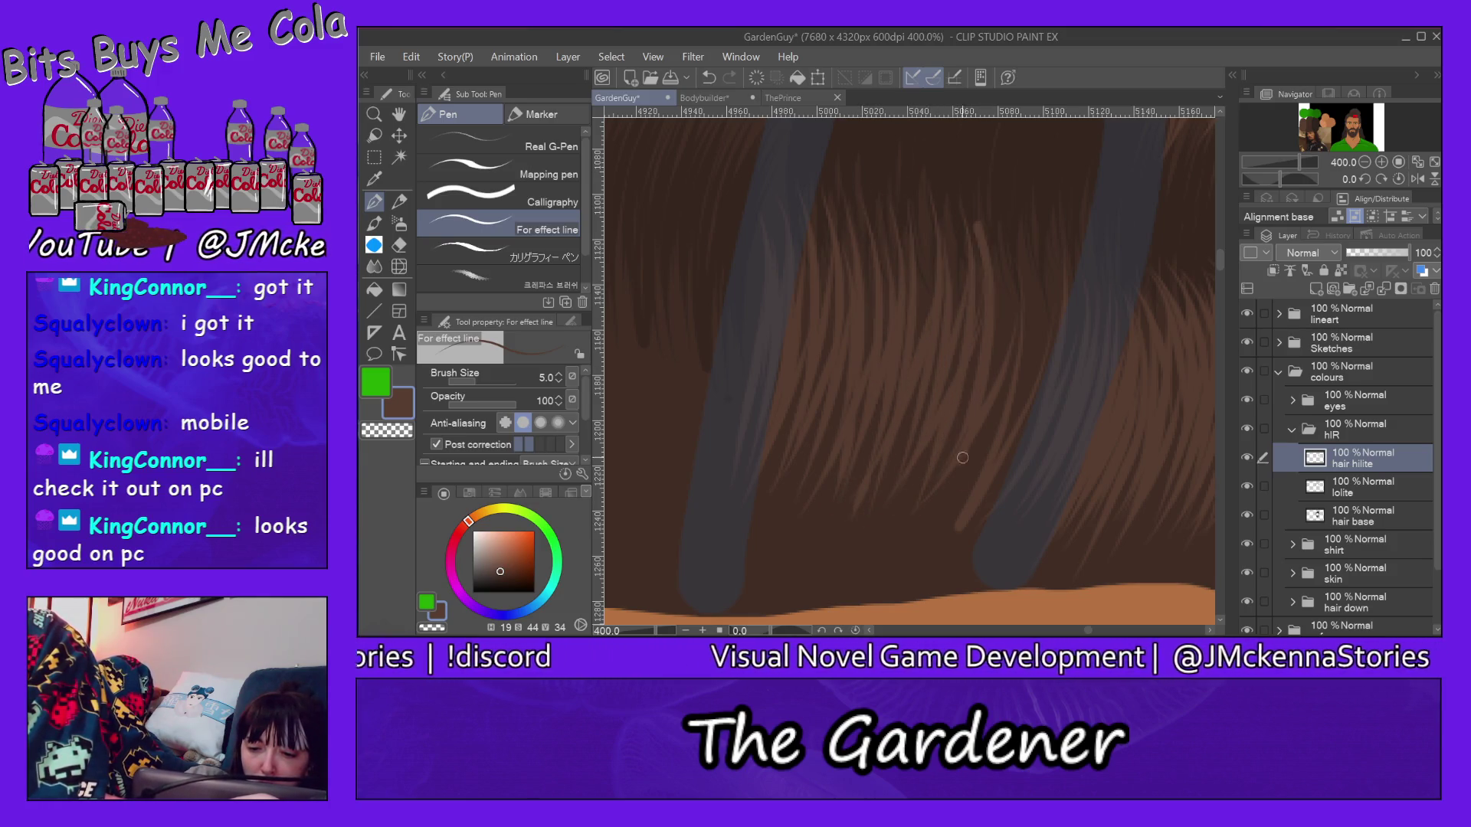
{"action": "mouse_move", "coordinate": [1039, 221]}
{"action": "left_mouse_down"}
{"action": "mouse_move", "coordinate": [1007, 440]}
{"action": "mouse_move", "coordinate": [1046, 295]}
{"action": "left_mouse_up"}
{"action": "left_click_drag", "start_coordinate": [1045, 370], "coordinate": [992, 496]}
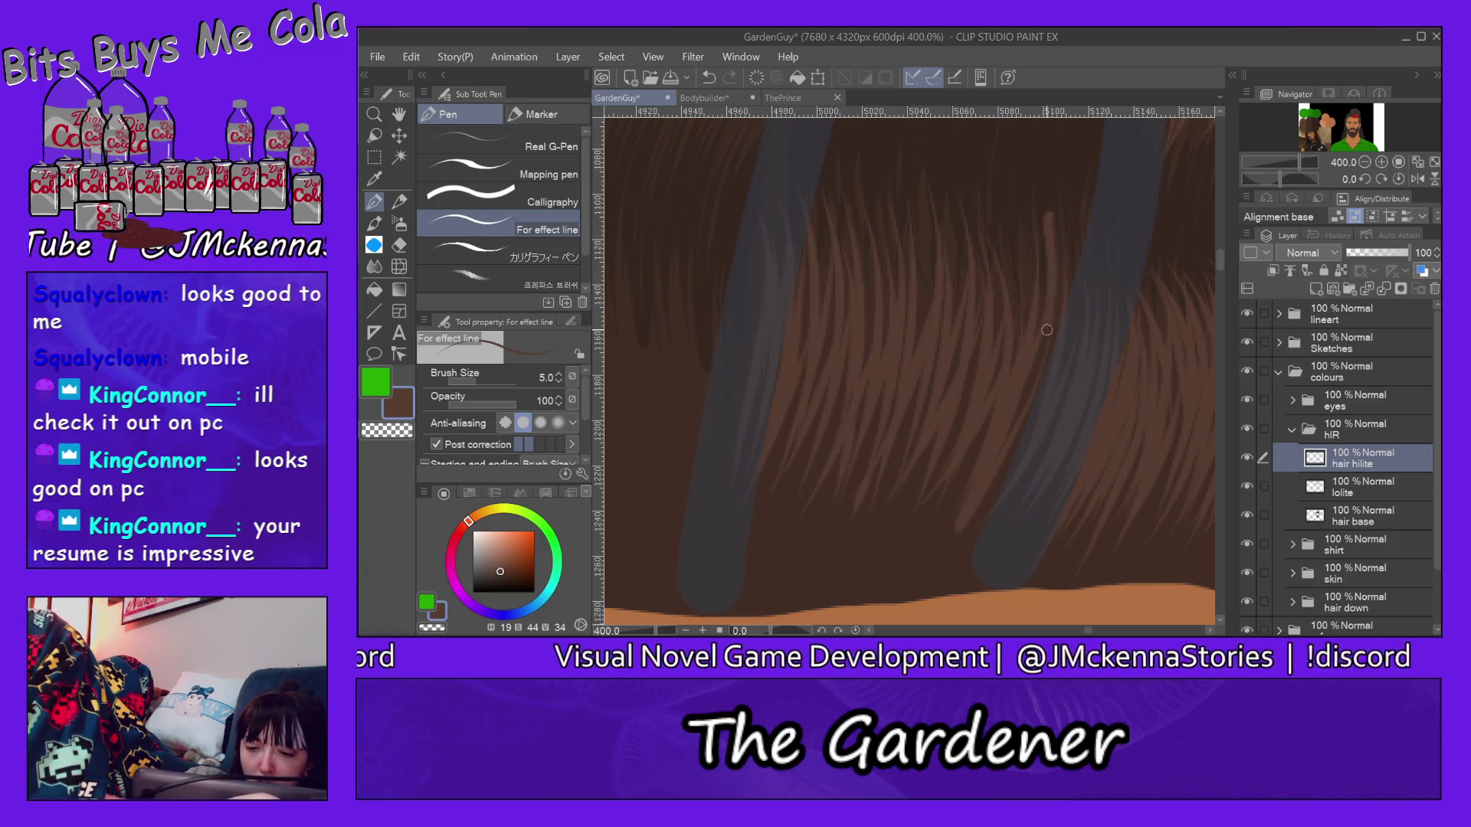
{"action": "mouse_move", "coordinate": [1074, 200]}
{"action": "left_mouse_down"}
{"action": "mouse_move", "coordinate": [1066, 310]}
{"action": "mouse_move", "coordinate": [1029, 331]}
{"action": "left_mouse_up"}
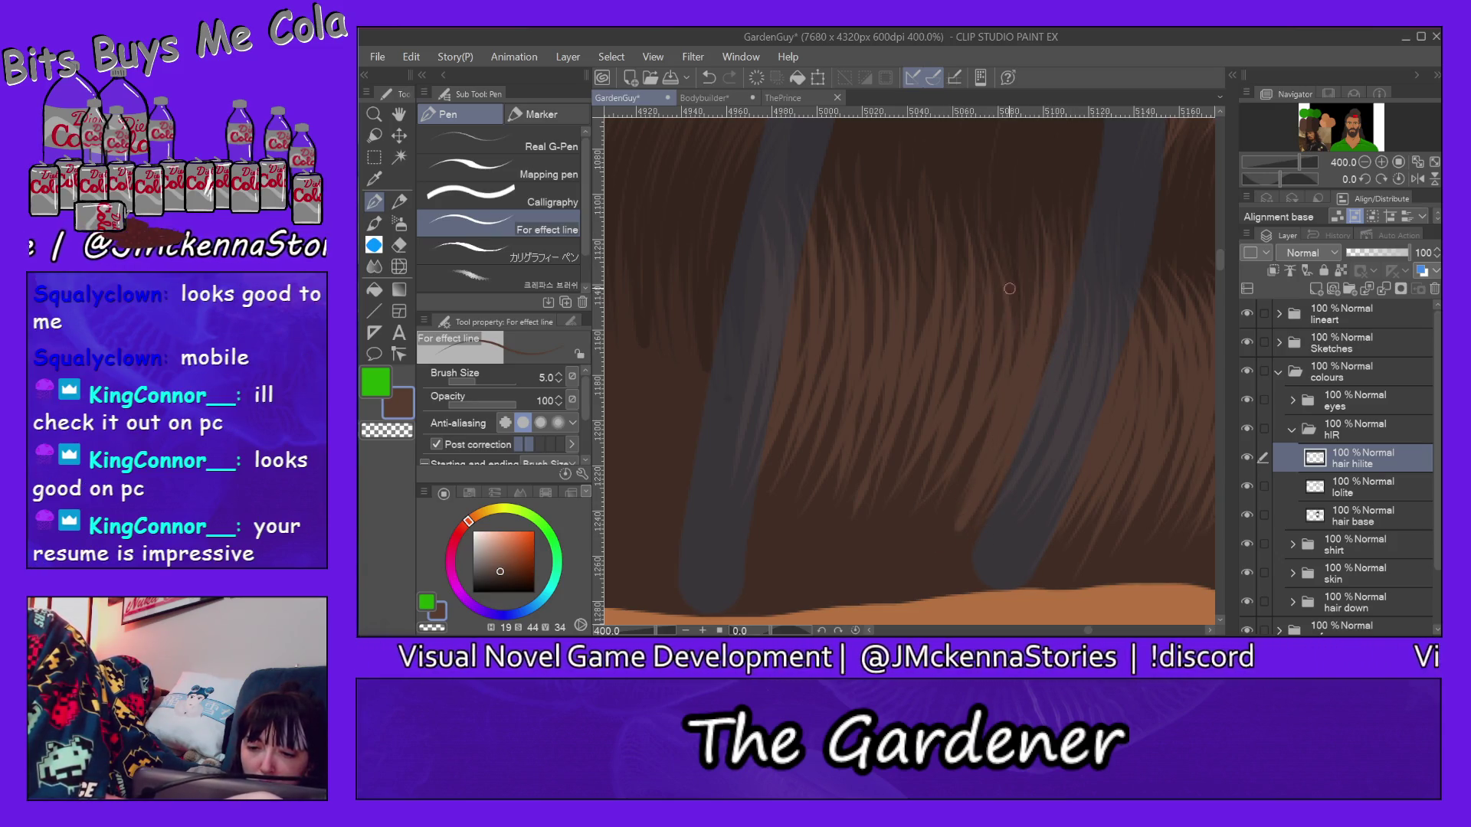
{"action": "left_click_drag", "start_coordinate": [1023, 271], "coordinate": [1014, 368]}
{"action": "mouse_move", "coordinate": [934, 205]}
{"action": "left_mouse_down"}
{"action": "mouse_move", "coordinate": [931, 404]}
{"action": "mouse_move", "coordinate": [900, 432]}
{"action": "left_mouse_up"}
{"action": "left_click_drag", "start_coordinate": [871, 230], "coordinate": [859, 439]}
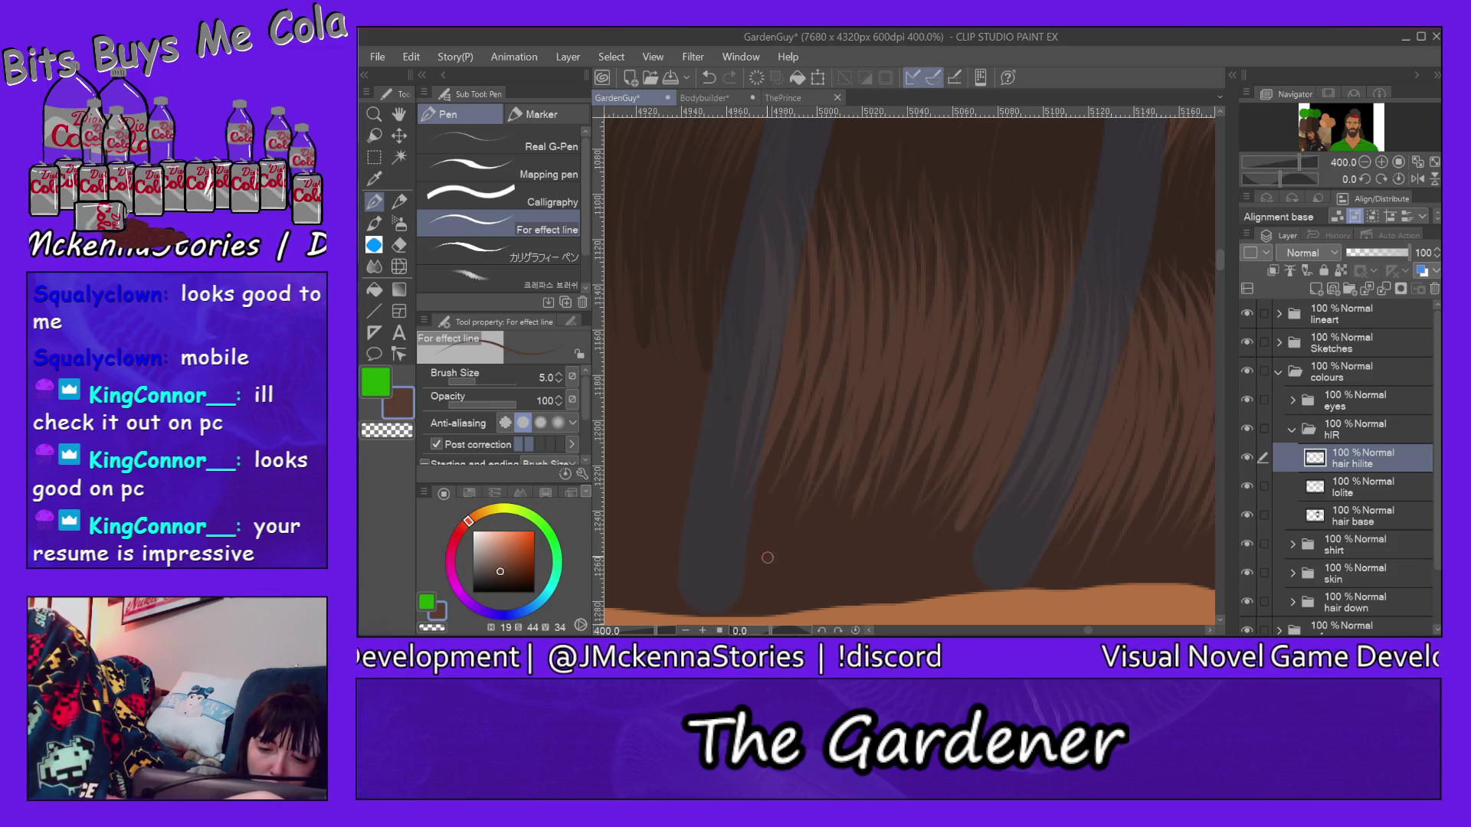
{"action": "left_click_drag", "start_coordinate": [824, 234], "coordinate": [811, 389]}
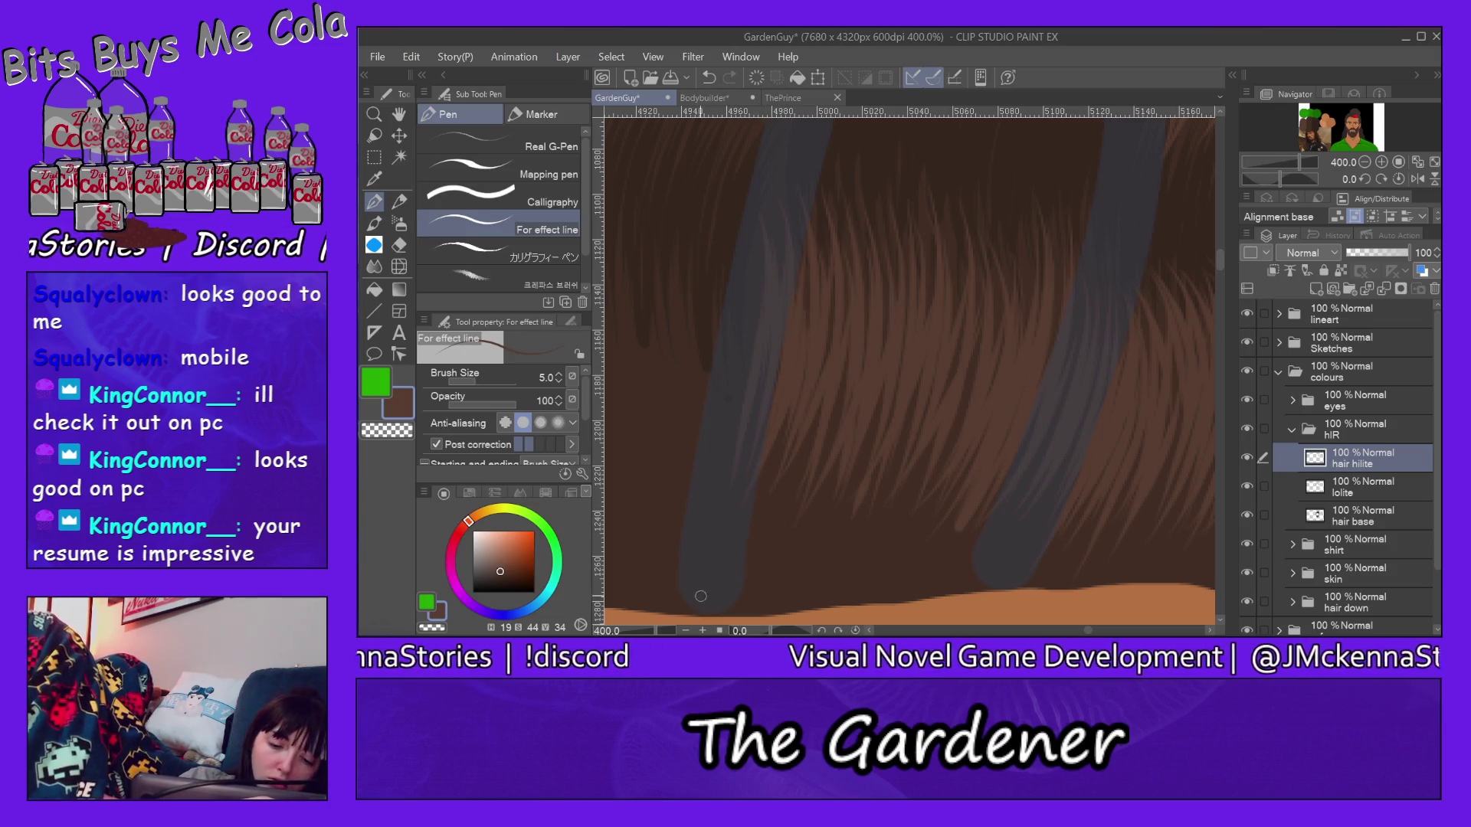
Step: Sweep light strands upward from the lower hair, finishing along the left grey strand
{"action": "mouse_move", "coordinate": [759, 571]}
{"action": "left_mouse_down"}
{"action": "mouse_move", "coordinate": [818, 345]}
{"action": "mouse_move", "coordinate": [839, 451]}
{"action": "left_mouse_up"}
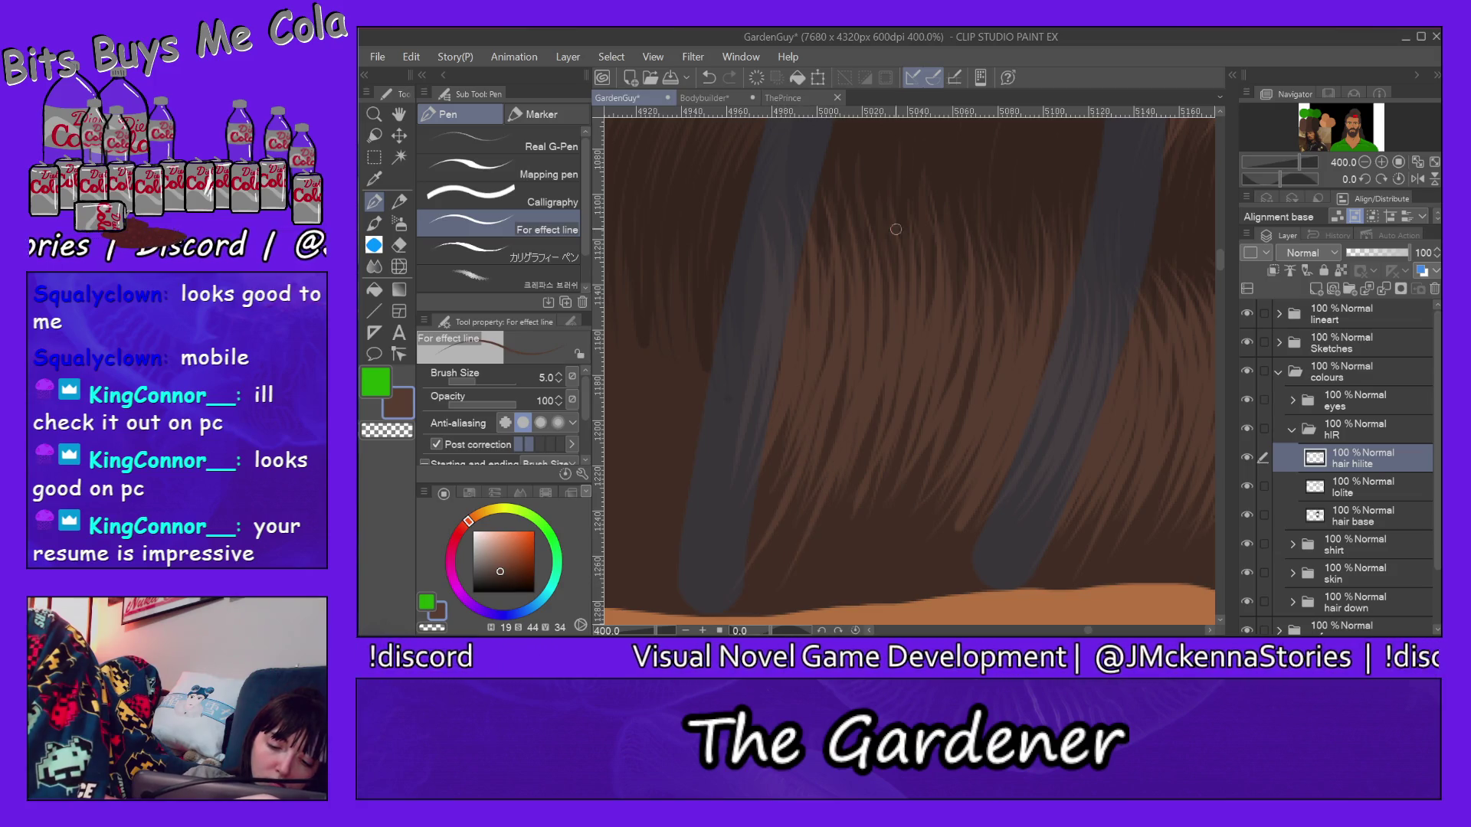
{"action": "left_click_drag", "start_coordinate": [771, 567], "coordinate": [839, 402]}
{"action": "mouse_move", "coordinate": [803, 584]}
{"action": "left_mouse_down"}
{"action": "mouse_move", "coordinate": [900, 366]}
{"action": "mouse_move", "coordinate": [918, 383]}
{"action": "mouse_move", "coordinate": [920, 425]}
{"action": "left_mouse_up"}
{"action": "left_click_drag", "start_coordinate": [885, 550], "coordinate": [975, 349]}
{"action": "mouse_move", "coordinate": [879, 589]}
{"action": "left_mouse_down"}
{"action": "mouse_move", "coordinate": [944, 480]}
{"action": "mouse_move", "coordinate": [979, 469]}
{"action": "left_mouse_up"}
{"action": "mouse_move", "coordinate": [924, 584]}
{"action": "left_mouse_down"}
{"action": "mouse_move", "coordinate": [1072, 350]}
{"action": "mouse_move", "coordinate": [1028, 484]}
{"action": "left_mouse_up"}
{"action": "left_click_drag", "start_coordinate": [993, 572], "coordinate": [1100, 370]}
{"action": "left_click_drag", "start_coordinate": [813, 548], "coordinate": [883, 395]}
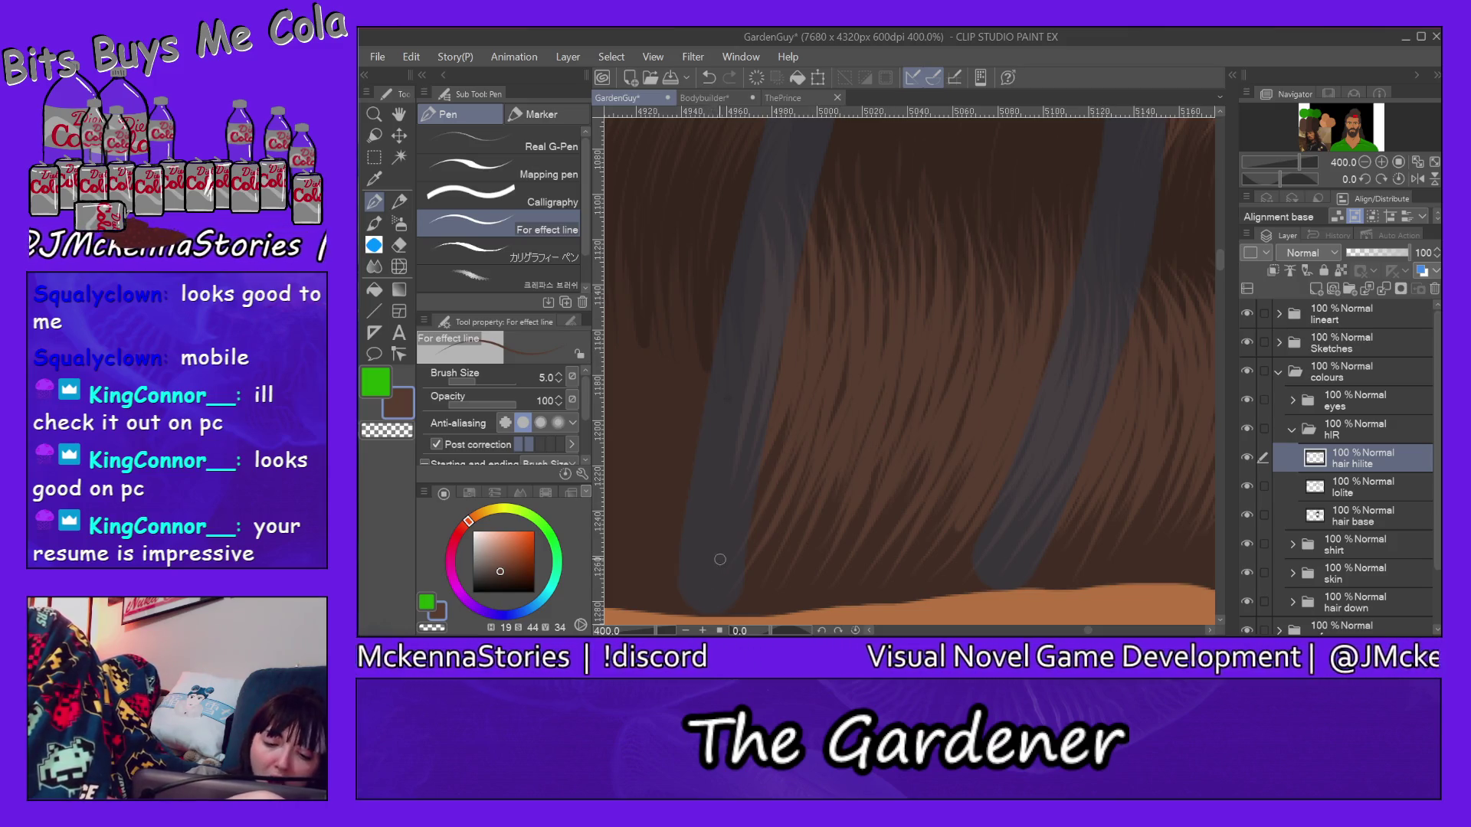
{"action": "left_click_drag", "start_coordinate": [714, 557], "coordinate": [747, 379]}
{"action": "left_click_drag", "start_coordinate": [710, 547], "coordinate": [776, 204]}
{"action": "left_click_drag", "start_coordinate": [716, 526], "coordinate": [761, 259]}
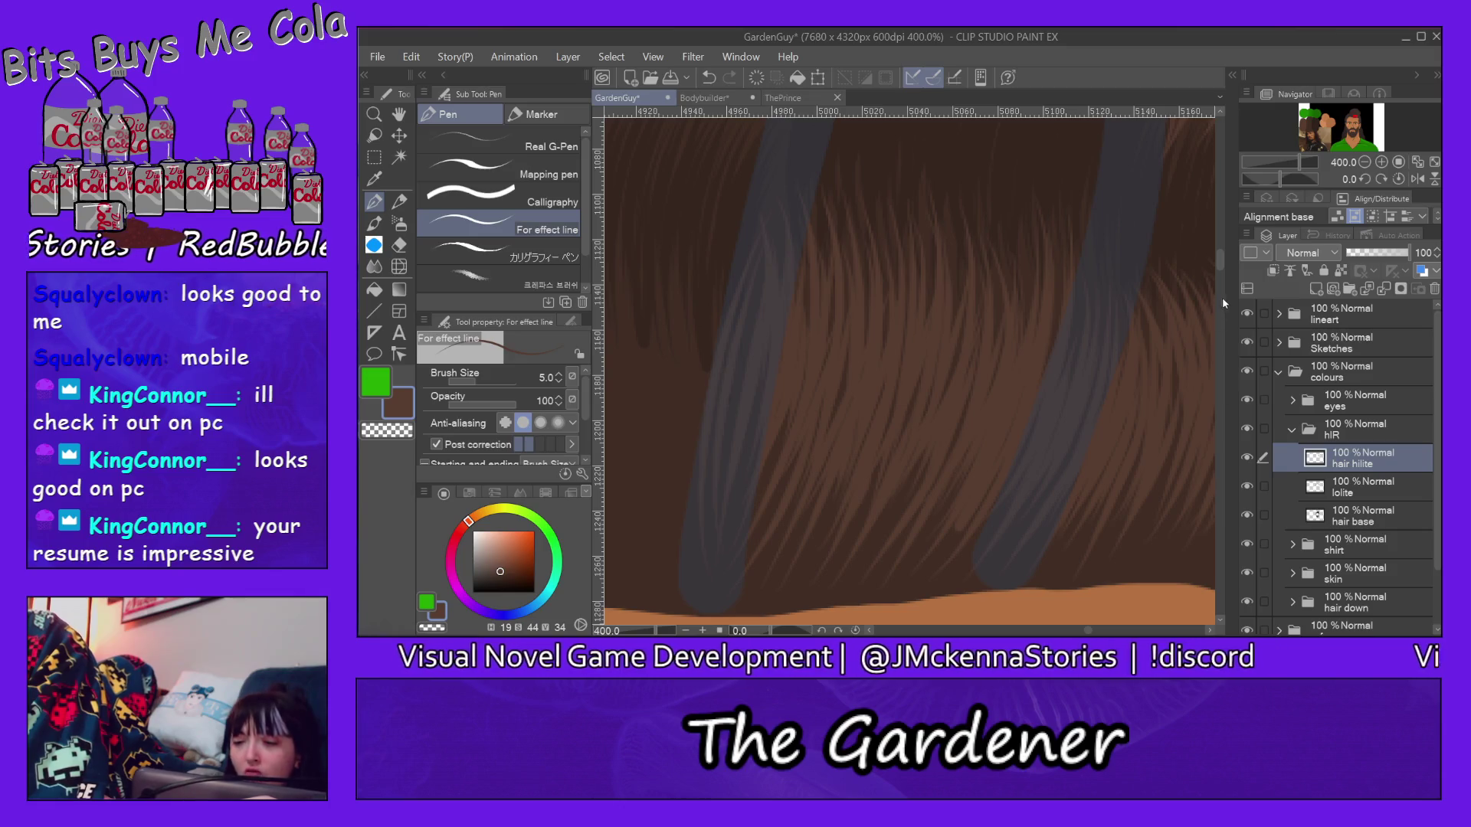
{"action": "left_click_drag", "start_coordinate": [1222, 301], "coordinate": [1223, 236]}
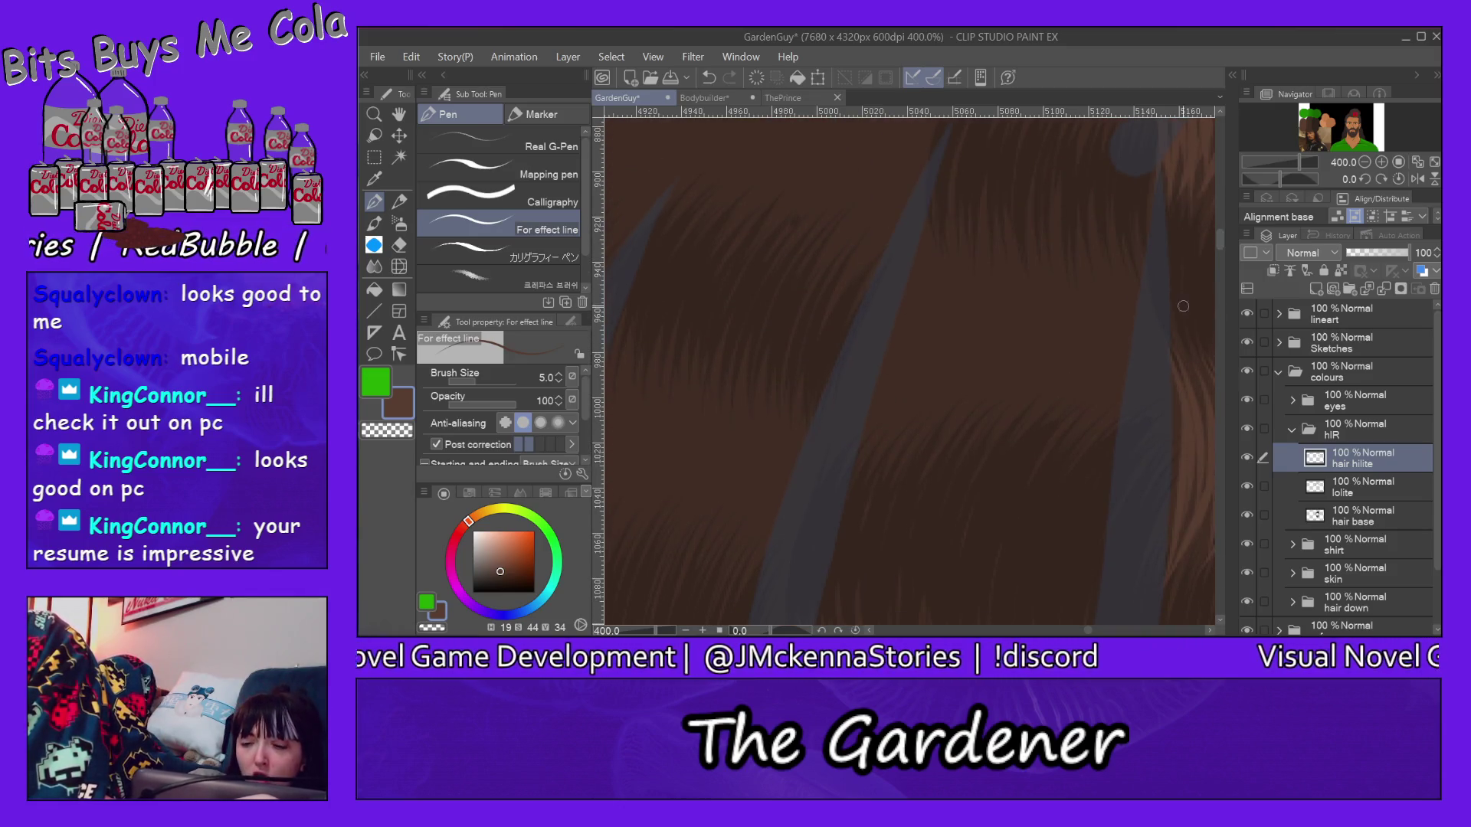
Step: Paint light-brown highlight strands over the right side of this hair area
{"action": "left_click_drag", "start_coordinate": [1133, 219], "coordinate": [1172, 357]}
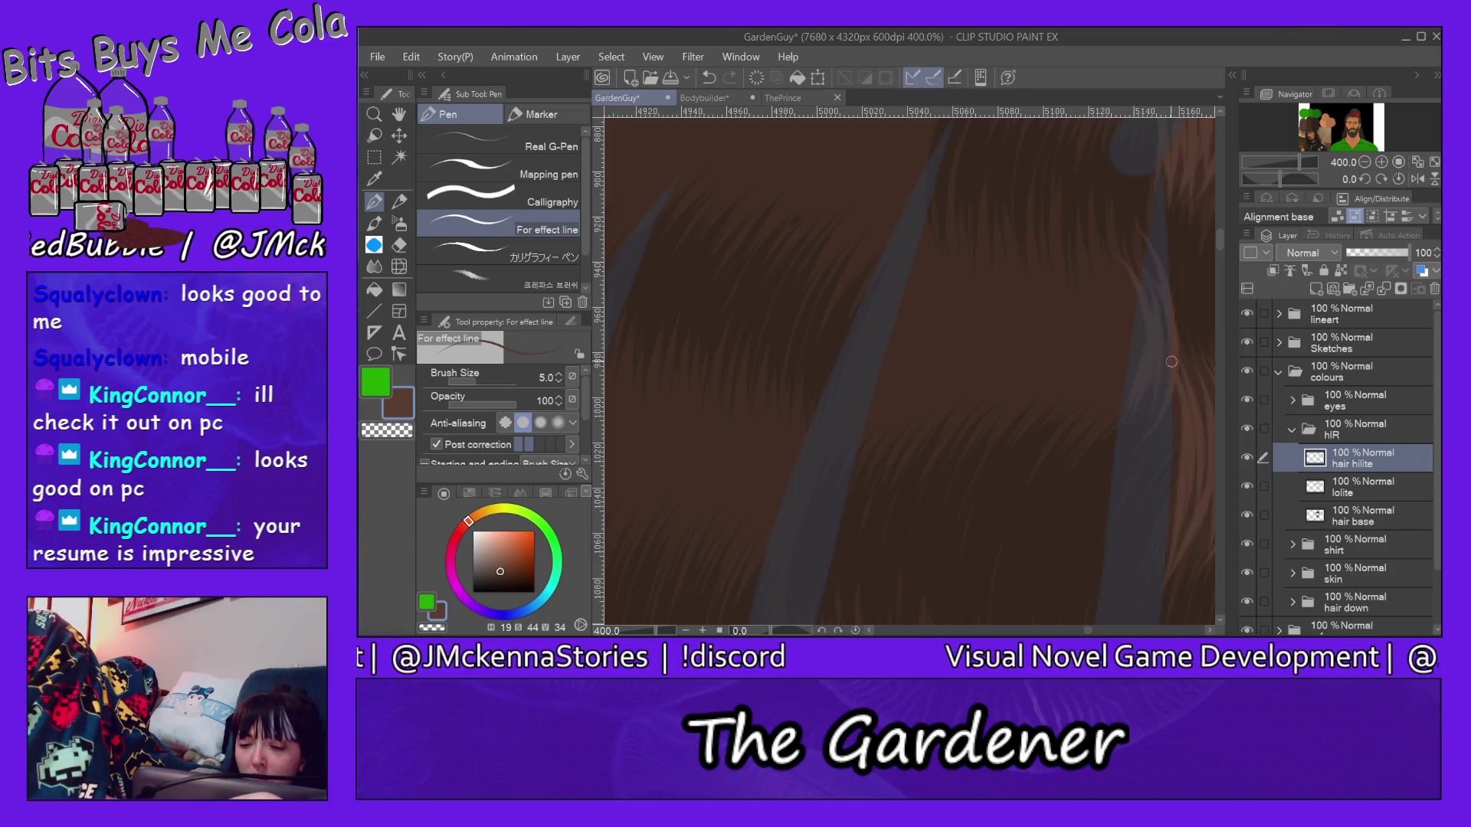
{"action": "left_click_drag", "start_coordinate": [1137, 276], "coordinate": [1103, 442]}
{"action": "left_click_drag", "start_coordinate": [1133, 247], "coordinate": [1086, 449]}
{"action": "mouse_move", "coordinate": [1108, 219]}
{"action": "left_mouse_down"}
{"action": "mouse_move", "coordinate": [1120, 363]}
{"action": "mouse_move", "coordinate": [1086, 432]}
{"action": "left_mouse_up"}
{"action": "mouse_move", "coordinate": [1093, 242]}
{"action": "left_mouse_down"}
{"action": "mouse_move", "coordinate": [1060, 442]}
{"action": "mouse_move", "coordinate": [1028, 454]}
{"action": "mouse_move", "coordinate": [1020, 442]}
{"action": "left_mouse_up"}
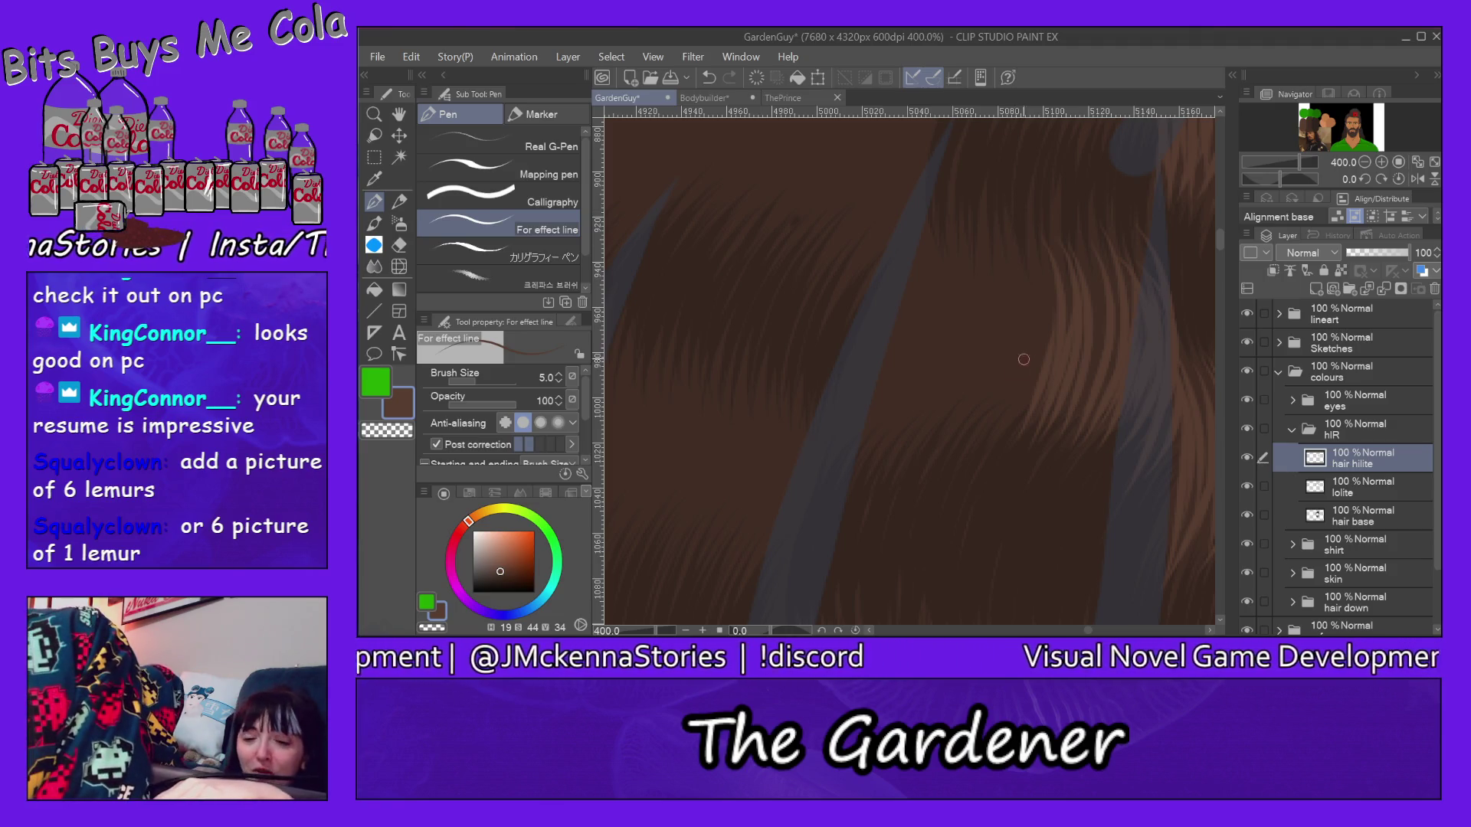
{"action": "mouse_move", "coordinate": [1006, 225]}
{"action": "left_mouse_down"}
{"action": "mouse_move", "coordinate": [934, 455]}
{"action": "mouse_move", "coordinate": [971, 429]}
{"action": "left_mouse_up"}
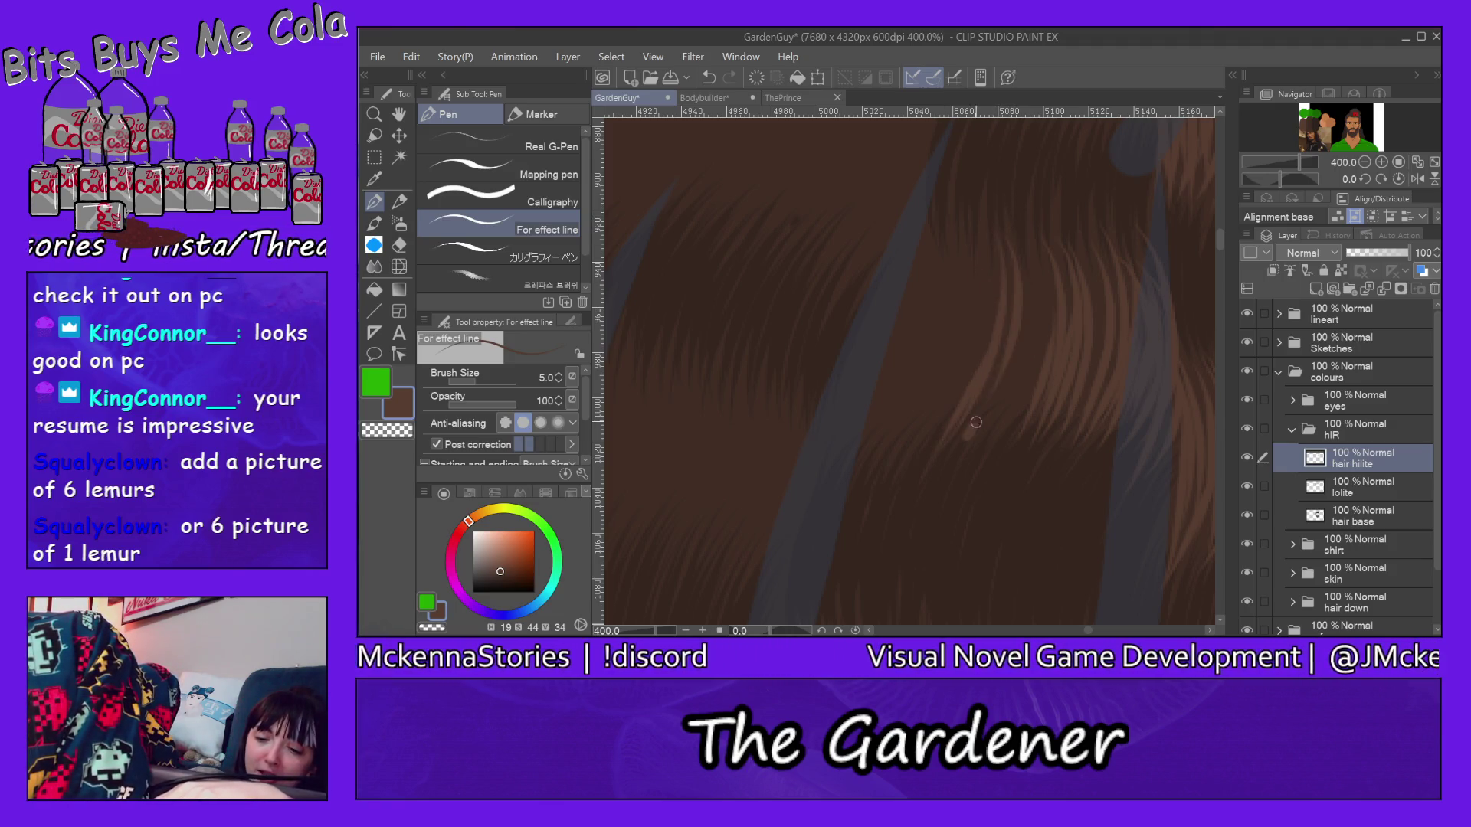
{"action": "left_click_drag", "start_coordinate": [1039, 230], "coordinate": [995, 437]}
{"action": "left_click_drag", "start_coordinate": [1033, 218], "coordinate": [962, 447]}
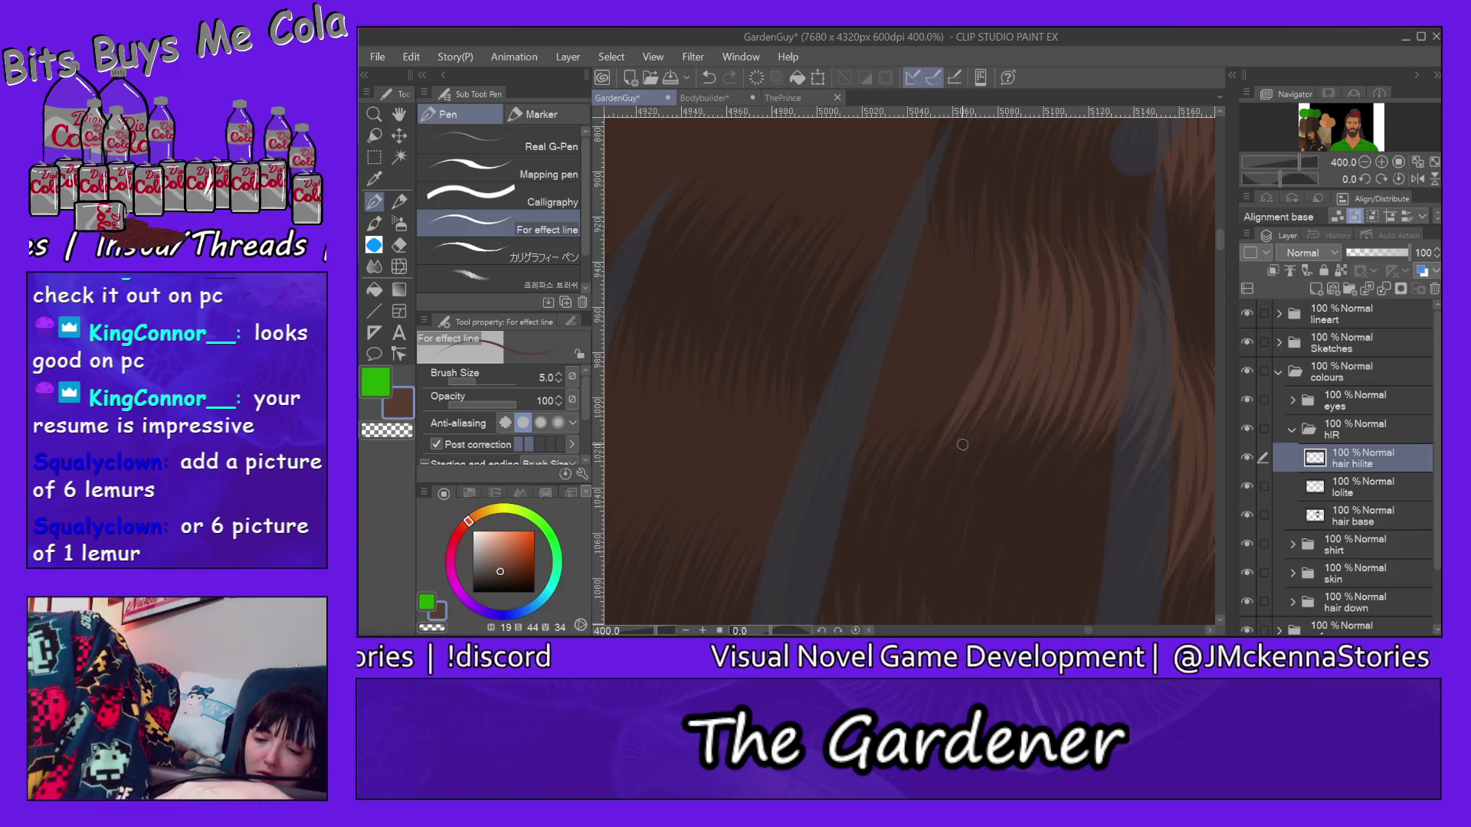
Step: Continue the light strands leftward across the hair, plus one thin strand on the right
{"action": "left_click_drag", "start_coordinate": [982, 288], "coordinate": [926, 423]}
{"action": "mouse_move", "coordinate": [957, 242]}
{"action": "left_mouse_down"}
{"action": "mouse_move", "coordinate": [899, 449]}
{"action": "mouse_move", "coordinate": [962, 332]}
{"action": "left_mouse_up"}
{"action": "left_click_drag", "start_coordinate": [952, 283], "coordinate": [892, 426]}
{"action": "left_click_drag", "start_coordinate": [938, 229], "coordinate": [894, 391]}
{"action": "left_click_drag", "start_coordinate": [931, 262], "coordinate": [870, 416]}
{"action": "left_click_drag", "start_coordinate": [931, 228], "coordinate": [881, 367]}
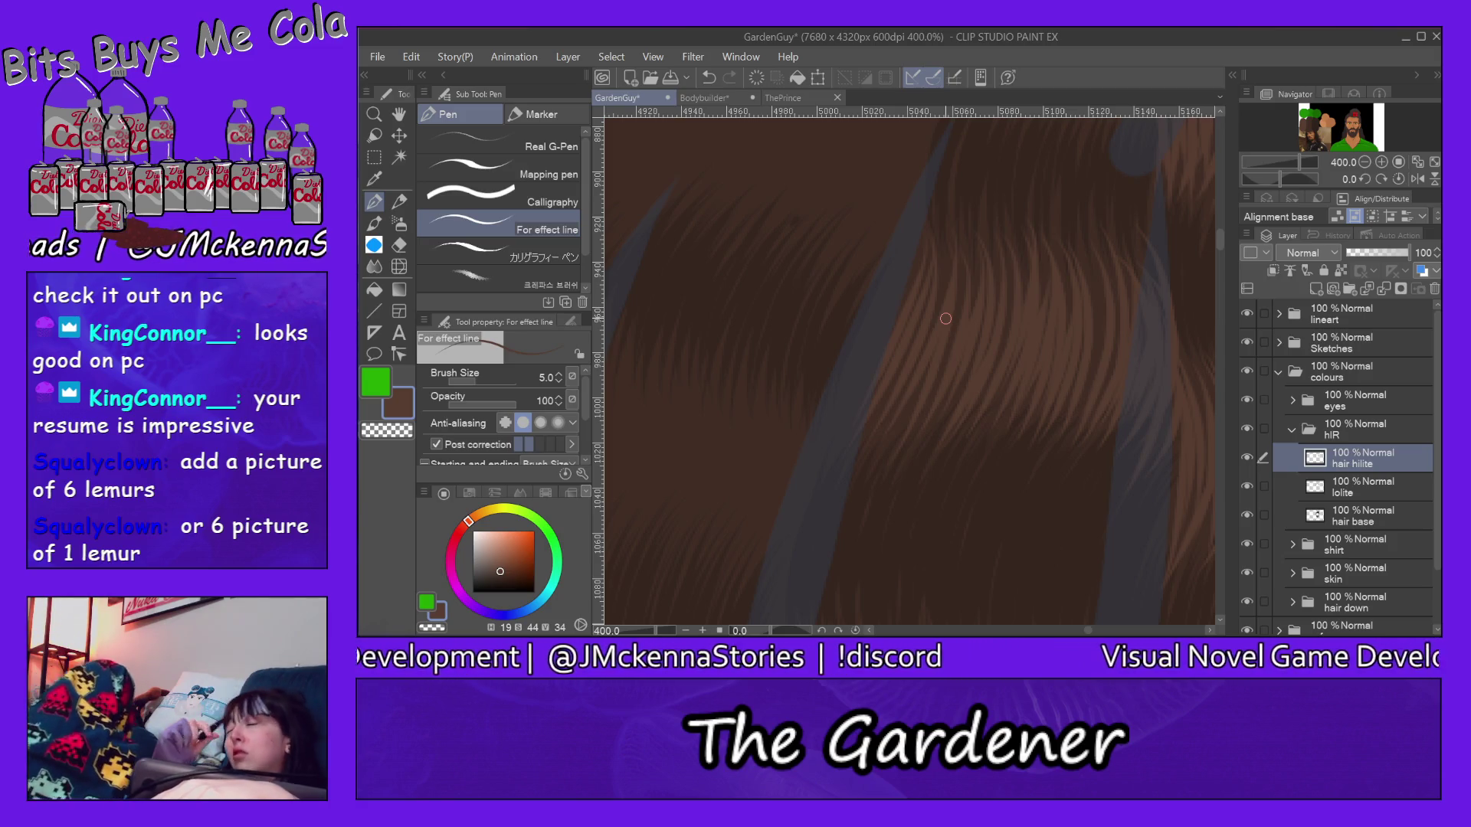
{"action": "left_click_drag", "start_coordinate": [1092, 246], "coordinate": [1077, 359]}
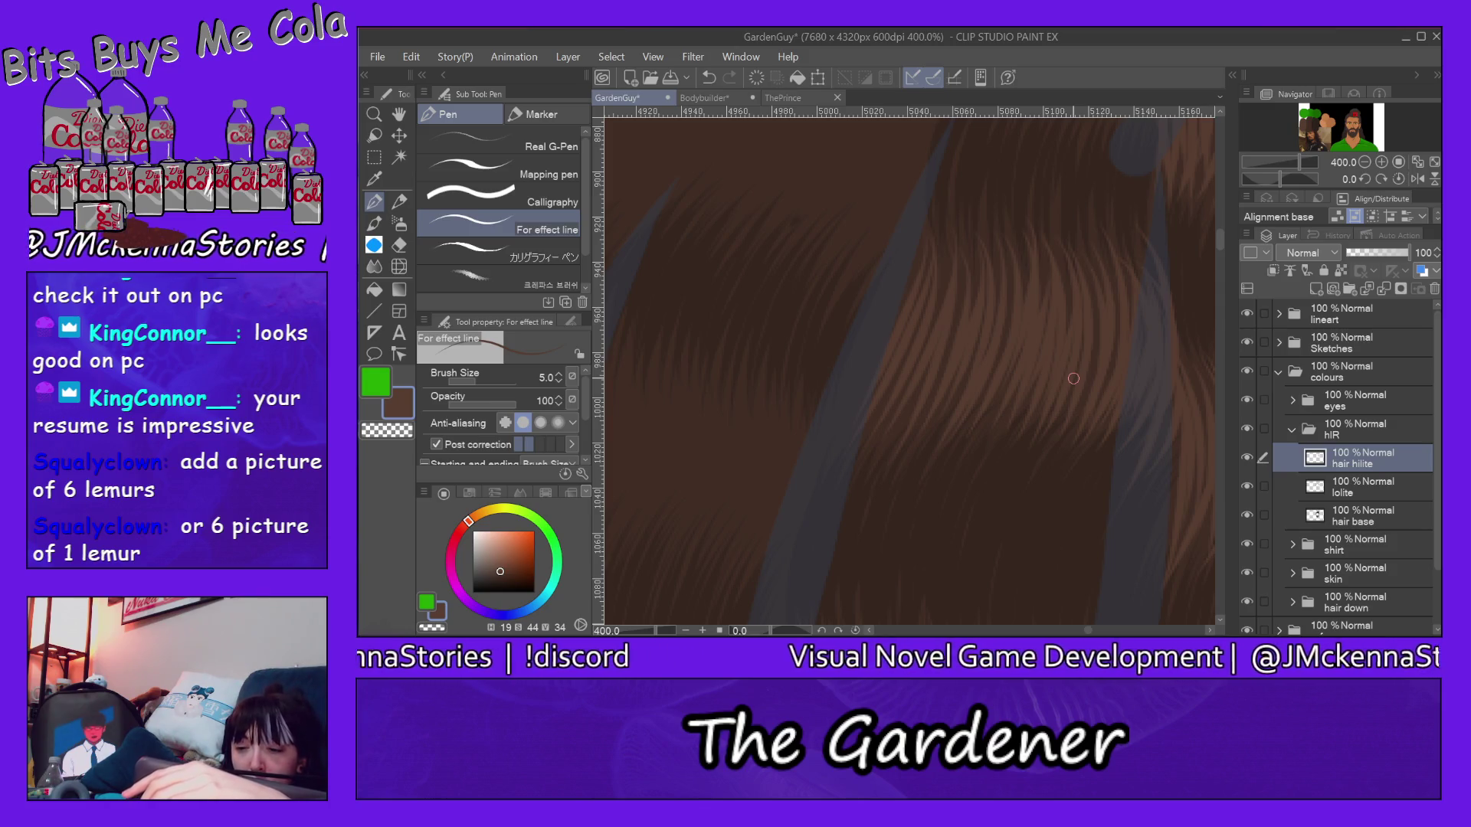
{"action": "left_click_drag", "start_coordinate": [1220, 240], "coordinate": [1220, 226]}
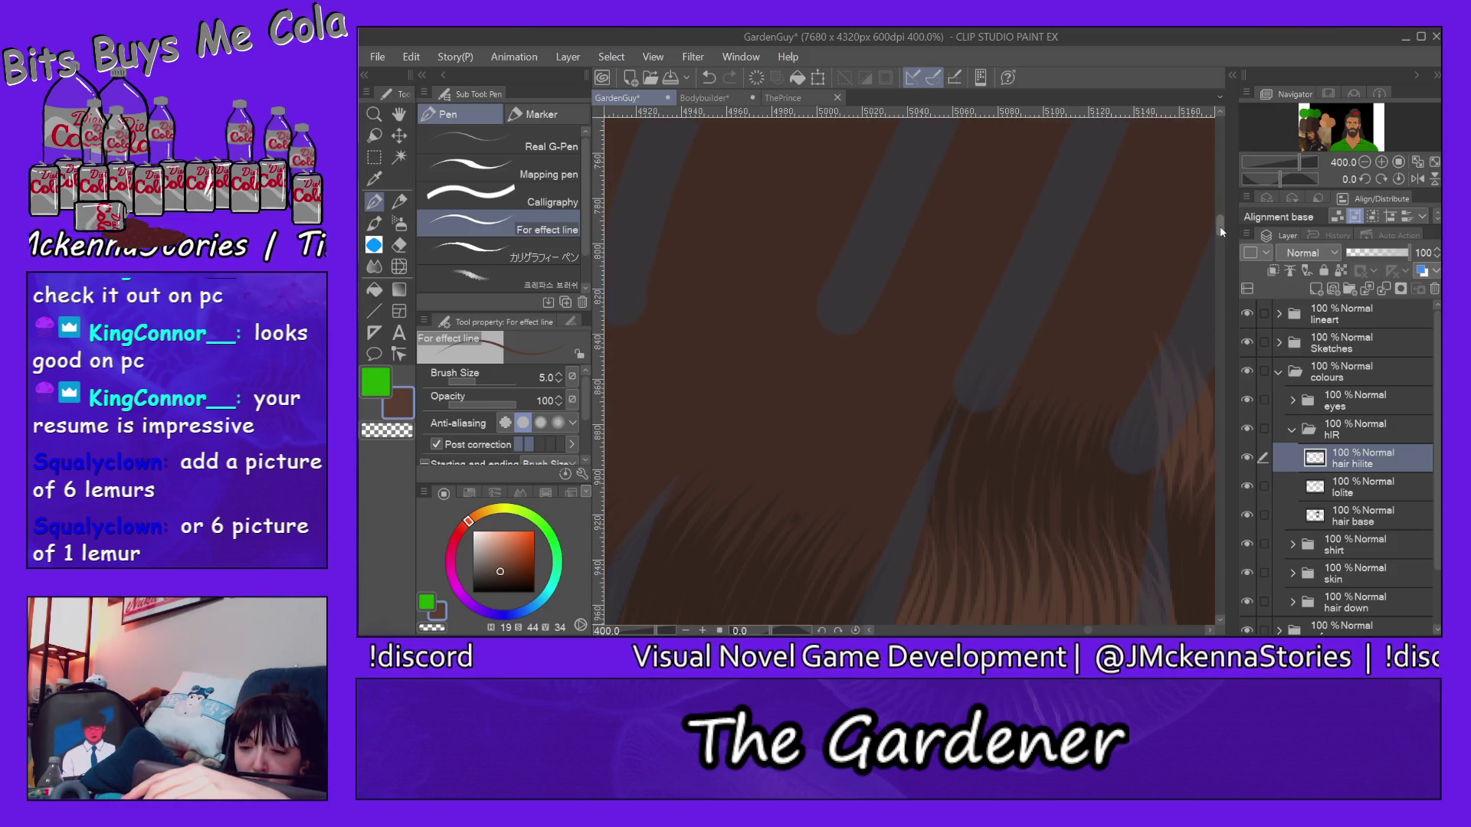
Step: Add thin lighter strands along the top and left edges of the lower hair section
{"action": "mouse_move", "coordinate": [1110, 329]}
{"action": "left_mouse_down"}
{"action": "mouse_move", "coordinate": [1081, 420]}
{"action": "mouse_move", "coordinate": [1102, 432]}
{"action": "mouse_move", "coordinate": [1134, 400]}
{"action": "left_mouse_up"}
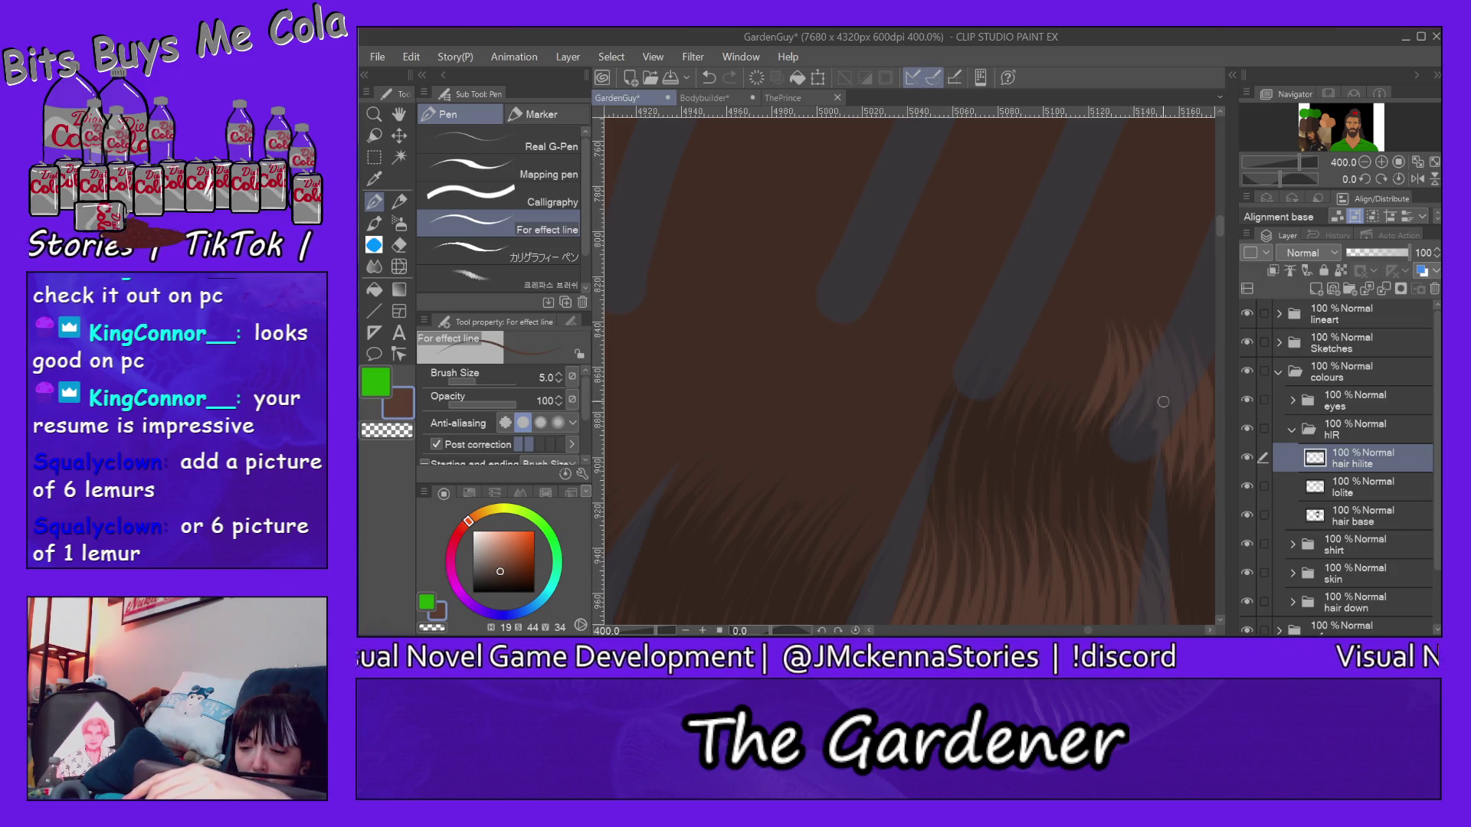
{"action": "left_click_drag", "start_coordinate": [1094, 348], "coordinate": [1058, 427]}
{"action": "mouse_move", "coordinate": [1085, 305]}
{"action": "left_mouse_down"}
{"action": "mouse_move", "coordinate": [1052, 426]}
{"action": "mouse_move", "coordinate": [1051, 405]}
{"action": "left_mouse_up"}
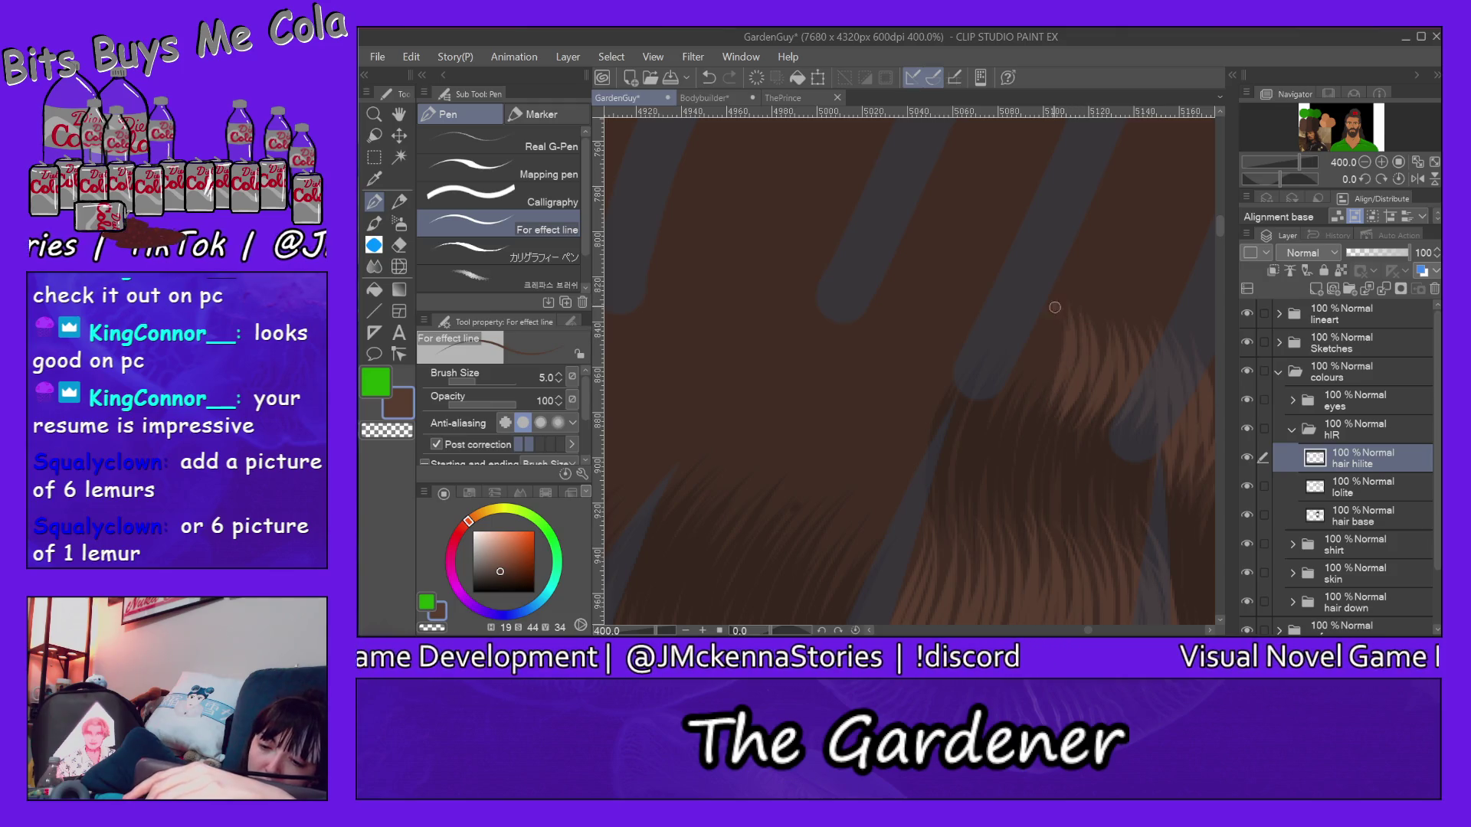
{"action": "left_click_drag", "start_coordinate": [1016, 310], "coordinate": [986, 407]}
{"action": "left_click_drag", "start_coordinate": [1009, 302], "coordinate": [979, 404]}
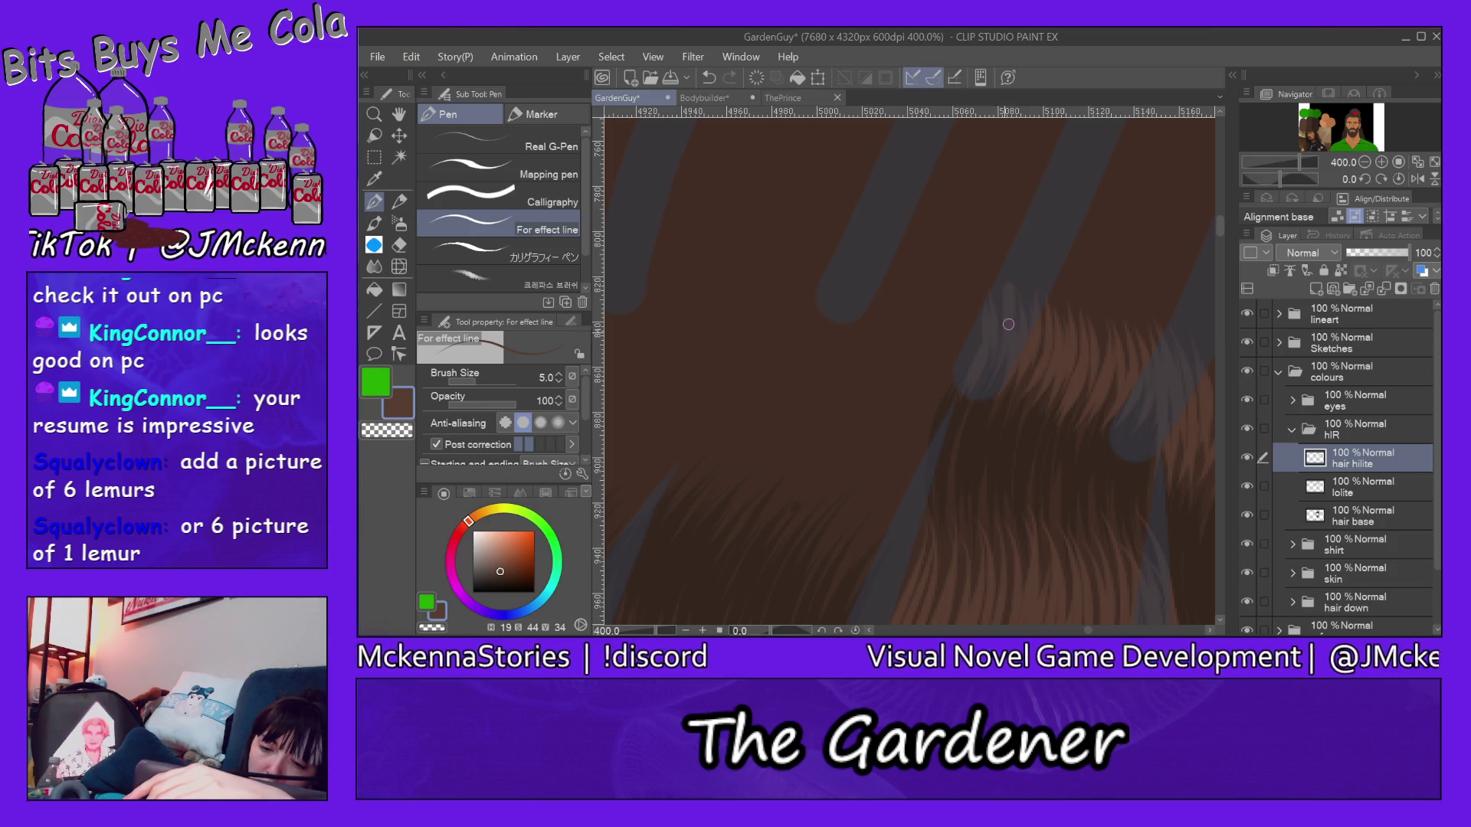
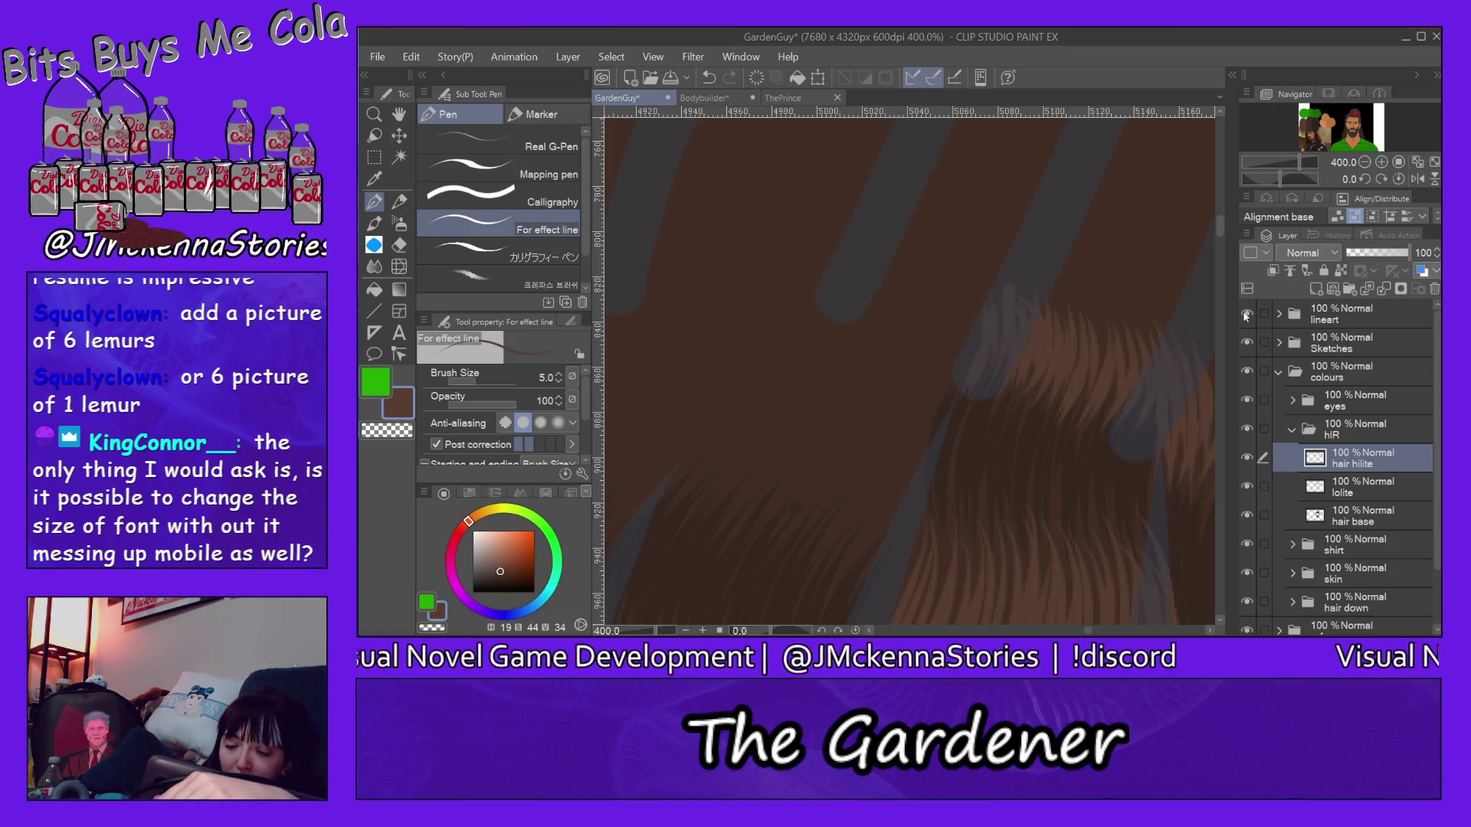
Step: Streak thin lighter-brown highlight strands up the right side of the hanging hair above the skin edge
{"action": "left_click_drag", "start_coordinate": [1087, 631], "coordinate": [1086, 632]}
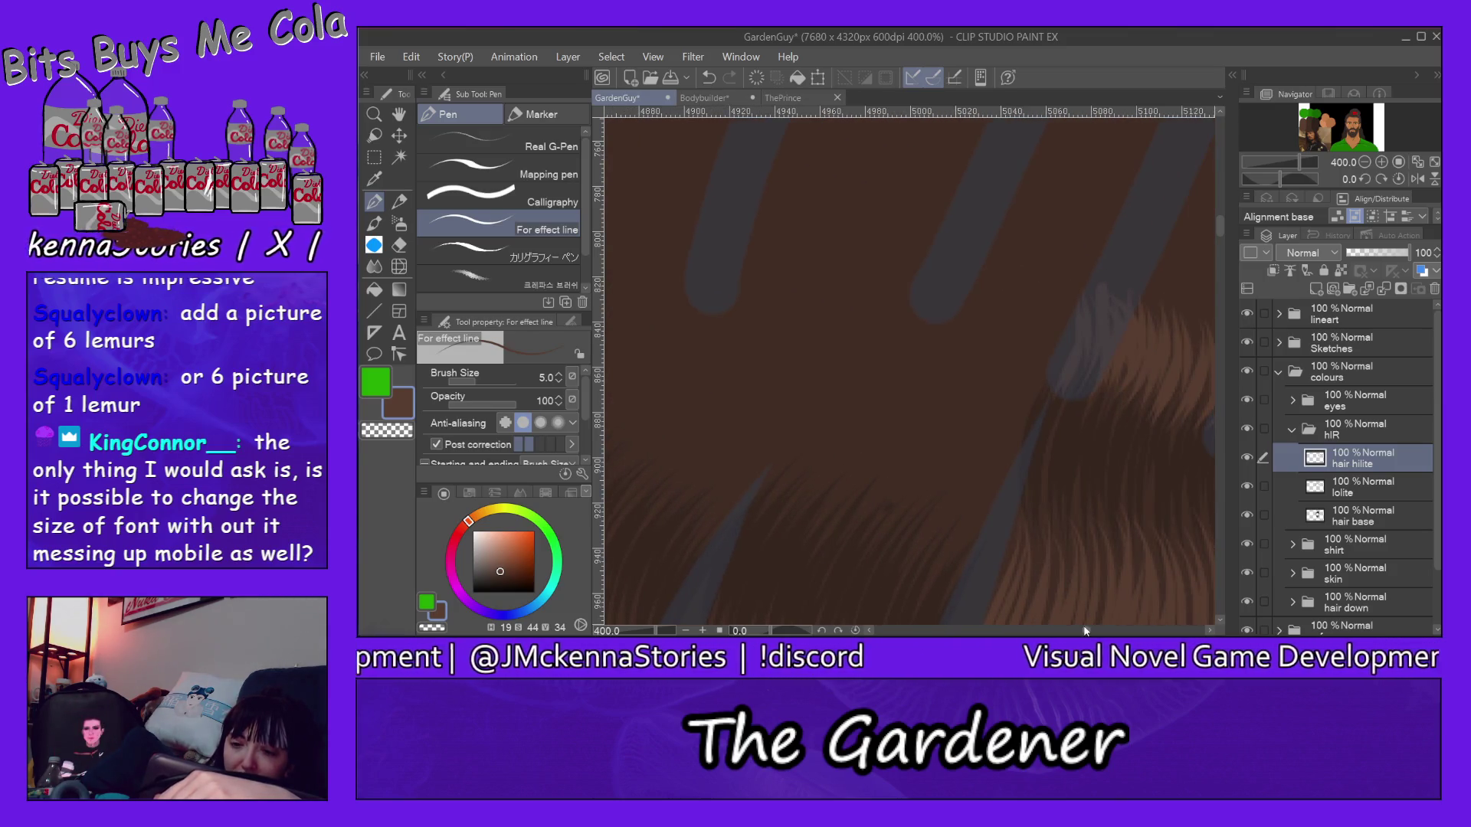
{"action": "left_click_drag", "start_coordinate": [1219, 216], "coordinate": [1223, 266]}
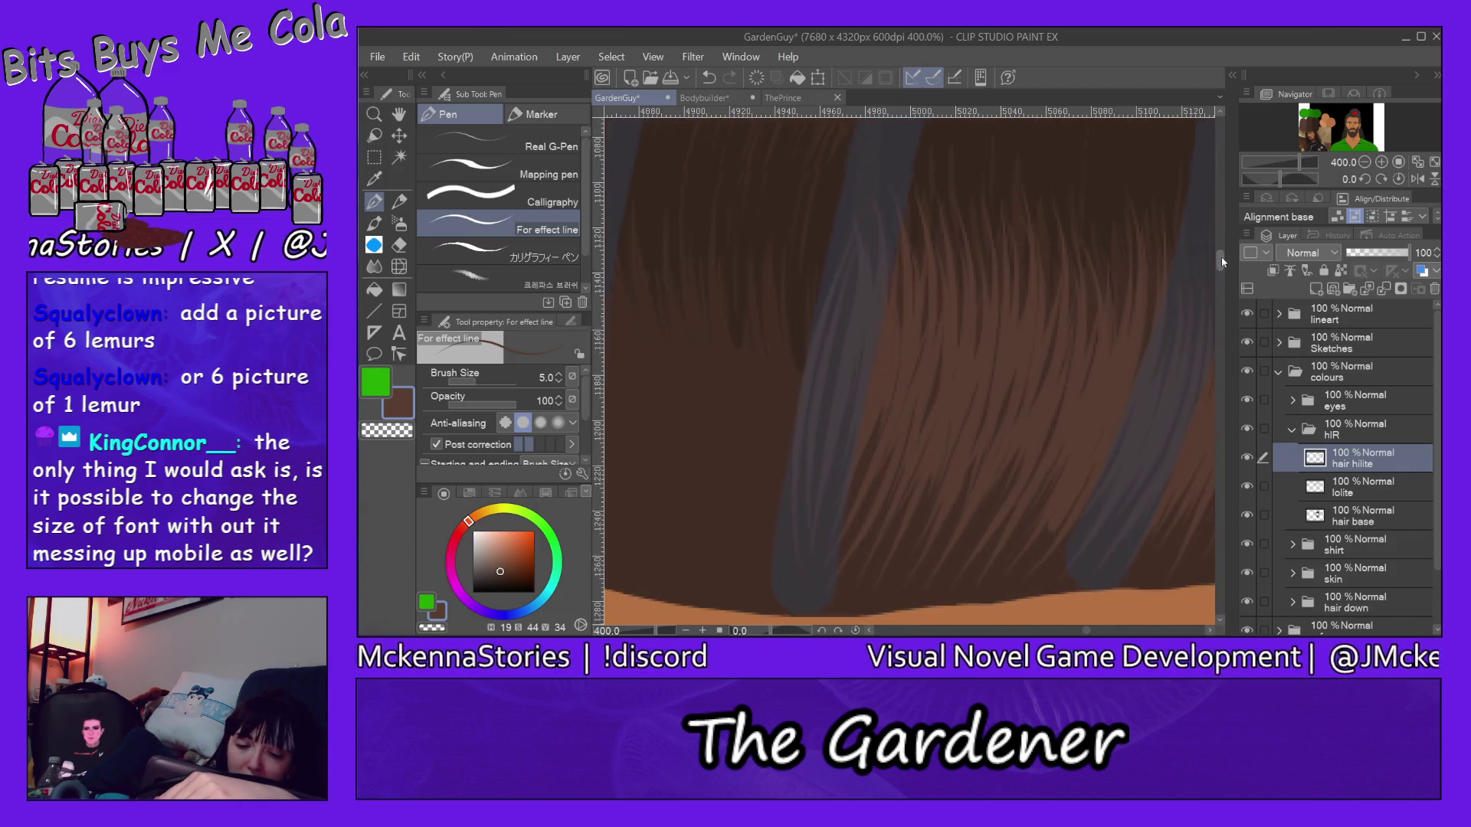
{"action": "scroll", "coordinate": [1158, 483], "scroll_direction": "up", "scroll_amount": 1}
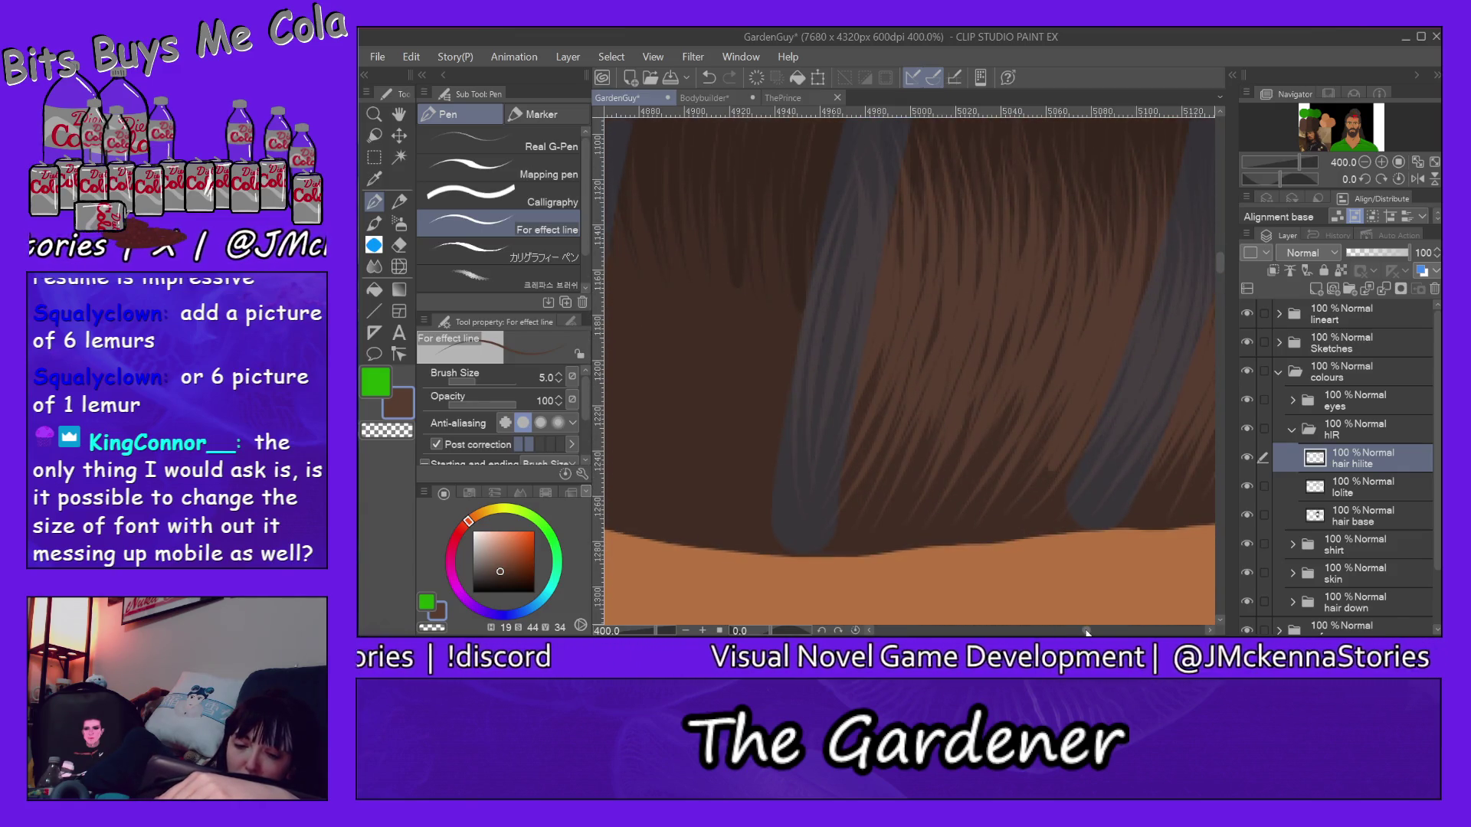
{"action": "left_click_drag", "start_coordinate": [1086, 630], "coordinate": [1077, 632]}
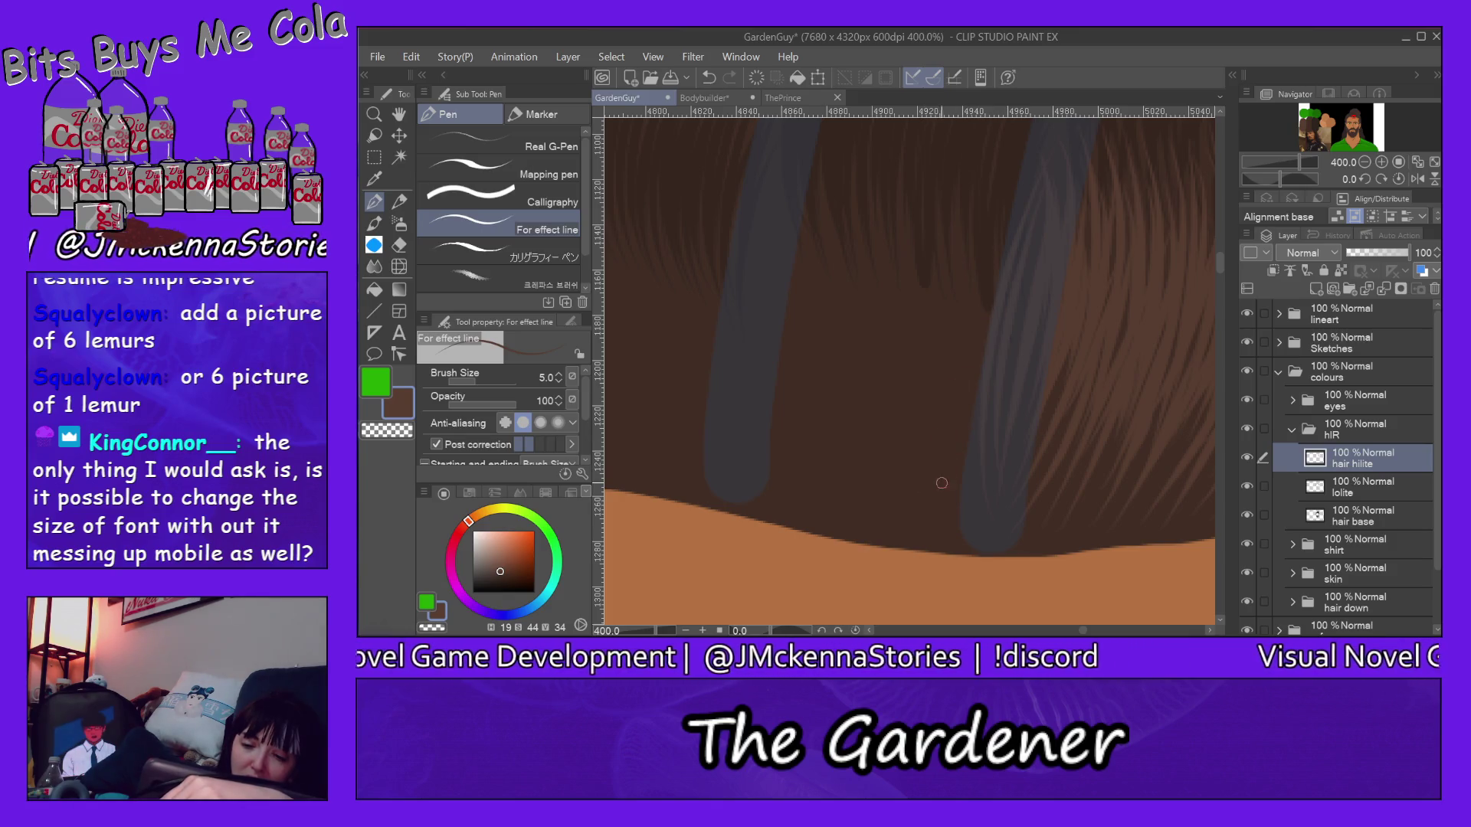
{"action": "mouse_move", "coordinate": [905, 496]}
{"action": "left_mouse_down"}
{"action": "mouse_move", "coordinate": [953, 396]}
{"action": "mouse_move", "coordinate": [947, 226]}
{"action": "left_mouse_up"}
{"action": "mouse_move", "coordinate": [917, 446]}
{"action": "left_mouse_down"}
{"action": "mouse_move", "coordinate": [949, 210]}
{"action": "mouse_move", "coordinate": [929, 189]}
{"action": "mouse_move", "coordinate": [930, 244]}
{"action": "left_mouse_up"}
{"action": "left_click_drag", "start_coordinate": [869, 505], "coordinate": [916, 207]}
{"action": "mouse_move", "coordinate": [865, 441]}
{"action": "left_mouse_down"}
{"action": "mouse_move", "coordinate": [891, 242]}
{"action": "mouse_move", "coordinate": [874, 196]}
{"action": "mouse_move", "coordinate": [901, 218]}
{"action": "left_mouse_up"}
{"action": "mouse_move", "coordinate": [871, 497]}
{"action": "left_mouse_down"}
{"action": "mouse_move", "coordinate": [908, 219]}
{"action": "mouse_move", "coordinate": [925, 235]}
{"action": "left_mouse_up"}
{"action": "left_click_drag", "start_coordinate": [949, 492], "coordinate": [969, 246]}
{"action": "left_click_drag", "start_coordinate": [940, 540], "coordinate": [998, 262]}
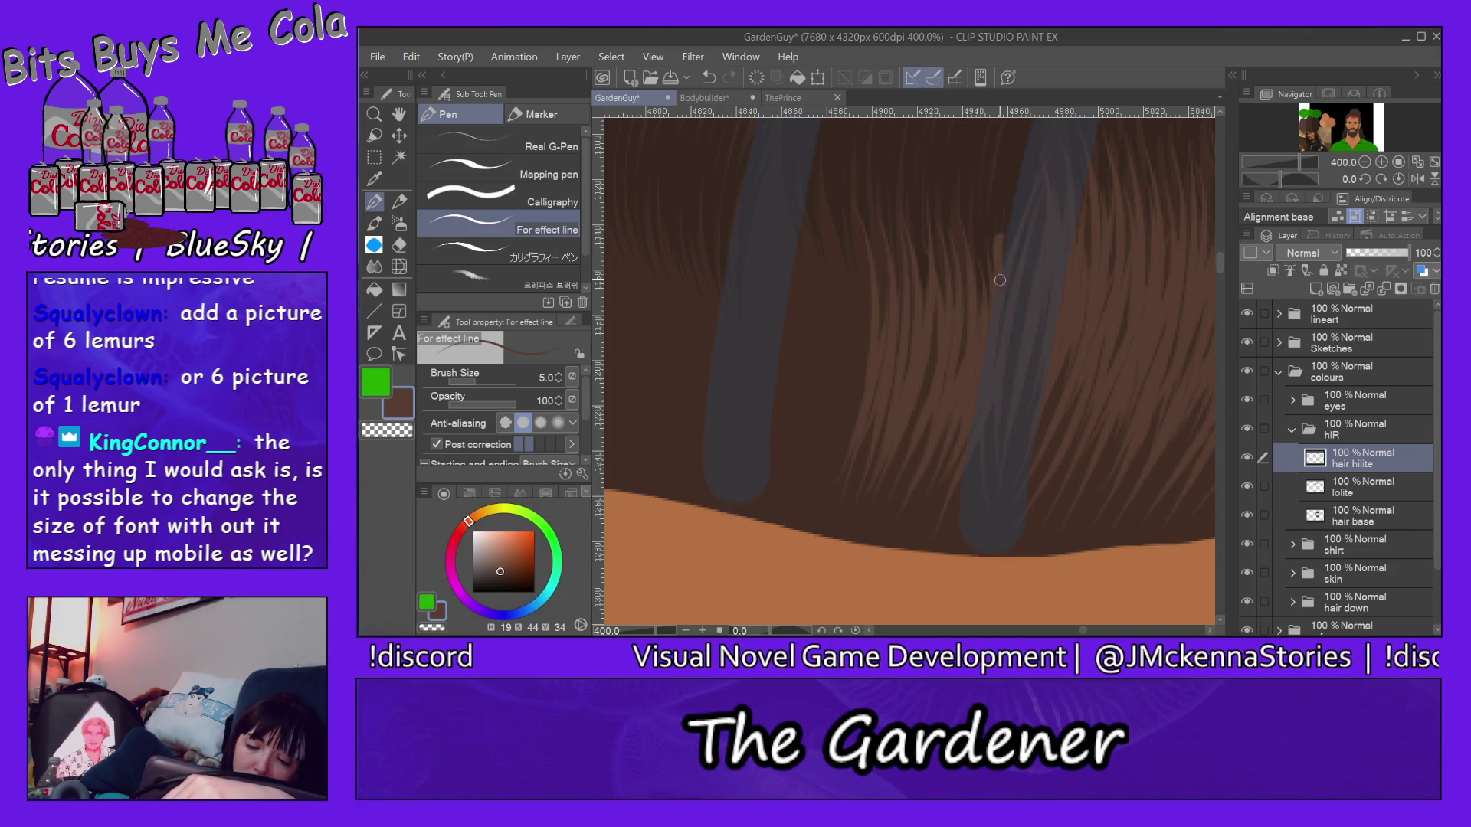
Step: Layer more highlight strands across the middle and left hair, reaching down toward the tips
{"action": "left_click_drag", "start_coordinate": [865, 423], "coordinate": [857, 220]}
{"action": "left_click_drag", "start_coordinate": [833, 488], "coordinate": [819, 184]}
{"action": "left_click_drag", "start_coordinate": [821, 391], "coordinate": [795, 167]}
{"action": "mouse_move", "coordinate": [805, 461]}
{"action": "left_mouse_down"}
{"action": "mouse_move", "coordinate": [793, 178]}
{"action": "mouse_move", "coordinate": [753, 184]}
{"action": "left_mouse_up"}
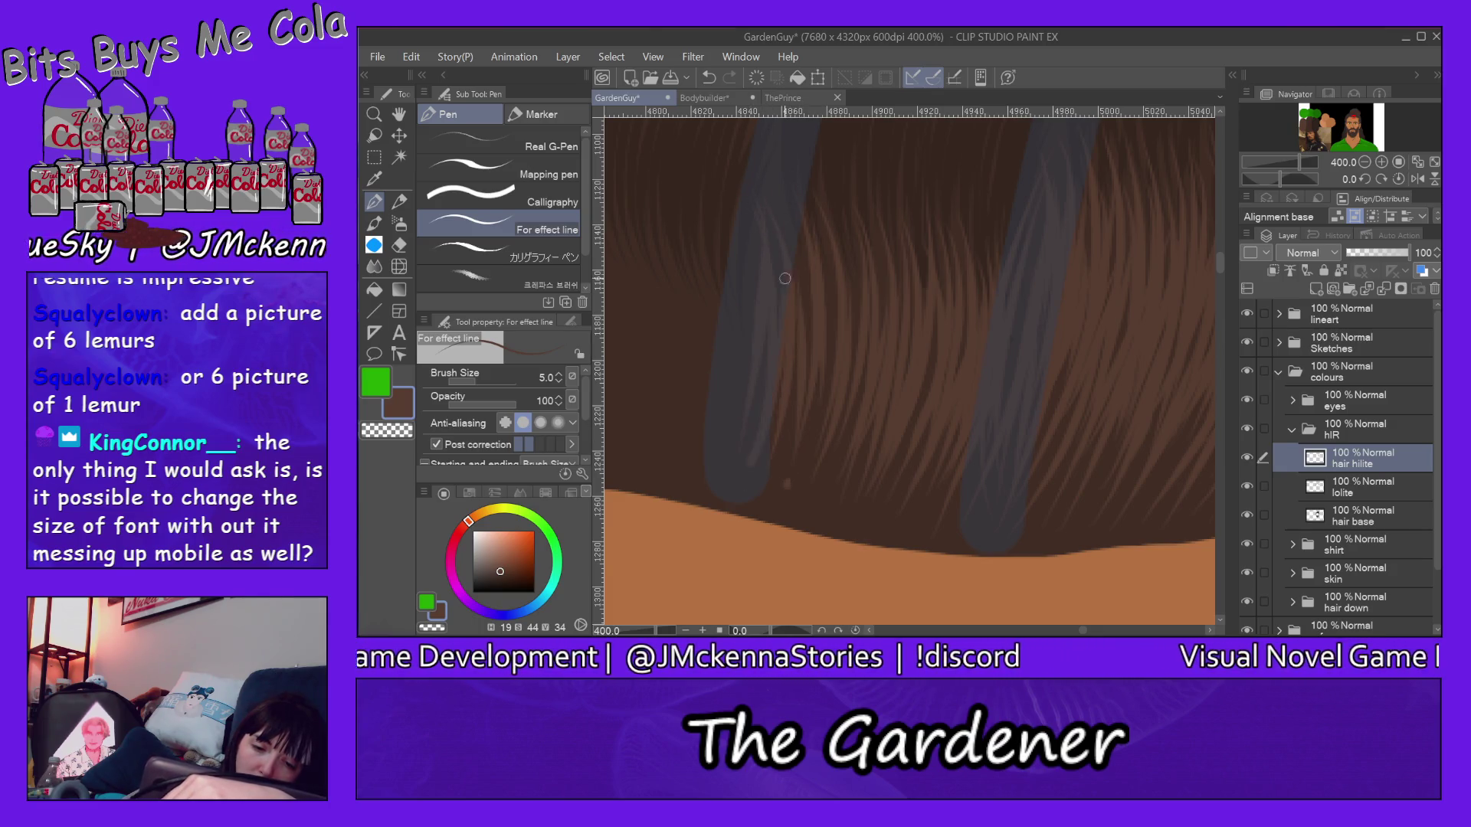
{"action": "left_click_drag", "start_coordinate": [773, 437], "coordinate": [794, 231]}
{"action": "left_click_drag", "start_coordinate": [792, 493], "coordinate": [831, 265]}
{"action": "left_click_drag", "start_coordinate": [809, 443], "coordinate": [827, 242]}
{"action": "mouse_move", "coordinate": [805, 517]}
{"action": "left_mouse_down"}
{"action": "mouse_move", "coordinate": [848, 201]}
{"action": "mouse_move", "coordinate": [851, 219]}
{"action": "left_mouse_up"}
{"action": "left_click_drag", "start_coordinate": [848, 534], "coordinate": [867, 231]}
{"action": "left_click_drag", "start_coordinate": [883, 454], "coordinate": [922, 231]}
{"action": "left_click_drag", "start_coordinate": [882, 523], "coordinate": [942, 238]}
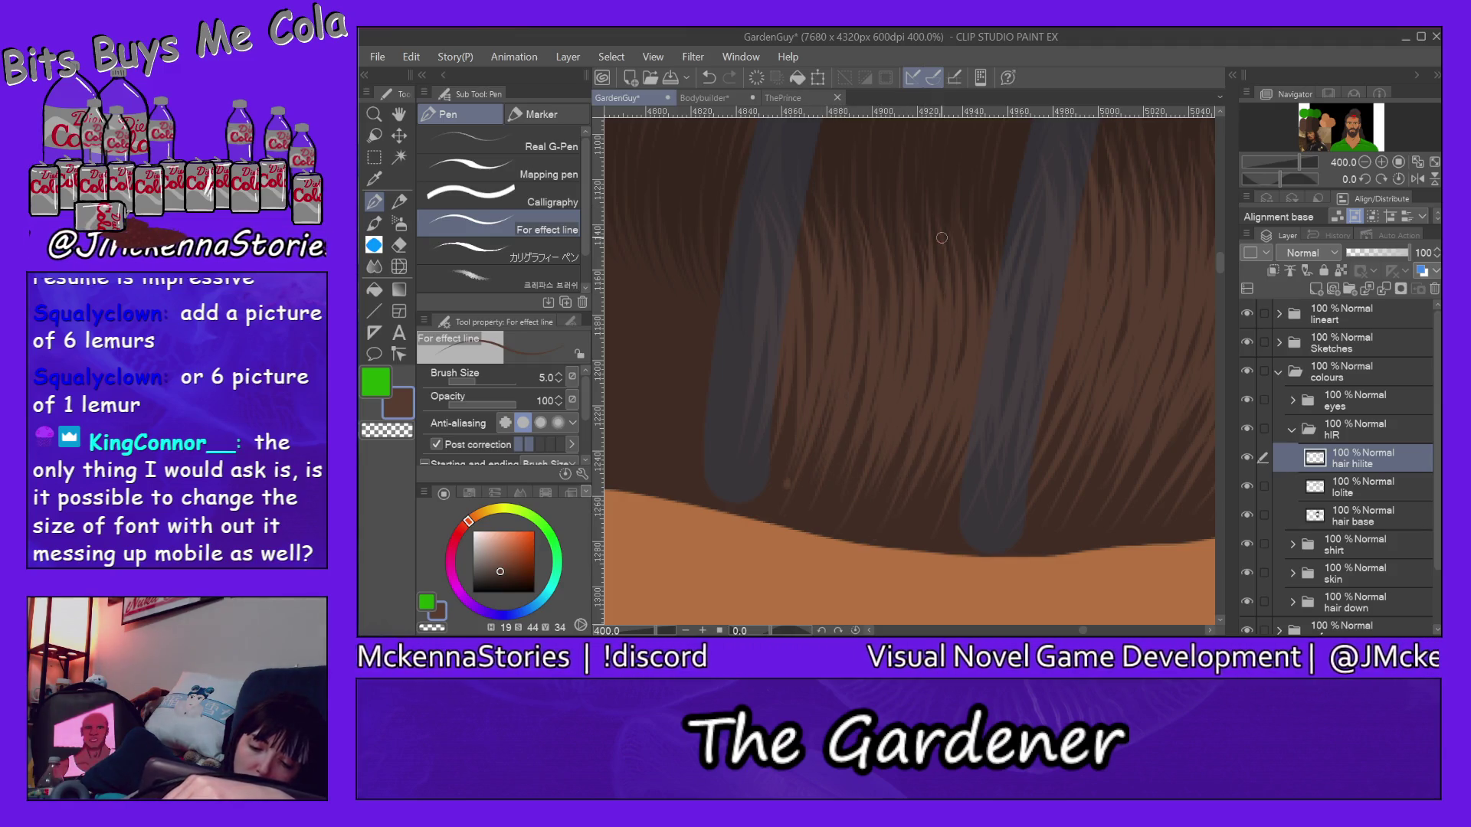
{"action": "left_click_drag", "start_coordinate": [923, 513], "coordinate": [954, 426]}
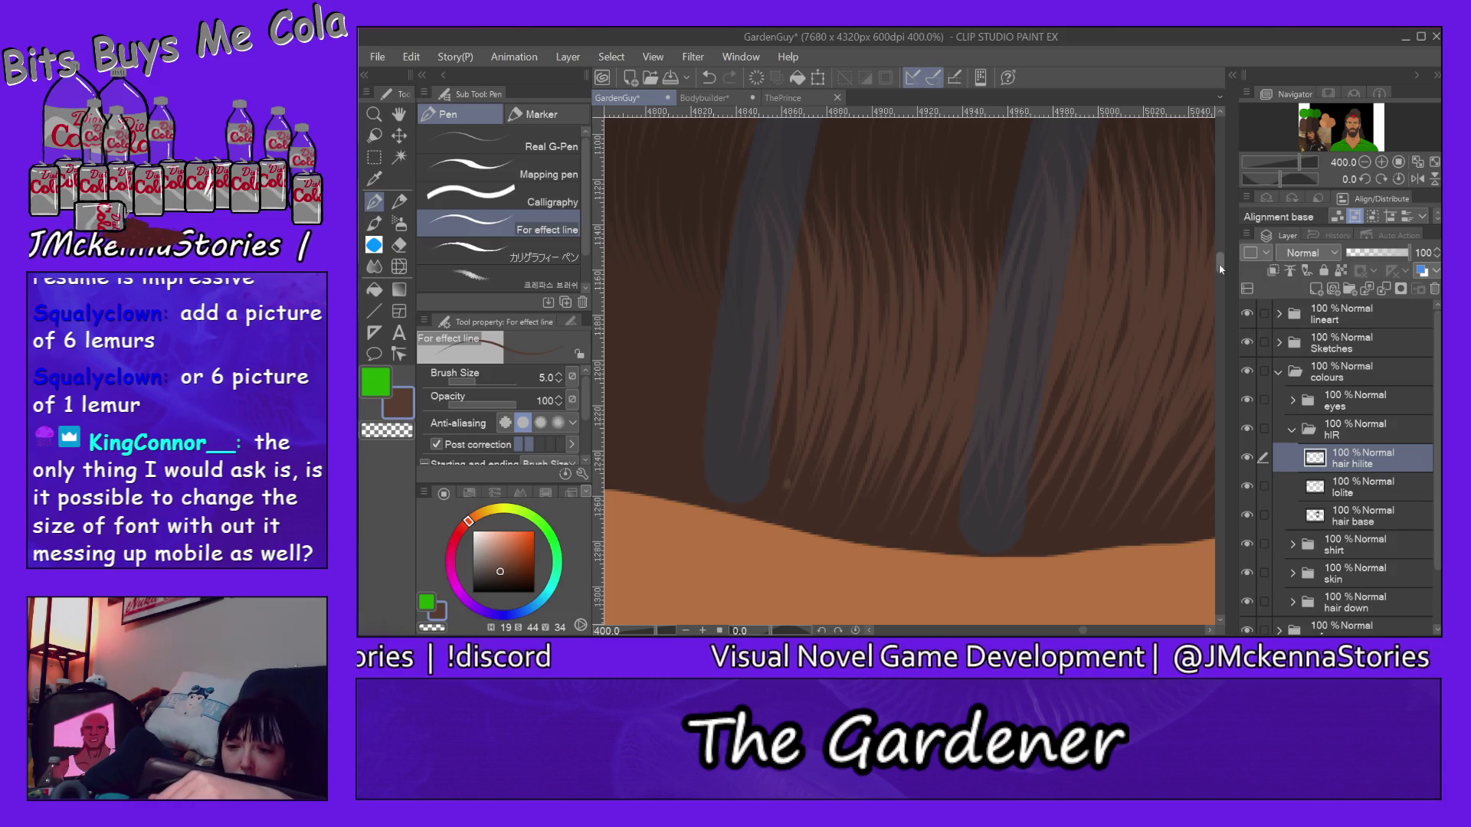
{"action": "left_click_drag", "start_coordinate": [1219, 262], "coordinate": [1222, 244]}
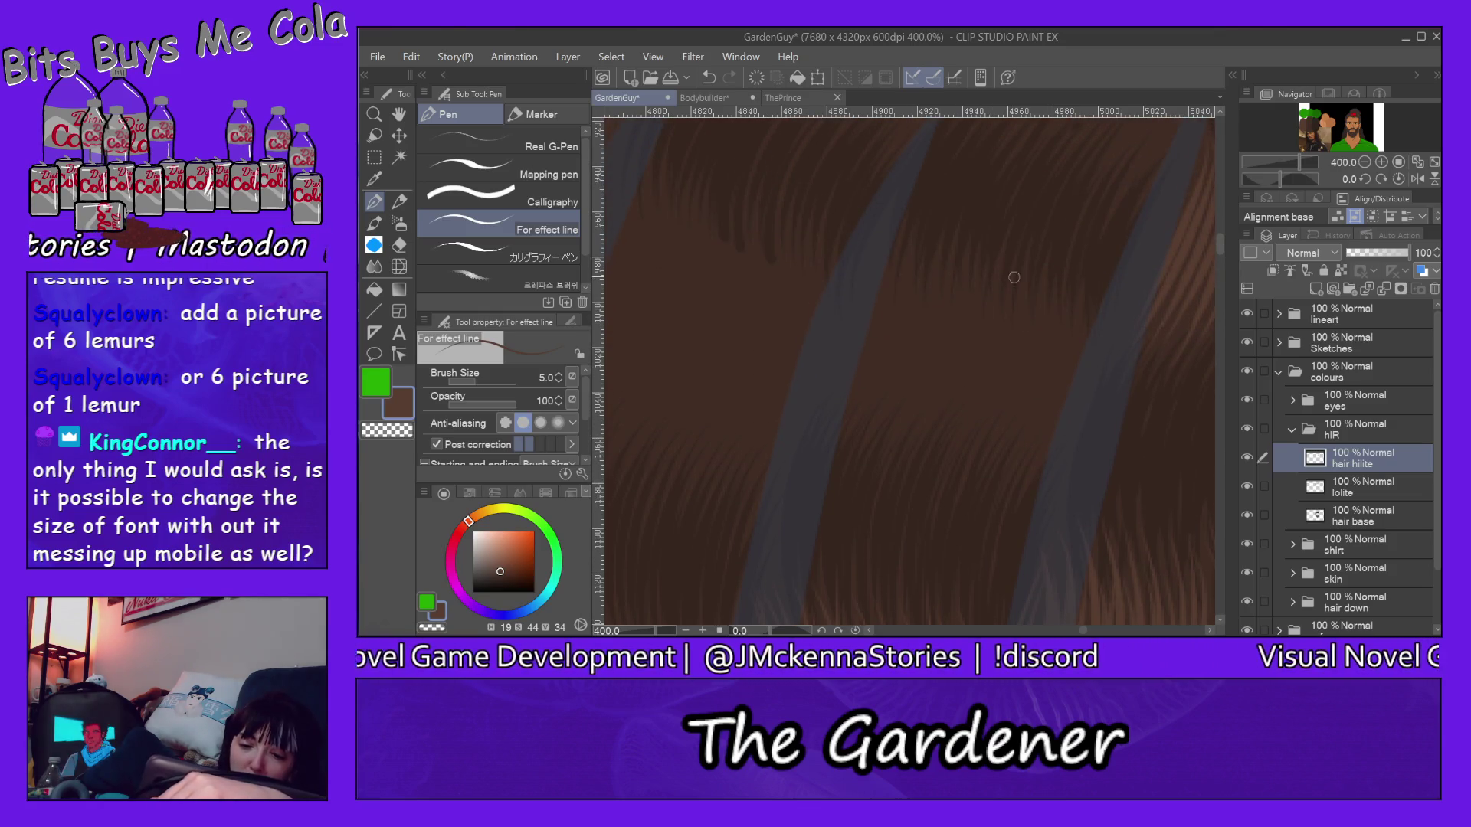
Step: Paint light-brown strands through the upper hair, working from right toward the left
{"action": "mouse_move", "coordinate": [1041, 294]}
{"action": "left_mouse_down"}
{"action": "mouse_move", "coordinate": [1067, 347]}
{"action": "mouse_move", "coordinate": [1039, 459]}
{"action": "left_mouse_up"}
{"action": "mouse_move", "coordinate": [1089, 344]}
{"action": "left_mouse_down"}
{"action": "mouse_move", "coordinate": [1034, 483]}
{"action": "mouse_move", "coordinate": [1103, 321]}
{"action": "left_mouse_up"}
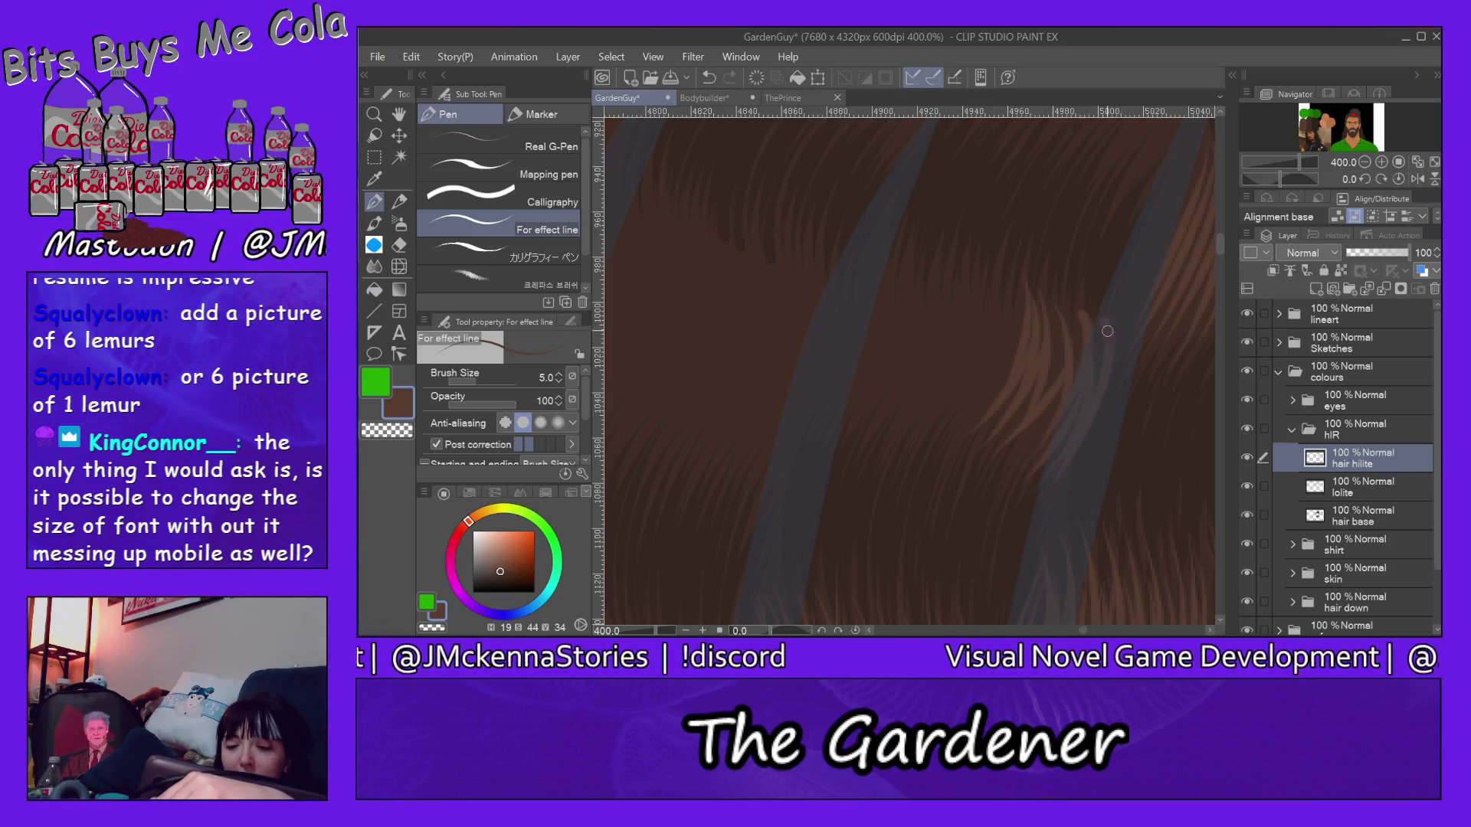
{"action": "left_click_drag", "start_coordinate": [1012, 477], "coordinate": [1078, 302]}
{"action": "mouse_move", "coordinate": [1056, 397]}
{"action": "left_mouse_down"}
{"action": "mouse_move", "coordinate": [1063, 296]}
{"action": "mouse_move", "coordinate": [960, 435]}
{"action": "left_mouse_up"}
{"action": "mouse_move", "coordinate": [1005, 264]}
{"action": "left_mouse_down"}
{"action": "mouse_move", "coordinate": [925, 454]}
{"action": "mouse_move", "coordinate": [913, 435]}
{"action": "mouse_move", "coordinate": [958, 245]}
{"action": "left_mouse_up"}
{"action": "mouse_move", "coordinate": [891, 444]}
{"action": "left_mouse_down"}
{"action": "mouse_move", "coordinate": [948, 351]}
{"action": "mouse_move", "coordinate": [933, 256]}
{"action": "left_mouse_up"}
{"action": "left_click_drag", "start_coordinate": [904, 345], "coordinate": [917, 238]}
Step: Run light-brown strands over the grey band and add a couple of faint strands on the right side
{"action": "mouse_move", "coordinate": [865, 288]}
{"action": "left_mouse_down"}
{"action": "mouse_move", "coordinate": [830, 412]}
{"action": "mouse_move", "coordinate": [880, 230]}
{"action": "left_mouse_up"}
{"action": "left_click_drag", "start_coordinate": [856, 414], "coordinate": [896, 238]}
{"action": "left_click_drag", "start_coordinate": [850, 457], "coordinate": [895, 252]}
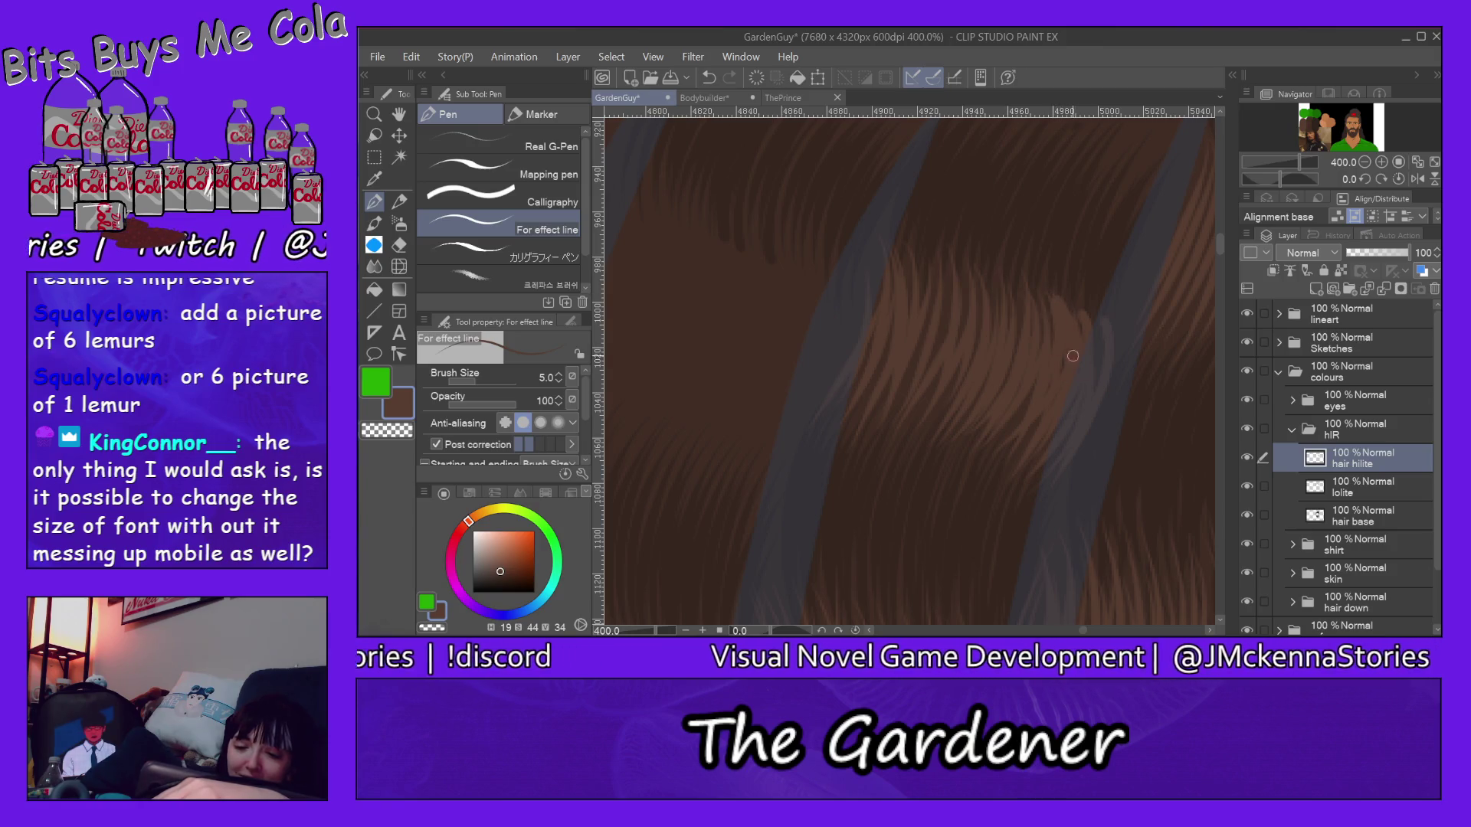
{"action": "left_click_drag", "start_coordinate": [1107, 345], "coordinate": [1099, 449]}
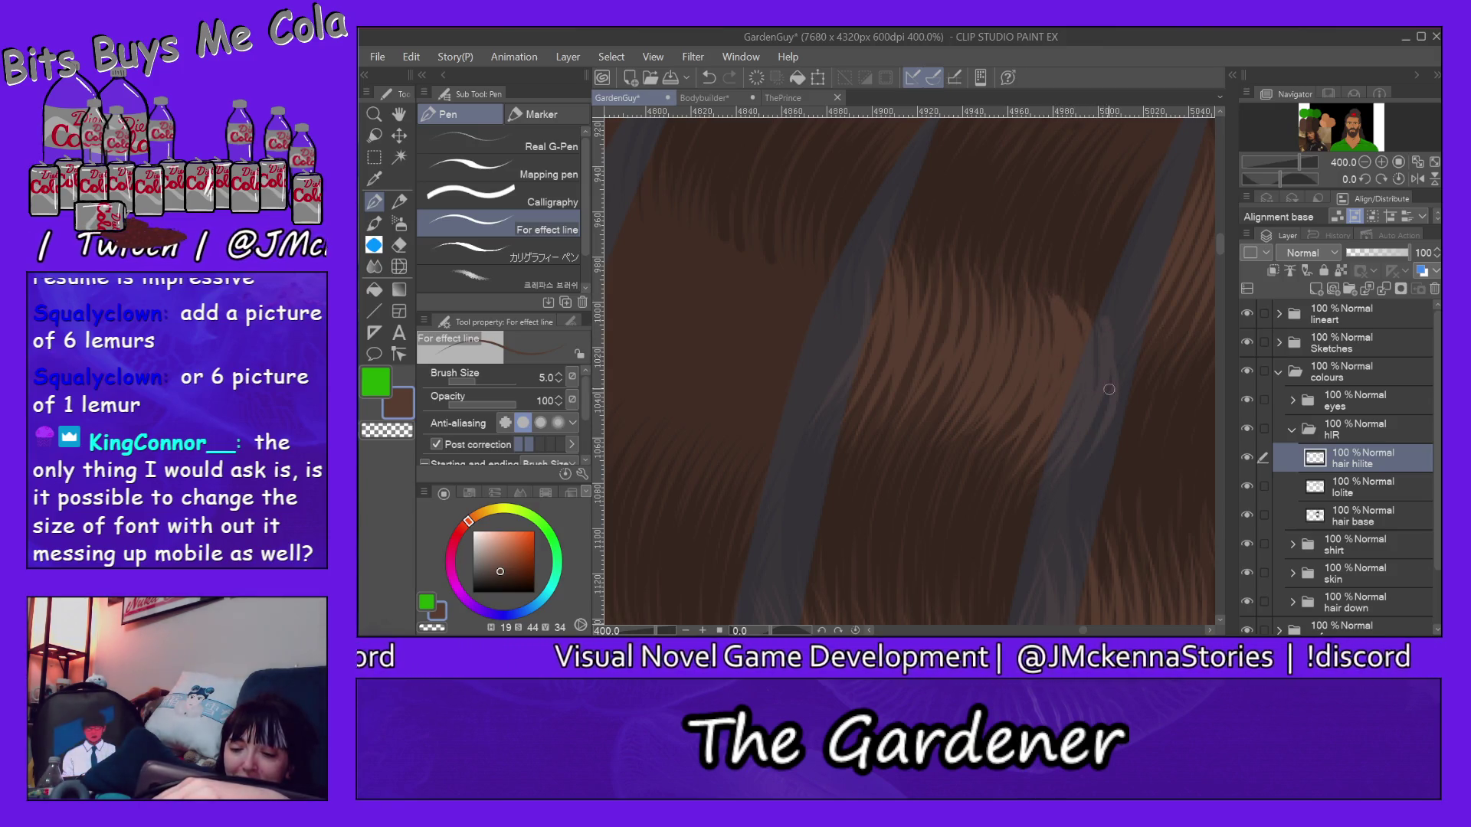
{"action": "left_click_drag", "start_coordinate": [1120, 322], "coordinate": [1115, 431]}
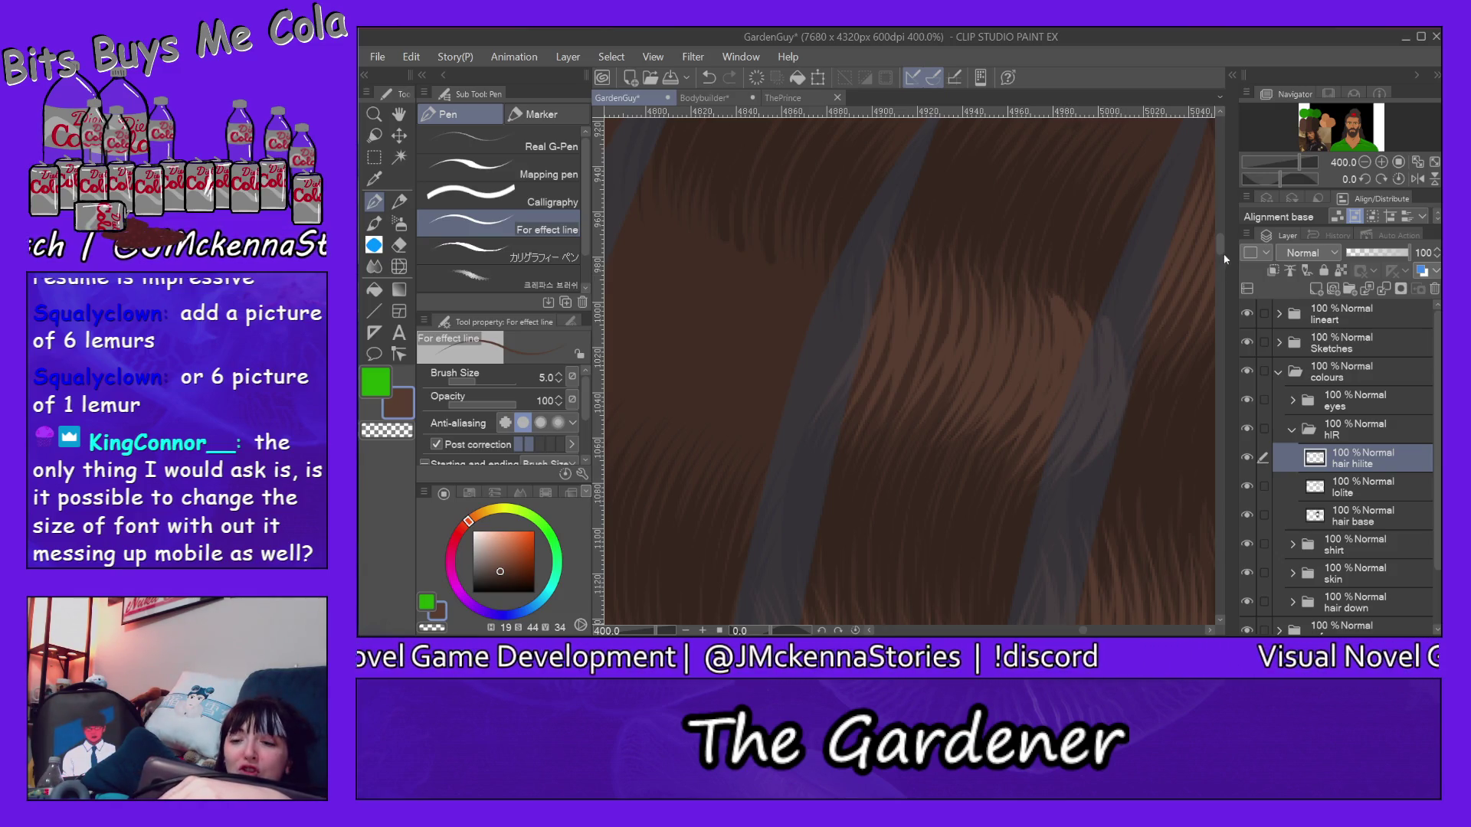
{"action": "scroll", "coordinate": [1221, 247], "scroll_direction": "up", "scroll_amount": 5}
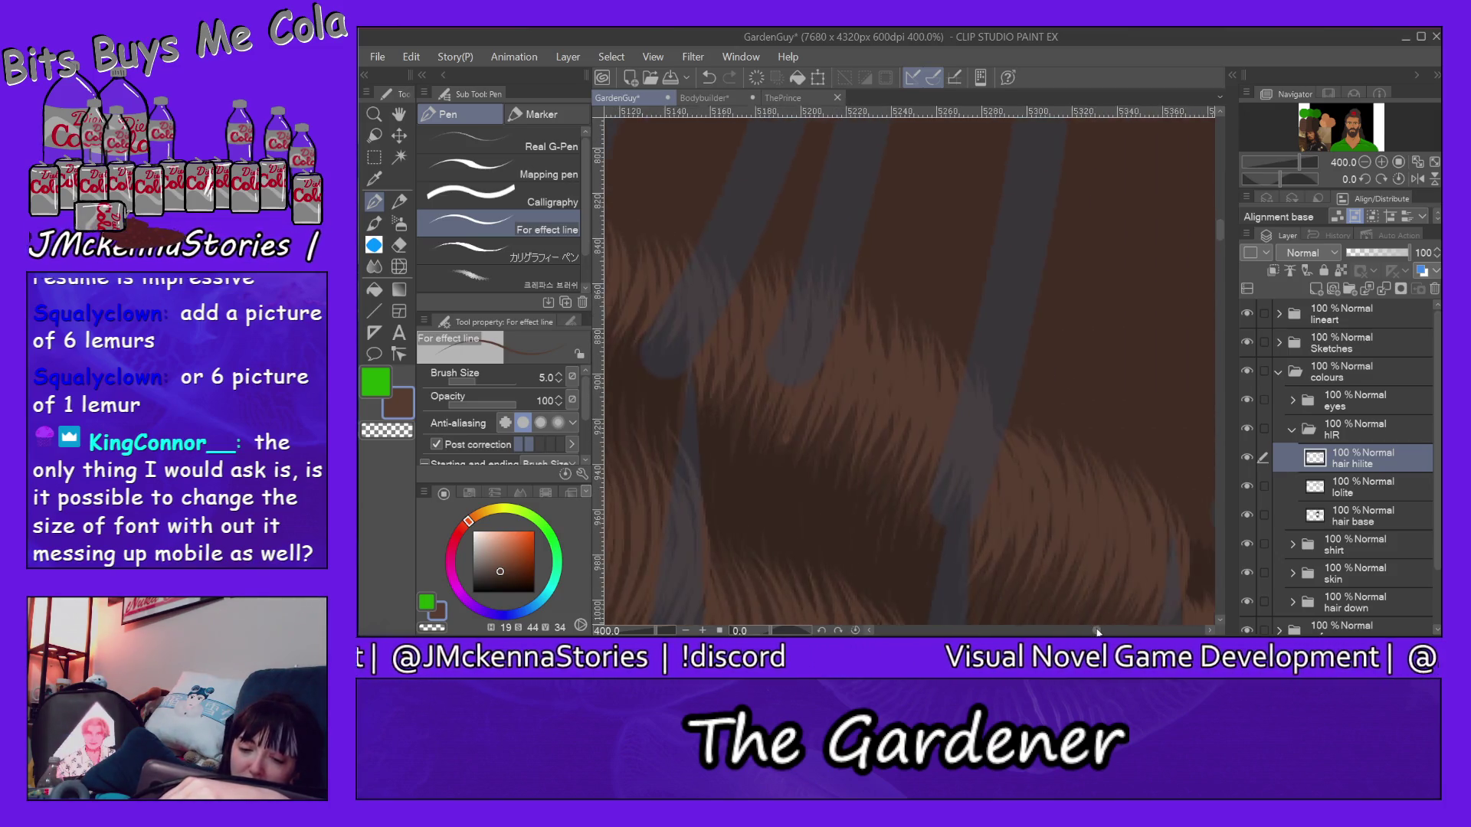
{"action": "scroll", "coordinate": [1083, 630], "scroll_direction": "left", "scroll_amount": 5}
Step: Stroke highlight strands downward below the stripe tops, extending to the right side
{"action": "mouse_move", "coordinate": [938, 243]}
{"action": "left_mouse_down"}
{"action": "mouse_move", "coordinate": [888, 397]}
{"action": "mouse_move", "coordinate": [909, 386]}
{"action": "mouse_move", "coordinate": [903, 418]}
{"action": "left_mouse_up"}
{"action": "mouse_move", "coordinate": [1000, 236]}
{"action": "left_mouse_down"}
{"action": "mouse_move", "coordinate": [926, 397]}
{"action": "mouse_move", "coordinate": [954, 409]}
{"action": "mouse_move", "coordinate": [960, 431]}
{"action": "left_mouse_up"}
{"action": "left_click_drag", "start_coordinate": [1051, 239], "coordinate": [977, 459]}
{"action": "mouse_move", "coordinate": [1069, 268]}
{"action": "left_mouse_down"}
{"action": "mouse_move", "coordinate": [1024, 418]}
{"action": "mouse_move", "coordinate": [1040, 406]}
{"action": "mouse_move", "coordinate": [1012, 461]}
{"action": "mouse_move", "coordinate": [1082, 389]}
{"action": "left_mouse_up"}
{"action": "mouse_move", "coordinate": [1116, 255]}
{"action": "left_mouse_down"}
{"action": "mouse_move", "coordinate": [1099, 348]}
{"action": "mouse_move", "coordinate": [1056, 436]}
{"action": "mouse_move", "coordinate": [1117, 333]}
{"action": "mouse_move", "coordinate": [1094, 388]}
{"action": "left_mouse_up"}
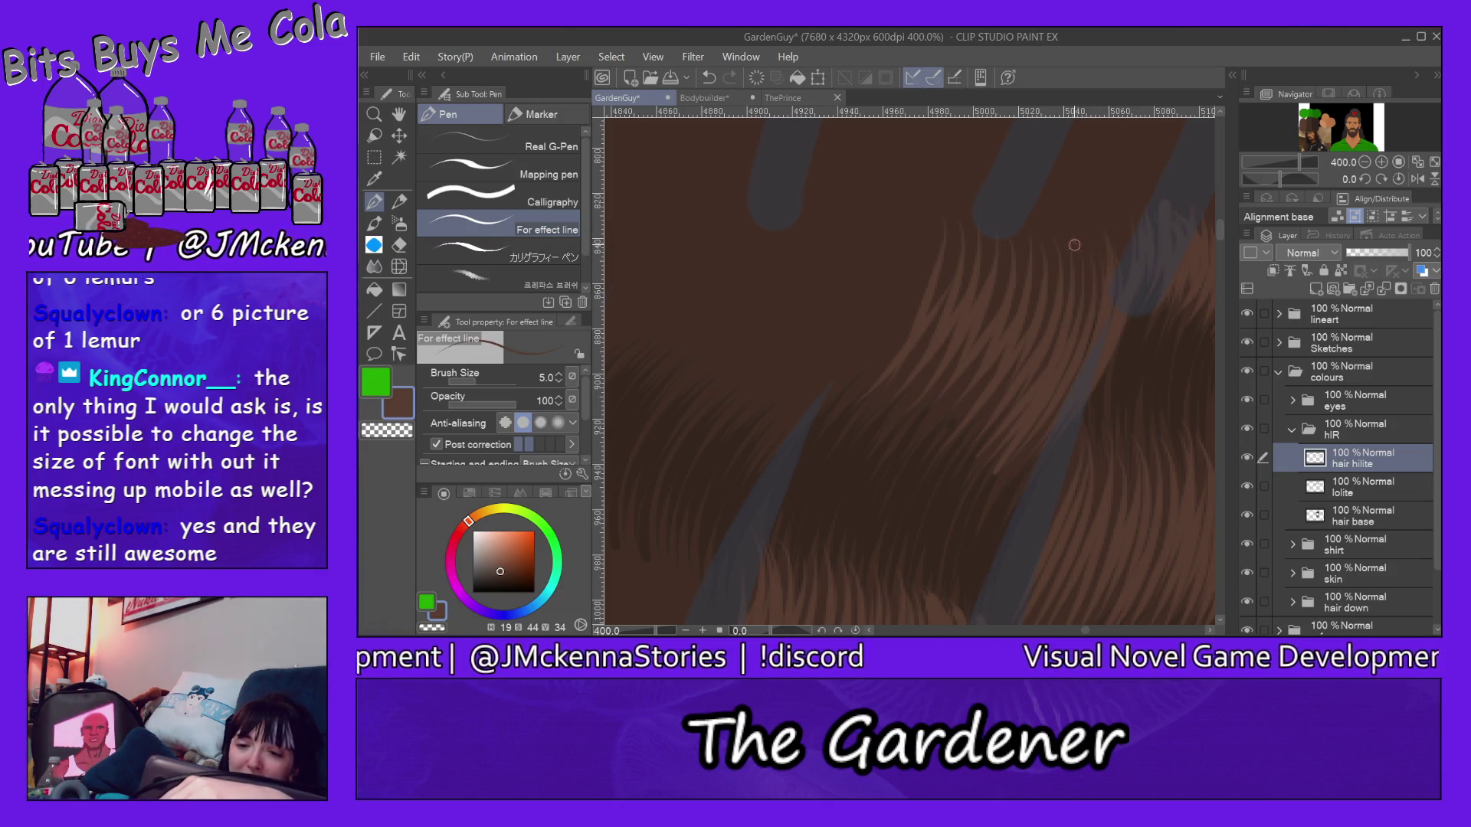
Step: Add a second batch of highlight strands toward the left and fill remaining gaps
{"action": "mouse_move", "coordinate": [1034, 249]}
{"action": "left_mouse_down"}
{"action": "mouse_move", "coordinate": [931, 466]}
{"action": "mouse_move", "coordinate": [914, 447]}
{"action": "left_mouse_up"}
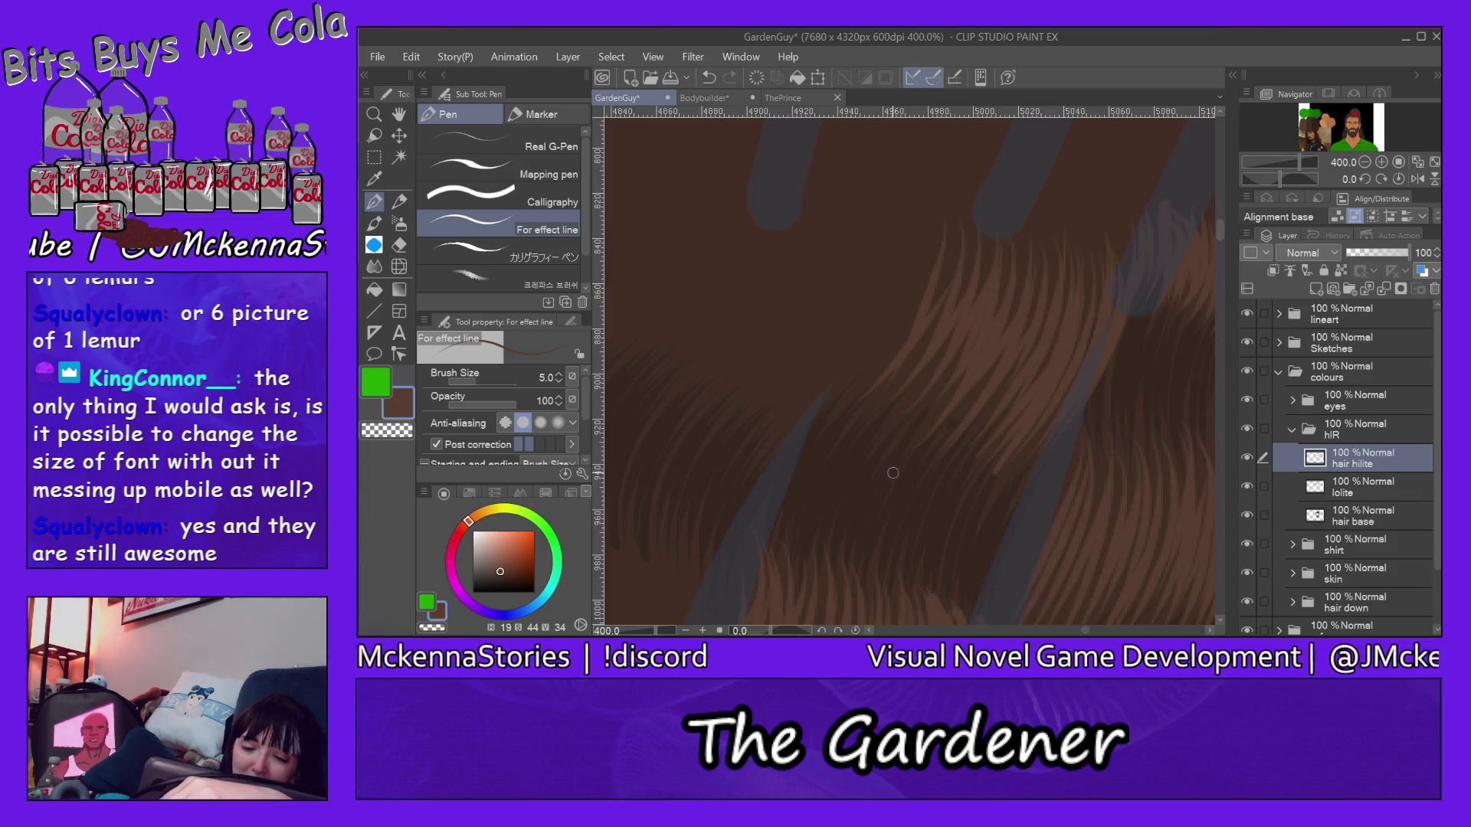
{"action": "mouse_move", "coordinate": [976, 245]}
{"action": "left_mouse_down"}
{"action": "mouse_move", "coordinate": [891, 428]}
{"action": "mouse_move", "coordinate": [856, 426]}
{"action": "left_mouse_up"}
{"action": "left_click_drag", "start_coordinate": [926, 290], "coordinate": [852, 437]}
{"action": "left_click_drag", "start_coordinate": [930, 199], "coordinate": [847, 409]}
{"action": "left_click_drag", "start_coordinate": [896, 252], "coordinate": [836, 423]}
{"action": "left_click_drag", "start_coordinate": [873, 300], "coordinate": [805, 443]}
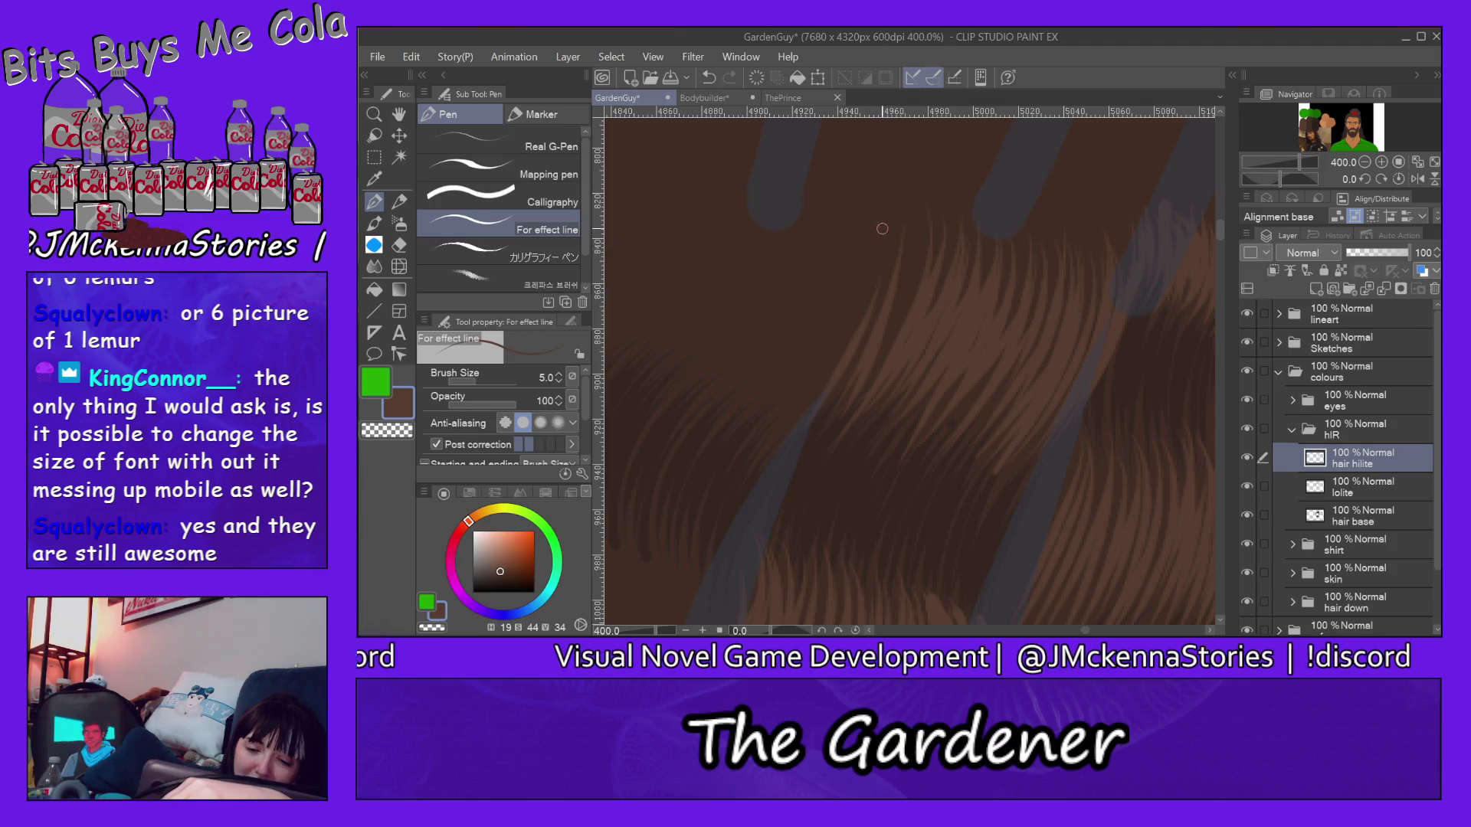
{"action": "left_click_drag", "start_coordinate": [881, 247], "coordinate": [856, 332]}
{"action": "left_click_drag", "start_coordinate": [917, 219], "coordinate": [825, 421]}
{"action": "left_click_drag", "start_coordinate": [891, 345], "coordinate": [853, 398]}
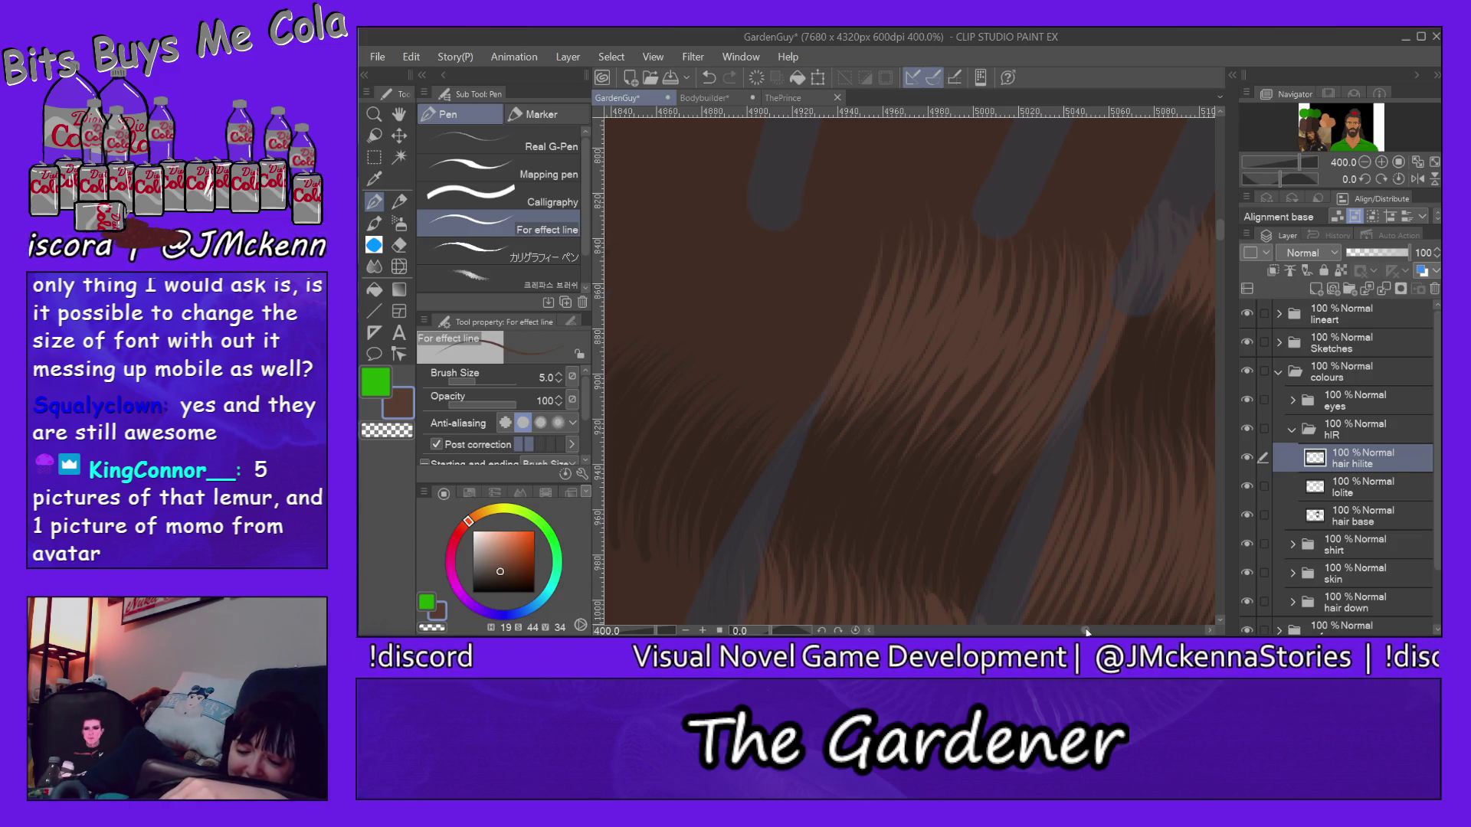
{"action": "scroll", "coordinate": [1086, 632], "scroll_direction": "left", "scroll_amount": 5}
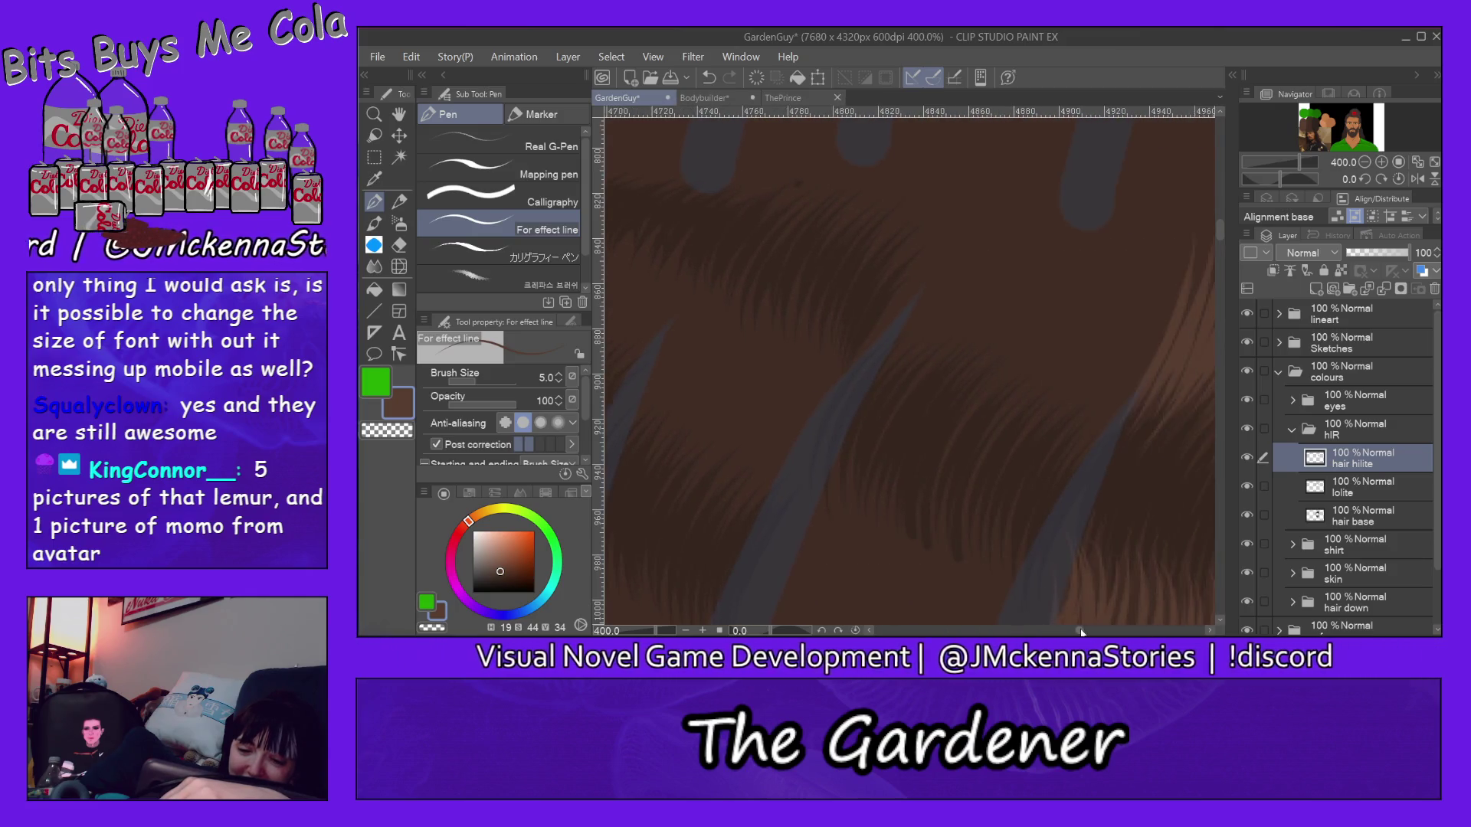
{"action": "scroll", "coordinate": [1081, 631], "scroll_direction": "right", "scroll_amount": 2}
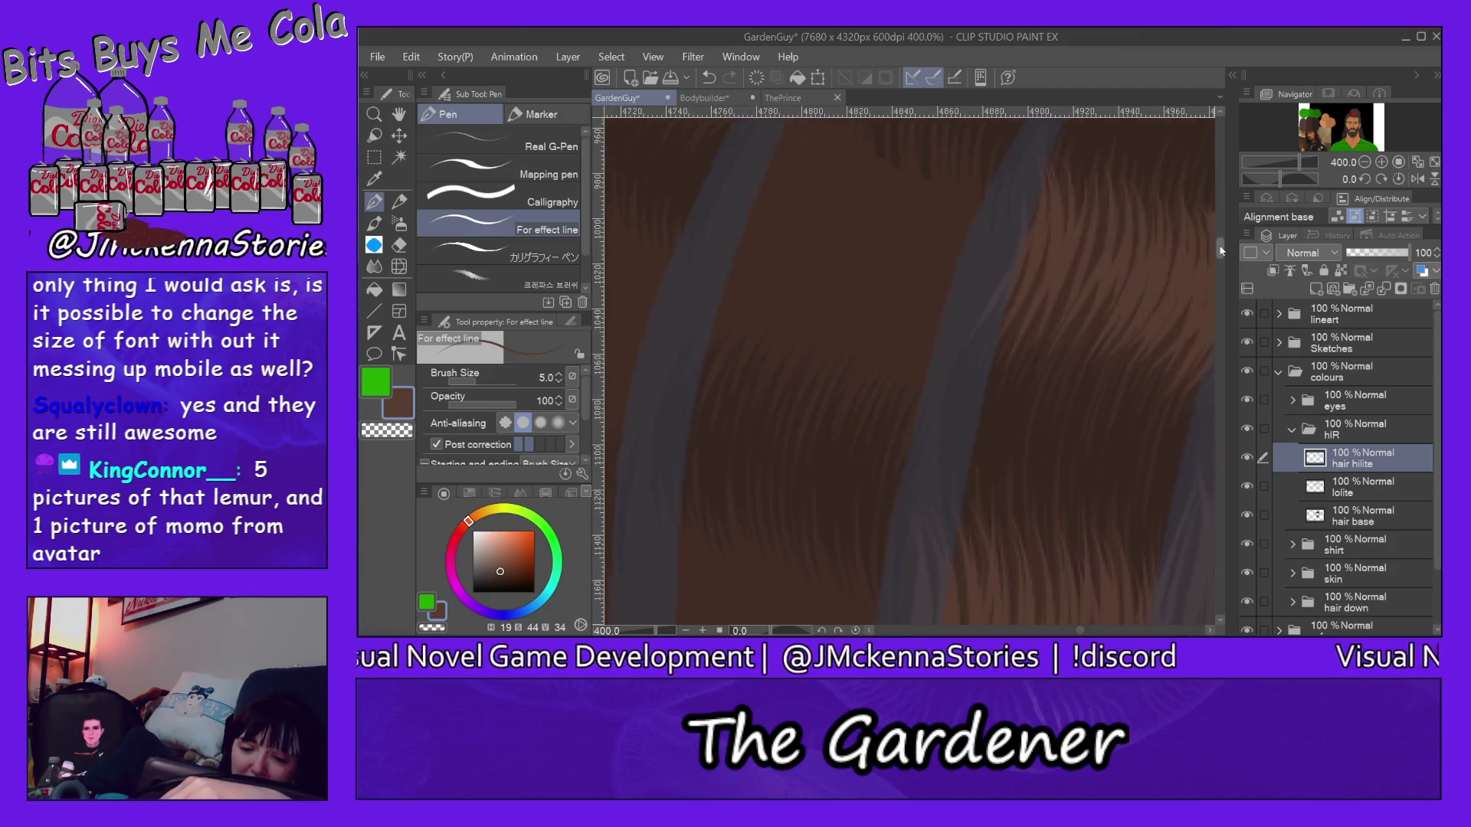
{"action": "left_click_drag", "start_coordinate": [1221, 233], "coordinate": [1222, 288]}
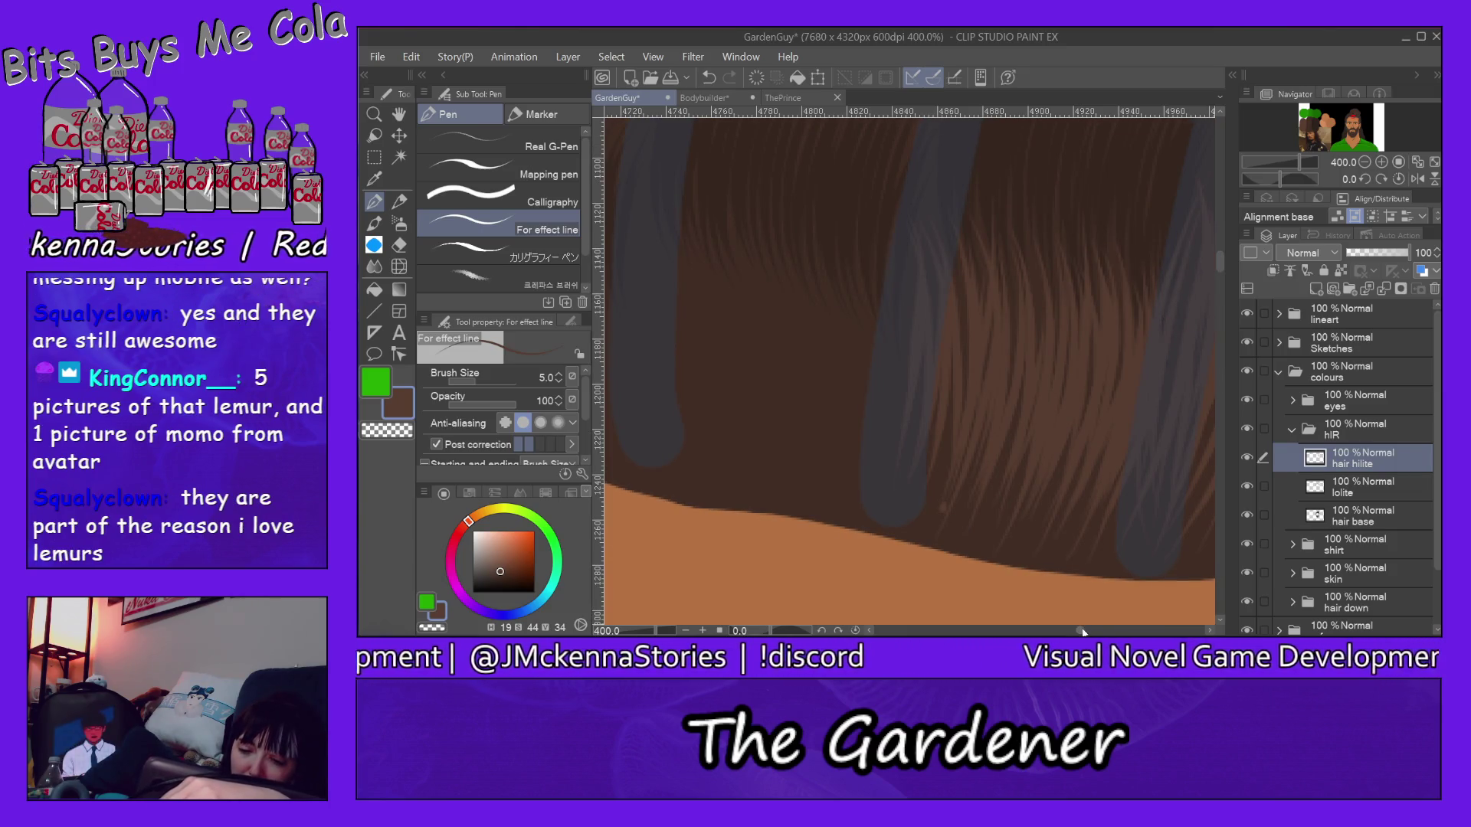
{"action": "scroll", "coordinate": [1080, 630], "scroll_direction": "left", "scroll_amount": 4}
{"action": "scroll", "coordinate": [1075, 624], "scroll_direction": "down", "scroll_amount": 2}
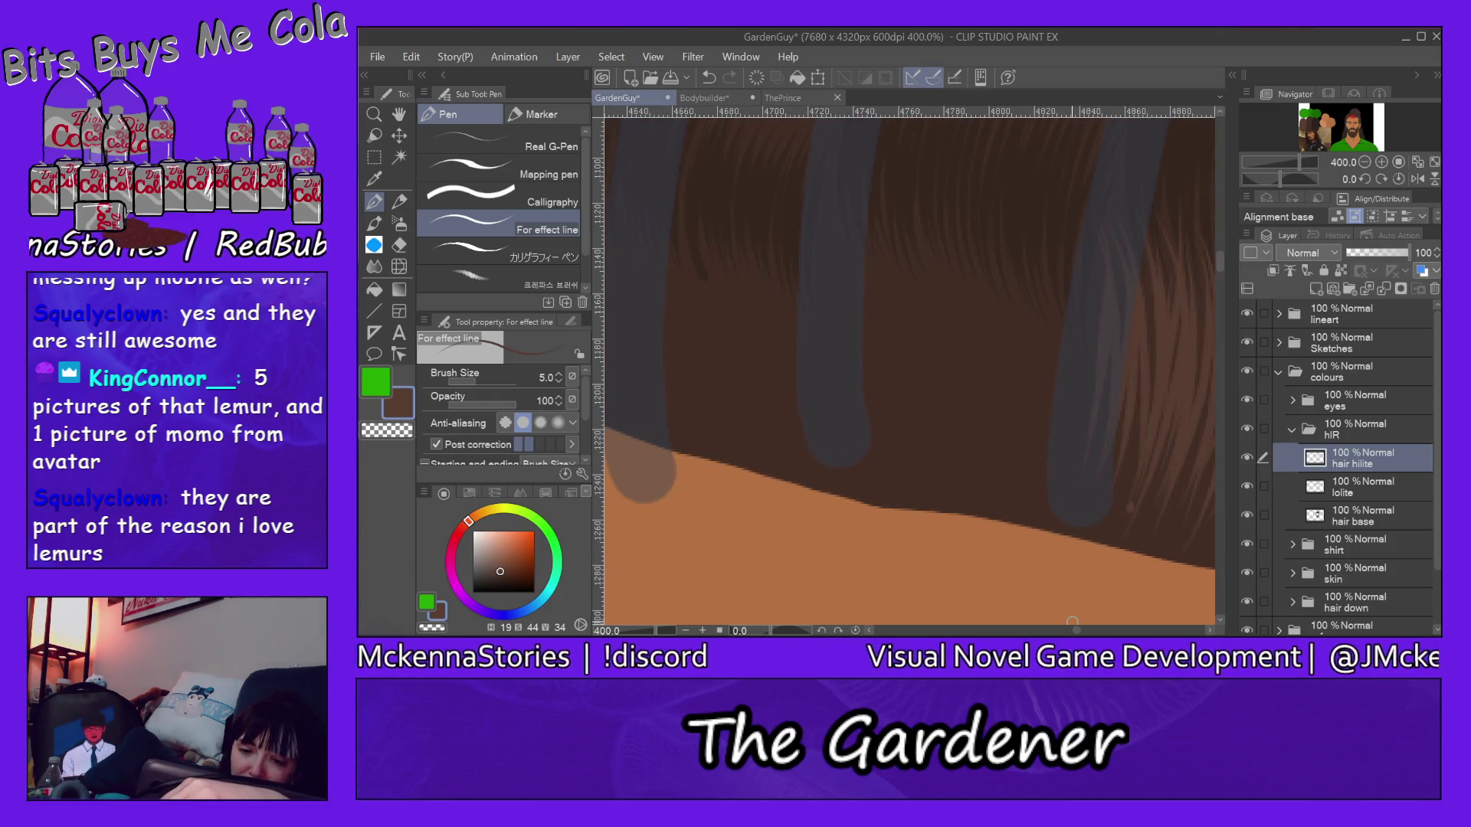
Step: Draw thin brown strands near the skin edge and over the right grey strand, then higher in the hair
{"action": "mouse_move", "coordinate": [1019, 277]}
{"action": "left_mouse_down"}
{"action": "mouse_move", "coordinate": [970, 476]}
{"action": "mouse_move", "coordinate": [1000, 484]}
{"action": "left_mouse_up"}
{"action": "left_click_drag", "start_coordinate": [1060, 327], "coordinate": [1017, 478]}
{"action": "left_click_drag", "start_coordinate": [1081, 290], "coordinate": [1034, 496]}
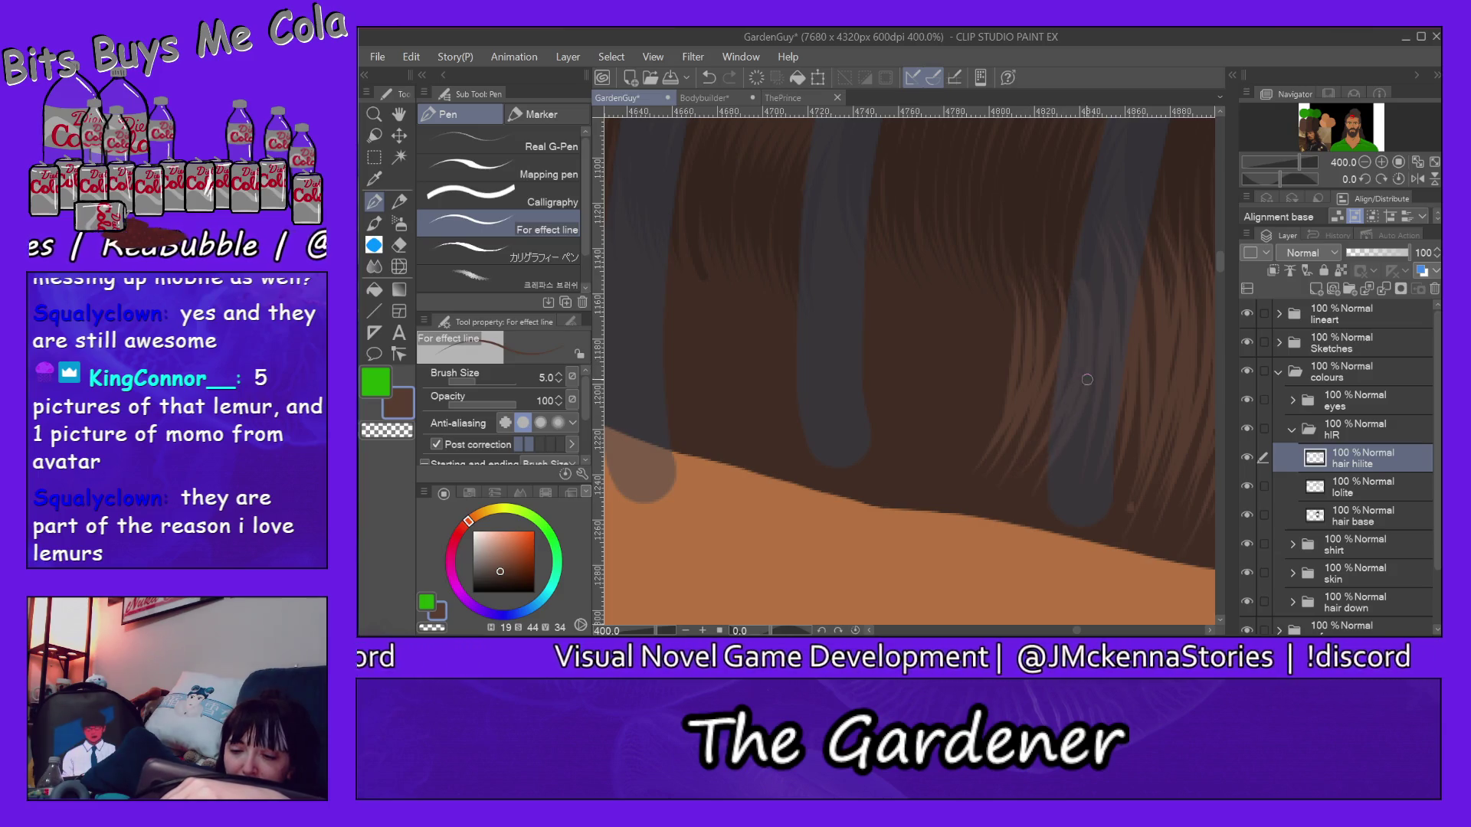
{"action": "left_click_drag", "start_coordinate": [1051, 274], "coordinate": [1041, 384]}
{"action": "mouse_move", "coordinate": [1025, 242]}
{"action": "left_mouse_down"}
{"action": "mouse_move", "coordinate": [996, 405]}
{"action": "mouse_move", "coordinate": [982, 354]}
{"action": "mouse_move", "coordinate": [956, 476]}
{"action": "left_mouse_up"}
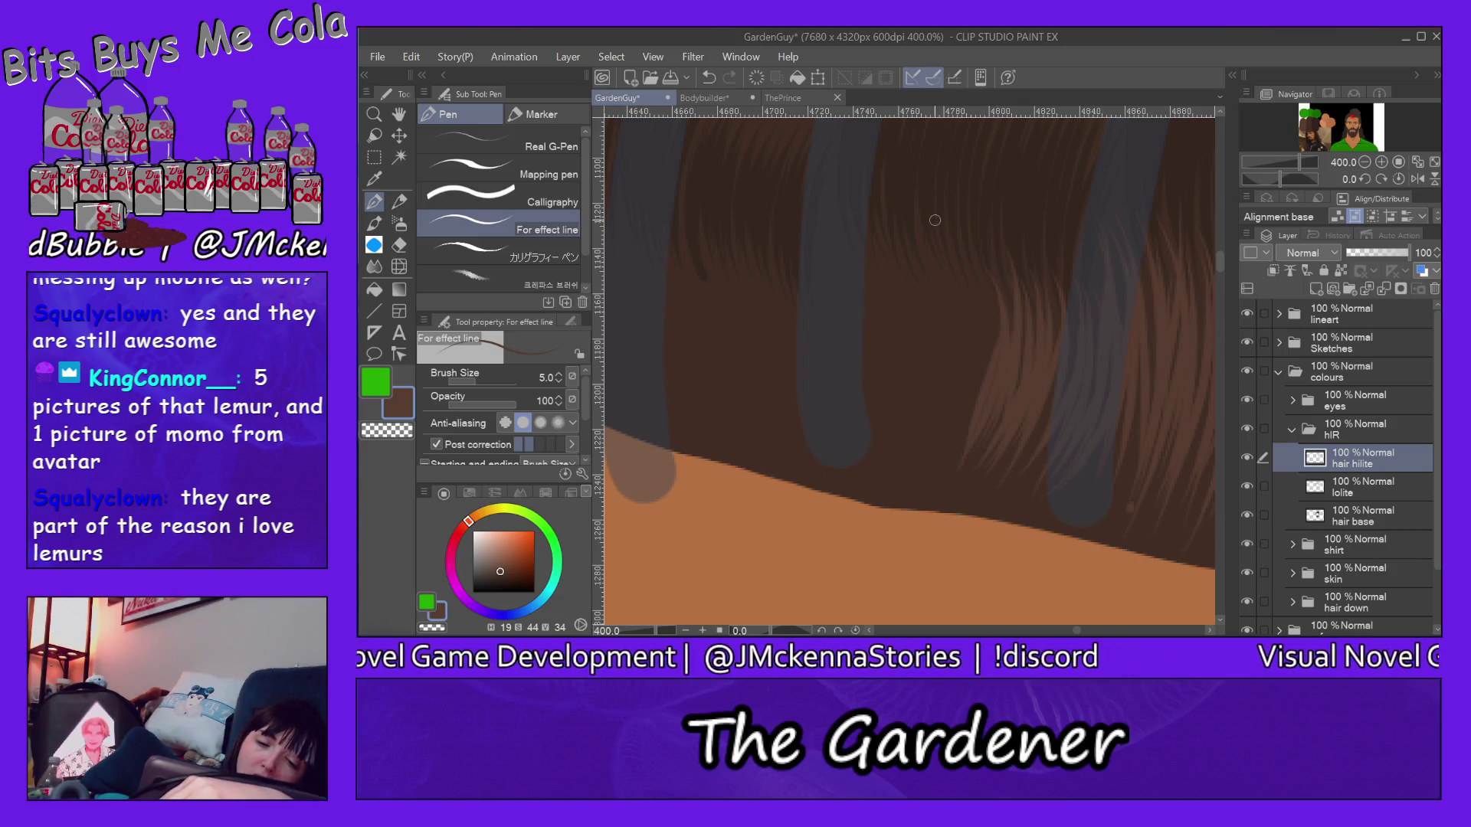
Step: Paint thin brown strands over the left grey strand and between the grey strands
{"action": "mouse_move", "coordinate": [852, 244]}
{"action": "left_mouse_down"}
{"action": "mouse_move", "coordinate": [839, 425]}
{"action": "mouse_move", "coordinate": [879, 385]}
{"action": "left_mouse_up"}
{"action": "left_click_drag", "start_coordinate": [873, 218], "coordinate": [896, 408]}
{"action": "mouse_move", "coordinate": [906, 241]}
{"action": "left_mouse_down"}
{"action": "mouse_move", "coordinate": [885, 442]}
{"action": "mouse_move", "coordinate": [925, 379]}
{"action": "mouse_move", "coordinate": [902, 483]}
{"action": "mouse_move", "coordinate": [948, 414]}
{"action": "left_mouse_up"}
{"action": "left_click_drag", "start_coordinate": [965, 282], "coordinate": [923, 486]}
{"action": "mouse_move", "coordinate": [975, 230]}
{"action": "left_mouse_down"}
{"action": "mouse_move", "coordinate": [945, 479]}
{"action": "mouse_move", "coordinate": [939, 465]}
{"action": "left_mouse_up"}
{"action": "left_click_drag", "start_coordinate": [1047, 377], "coordinate": [1050, 429]}
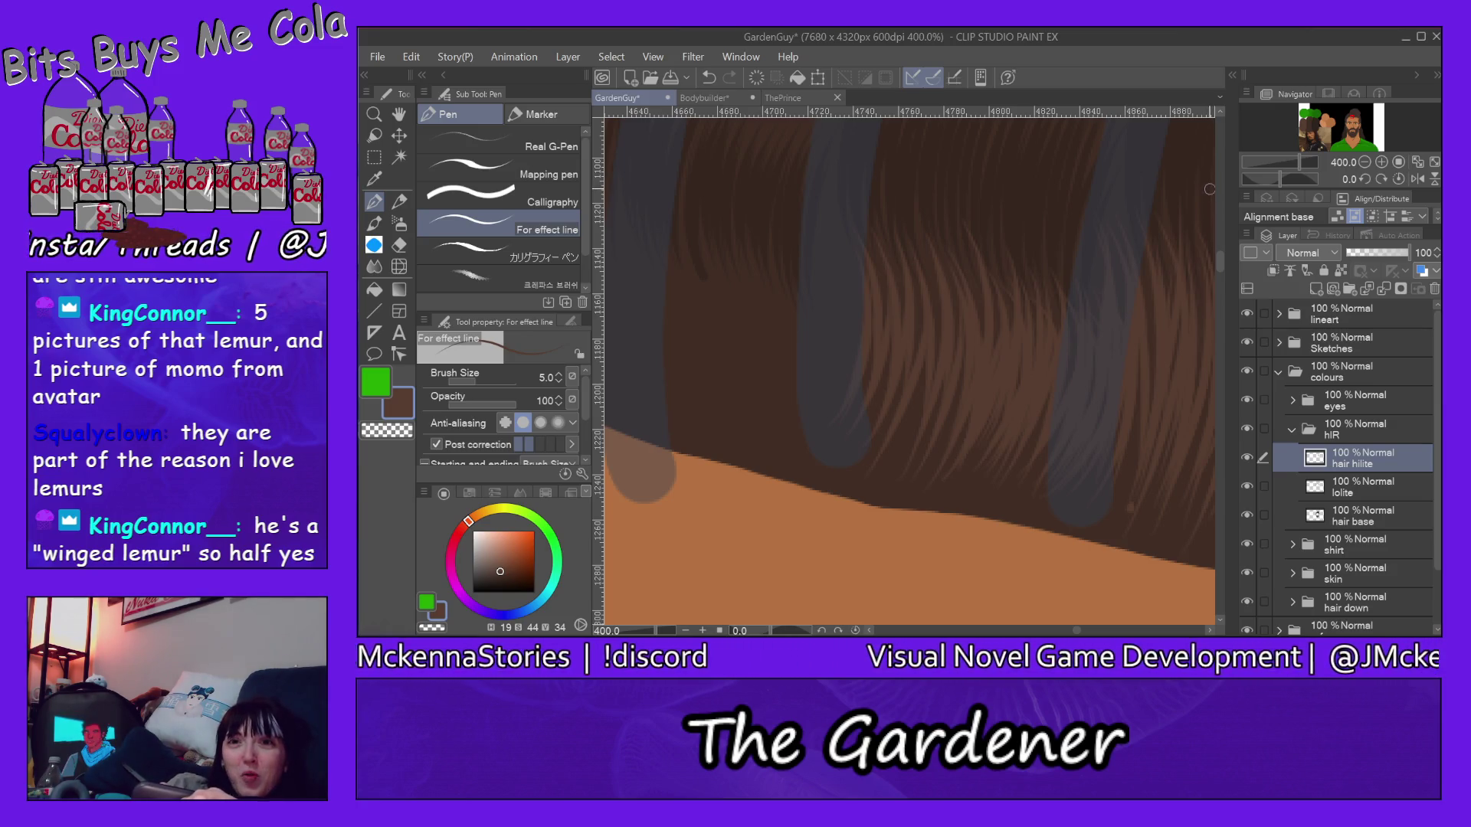
{"action": "left_click_drag", "start_coordinate": [1222, 263], "coordinate": [1222, 243]}
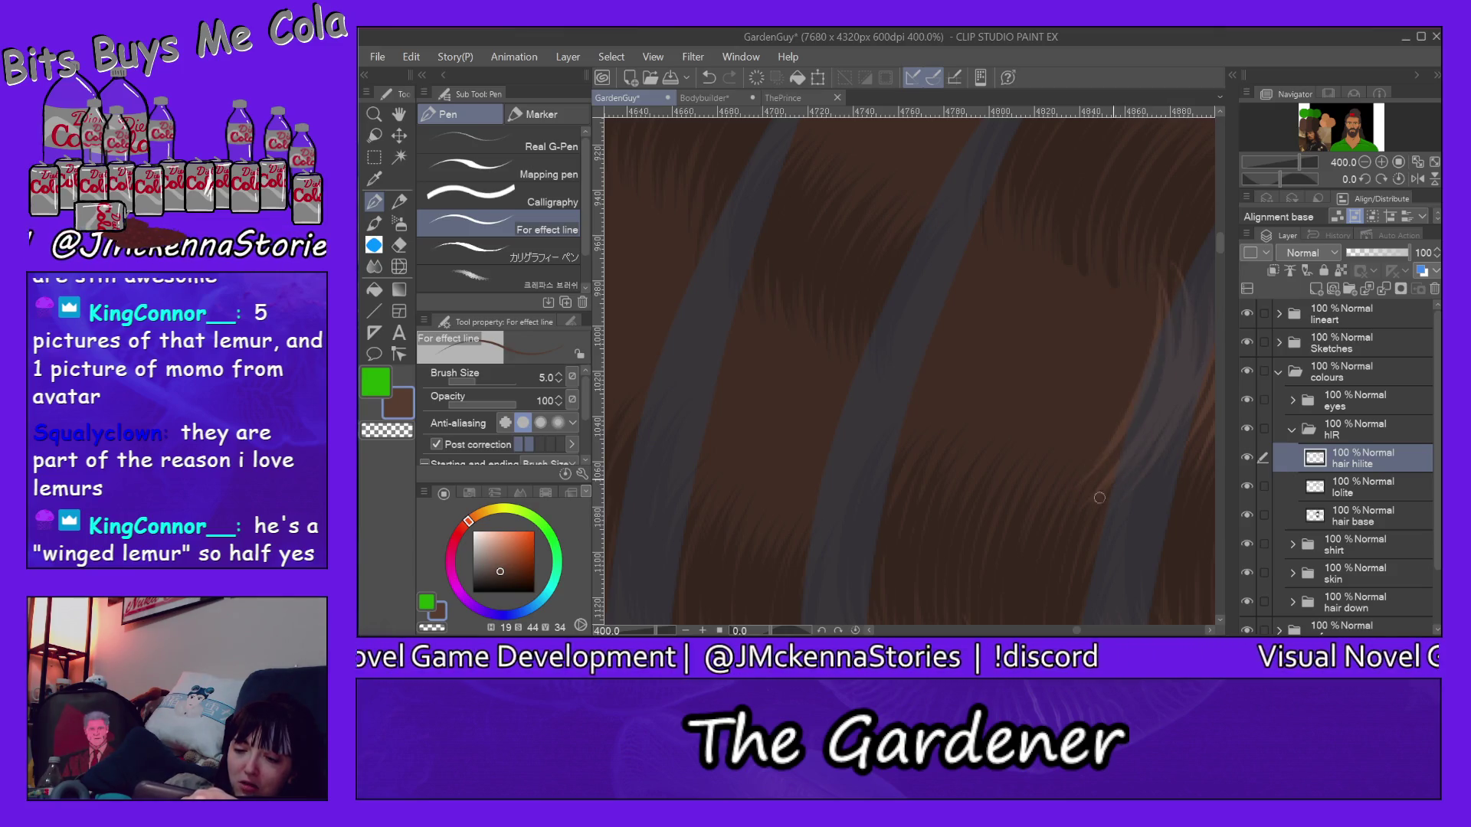
Step: Build up fine highlight strands along the grey band's edge and the neighbouring hair
{"action": "left_click_drag", "start_coordinate": [1141, 263], "coordinate": [1055, 500]}
{"action": "left_click_drag", "start_coordinate": [1132, 236], "coordinate": [1062, 481]}
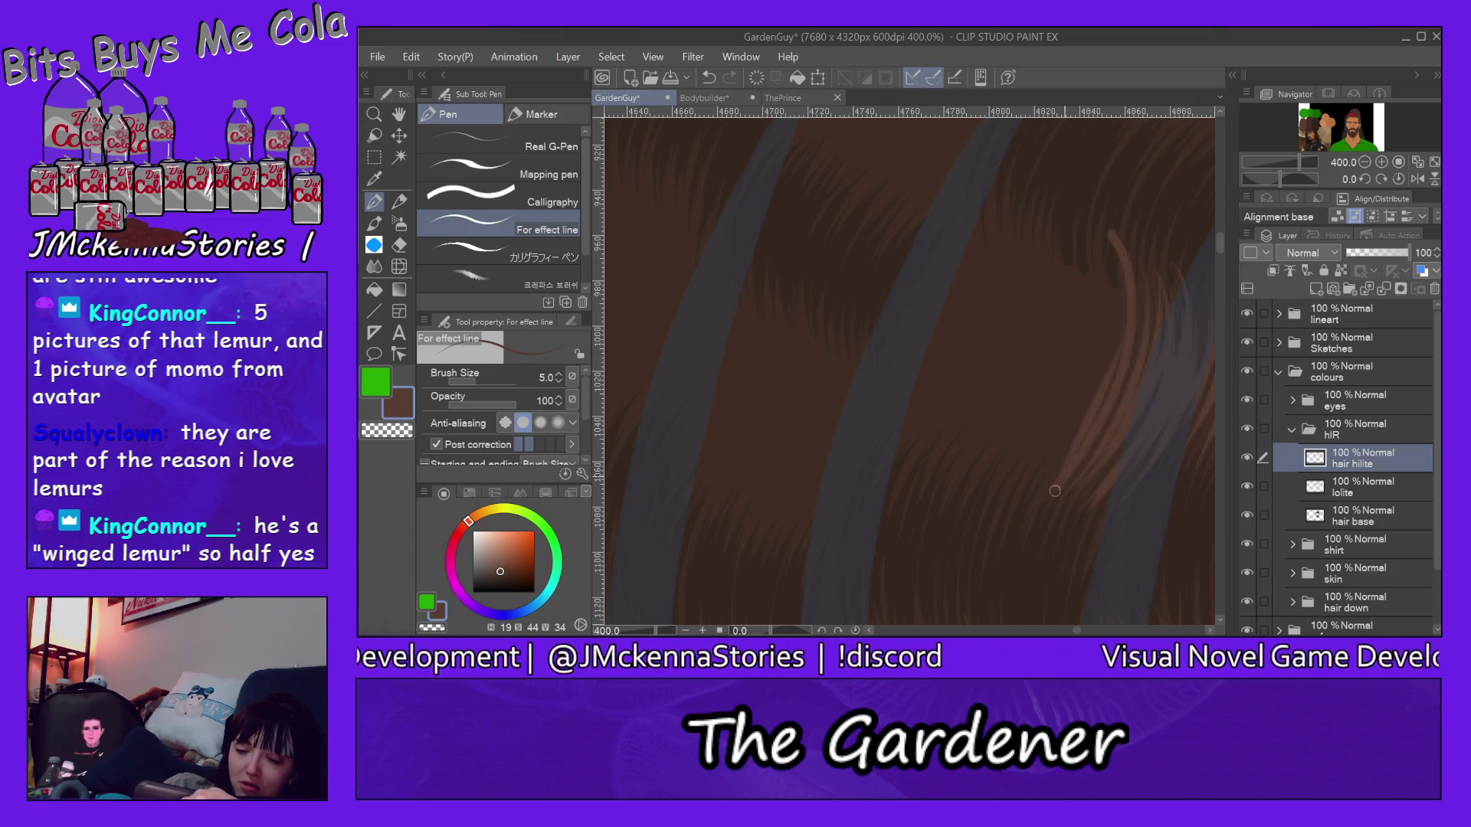
{"action": "left_click_drag", "start_coordinate": [1121, 247], "coordinate": [1081, 484]}
{"action": "left_click_drag", "start_coordinate": [1101, 321], "coordinate": [1038, 444]}
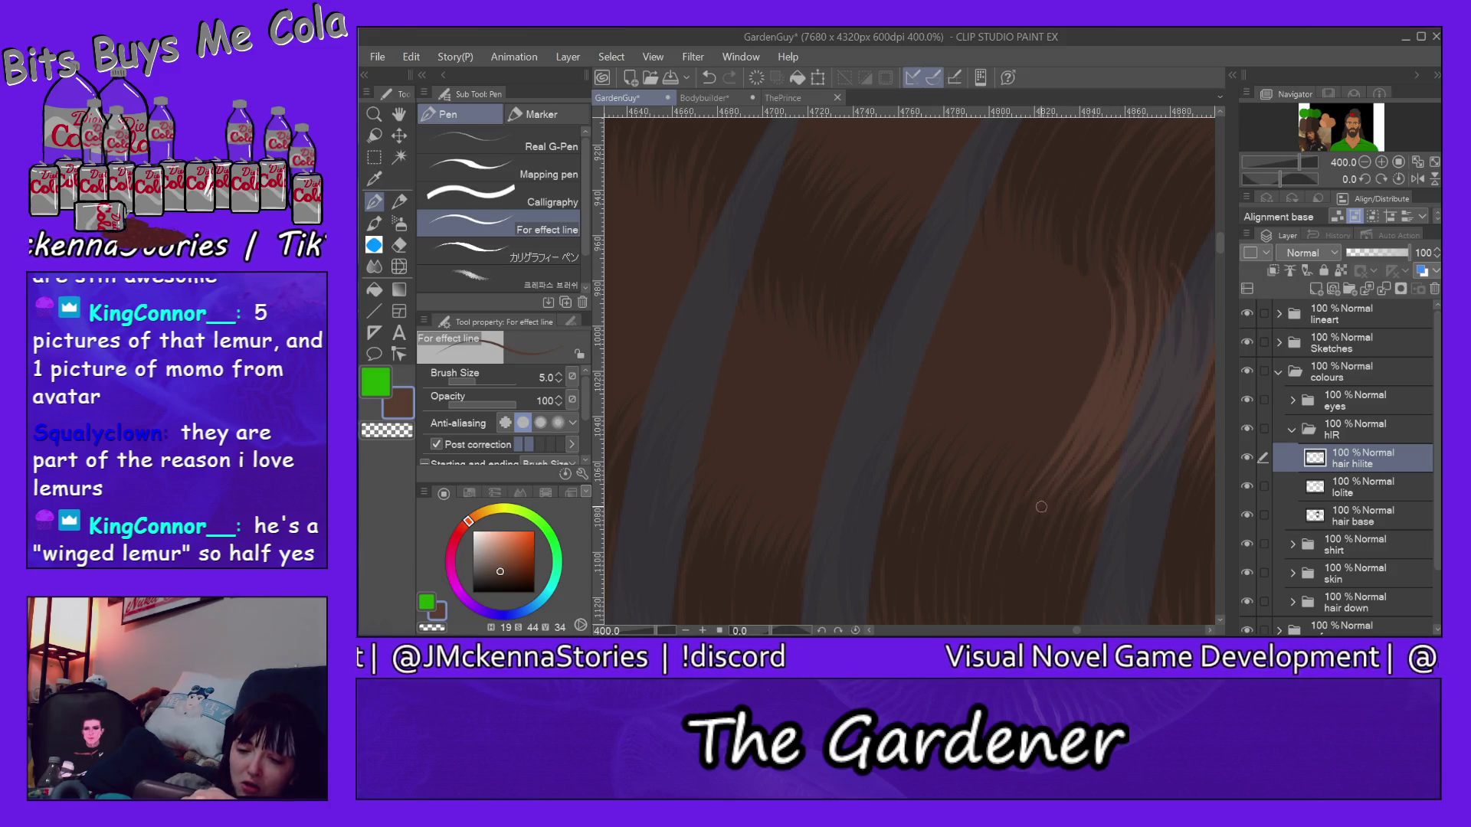
{"action": "mouse_move", "coordinate": [1097, 247]}
{"action": "left_mouse_down"}
{"action": "mouse_move", "coordinate": [1041, 453]}
{"action": "mouse_move", "coordinate": [977, 511]}
{"action": "mouse_move", "coordinate": [1029, 447]}
{"action": "left_mouse_up"}
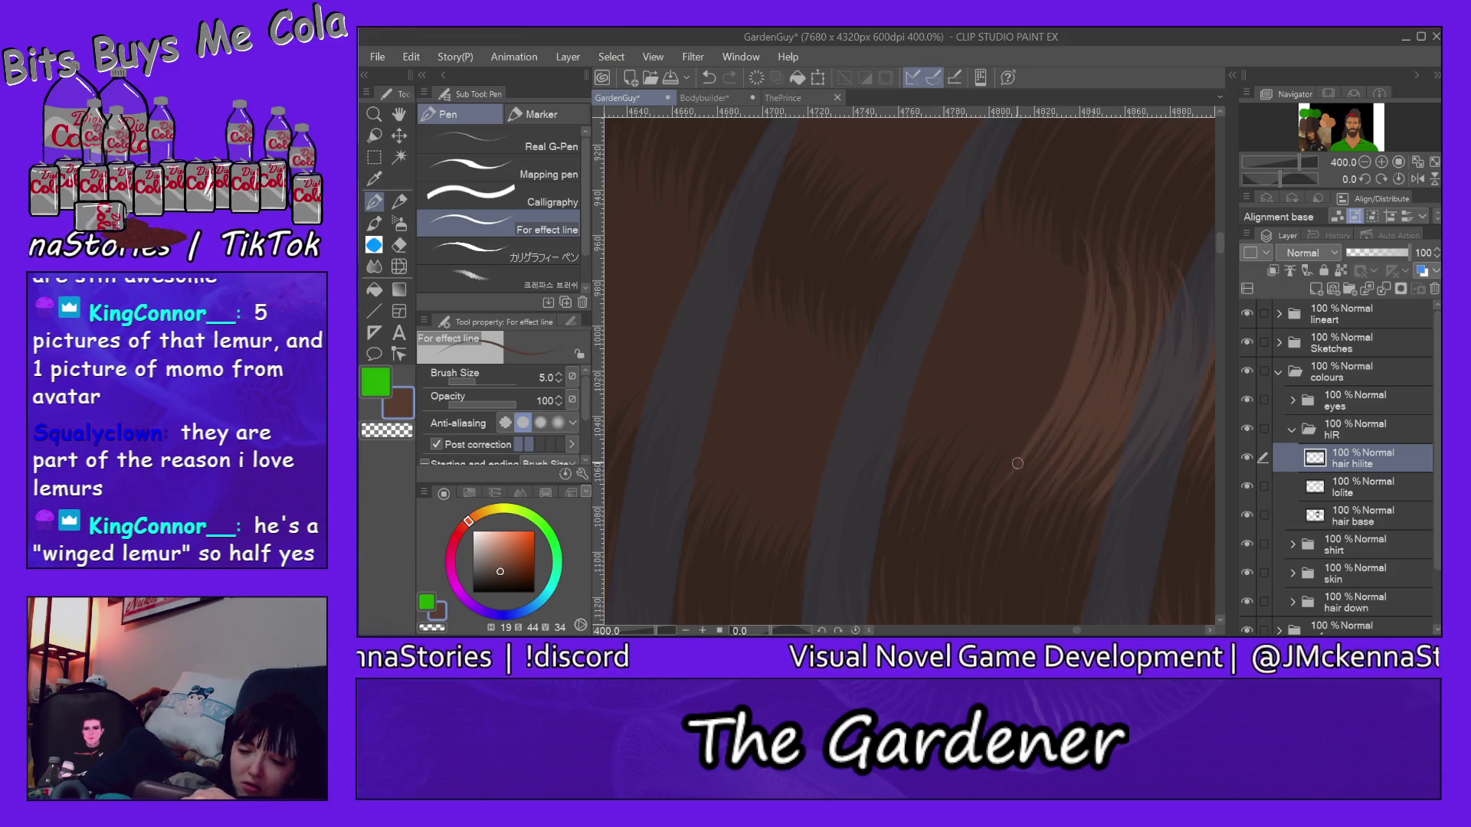
{"action": "left_click_drag", "start_coordinate": [1057, 216], "coordinate": [988, 460]}
{"action": "left_click_drag", "start_coordinate": [1069, 230], "coordinate": [1047, 354]}
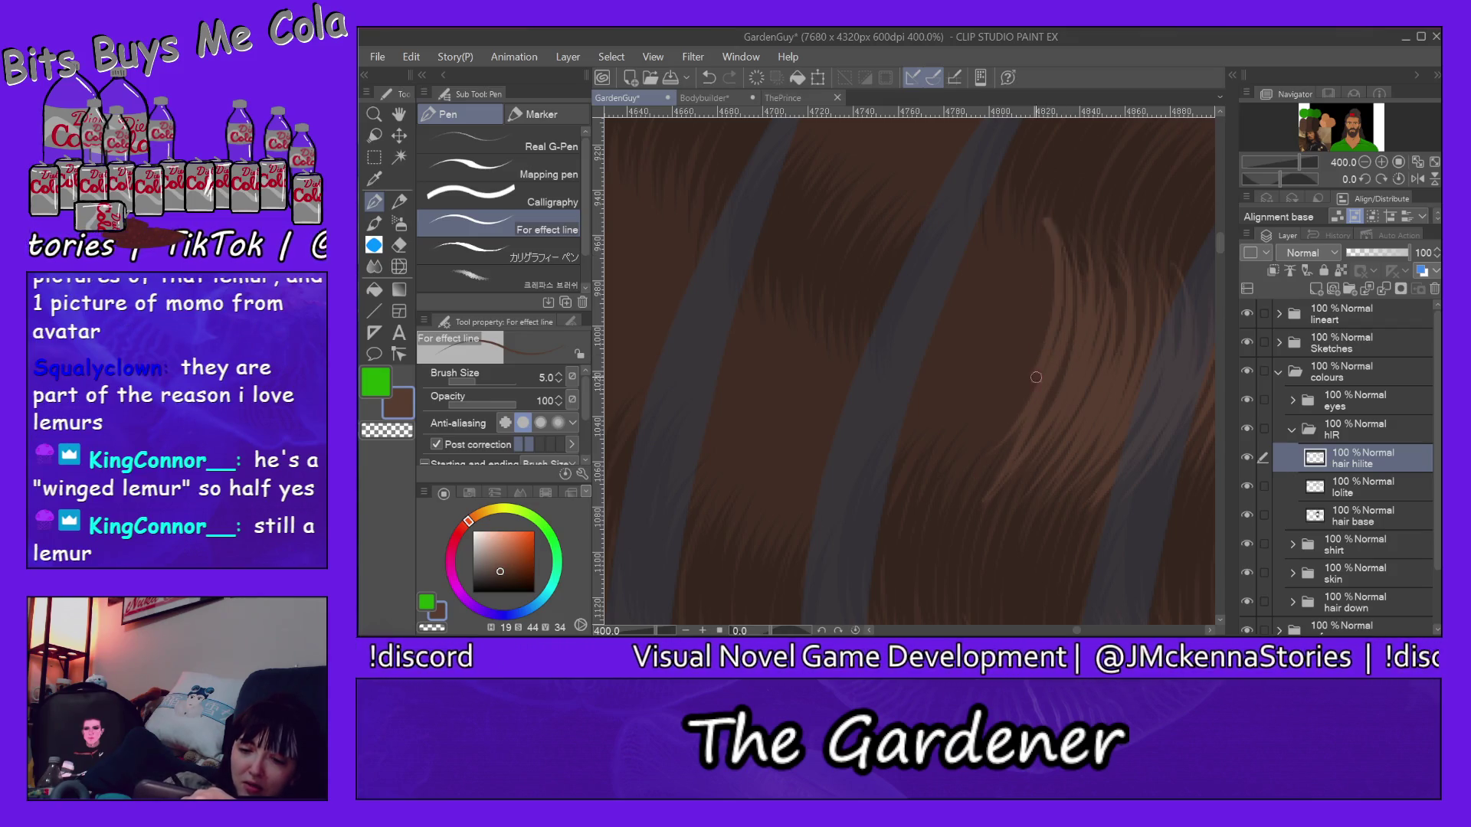
{"action": "left_click_drag", "start_coordinate": [1025, 226], "coordinate": [971, 460]}
{"action": "mouse_move", "coordinate": [1030, 219]}
{"action": "left_mouse_down"}
{"action": "mouse_move", "coordinate": [978, 461]}
{"action": "mouse_move", "coordinate": [927, 466]}
{"action": "mouse_move", "coordinate": [966, 426]}
{"action": "mouse_move", "coordinate": [978, 380]}
{"action": "left_mouse_up"}
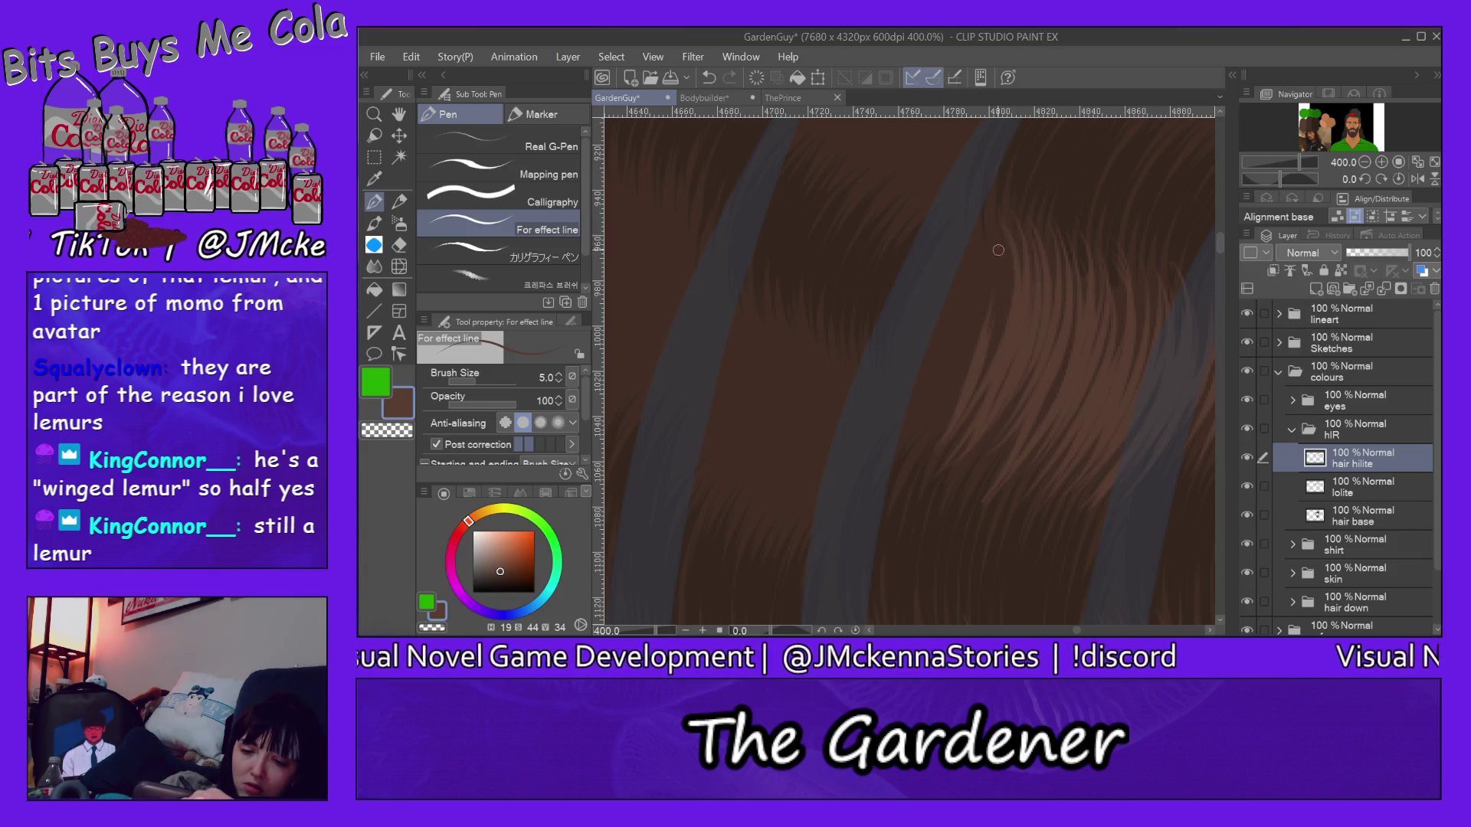
{"action": "mouse_move", "coordinate": [1008, 205]}
{"action": "left_mouse_down"}
{"action": "mouse_move", "coordinate": [947, 427]}
{"action": "mouse_move", "coordinate": [935, 411]}
{"action": "mouse_move", "coordinate": [905, 442]}
{"action": "left_mouse_up"}
{"action": "mouse_move", "coordinate": [954, 207]}
{"action": "left_mouse_down"}
{"action": "mouse_move", "coordinate": [896, 459]}
{"action": "mouse_move", "coordinate": [908, 391]}
{"action": "left_mouse_up"}
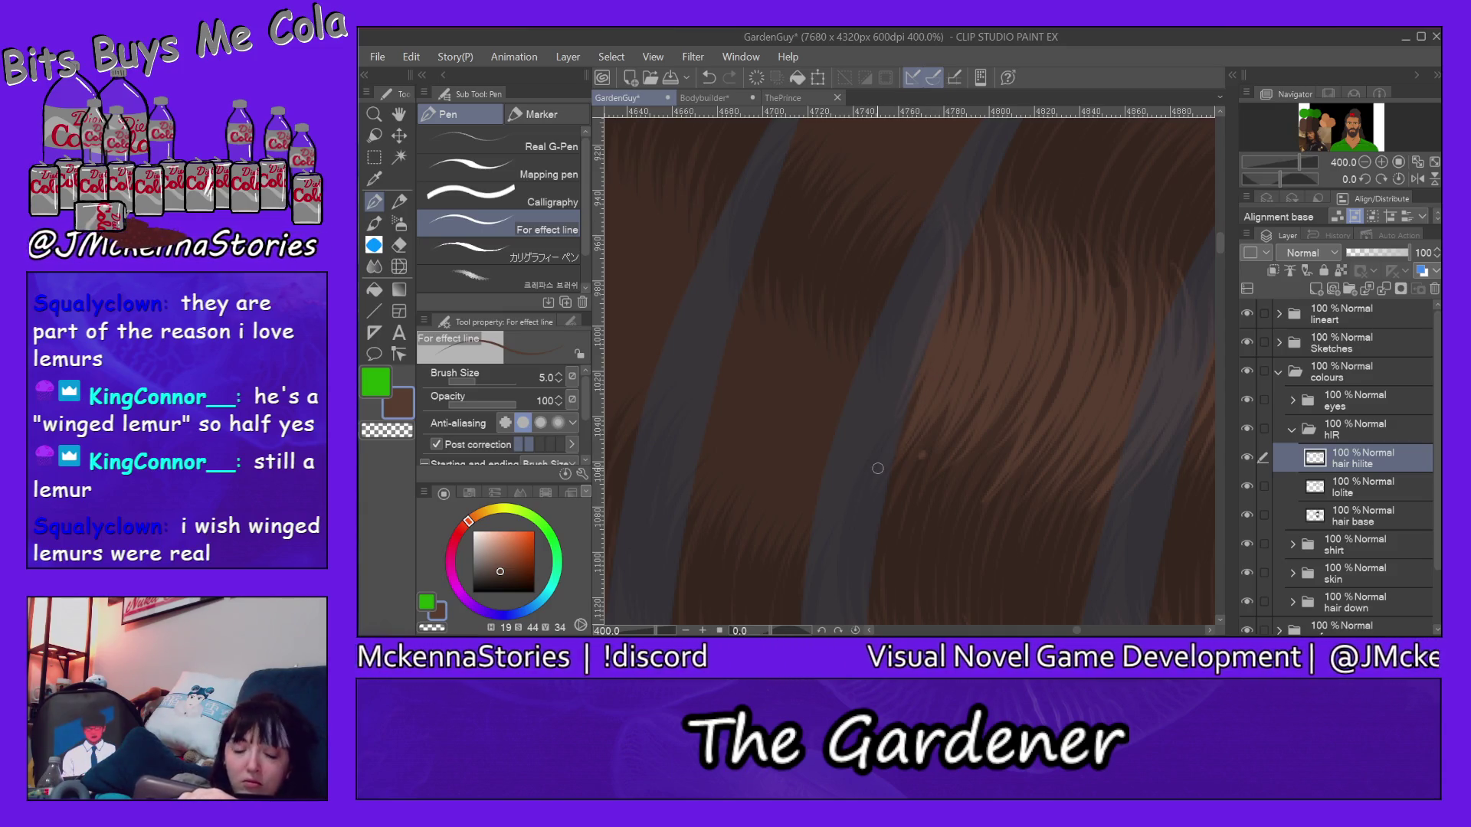
Step: Switch briefly to a smaller Eraser, return to the Pen and paint light strands on the hair tops
{"action": "left_click", "coordinate": [400, 246]}
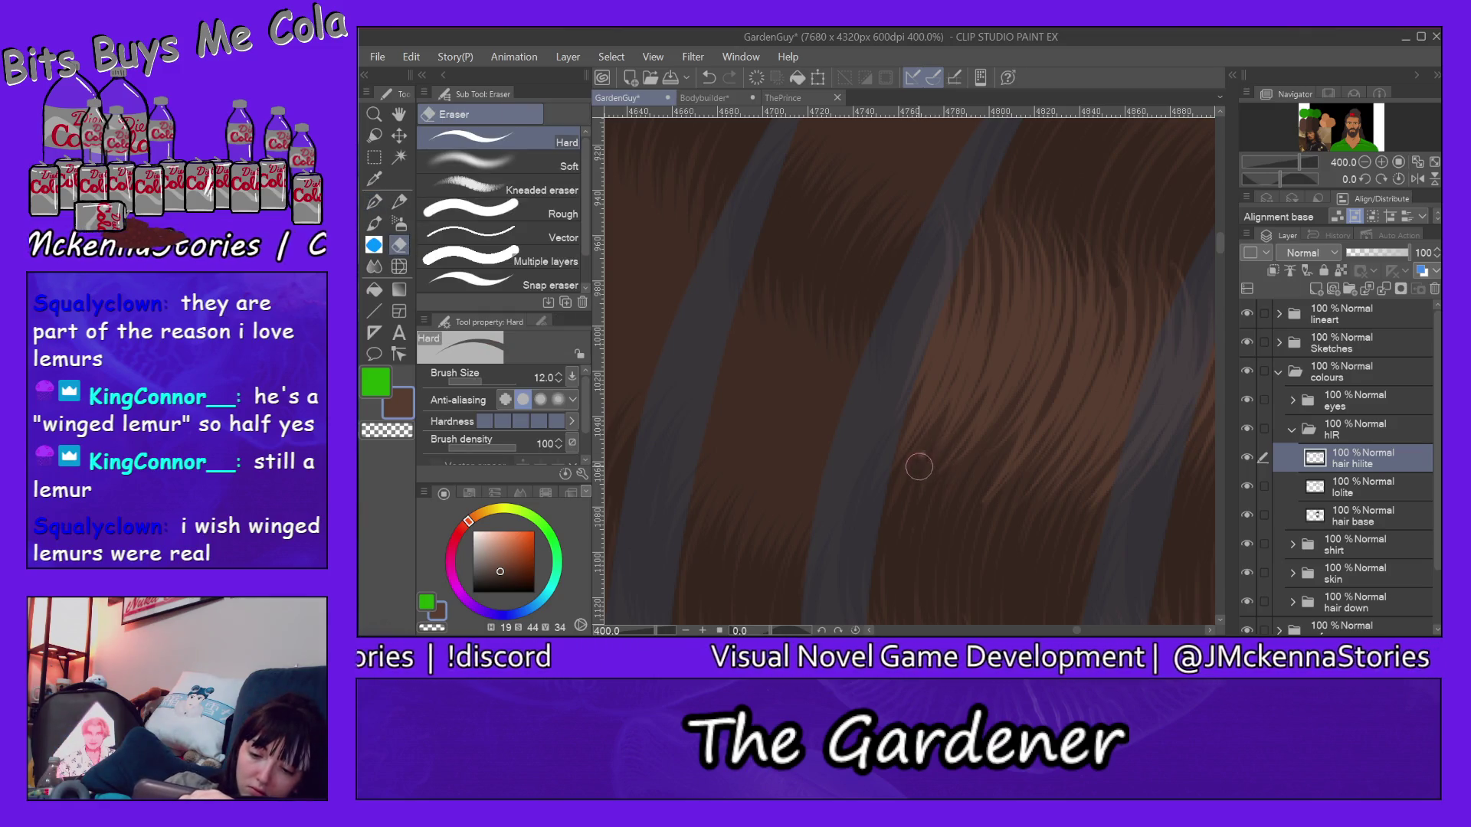
{"action": "key", "text": "bracketleft"}
{"action": "key", "text": "bracketleft"}
{"action": "key", "text": "bracketleft"}
{"action": "key", "text": "bracketleft"}
{"action": "key", "text": "bracketleft"}
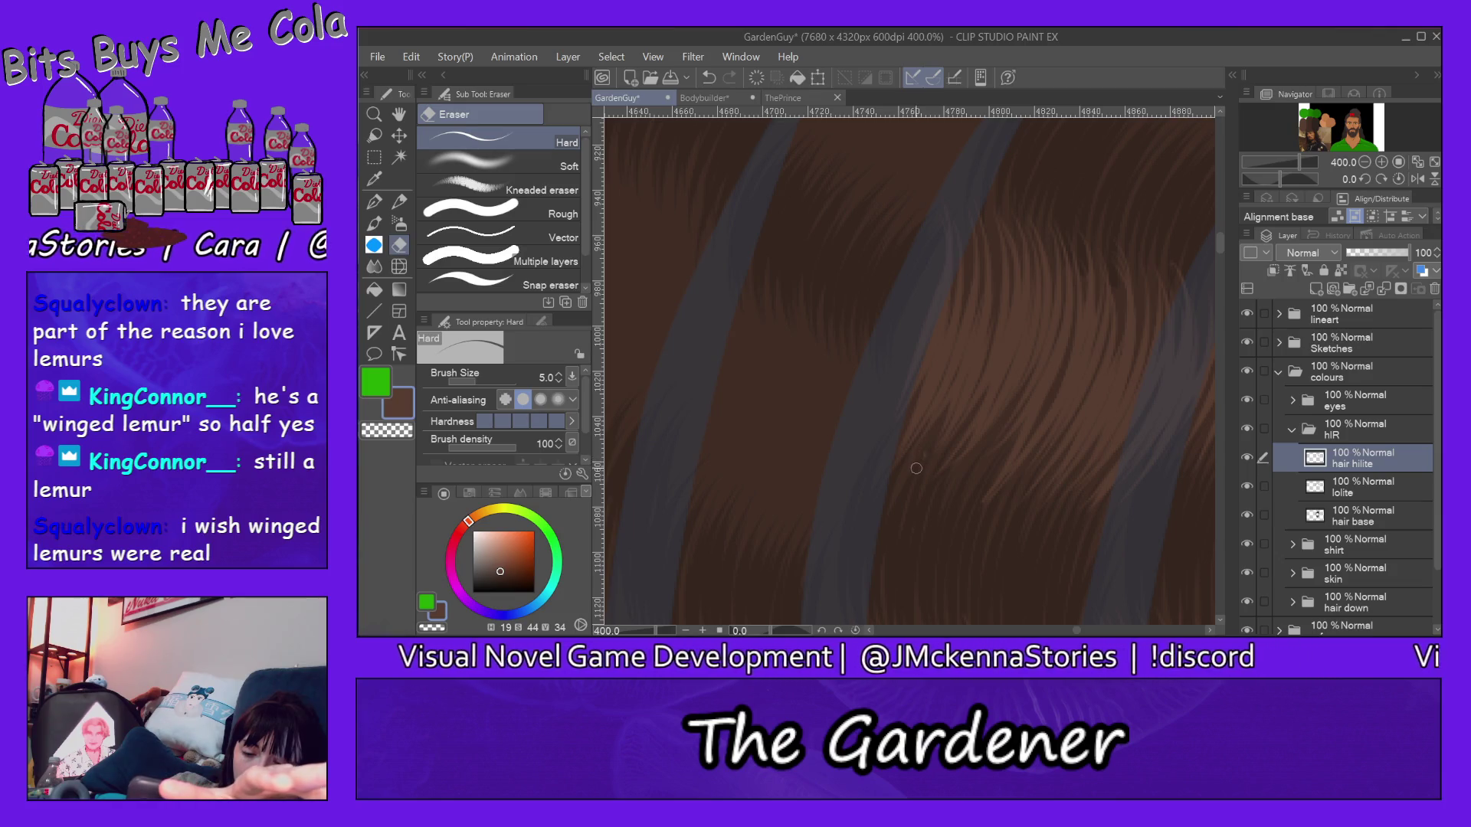
{"action": "key", "text": "p"}
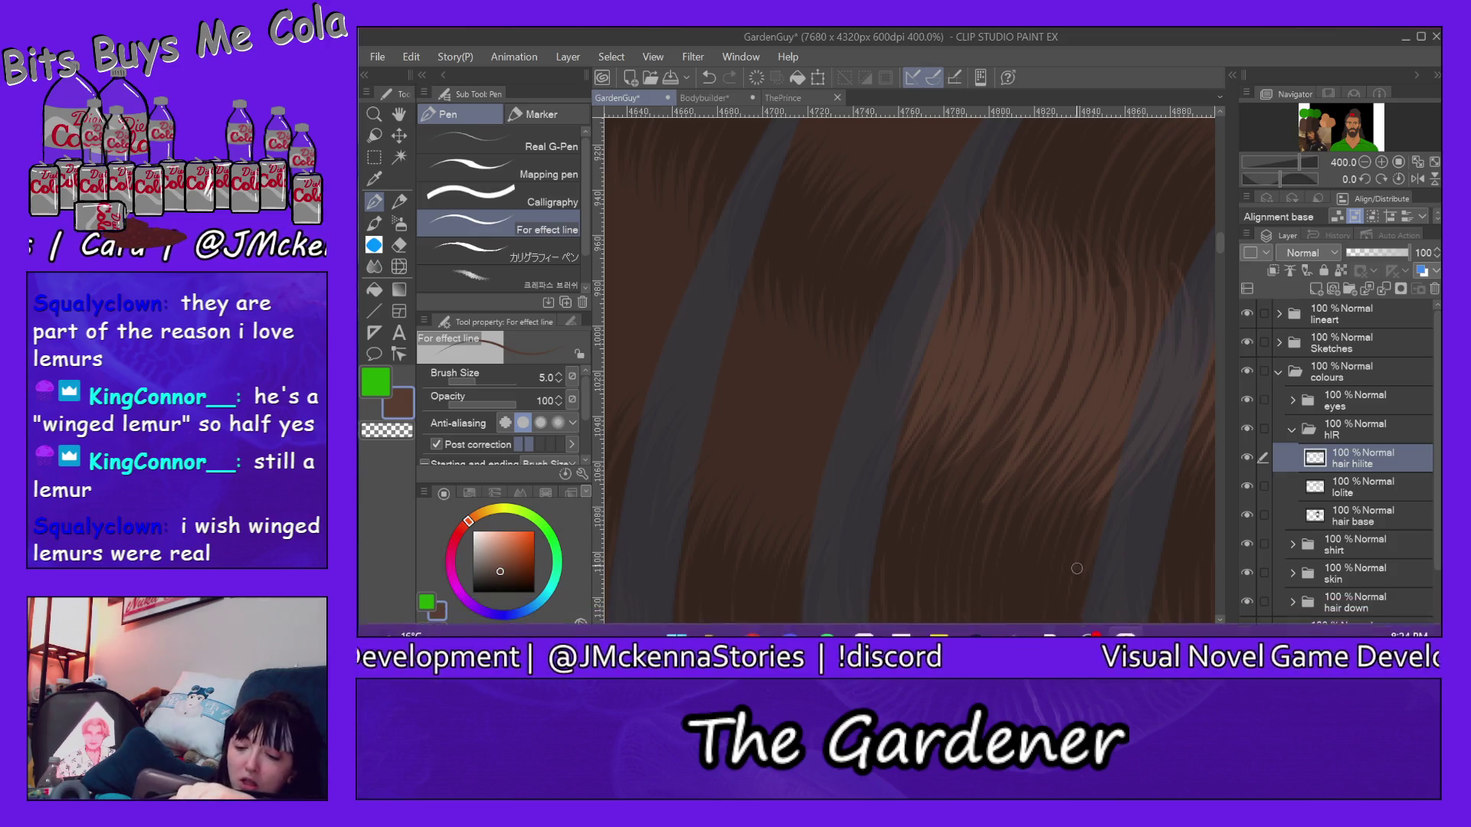
{"action": "scroll", "coordinate": [1081, 630], "scroll_direction": "right", "scroll_amount": 2}
{"action": "scroll", "coordinate": [1080, 630], "scroll_direction": "right", "scroll_amount": 2}
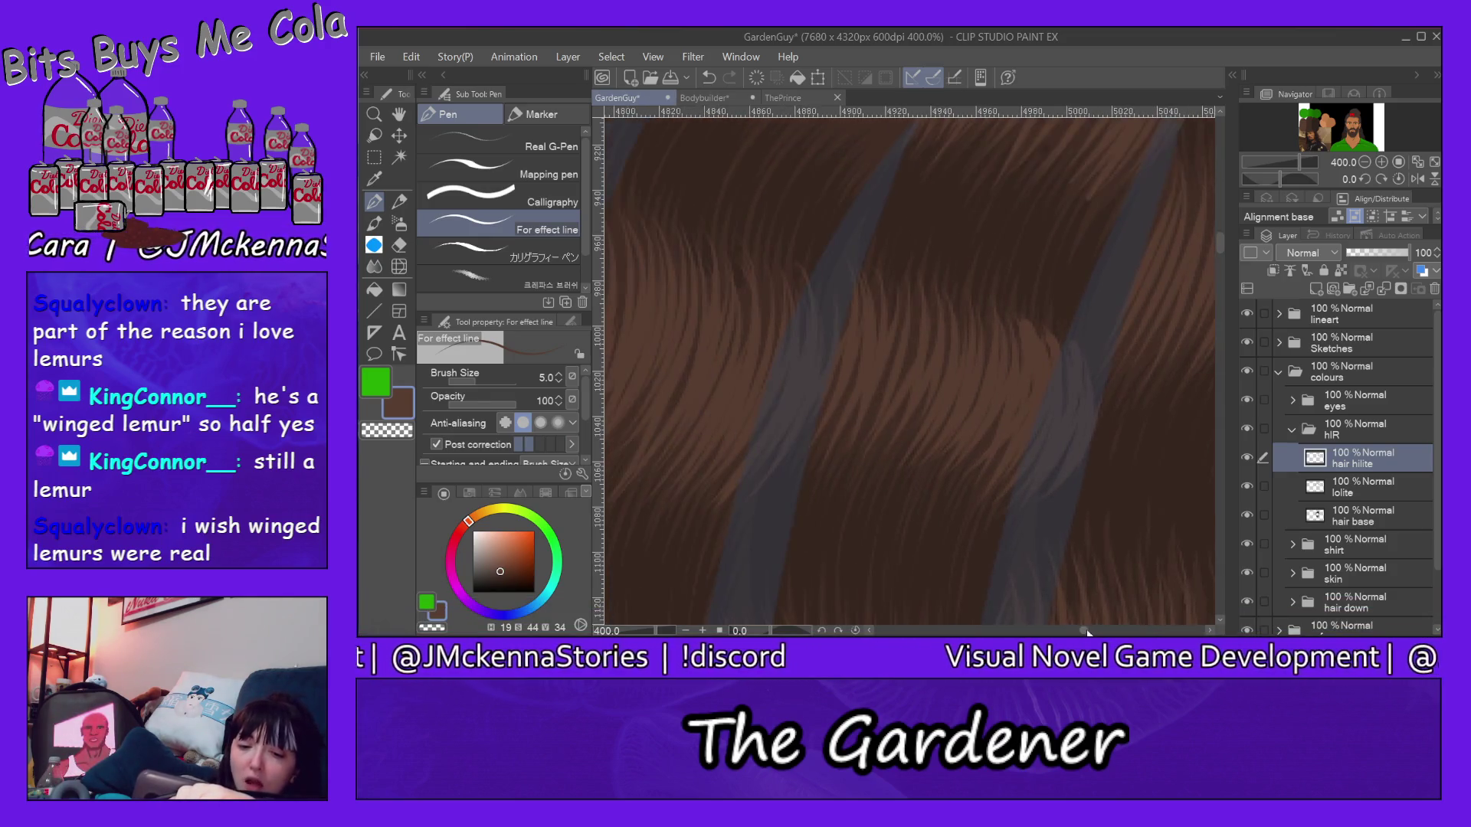
{"action": "scroll", "coordinate": [1082, 631], "scroll_direction": "right", "scroll_amount": 2}
{"action": "scroll", "coordinate": [1084, 633], "scroll_direction": "right", "scroll_amount": 1}
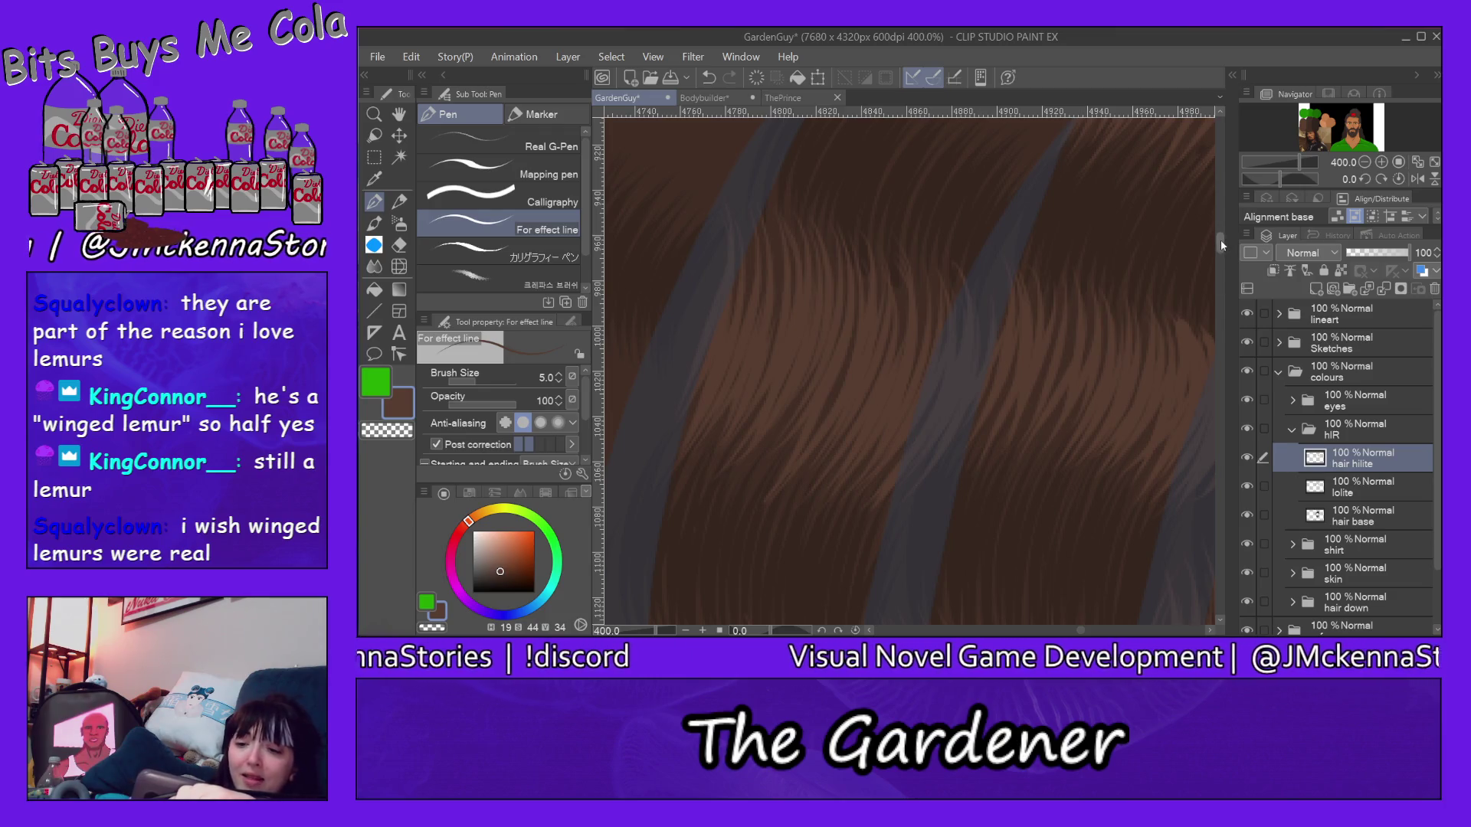
{"action": "left_click_drag", "start_coordinate": [1220, 240], "coordinate": [1224, 232]}
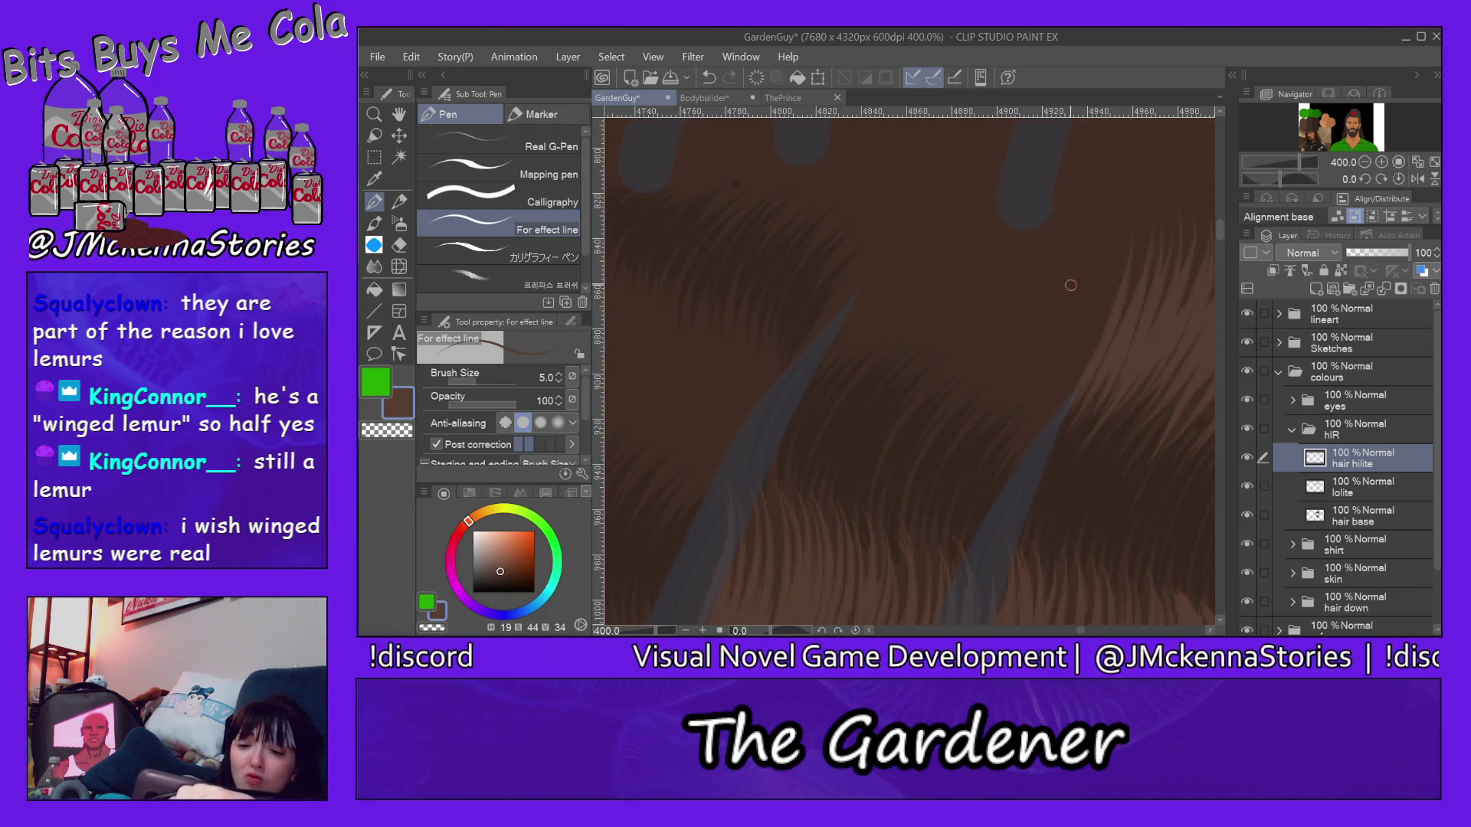
{"action": "left_click_drag", "start_coordinate": [853, 345], "coordinate": [900, 239]}
{"action": "left_click_drag", "start_coordinate": [885, 295], "coordinate": [908, 211]}
{"action": "mouse_move", "coordinate": [850, 354]}
{"action": "left_mouse_down"}
{"action": "mouse_move", "coordinate": [920, 207]}
{"action": "mouse_move", "coordinate": [933, 228]}
{"action": "mouse_move", "coordinate": [954, 216]}
{"action": "left_mouse_up"}
{"action": "mouse_move", "coordinate": [909, 357]}
{"action": "left_mouse_down"}
{"action": "mouse_move", "coordinate": [976, 208]}
{"action": "mouse_move", "coordinate": [1003, 205]}
{"action": "left_mouse_up"}
{"action": "mouse_move", "coordinate": [952, 381]}
{"action": "left_mouse_down"}
{"action": "mouse_move", "coordinate": [1029, 220]}
{"action": "mouse_move", "coordinate": [1052, 219]}
{"action": "left_mouse_up"}
Step: Extend highlight strands to the right section and fill in more across to the left side
{"action": "mouse_move", "coordinate": [989, 408]}
{"action": "left_mouse_down"}
{"action": "mouse_move", "coordinate": [1081, 225]}
{"action": "mouse_move", "coordinate": [1103, 271]}
{"action": "mouse_move", "coordinate": [1113, 214]}
{"action": "left_mouse_up"}
{"action": "left_click_drag", "start_coordinate": [1012, 400], "coordinate": [1075, 301]}
{"action": "left_click_drag", "start_coordinate": [1001, 387], "coordinate": [1066, 221]}
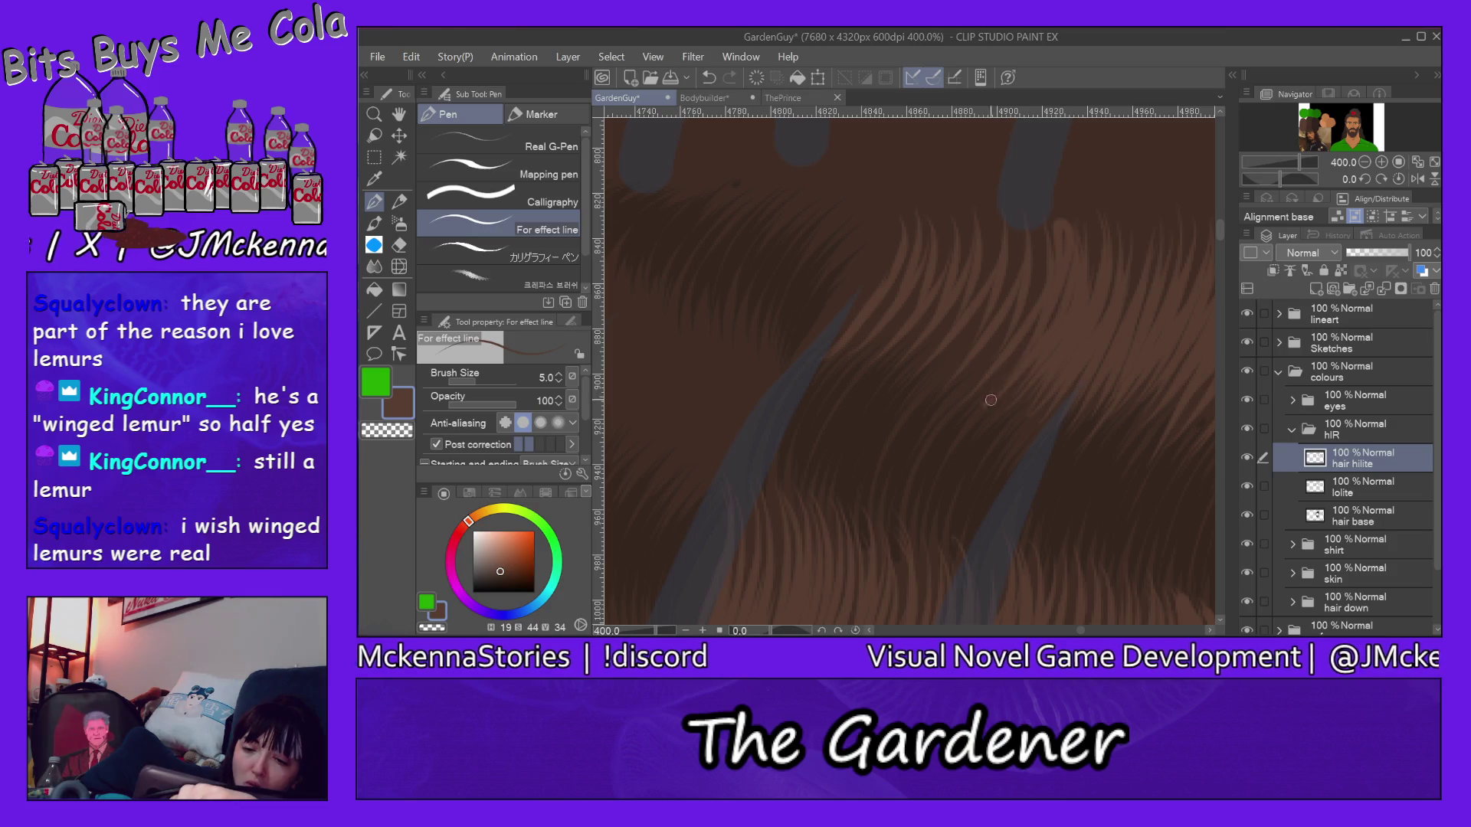
{"action": "mouse_move", "coordinate": [989, 374]}
{"action": "left_mouse_down"}
{"action": "mouse_move", "coordinate": [1042, 240]}
{"action": "mouse_move", "coordinate": [1025, 237]}
{"action": "left_mouse_up"}
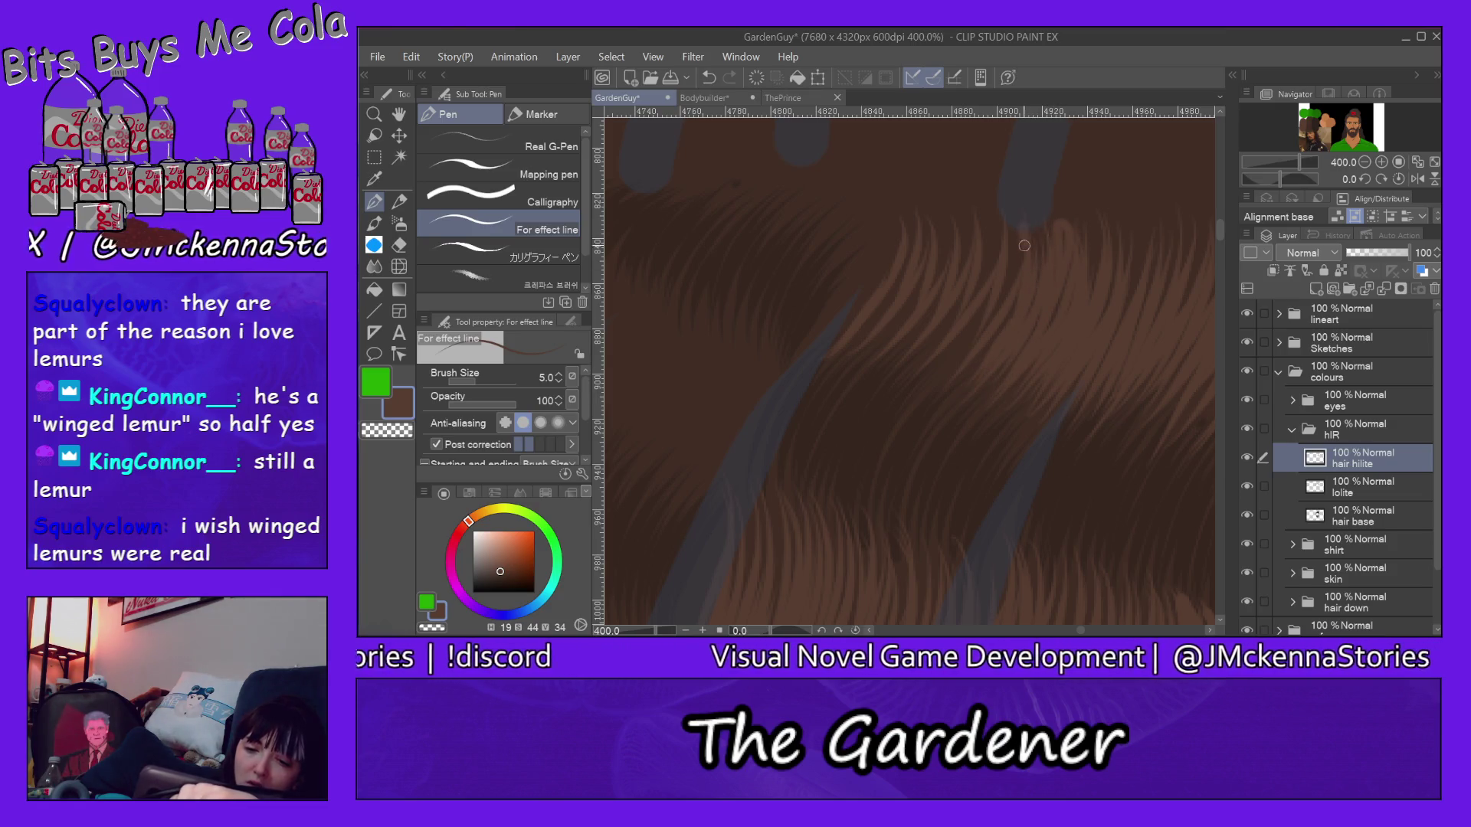
{"action": "mouse_move", "coordinate": [948, 359]}
{"action": "left_mouse_down"}
{"action": "mouse_move", "coordinate": [1012, 235]}
{"action": "mouse_move", "coordinate": [990, 248]}
{"action": "left_mouse_up"}
{"action": "mouse_move", "coordinate": [911, 375]}
{"action": "left_mouse_down"}
{"action": "mouse_move", "coordinate": [972, 225]}
{"action": "mouse_move", "coordinate": [946, 297]}
{"action": "mouse_move", "coordinate": [954, 224]}
{"action": "mouse_move", "coordinate": [940, 230]}
{"action": "left_mouse_up"}
{"action": "left_click_drag", "start_coordinate": [856, 353], "coordinate": [908, 288]}
{"action": "left_click_drag", "start_coordinate": [862, 345], "coordinate": [923, 230]}
{"action": "left_click_drag", "start_coordinate": [830, 345], "coordinate": [888, 237]}
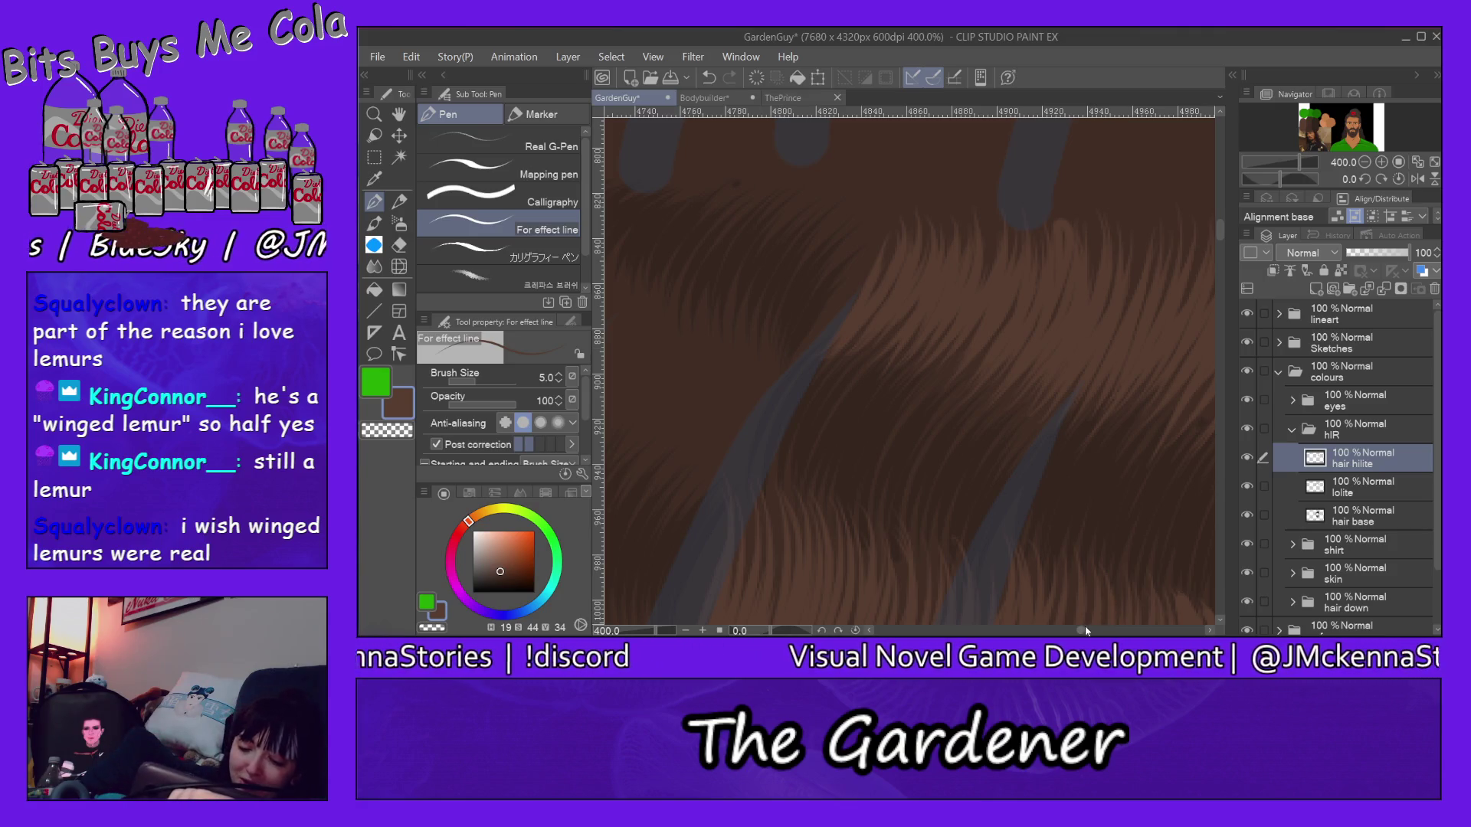
{"action": "left_click_drag", "start_coordinate": [1086, 629], "coordinate": [1074, 630]}
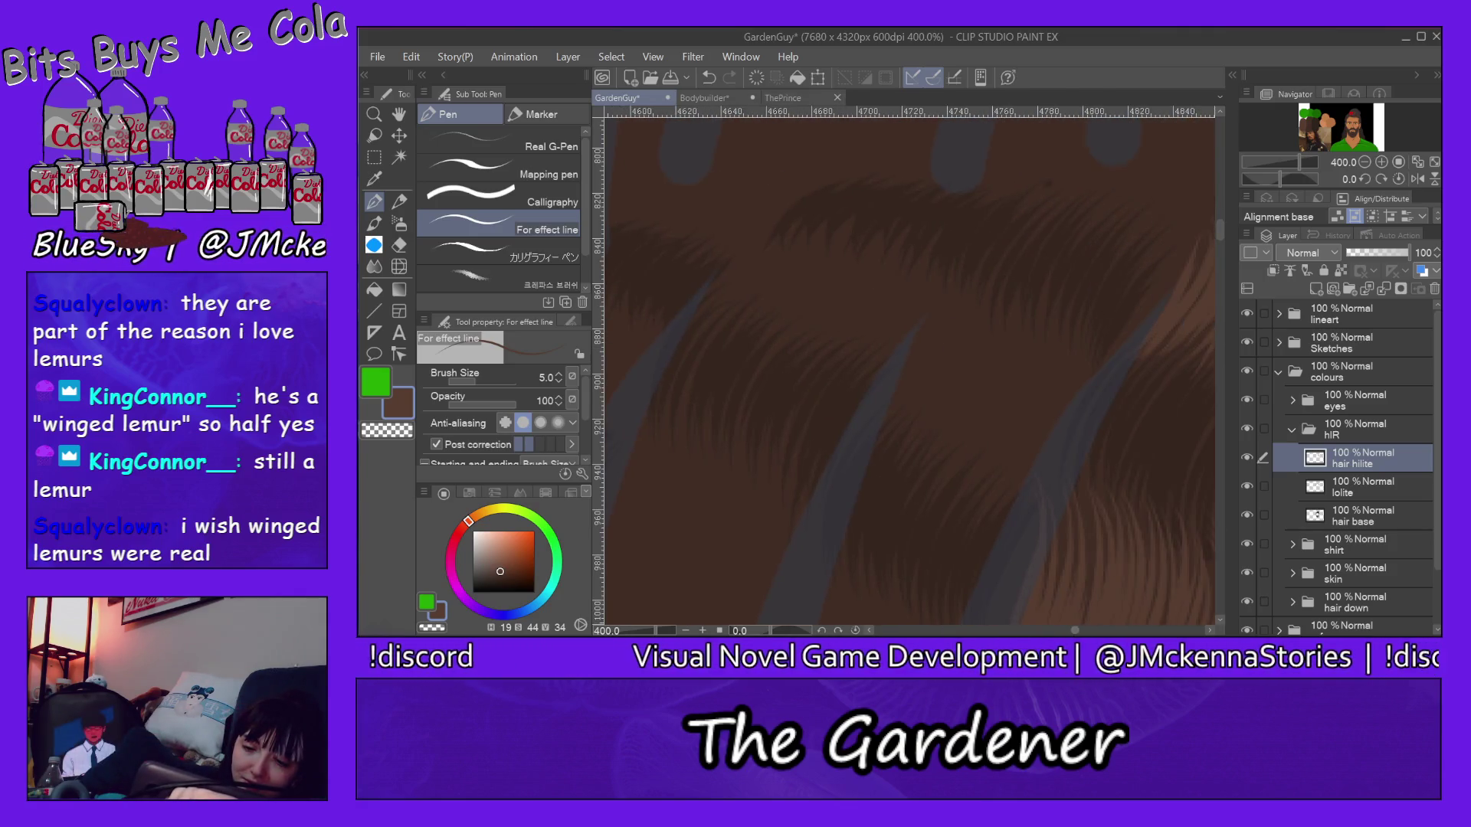
{"action": "scroll", "coordinate": [912, 366], "scroll_direction": "right", "scroll_amount": 3}
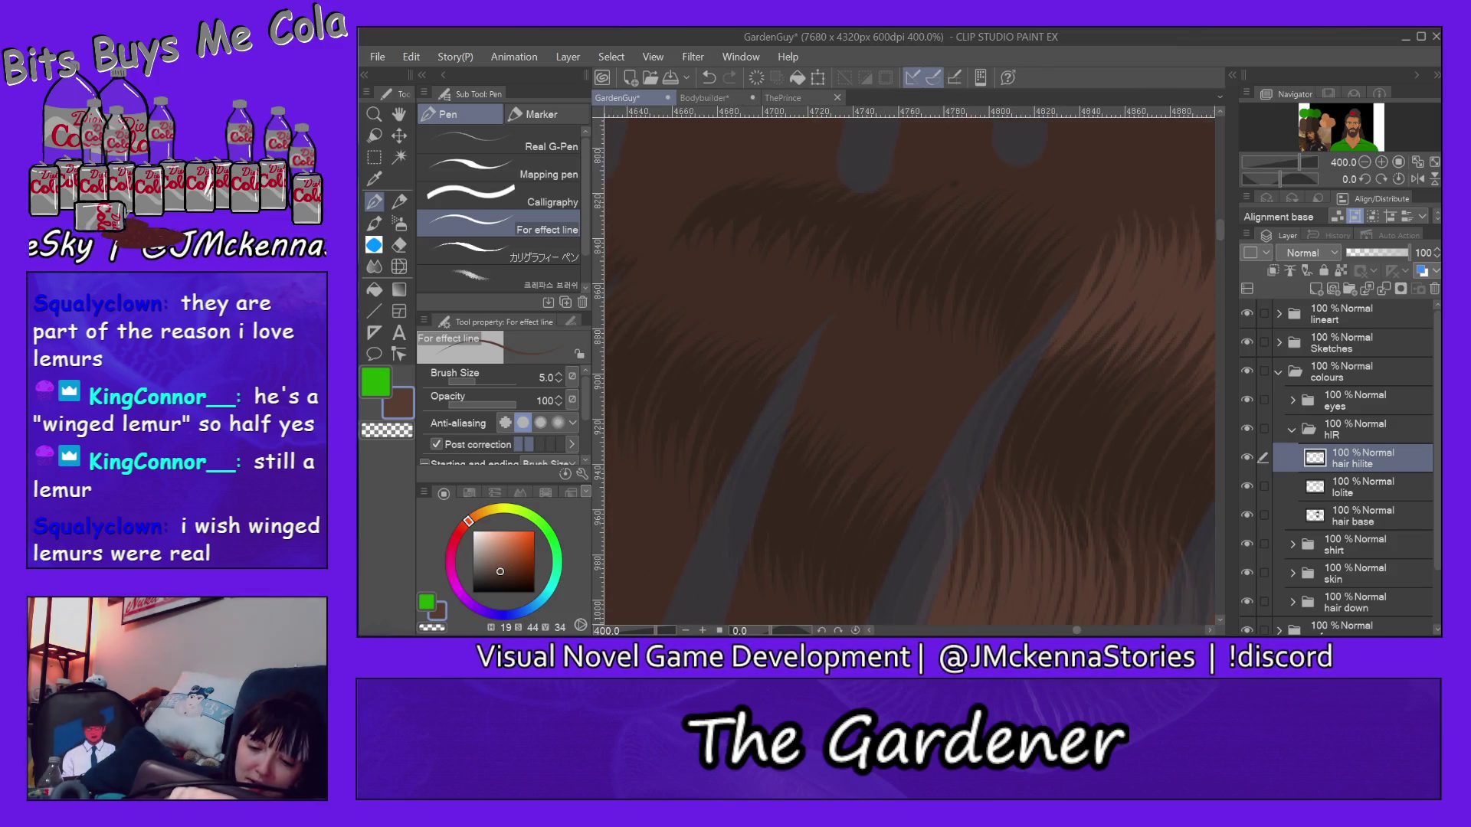
{"action": "scroll", "coordinate": [859, 365], "scroll_direction": "left", "scroll_amount": 3}
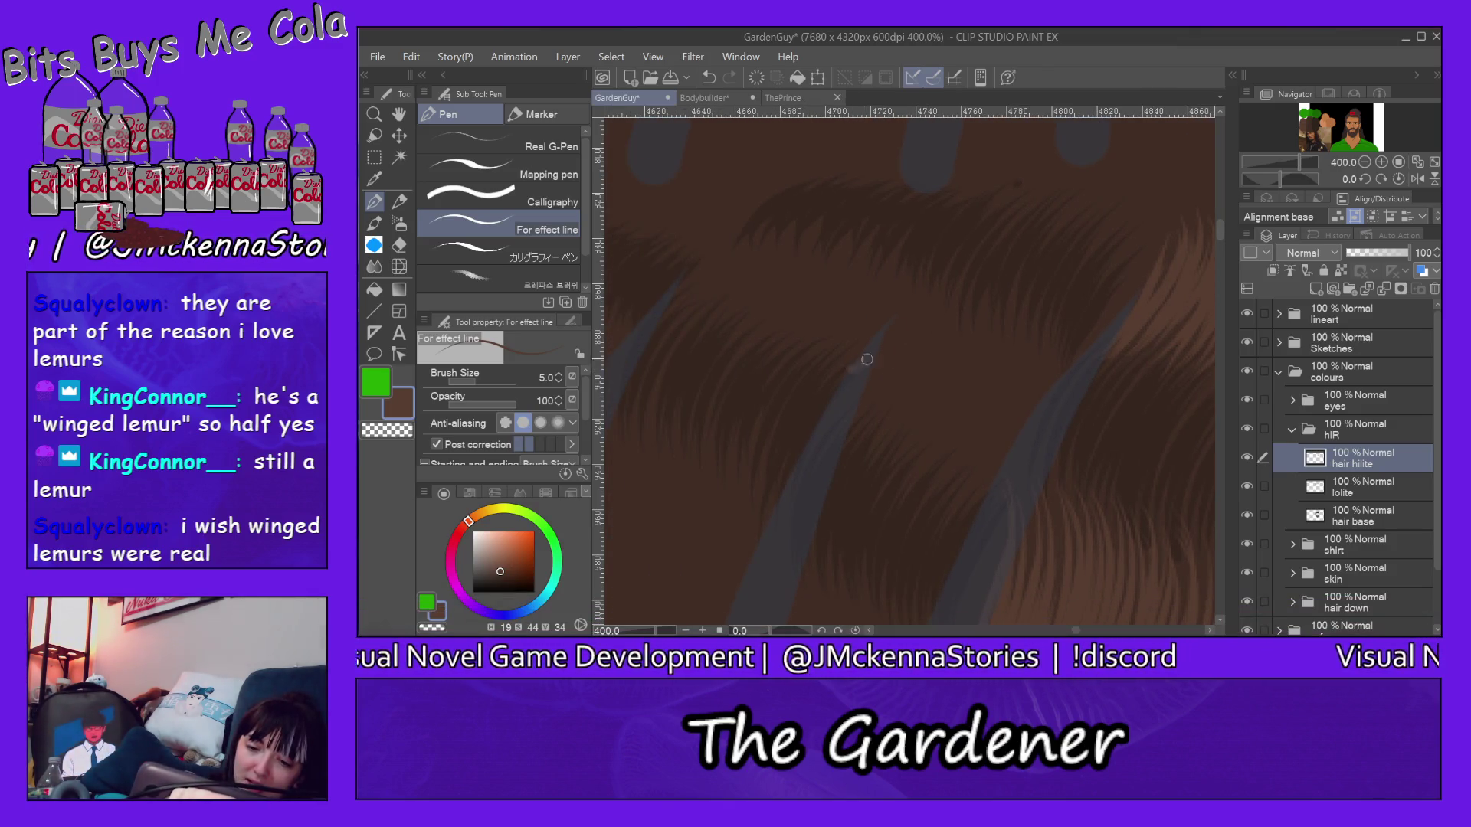
Step: Sweep light highlight strands up the next hair section and add faint strands at the right edge
{"action": "left_click_drag", "start_coordinate": [857, 408], "coordinate": [965, 276]}
{"action": "mouse_move", "coordinate": [871, 437]}
{"action": "left_mouse_down"}
{"action": "mouse_move", "coordinate": [965, 285]}
{"action": "mouse_move", "coordinate": [971, 346]}
{"action": "mouse_move", "coordinate": [1000, 297]}
{"action": "left_mouse_up"}
{"action": "mouse_move", "coordinate": [929, 454]}
{"action": "left_mouse_down"}
{"action": "mouse_move", "coordinate": [1011, 308]}
{"action": "mouse_move", "coordinate": [1049, 302]}
{"action": "left_mouse_up"}
{"action": "left_click_drag", "start_coordinate": [1028, 397], "coordinate": [1048, 296]}
{"action": "mouse_move", "coordinate": [954, 489]}
{"action": "left_mouse_down"}
{"action": "mouse_move", "coordinate": [1057, 310]}
{"action": "mouse_move", "coordinate": [1039, 413]}
{"action": "left_mouse_up"}
{"action": "left_click_drag", "start_coordinate": [1000, 485], "coordinate": [1075, 311]}
{"action": "left_click_drag", "start_coordinate": [966, 508], "coordinate": [1072, 344]}
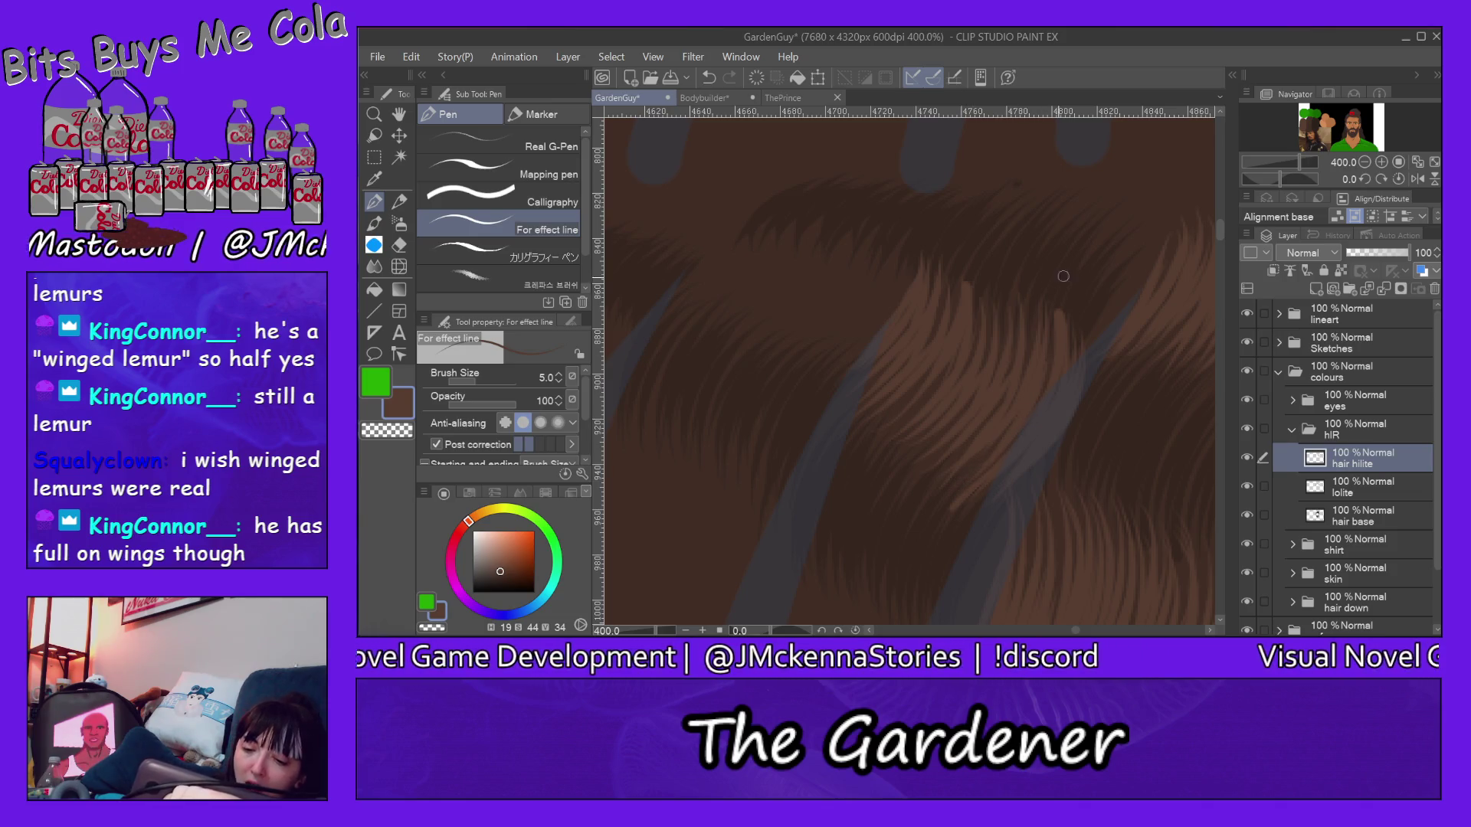
{"action": "left_click_drag", "start_coordinate": [1153, 217], "coordinate": [1129, 301]}
{"action": "mouse_move", "coordinate": [1146, 204]}
{"action": "left_mouse_down"}
{"action": "mouse_move", "coordinate": [1100, 331]}
{"action": "mouse_move", "coordinate": [1101, 314]}
{"action": "left_mouse_up"}
{"action": "scroll", "coordinate": [1035, 310], "scroll_direction": "up", "scroll_amount": 3}
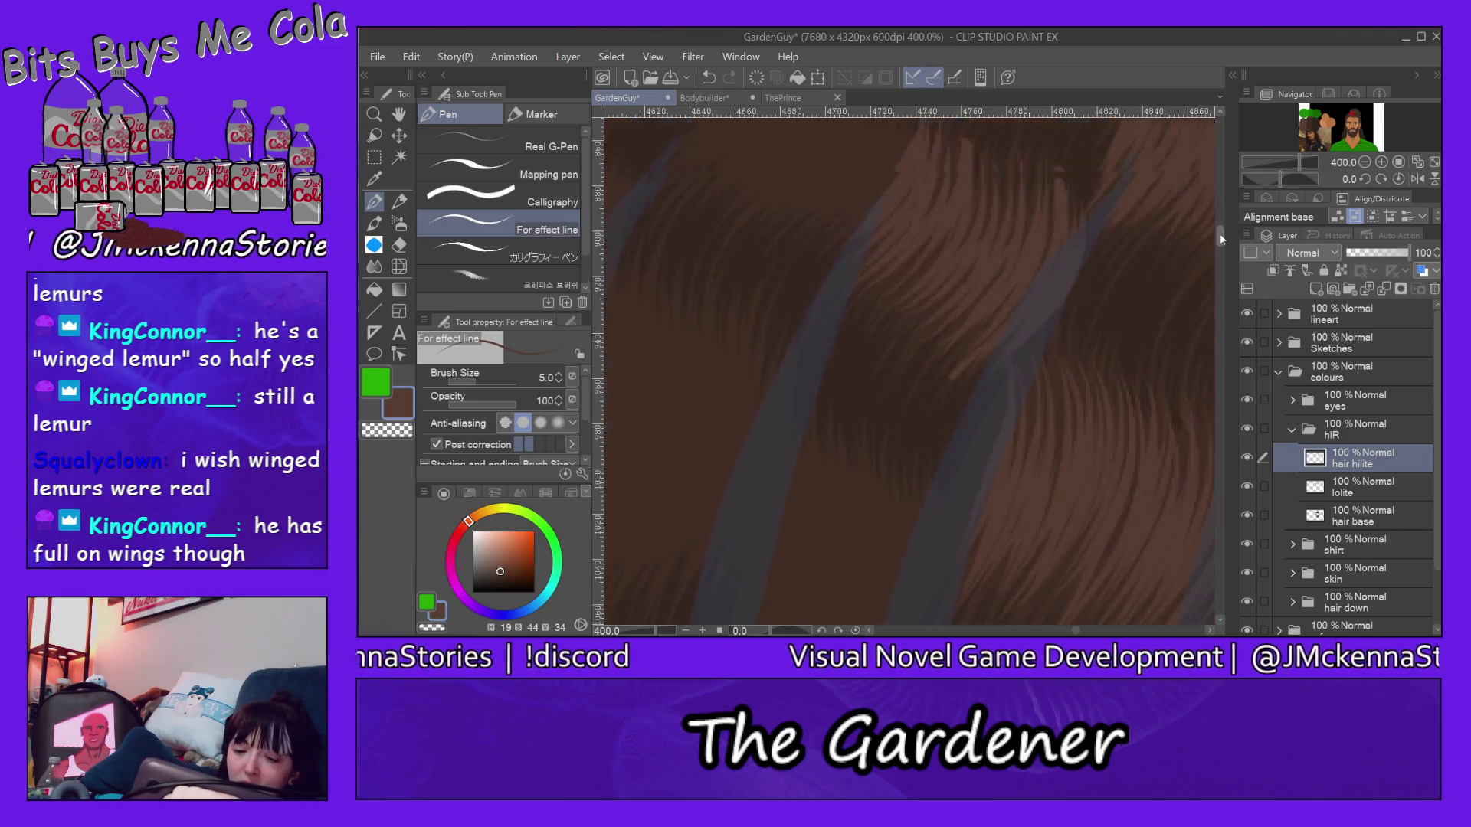
{"action": "scroll", "coordinate": [1022, 276], "scroll_direction": "up", "scroll_amount": 3}
Step: Cover the grey strip with light hair strands crossing the gap between sections
{"action": "mouse_move", "coordinate": [795, 140]}
{"action": "left_mouse_down"}
{"action": "mouse_move", "coordinate": [812, 202]}
{"action": "mouse_move", "coordinate": [770, 265]}
{"action": "mouse_move", "coordinate": [785, 257]}
{"action": "left_mouse_up"}
{"action": "mouse_move", "coordinate": [812, 147]}
{"action": "left_mouse_down"}
{"action": "mouse_move", "coordinate": [782, 306]}
{"action": "mouse_move", "coordinate": [745, 373]}
{"action": "left_mouse_up"}
{"action": "mouse_move", "coordinate": [839, 172]}
{"action": "left_mouse_down"}
{"action": "mouse_move", "coordinate": [813, 302]}
{"action": "mouse_move", "coordinate": [767, 388]}
{"action": "mouse_move", "coordinate": [794, 368]}
{"action": "mouse_move", "coordinate": [794, 397]}
{"action": "left_mouse_up"}
{"action": "left_click_drag", "start_coordinate": [880, 190], "coordinate": [825, 387]}
{"action": "mouse_move", "coordinate": [892, 212]}
{"action": "left_mouse_down"}
{"action": "mouse_move", "coordinate": [816, 431]}
{"action": "mouse_move", "coordinate": [856, 414]}
{"action": "left_mouse_up"}
{"action": "left_click_drag", "start_coordinate": [931, 236], "coordinate": [868, 426]}
{"action": "left_click_drag", "start_coordinate": [950, 268], "coordinate": [869, 430]}
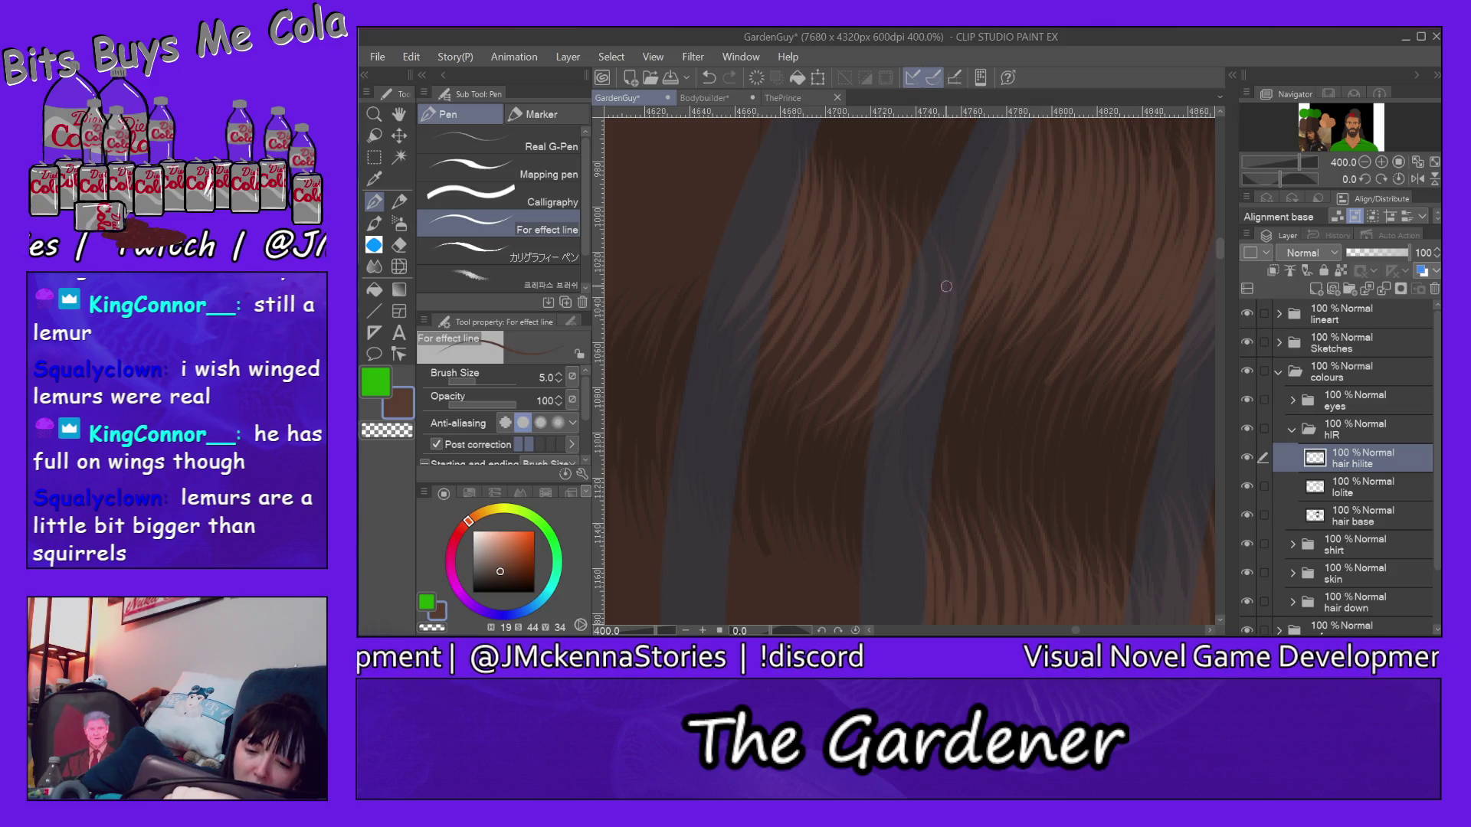
Step: Add a few more faint highlight strands over the grey gap
{"action": "left_click_drag", "start_coordinate": [890, 226], "coordinate": [856, 335]}
{"action": "left_click_drag", "start_coordinate": [913, 202], "coordinate": [828, 397]}
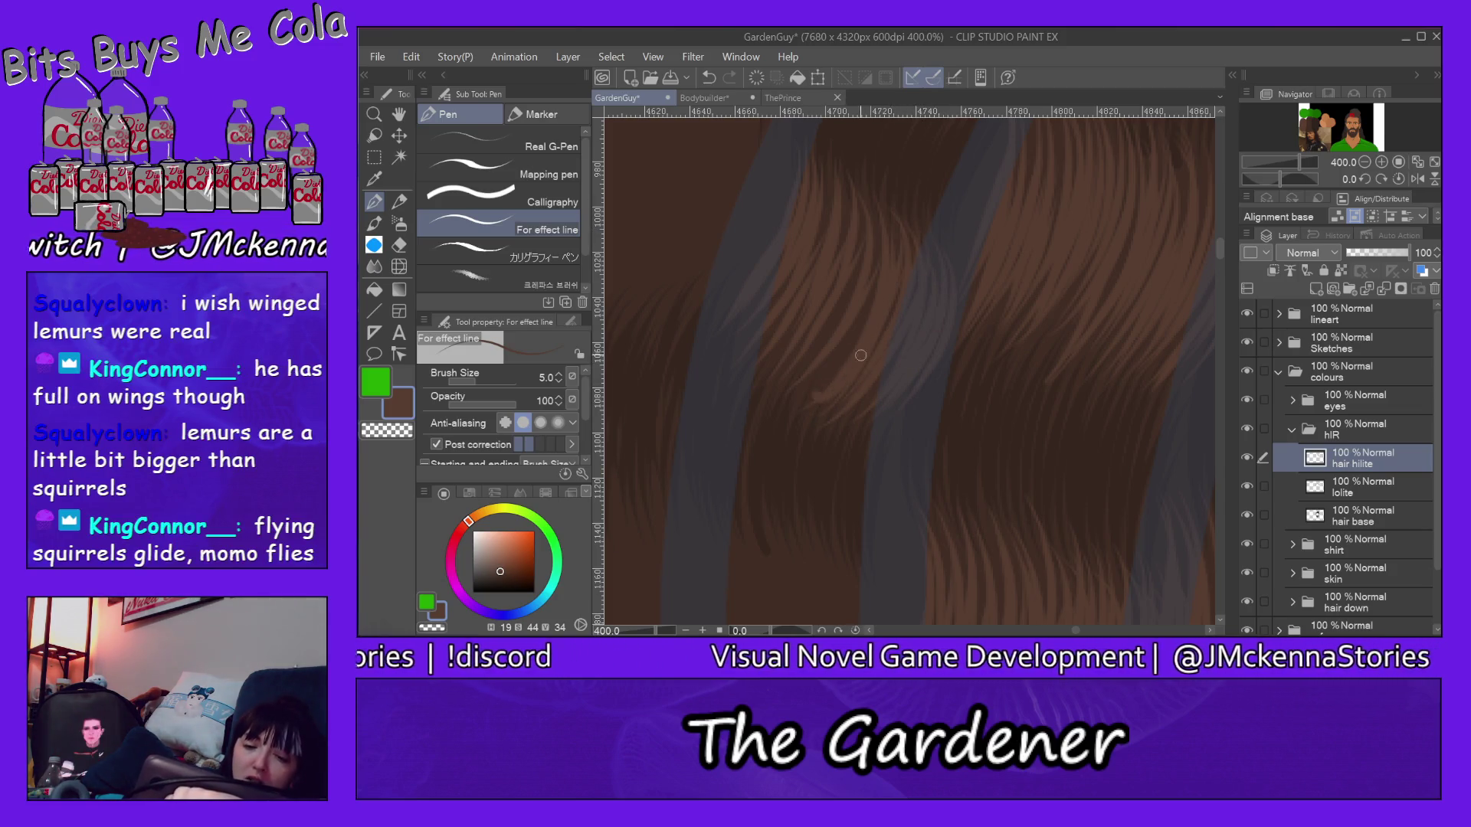
{"action": "left_click_drag", "start_coordinate": [877, 285], "coordinate": [792, 396]}
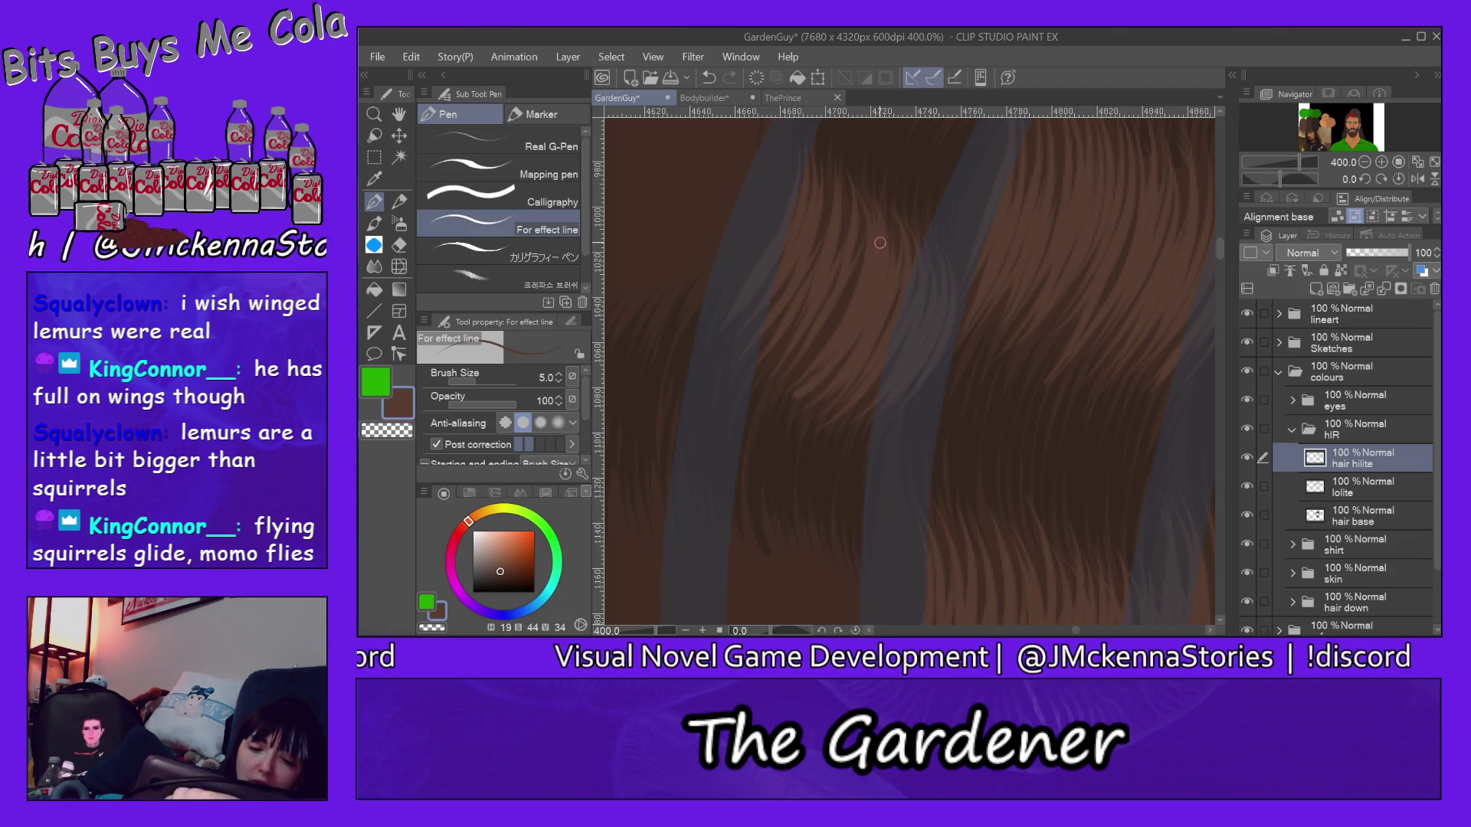
{"action": "left_click_drag", "start_coordinate": [865, 175], "coordinate": [805, 297]}
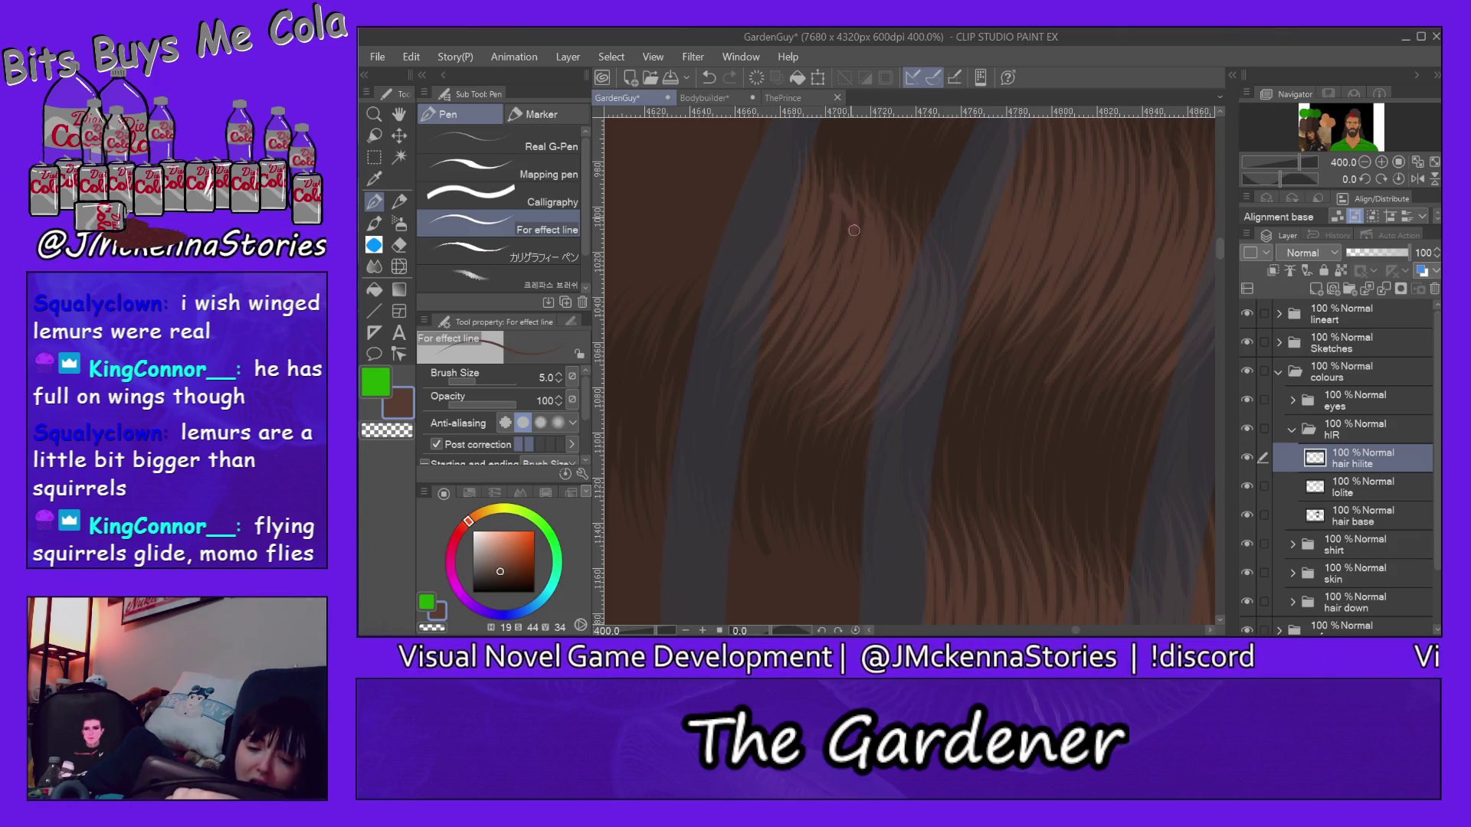
{"action": "left_click_drag", "start_coordinate": [811, 175], "coordinate": [800, 337]}
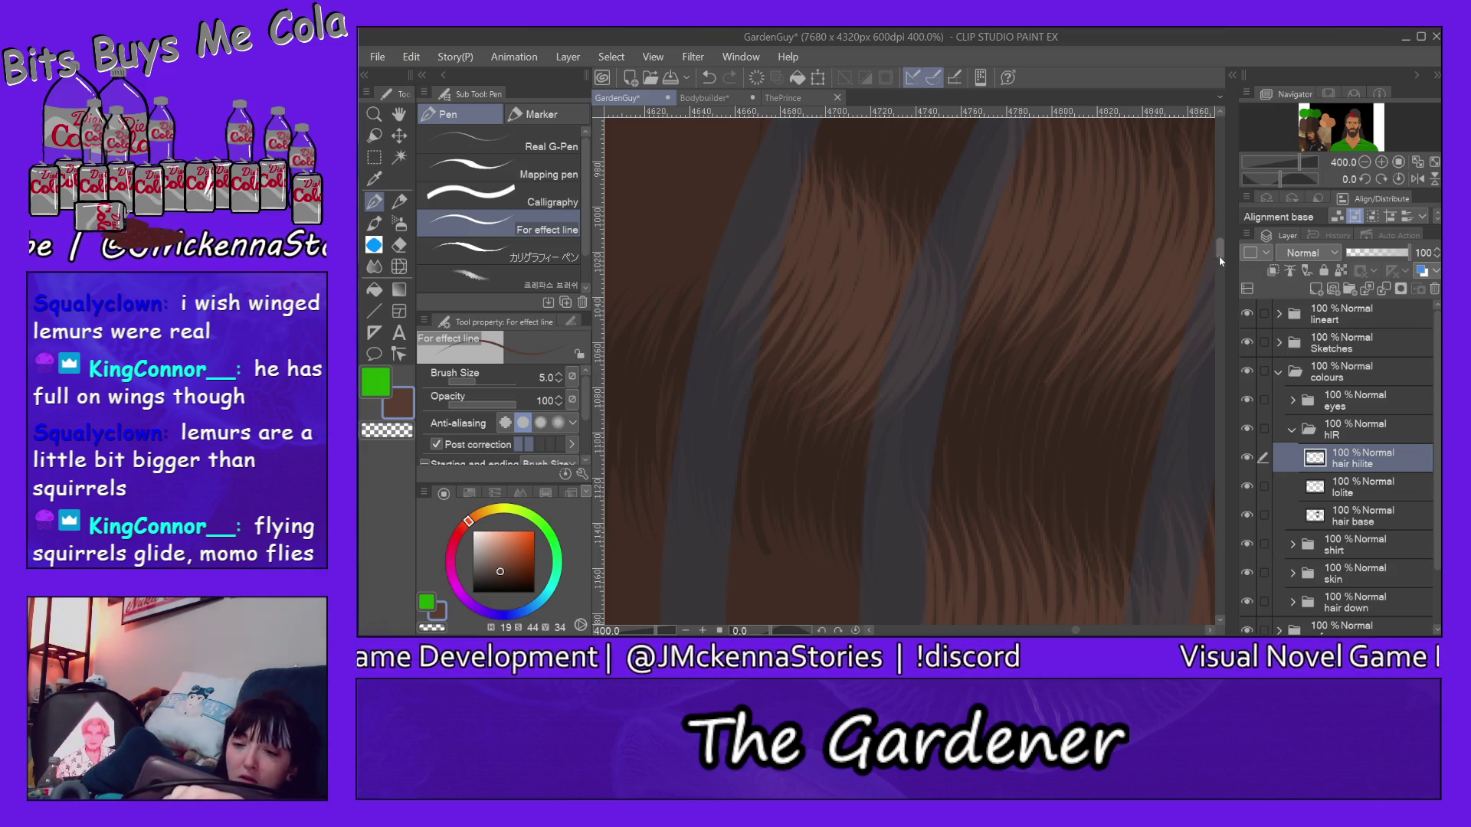
{"action": "scroll", "coordinate": [1215, 243], "scroll_direction": "down", "scroll_amount": 5}
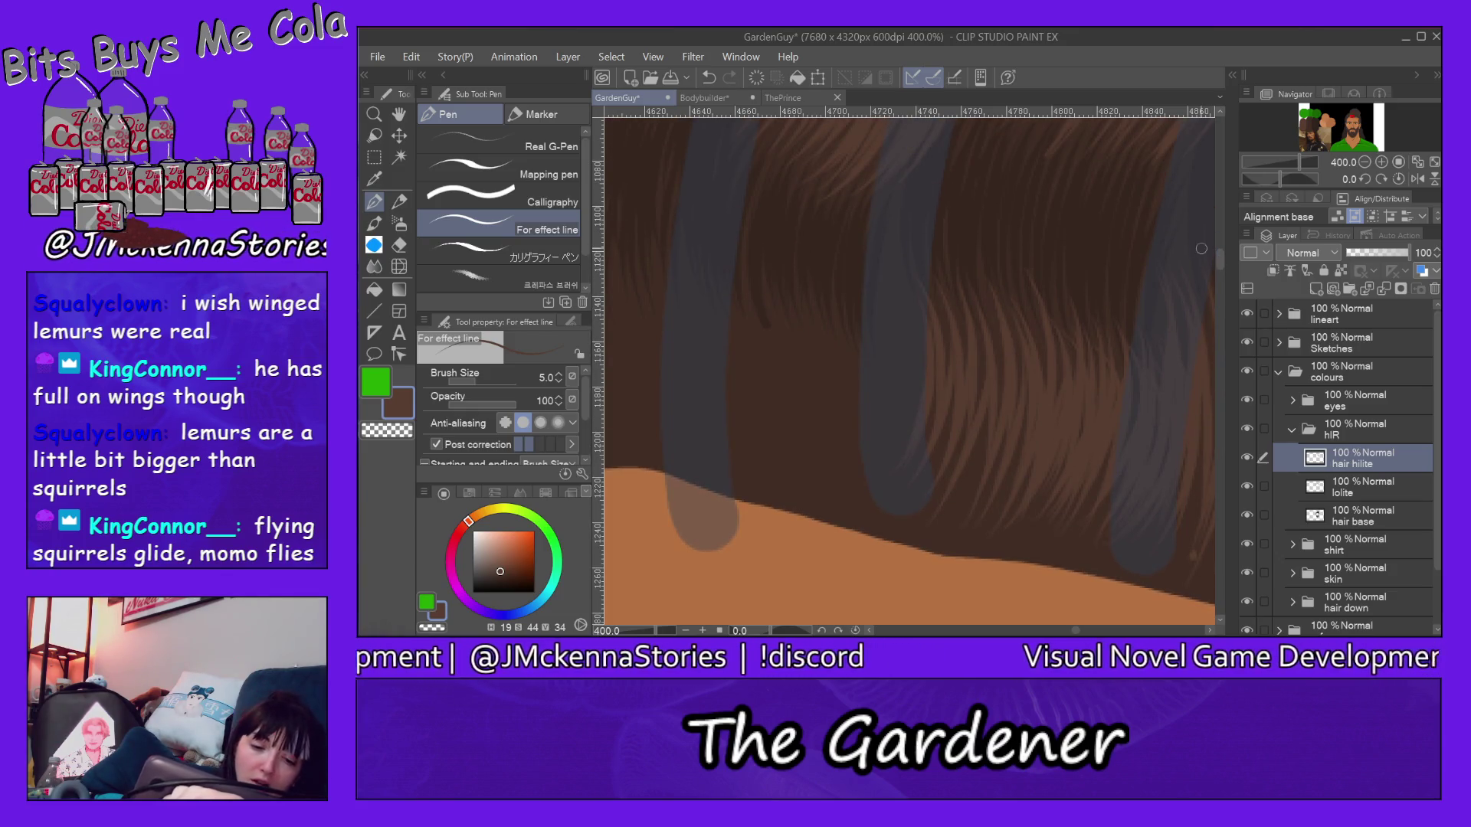
Step: Highlight the hair ends above the shoulder, working from the left strand toward the right
{"action": "left_click_drag", "start_coordinate": [715, 315], "coordinate": [711, 386]}
{"action": "left_click_drag", "start_coordinate": [724, 322], "coordinate": [722, 417]}
{"action": "mouse_move", "coordinate": [731, 267]}
{"action": "left_mouse_down"}
{"action": "mouse_move", "coordinate": [757, 391]}
{"action": "mouse_move", "coordinate": [749, 471]}
{"action": "mouse_move", "coordinate": [767, 472]}
{"action": "left_mouse_up"}
{"action": "left_click_drag", "start_coordinate": [793, 264], "coordinate": [805, 459]}
{"action": "left_click_drag", "start_coordinate": [802, 295], "coordinate": [839, 488]}
{"action": "left_click_drag", "start_coordinate": [851, 285], "coordinate": [859, 501]}
{"action": "left_click_drag", "start_coordinate": [885, 375], "coordinate": [866, 495]}
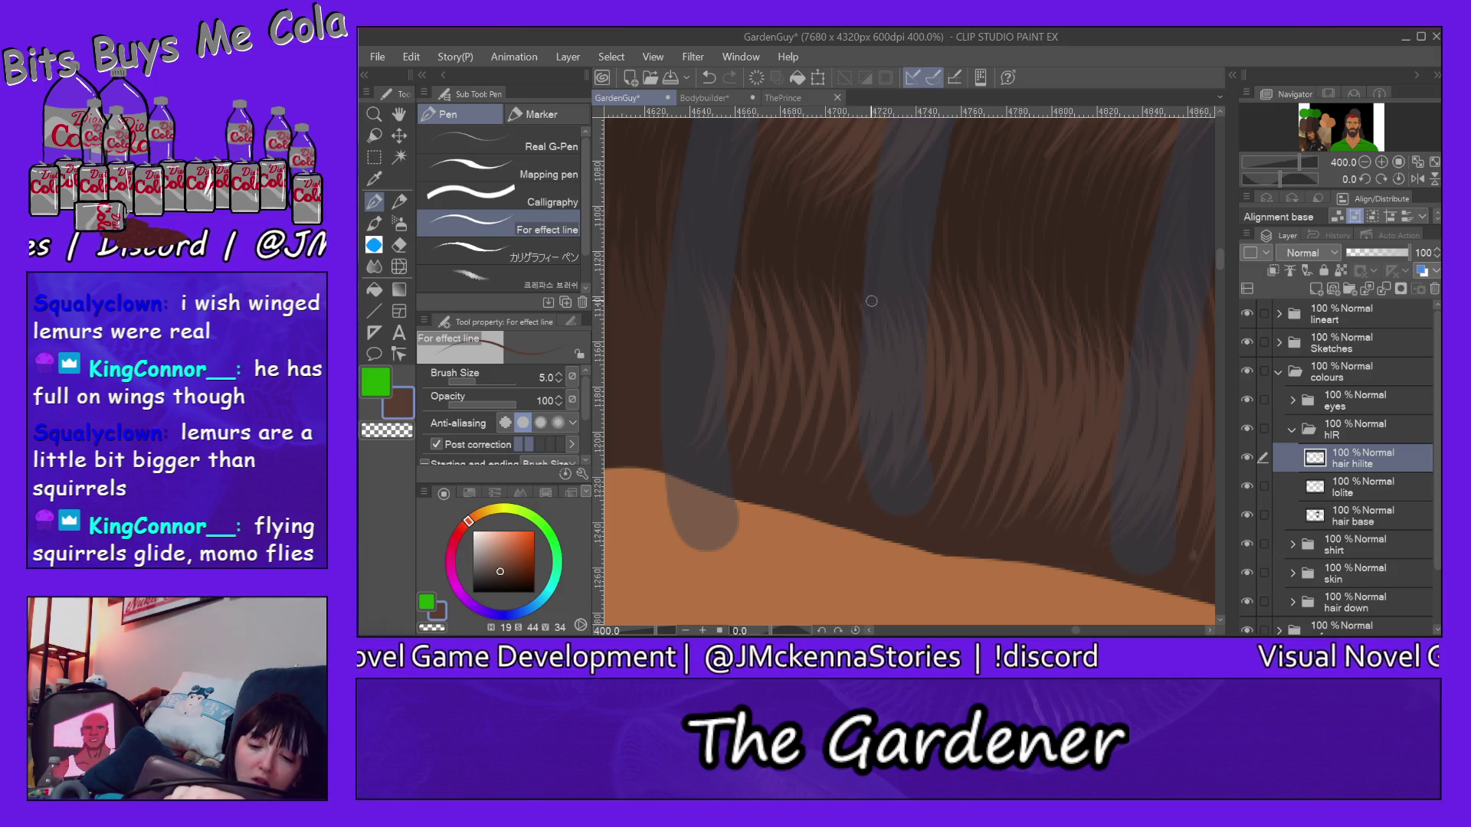
Step: Layer faint extra strands back over the hair ends toward the left
{"action": "left_click_drag", "start_coordinate": [848, 306], "coordinate": [846, 451]}
{"action": "left_click_drag", "start_coordinate": [839, 361], "coordinate": [818, 460]}
{"action": "mouse_move", "coordinate": [819, 292]}
{"action": "left_mouse_down"}
{"action": "mouse_move", "coordinate": [825, 363]}
{"action": "mouse_move", "coordinate": [783, 464]}
{"action": "left_mouse_up"}
{"action": "left_click_drag", "start_coordinate": [754, 264], "coordinate": [748, 451]}
{"action": "left_click_drag", "start_coordinate": [736, 329], "coordinate": [734, 425]}
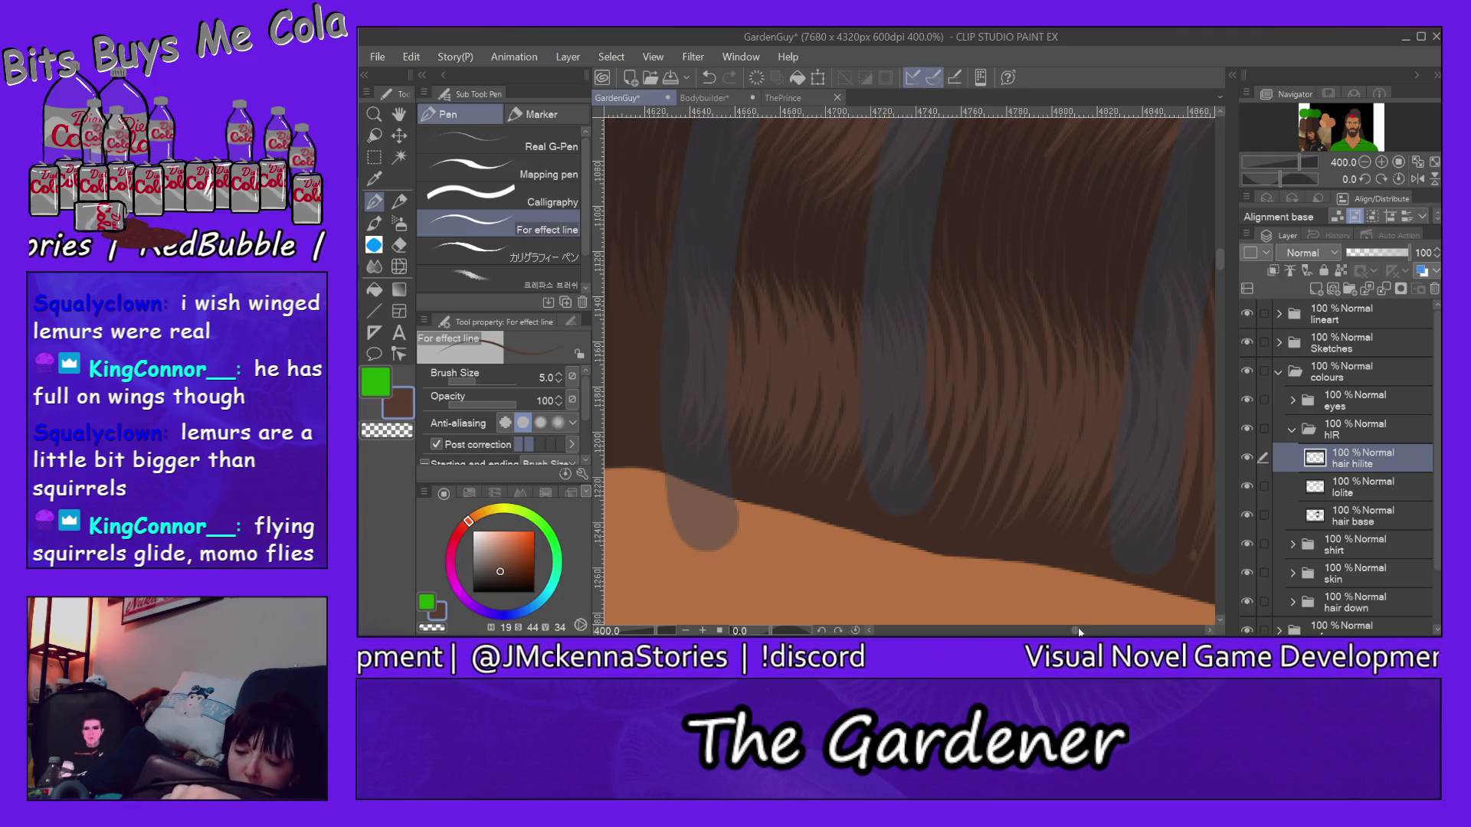
{"action": "left_click_drag", "start_coordinate": [1077, 631], "coordinate": [1067, 631]}
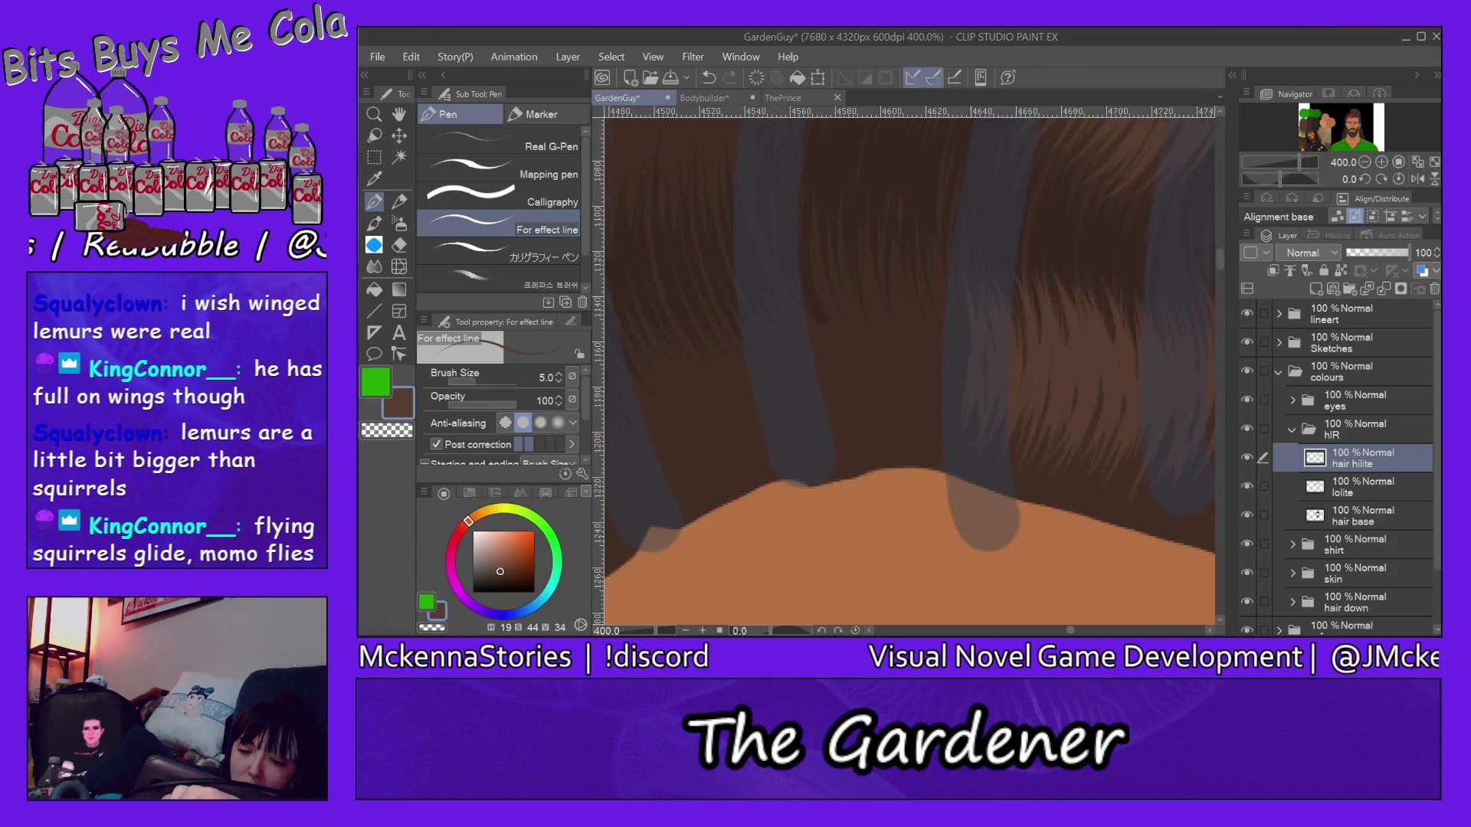
Step: Stroke light-brown strands over the hair draping onto the shoulder
{"action": "left_click_drag", "start_coordinate": [856, 310], "coordinate": [876, 415]}
{"action": "mouse_move", "coordinate": [855, 282]}
{"action": "left_mouse_down"}
{"action": "mouse_move", "coordinate": [885, 436]}
{"action": "mouse_move", "coordinate": [899, 365]}
{"action": "mouse_move", "coordinate": [910, 412]}
{"action": "left_mouse_up"}
{"action": "mouse_move", "coordinate": [891, 265]}
{"action": "left_mouse_down"}
{"action": "mouse_move", "coordinate": [919, 434]}
{"action": "mouse_move", "coordinate": [949, 379]}
{"action": "left_mouse_up"}
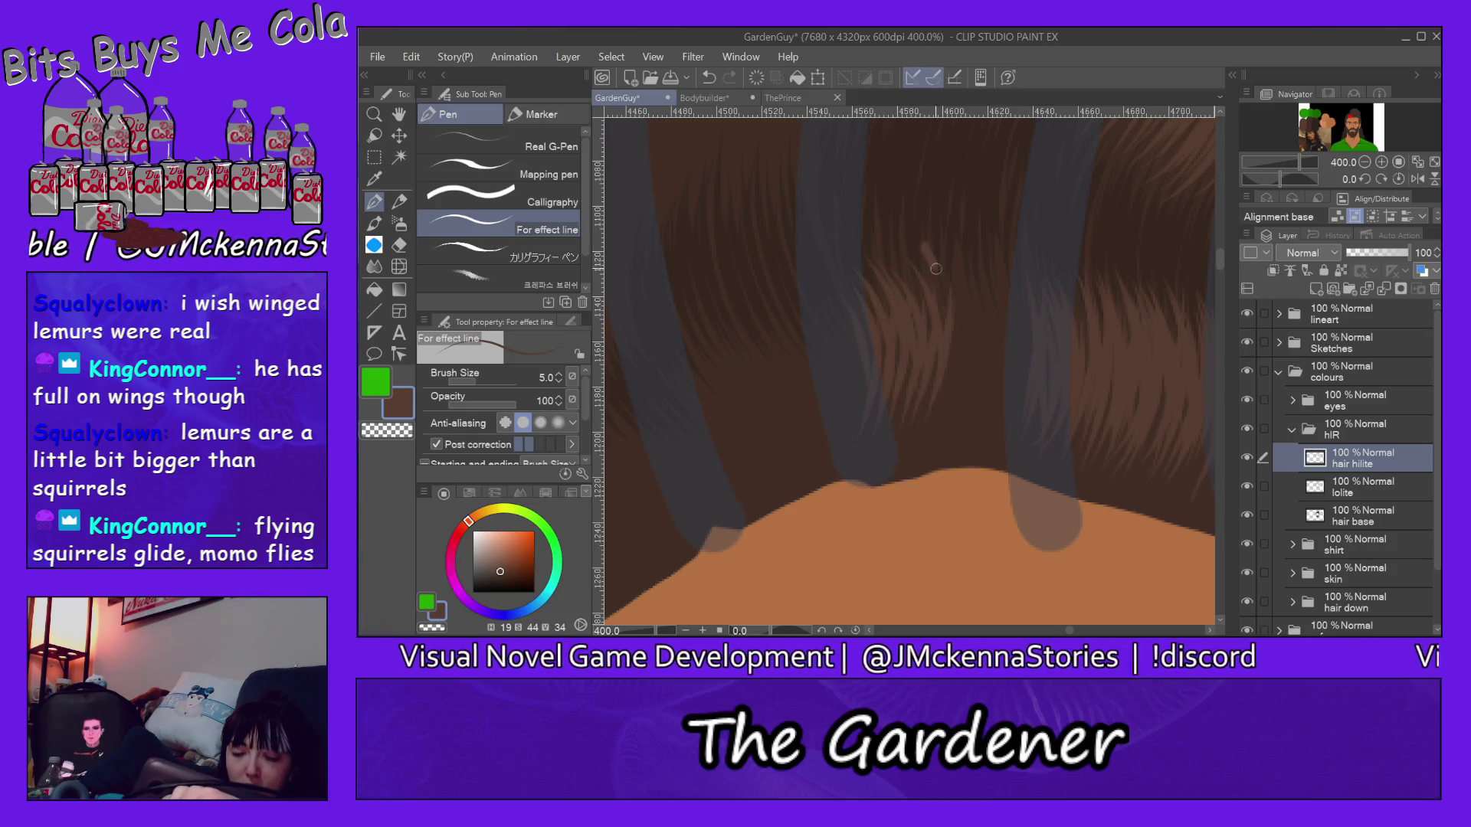
{"action": "left_click_drag", "start_coordinate": [950, 287], "coordinate": [971, 424]}
{"action": "mouse_move", "coordinate": [961, 259]}
{"action": "left_mouse_down"}
{"action": "mouse_move", "coordinate": [989, 426]}
{"action": "mouse_move", "coordinate": [1003, 432]}
{"action": "mouse_move", "coordinate": [989, 409]}
{"action": "left_mouse_up"}
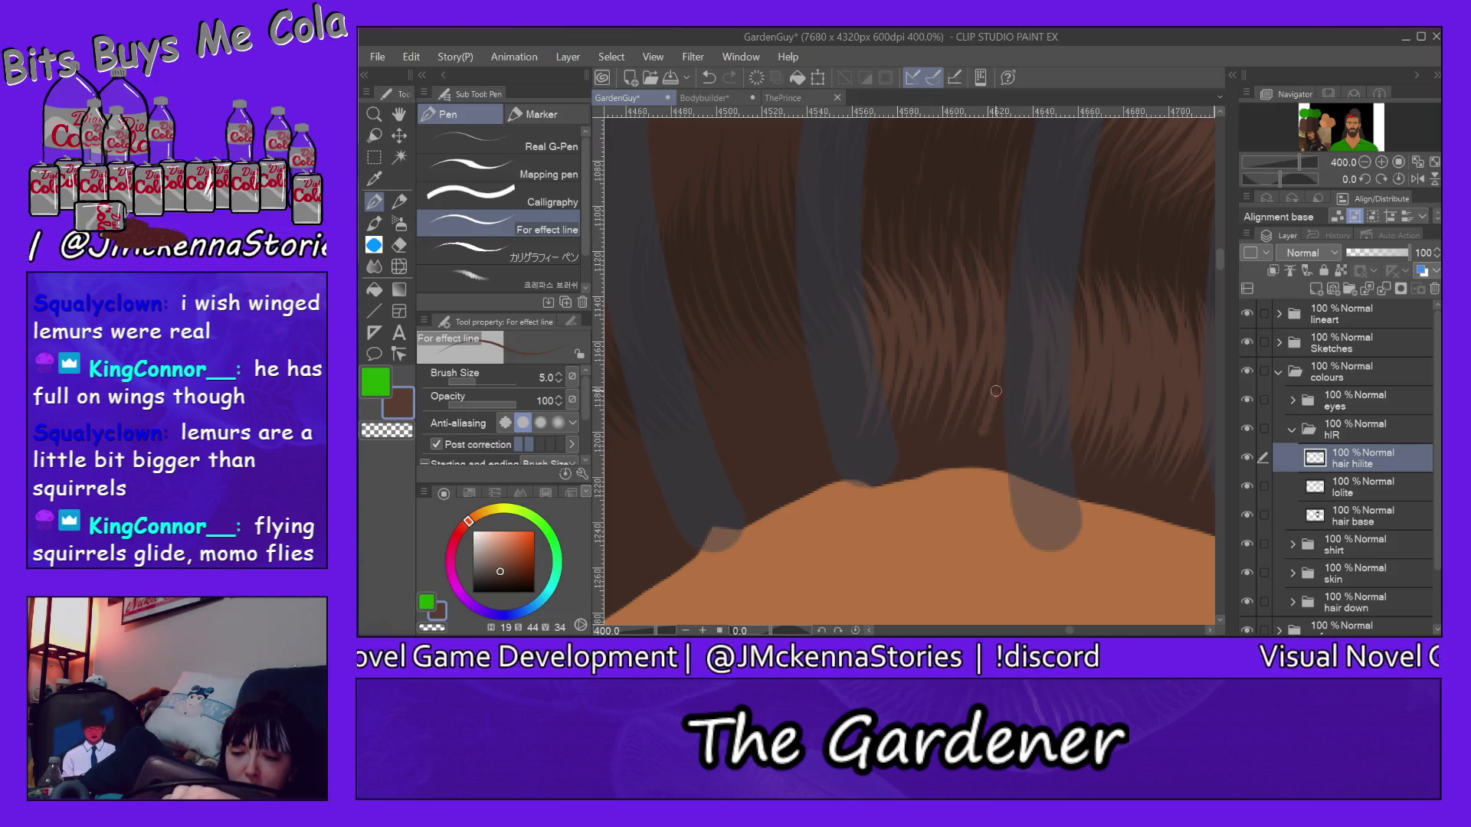
Step: Add highlight strands on the right hair section and a few near the shoulder edge
{"action": "left_click_drag", "start_coordinate": [1018, 316], "coordinate": [1000, 424]}
{"action": "left_click_drag", "start_coordinate": [1021, 230], "coordinate": [1033, 351]}
{"action": "mouse_move", "coordinate": [964, 264]}
{"action": "left_mouse_down"}
{"action": "mouse_move", "coordinate": [947, 404]}
{"action": "mouse_move", "coordinate": [925, 370]}
{"action": "left_mouse_up"}
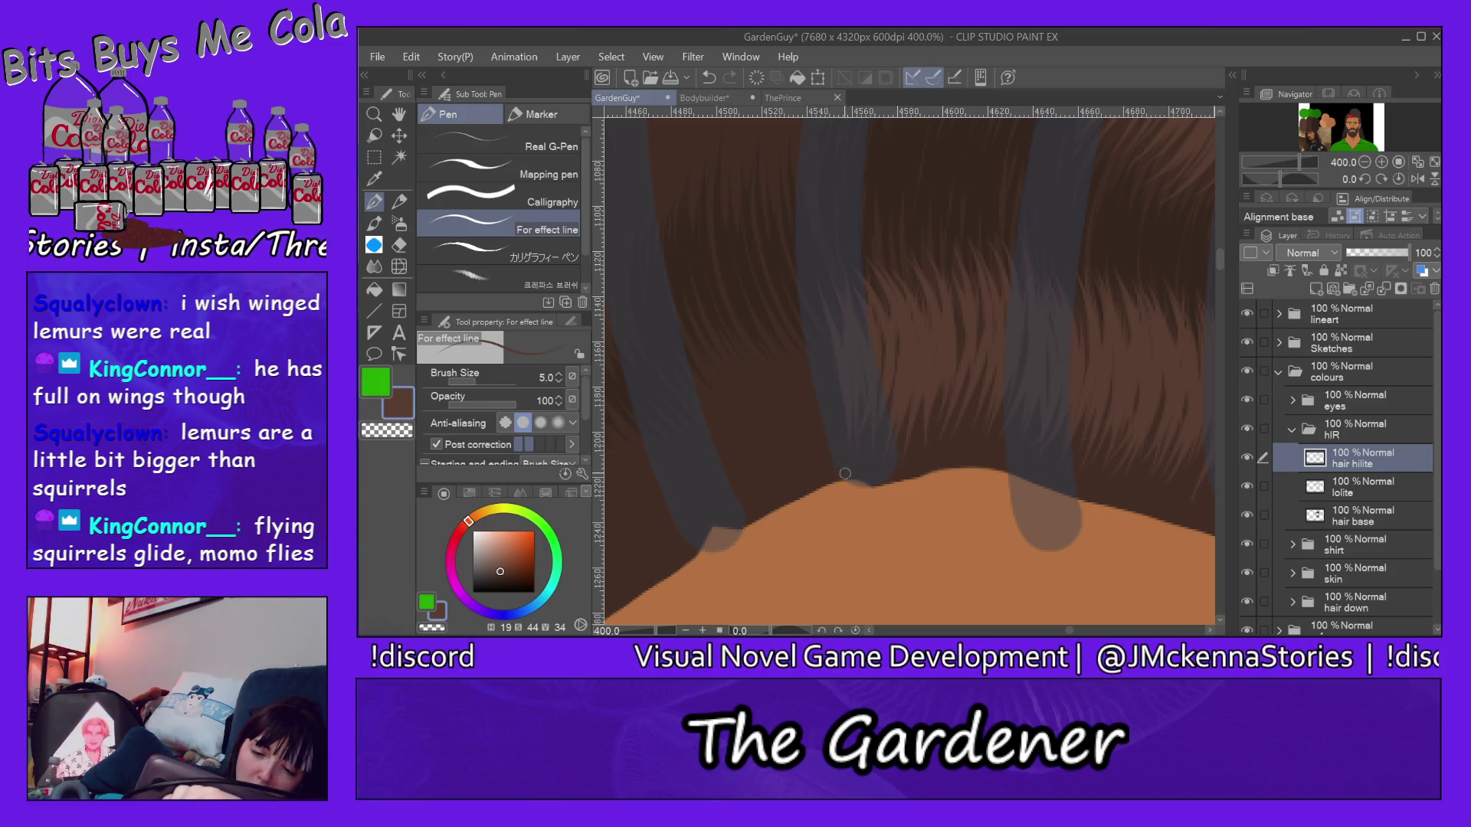
{"action": "left_click_drag", "start_coordinate": [848, 334], "coordinate": [833, 287]}
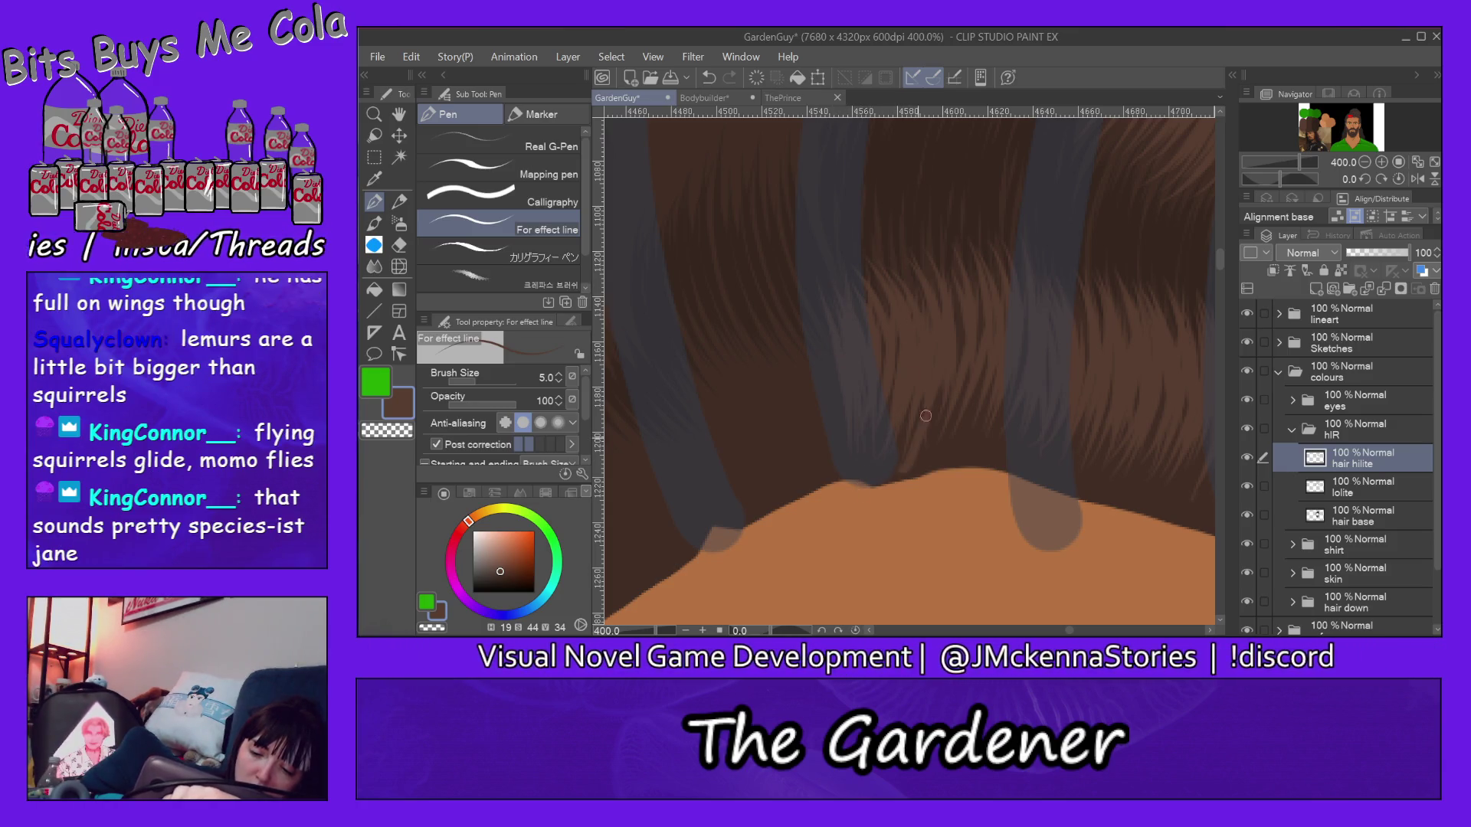
{"action": "mouse_move", "coordinate": [940, 451]}
{"action": "left_mouse_down"}
{"action": "mouse_move", "coordinate": [950, 386]}
{"action": "mouse_move", "coordinate": [973, 395]}
{"action": "left_mouse_up"}
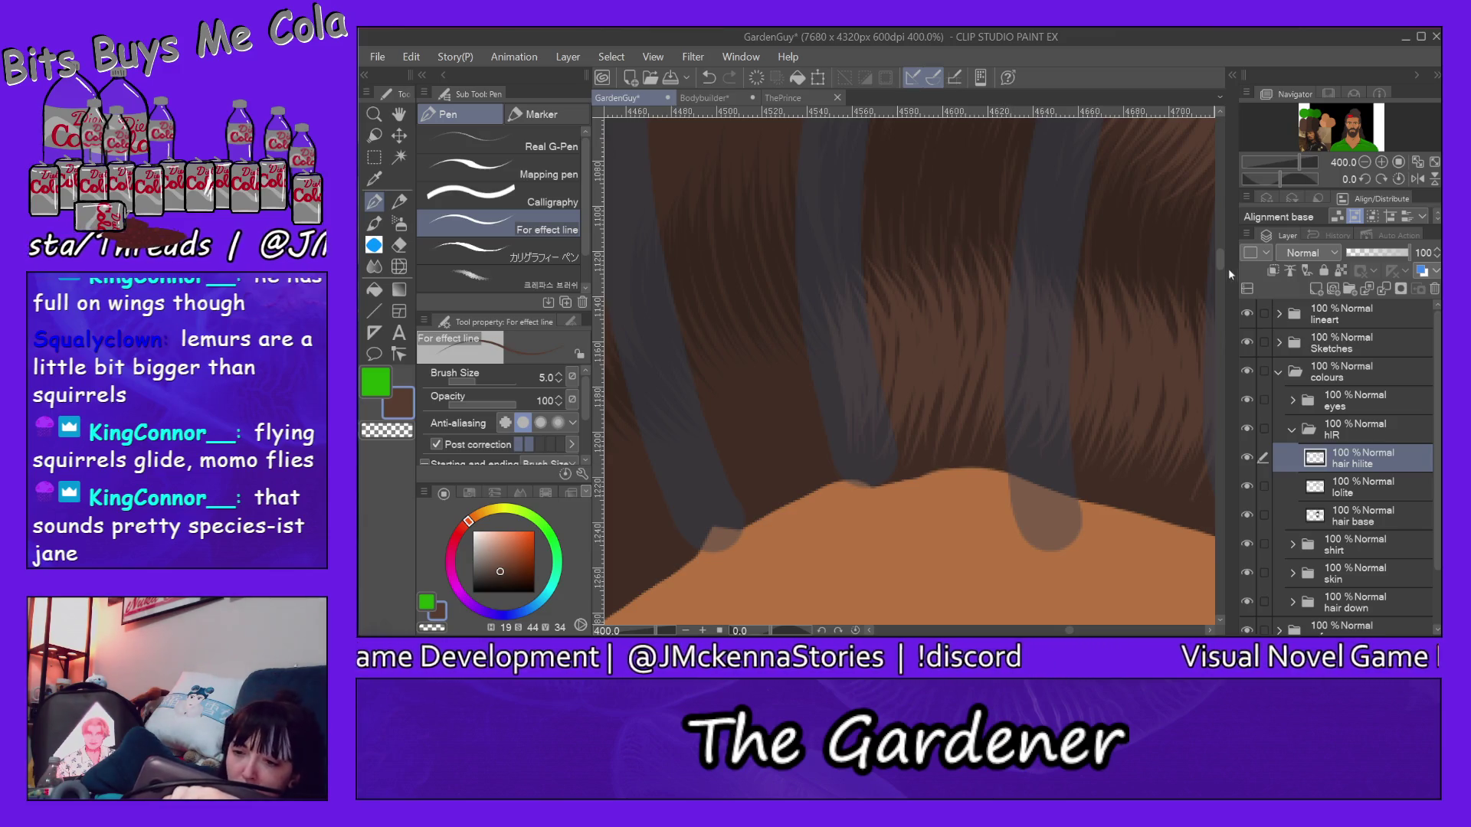
{"action": "left_click_drag", "start_coordinate": [1221, 258], "coordinate": [1222, 243]}
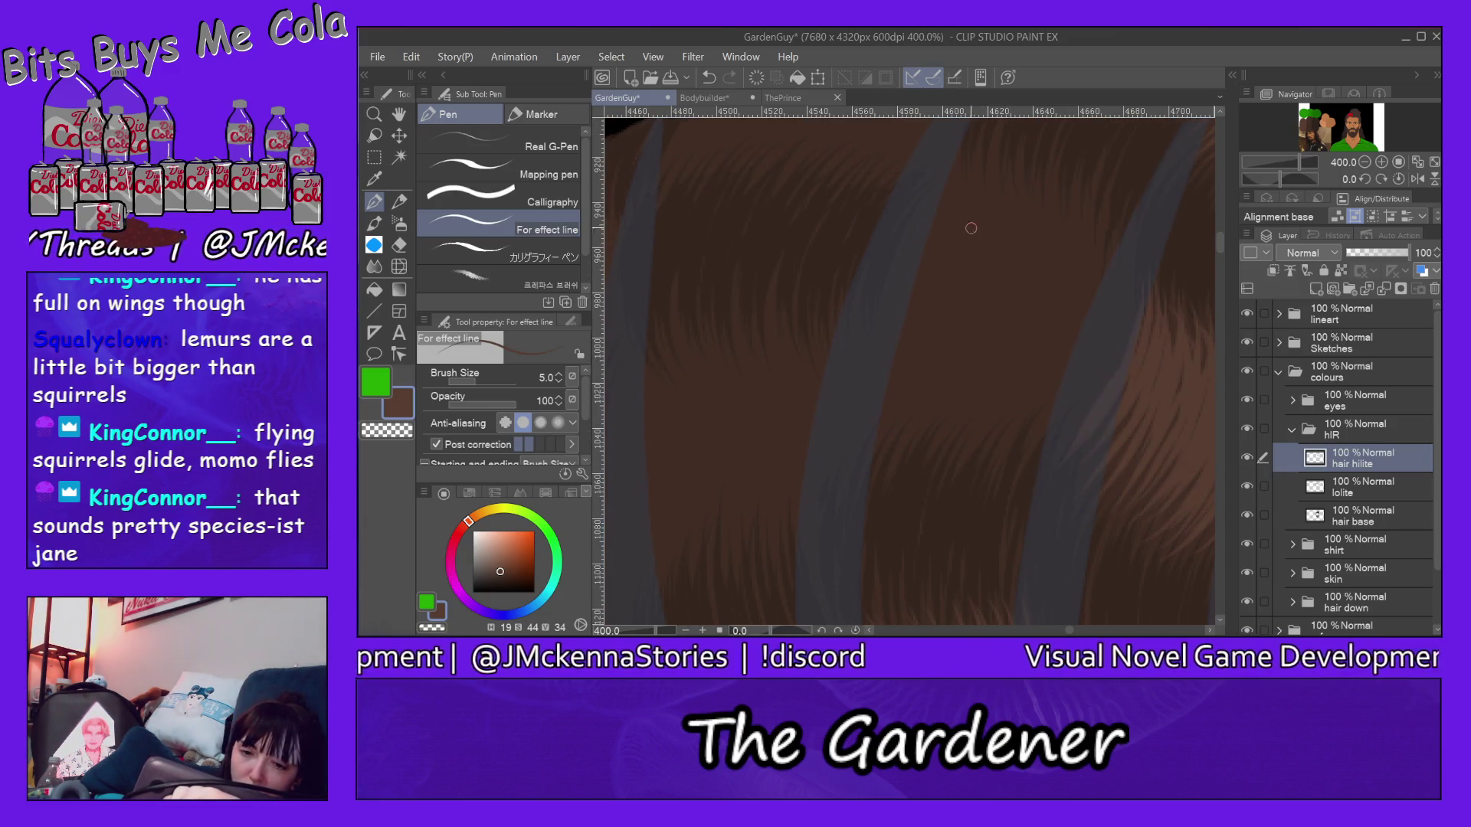
Step: Paint fine light highlight strands across the grey band and the brown hair to its right
{"action": "mouse_move", "coordinate": [957, 159]}
{"action": "left_mouse_down"}
{"action": "mouse_move", "coordinate": [908, 350]}
{"action": "mouse_move", "coordinate": [874, 402]}
{"action": "mouse_move", "coordinate": [891, 412]}
{"action": "mouse_move", "coordinate": [941, 362]}
{"action": "left_mouse_up"}
{"action": "mouse_move", "coordinate": [1006, 169]}
{"action": "left_mouse_down"}
{"action": "mouse_move", "coordinate": [988, 352]}
{"action": "mouse_move", "coordinate": [1004, 360]}
{"action": "mouse_move", "coordinate": [977, 419]}
{"action": "left_mouse_up"}
{"action": "left_click_drag", "start_coordinate": [1044, 228], "coordinate": [965, 448]}
{"action": "mouse_move", "coordinate": [1055, 186]}
{"action": "left_mouse_down"}
{"action": "mouse_move", "coordinate": [975, 453]}
{"action": "mouse_move", "coordinate": [988, 465]}
{"action": "left_mouse_up"}
{"action": "left_click_drag", "start_coordinate": [1085, 230], "coordinate": [1034, 435]}
{"action": "left_click_drag", "start_coordinate": [1108, 208], "coordinate": [1090, 382]}
{"action": "left_click_drag", "start_coordinate": [1129, 230], "coordinate": [1115, 364]}
{"action": "mouse_move", "coordinate": [1096, 188]}
{"action": "left_mouse_down"}
{"action": "mouse_move", "coordinate": [1082, 364]}
{"action": "mouse_move", "coordinate": [996, 469]}
{"action": "mouse_move", "coordinate": [1042, 375]}
{"action": "left_mouse_up"}
Step: Layer single and paired light strands over the central brown hair between the bands
{"action": "left_click_drag", "start_coordinate": [1017, 200], "coordinate": [1002, 380]}
{"action": "left_click_drag", "start_coordinate": [1044, 210], "coordinate": [1030, 331]}
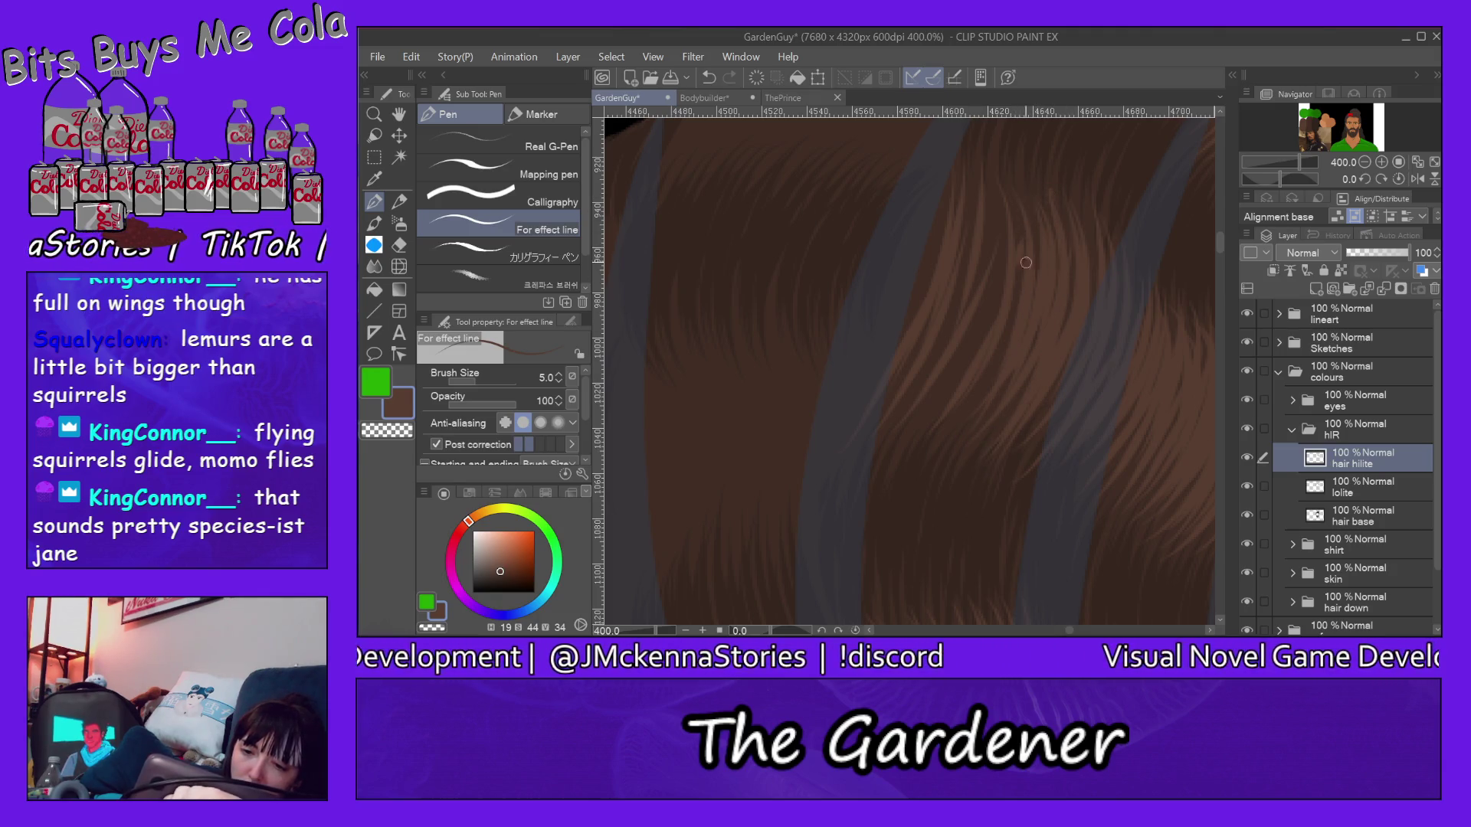
{"action": "mouse_move", "coordinate": [977, 186]}
{"action": "left_mouse_down"}
{"action": "mouse_move", "coordinate": [995, 297]}
{"action": "mouse_move", "coordinate": [971, 350]}
{"action": "left_mouse_up"}
{"action": "left_click_drag", "start_coordinate": [986, 330], "coordinate": [876, 446]}
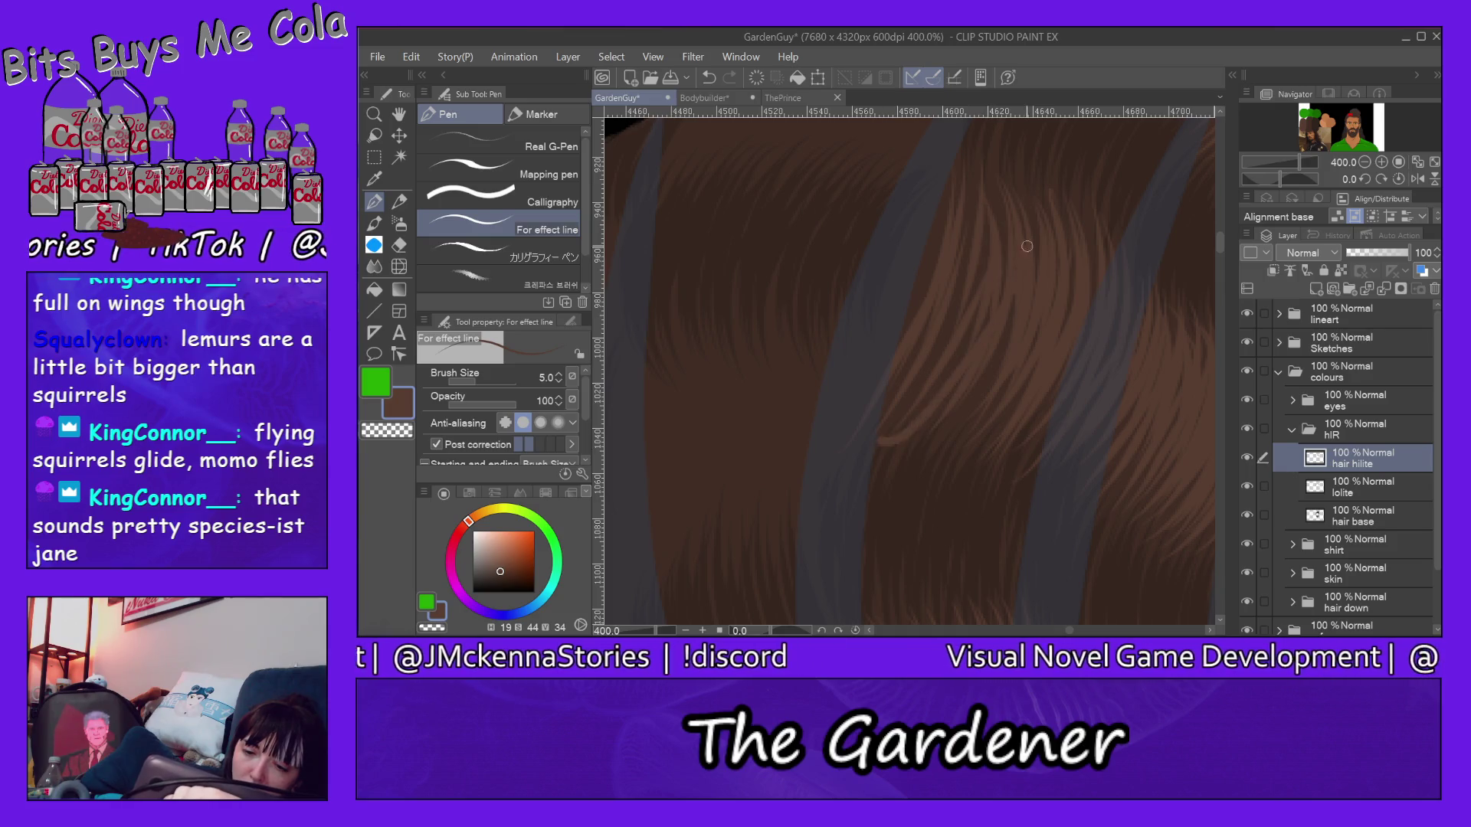
{"action": "left_click_drag", "start_coordinate": [1001, 175], "coordinate": [940, 380]}
{"action": "left_click_drag", "start_coordinate": [961, 276], "coordinate": [880, 423]}
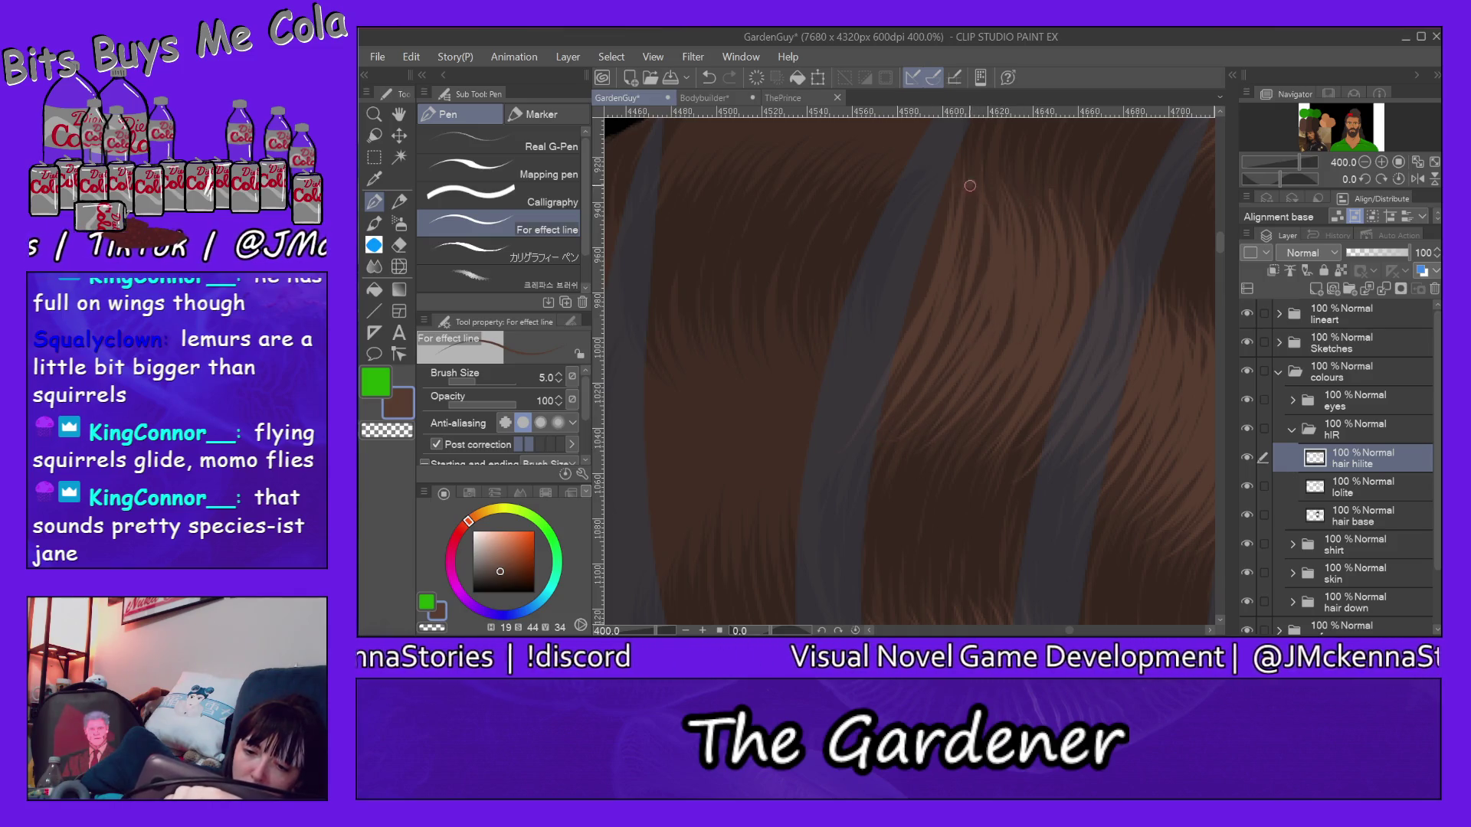
{"action": "left_click_drag", "start_coordinate": [993, 196], "coordinate": [977, 294]}
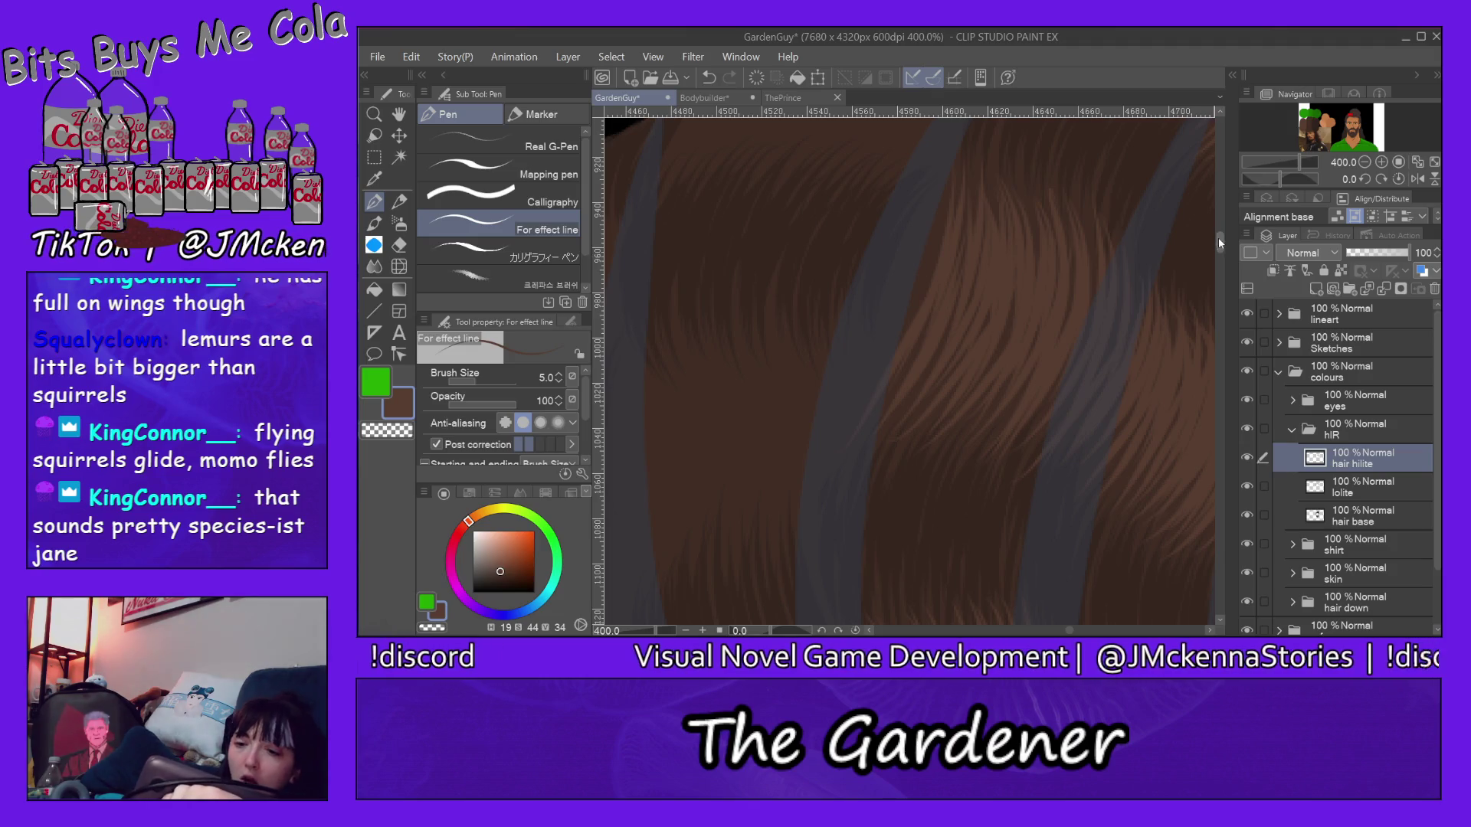
{"action": "scroll", "coordinate": [1223, 238], "scroll_direction": "up", "scroll_amount": 3}
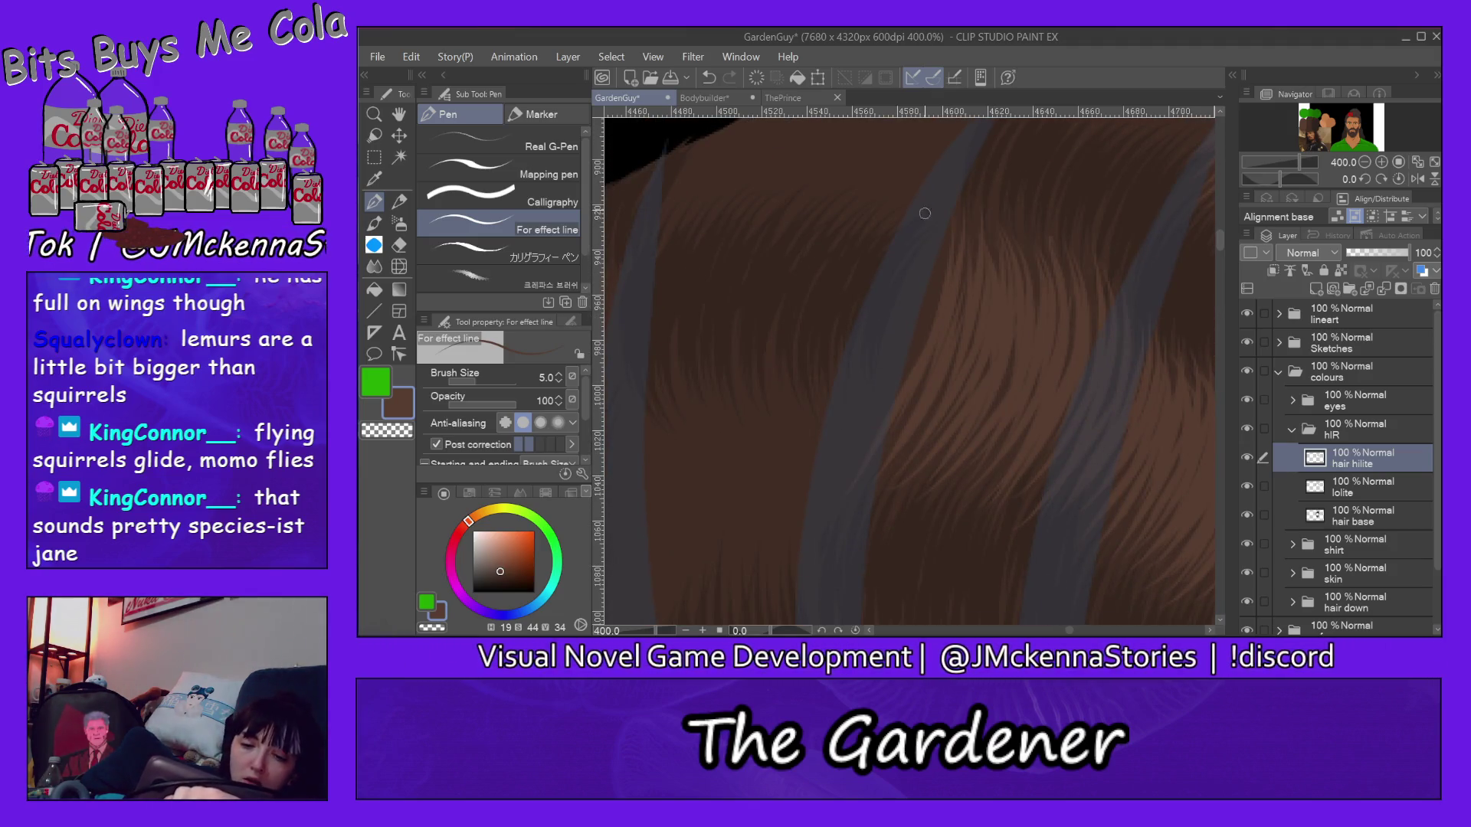
{"action": "left_click_drag", "start_coordinate": [941, 229], "coordinate": [945, 265]}
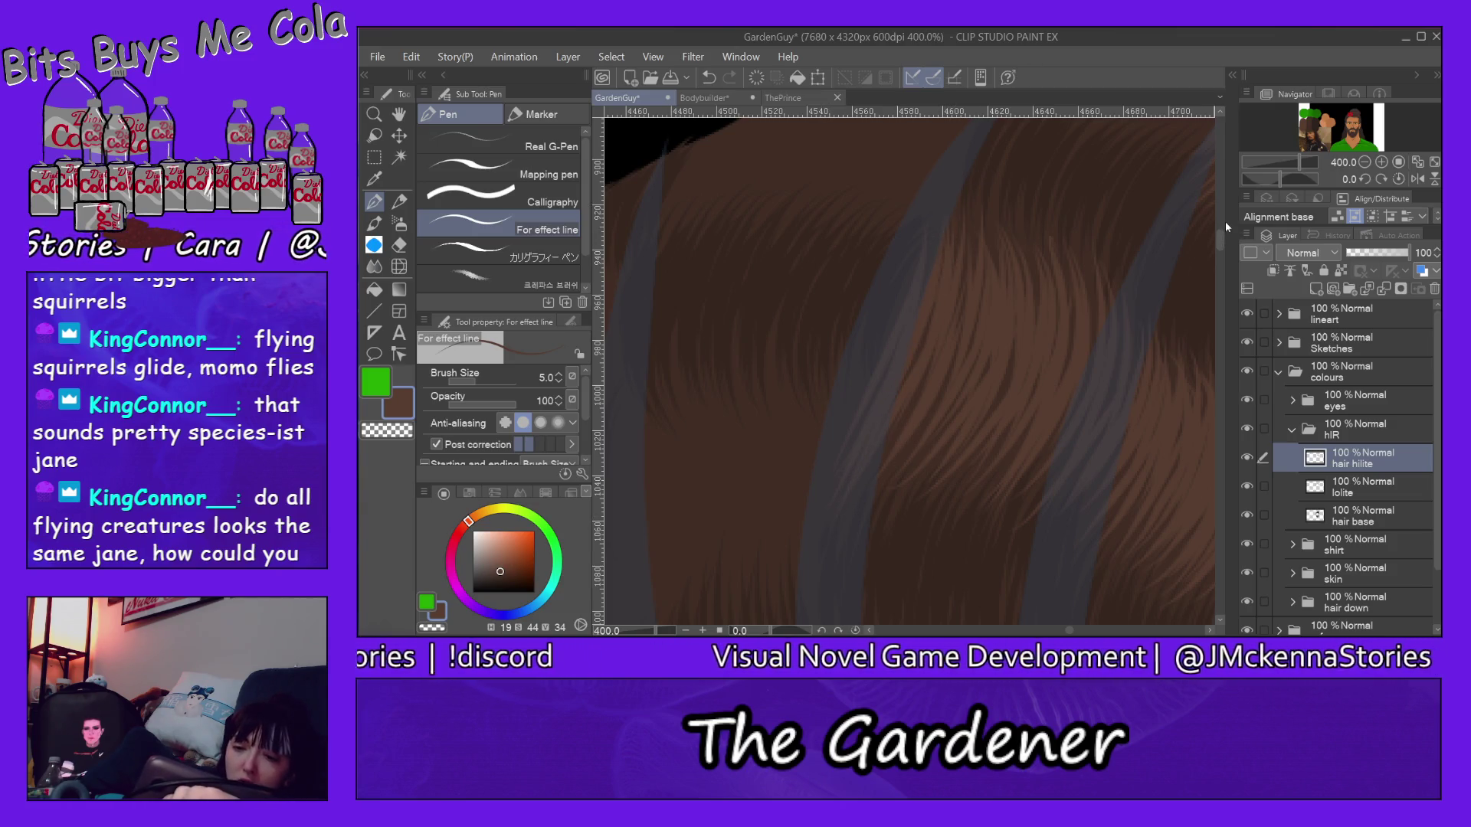
{"action": "left_click_drag", "start_coordinate": [1224, 242], "coordinate": [1223, 237]}
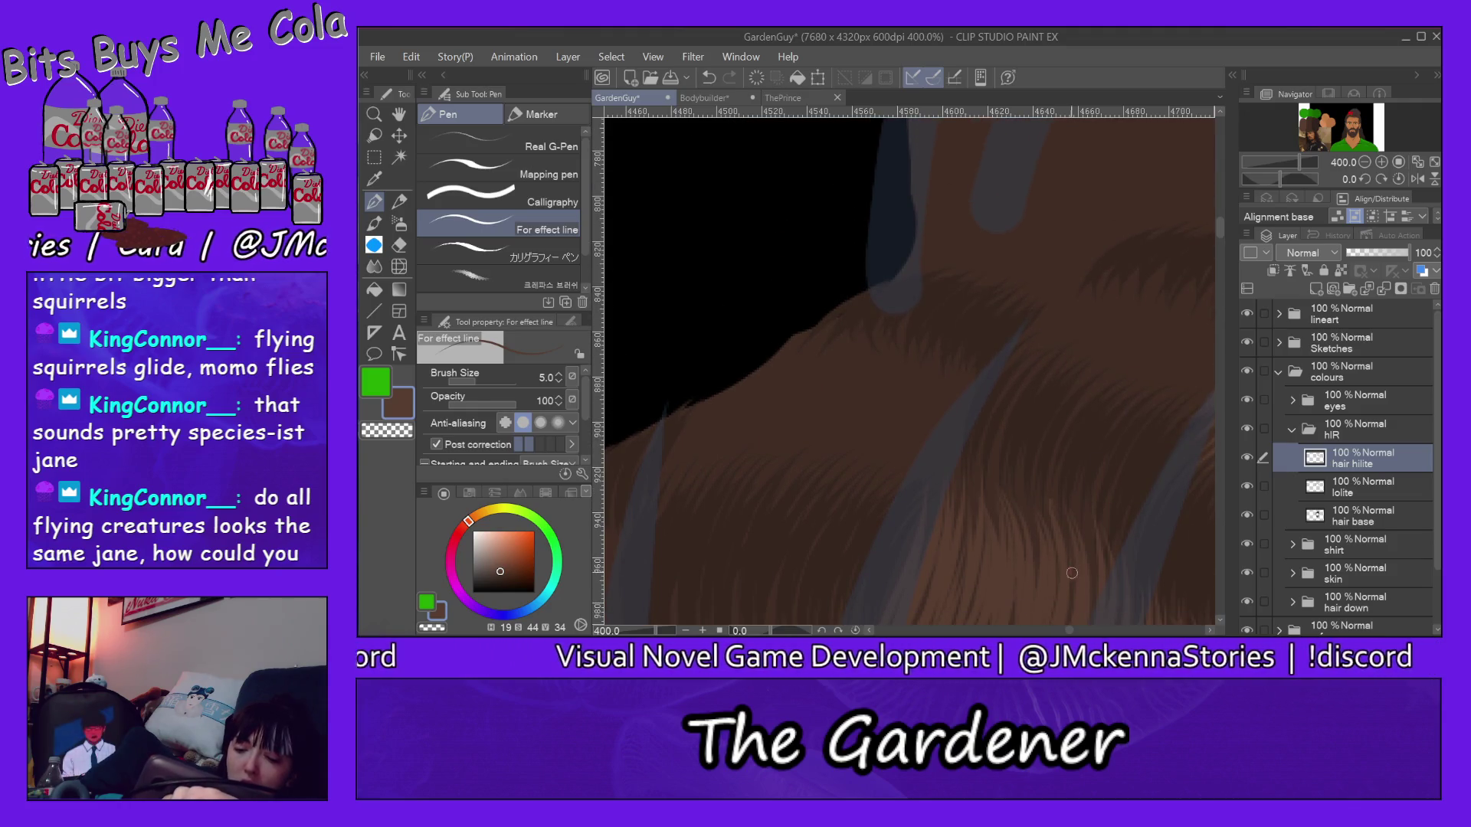
Step: Fan light-brown strands across the upper hair curve and its top edge beside the black background
{"action": "left_click_drag", "start_coordinate": [1070, 631], "coordinate": [1085, 454]}
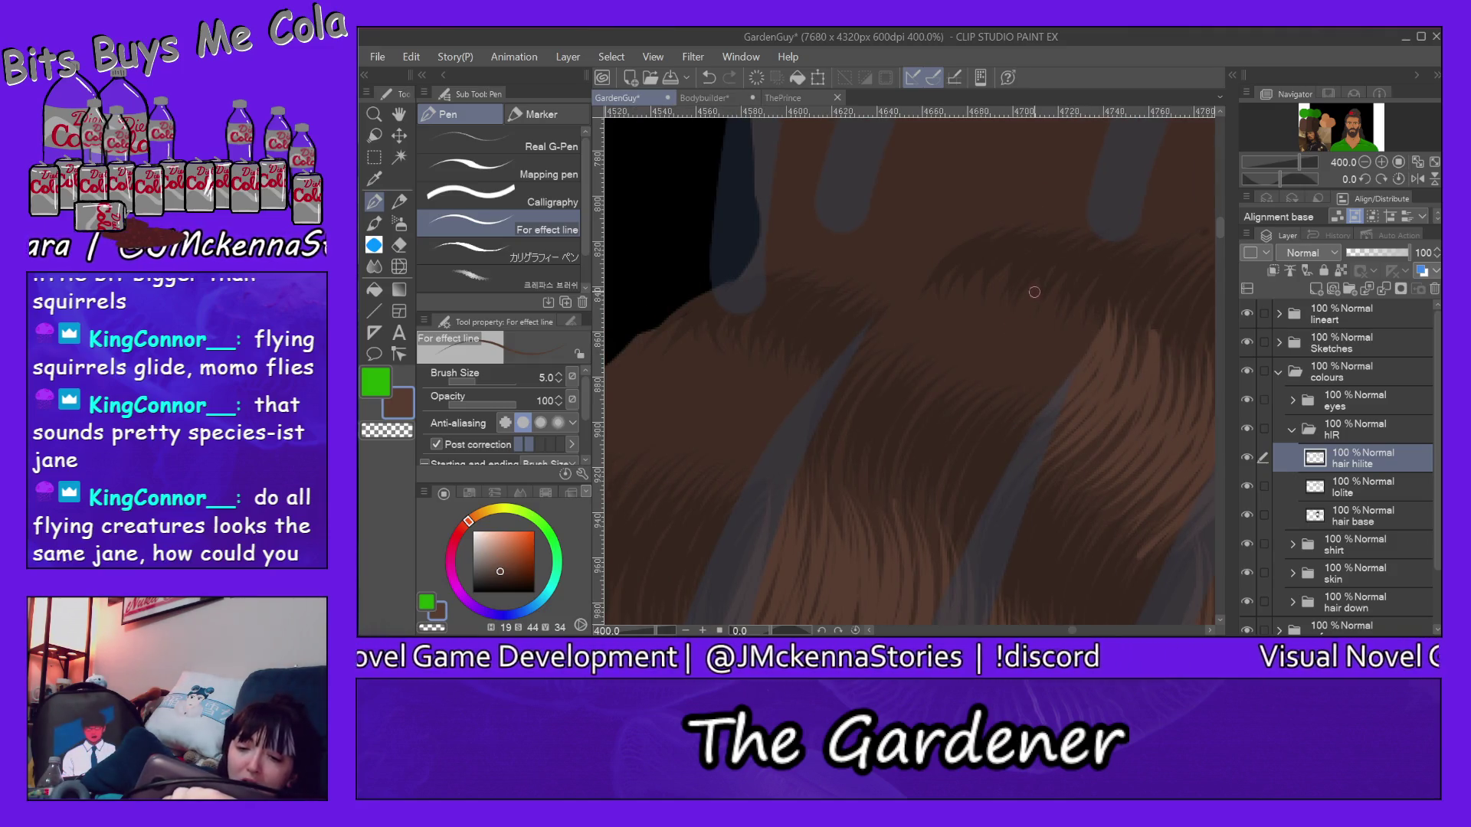
{"action": "mouse_move", "coordinate": [1068, 294]}
{"action": "left_mouse_down"}
{"action": "mouse_move", "coordinate": [990, 396]}
{"action": "mouse_move", "coordinate": [1029, 414]}
{"action": "left_mouse_up"}
{"action": "left_click_drag", "start_coordinate": [1018, 287], "coordinate": [952, 400]}
{"action": "left_click_drag", "start_coordinate": [998, 336], "coordinate": [937, 385]}
{"action": "mouse_move", "coordinate": [999, 272]}
{"action": "left_mouse_down"}
{"action": "mouse_move", "coordinate": [918, 393]}
{"action": "mouse_move", "coordinate": [945, 374]}
{"action": "mouse_move", "coordinate": [899, 380]}
{"action": "left_mouse_up"}
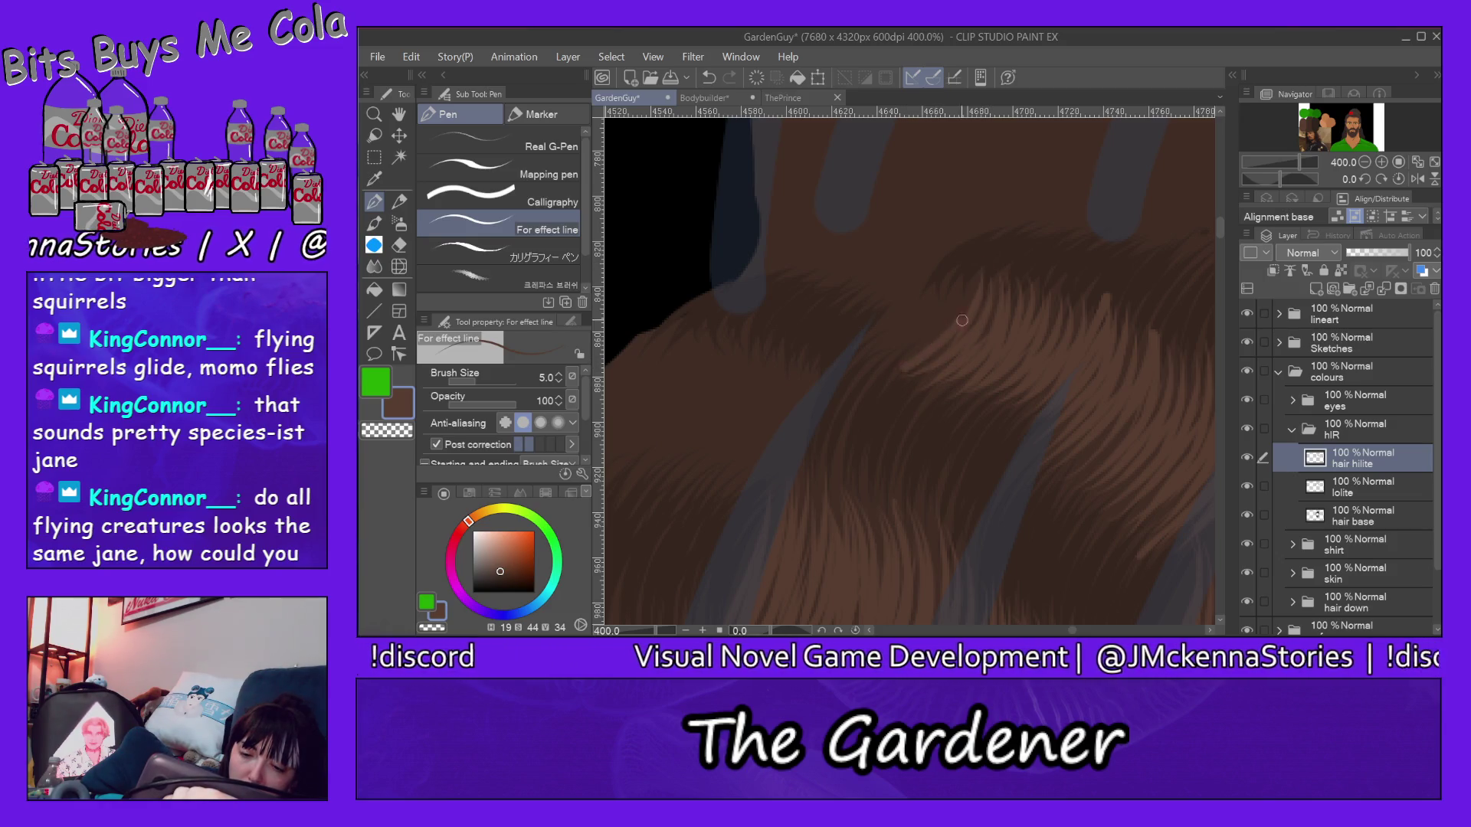
{"action": "mouse_move", "coordinate": [956, 274]}
{"action": "left_mouse_down"}
{"action": "mouse_move", "coordinate": [939, 330]}
{"action": "mouse_move", "coordinate": [920, 331]}
{"action": "left_mouse_up"}
{"action": "left_click_drag", "start_coordinate": [927, 308], "coordinate": [860, 374]}
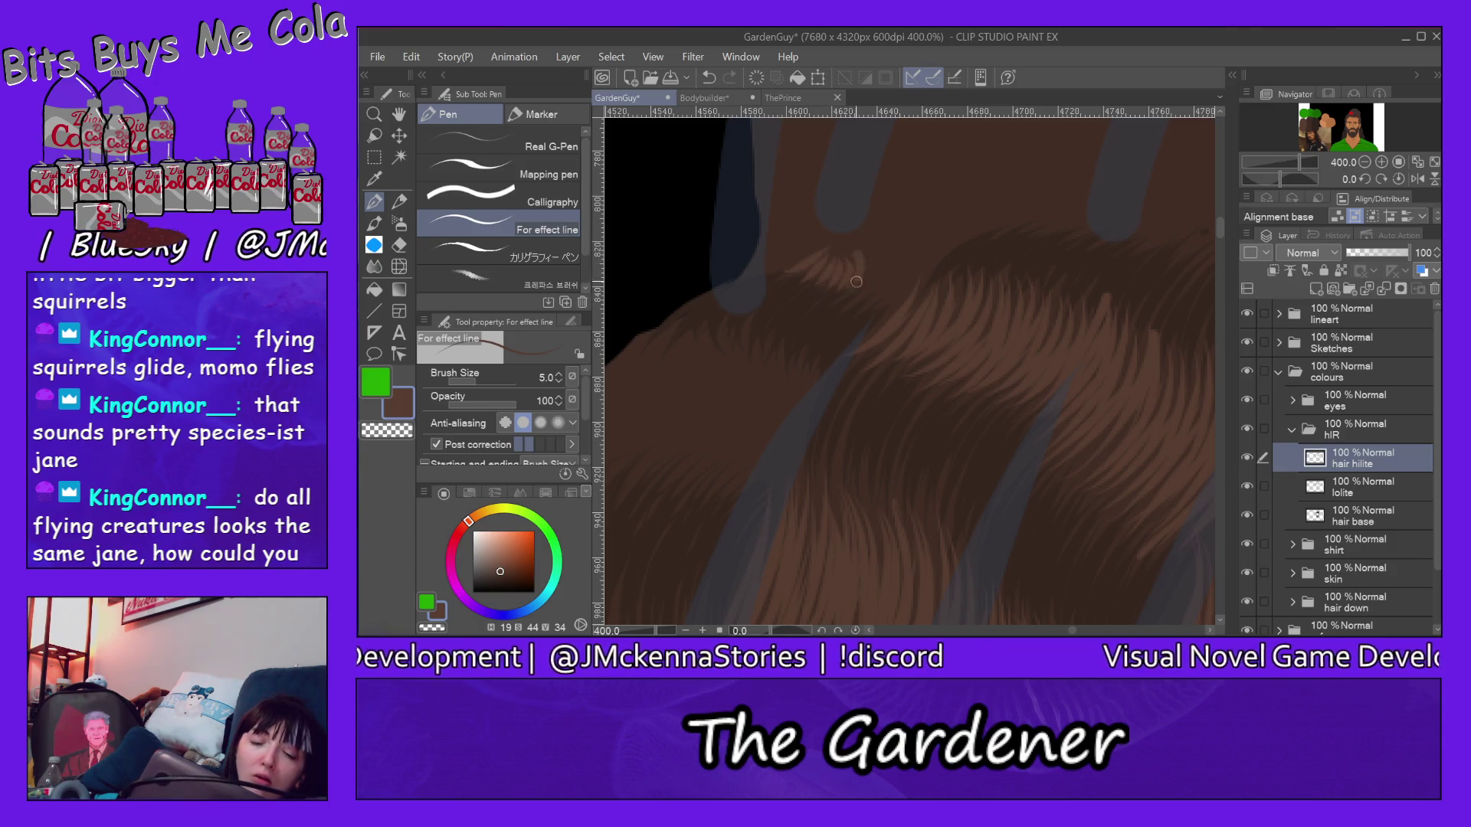
{"action": "left_click_drag", "start_coordinate": [879, 247], "coordinate": [890, 306]}
{"action": "mouse_move", "coordinate": [927, 252]}
{"action": "left_mouse_down"}
{"action": "mouse_move", "coordinate": [876, 307]}
{"action": "mouse_move", "coordinate": [900, 331]}
{"action": "left_mouse_up"}
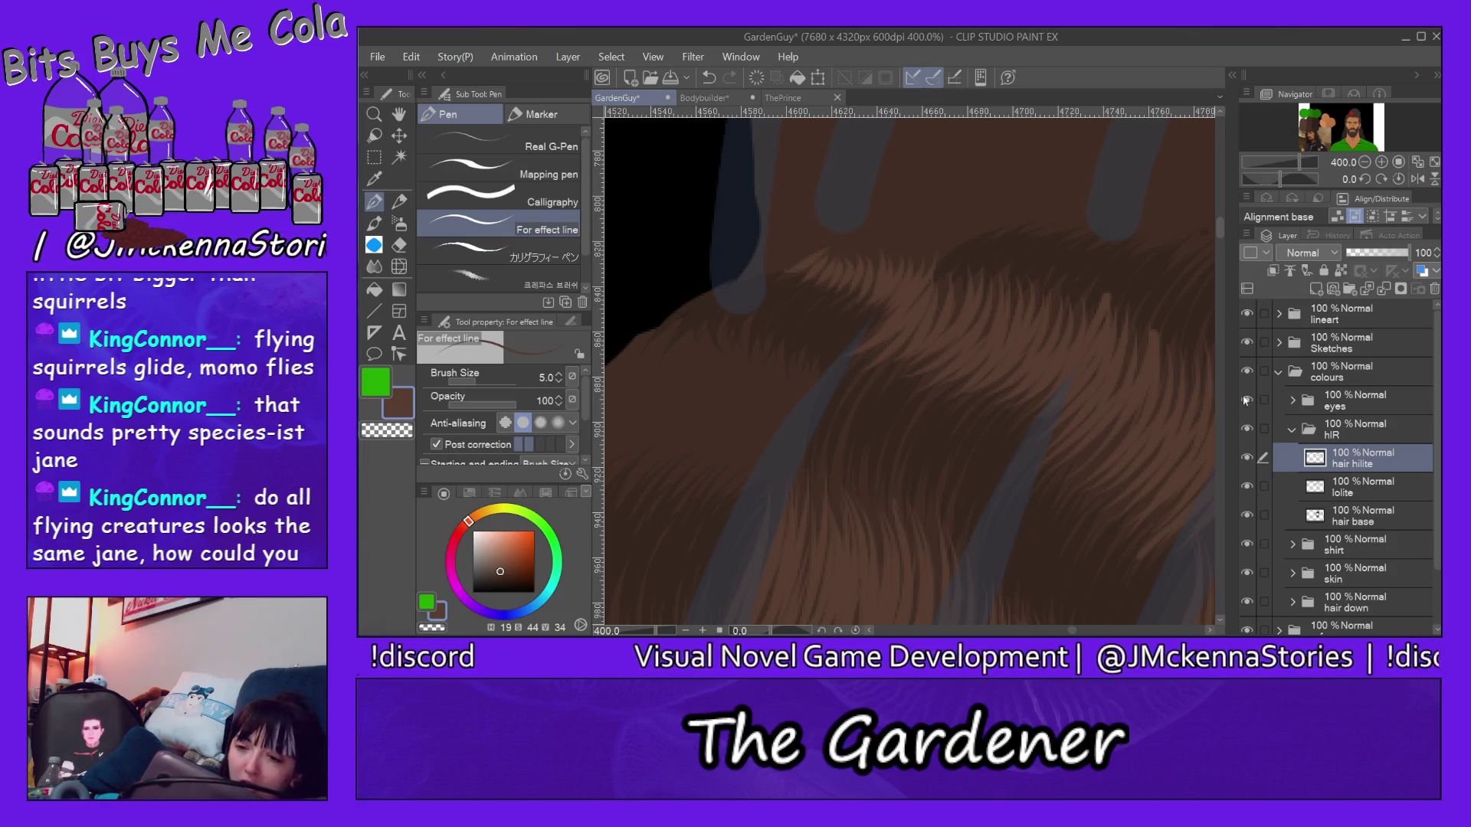
{"action": "left_click_drag", "start_coordinate": [1218, 226], "coordinate": [1216, 254]}
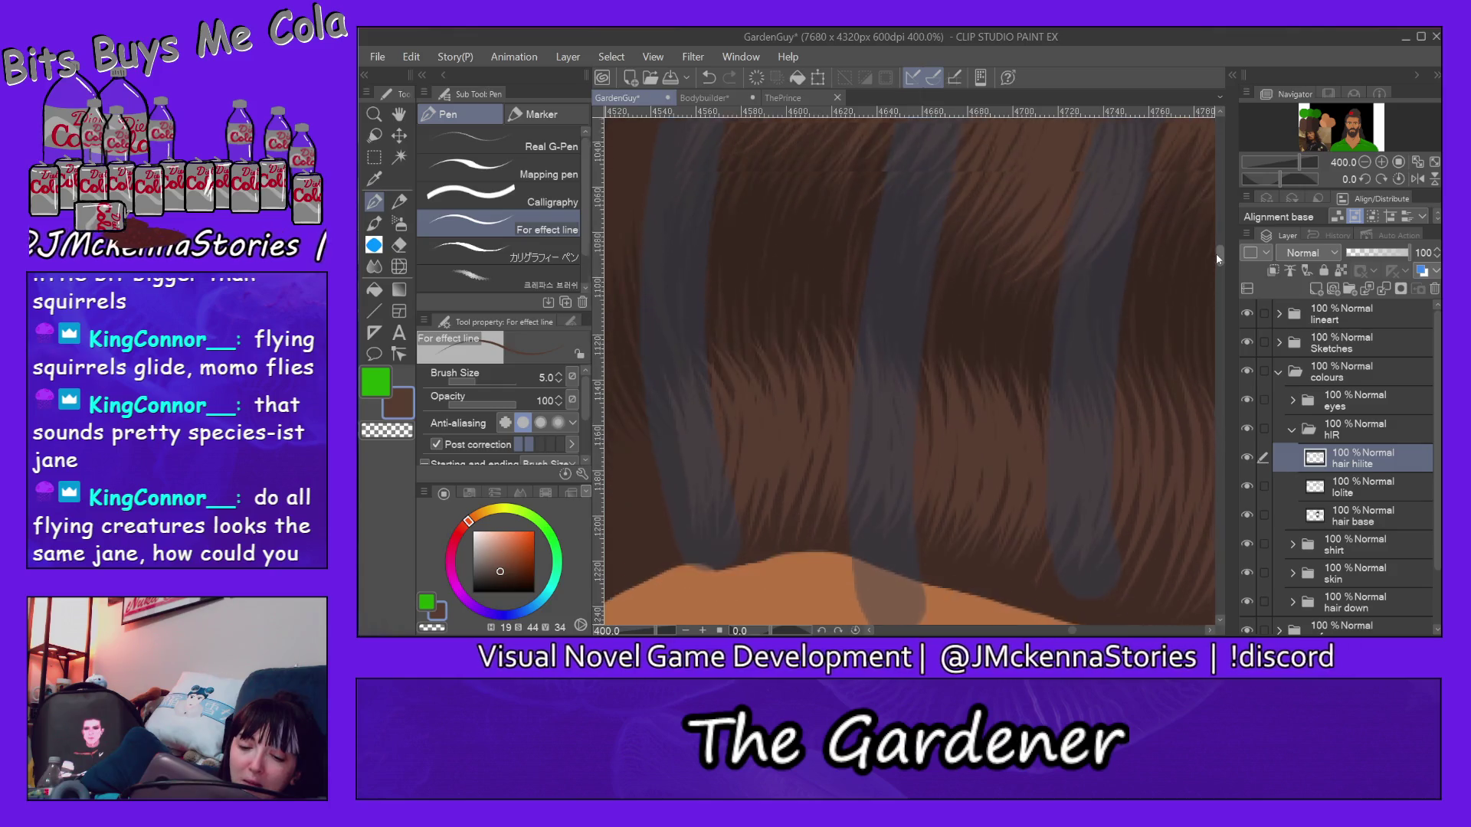
Step: Stroke light-brown highlights over the dark hair ends lying on the orange shoulder, fading to faint strands
{"action": "left_click_drag", "start_coordinate": [1074, 632], "coordinate": [1065, 636]}
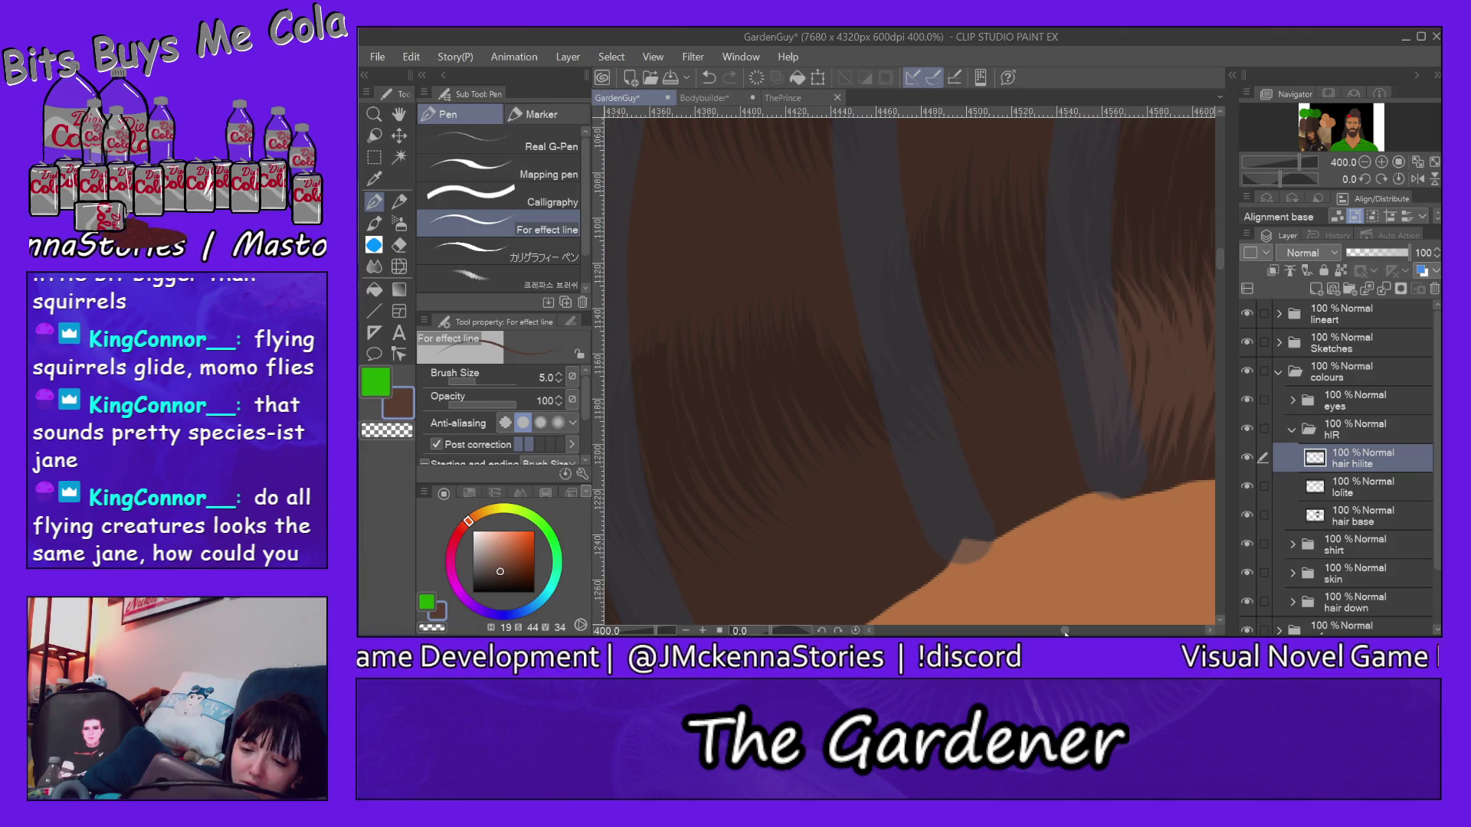
{"action": "left_click_drag", "start_coordinate": [925, 405], "coordinate": [978, 489]}
{"action": "left_click_drag", "start_coordinate": [937, 370], "coordinate": [991, 483]}
{"action": "mouse_move", "coordinate": [972, 386]}
{"action": "left_mouse_down"}
{"action": "mouse_move", "coordinate": [1000, 485]}
{"action": "mouse_move", "coordinate": [1035, 497]}
{"action": "left_mouse_up"}
{"action": "mouse_move", "coordinate": [997, 349]}
{"action": "left_mouse_down"}
{"action": "mouse_move", "coordinate": [1021, 494]}
{"action": "mouse_move", "coordinate": [1041, 486]}
{"action": "left_mouse_up"}
{"action": "left_click_drag", "start_coordinate": [1034, 337], "coordinate": [1063, 465]}
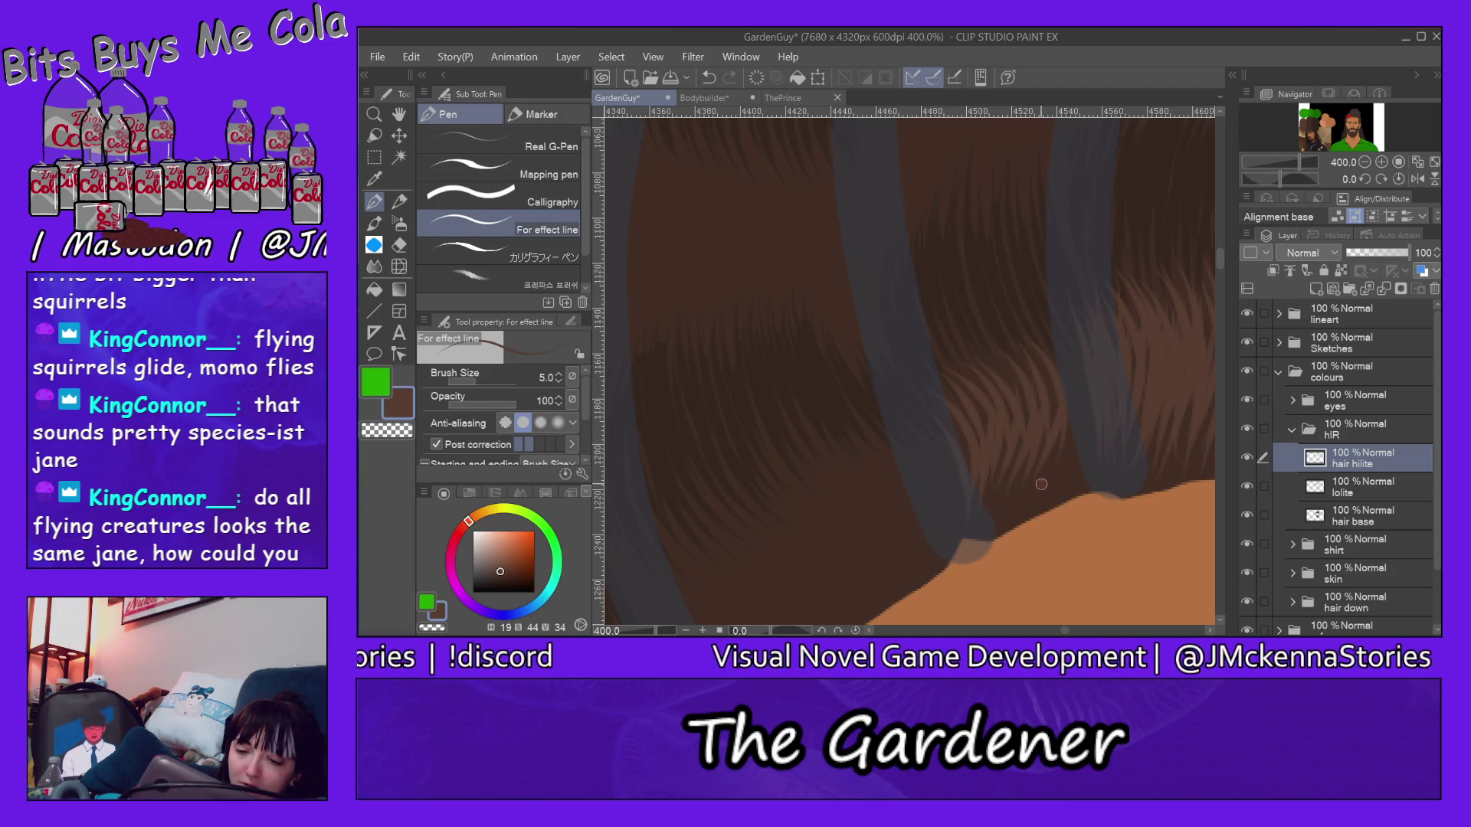
{"action": "left_click_drag", "start_coordinate": [1062, 361], "coordinate": [1066, 464]}
{"action": "mouse_move", "coordinate": [1053, 326]}
{"action": "left_mouse_down"}
{"action": "mouse_move", "coordinate": [1081, 466]}
{"action": "mouse_move", "coordinate": [1017, 385]}
{"action": "mouse_move", "coordinate": [1008, 457]}
{"action": "left_mouse_up"}
{"action": "mouse_move", "coordinate": [1022, 344]}
{"action": "left_mouse_down"}
{"action": "mouse_move", "coordinate": [1051, 403]}
{"action": "mouse_move", "coordinate": [995, 494]}
{"action": "left_mouse_up"}
{"action": "mouse_move", "coordinate": [943, 395]}
{"action": "left_mouse_down"}
{"action": "mouse_move", "coordinate": [968, 436]}
{"action": "mouse_move", "coordinate": [945, 428]}
{"action": "mouse_move", "coordinate": [947, 476]}
{"action": "left_mouse_up"}
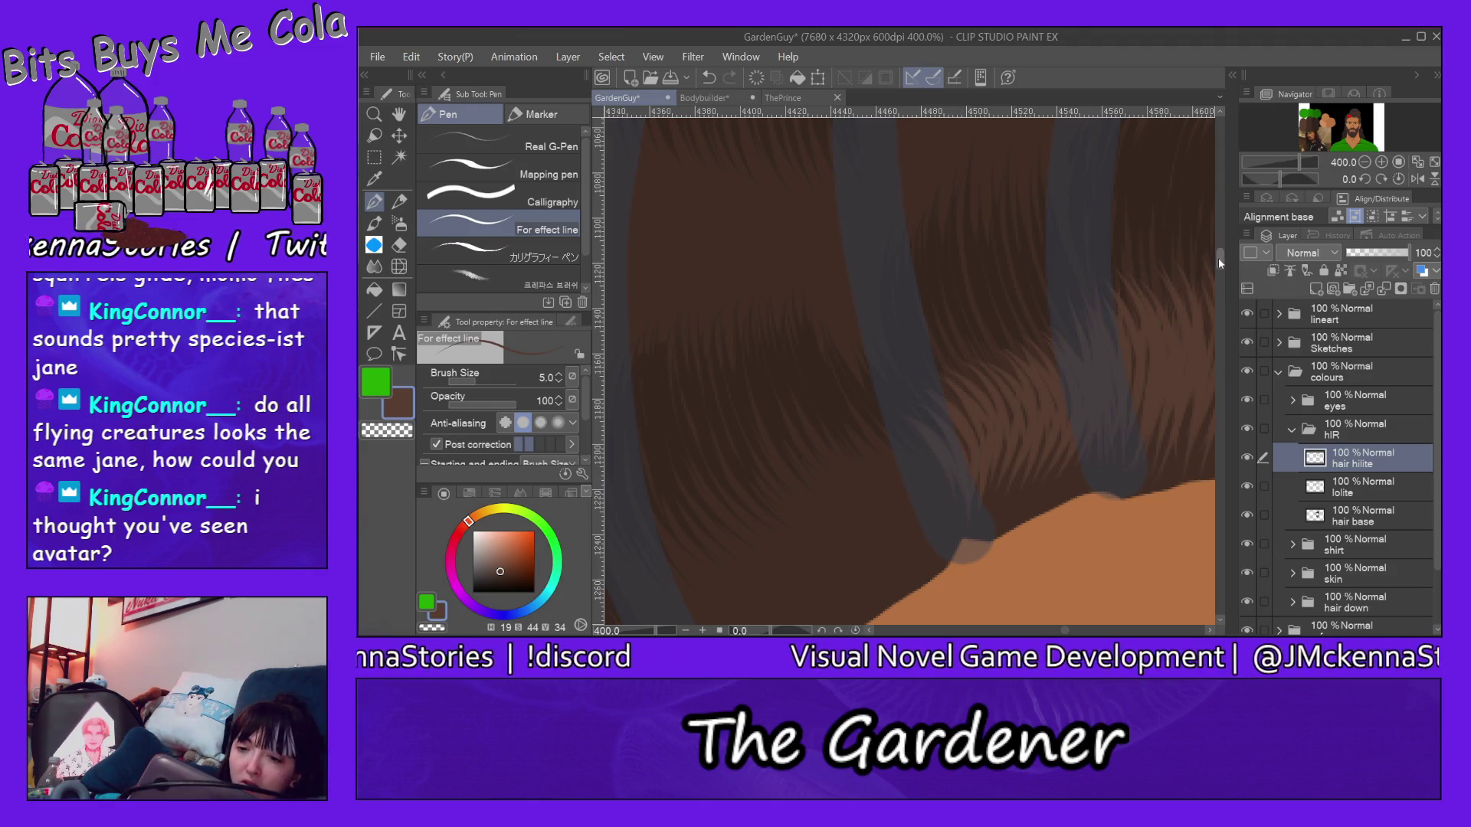
{"action": "left_click_drag", "start_coordinate": [1218, 255], "coordinate": [1219, 249]}
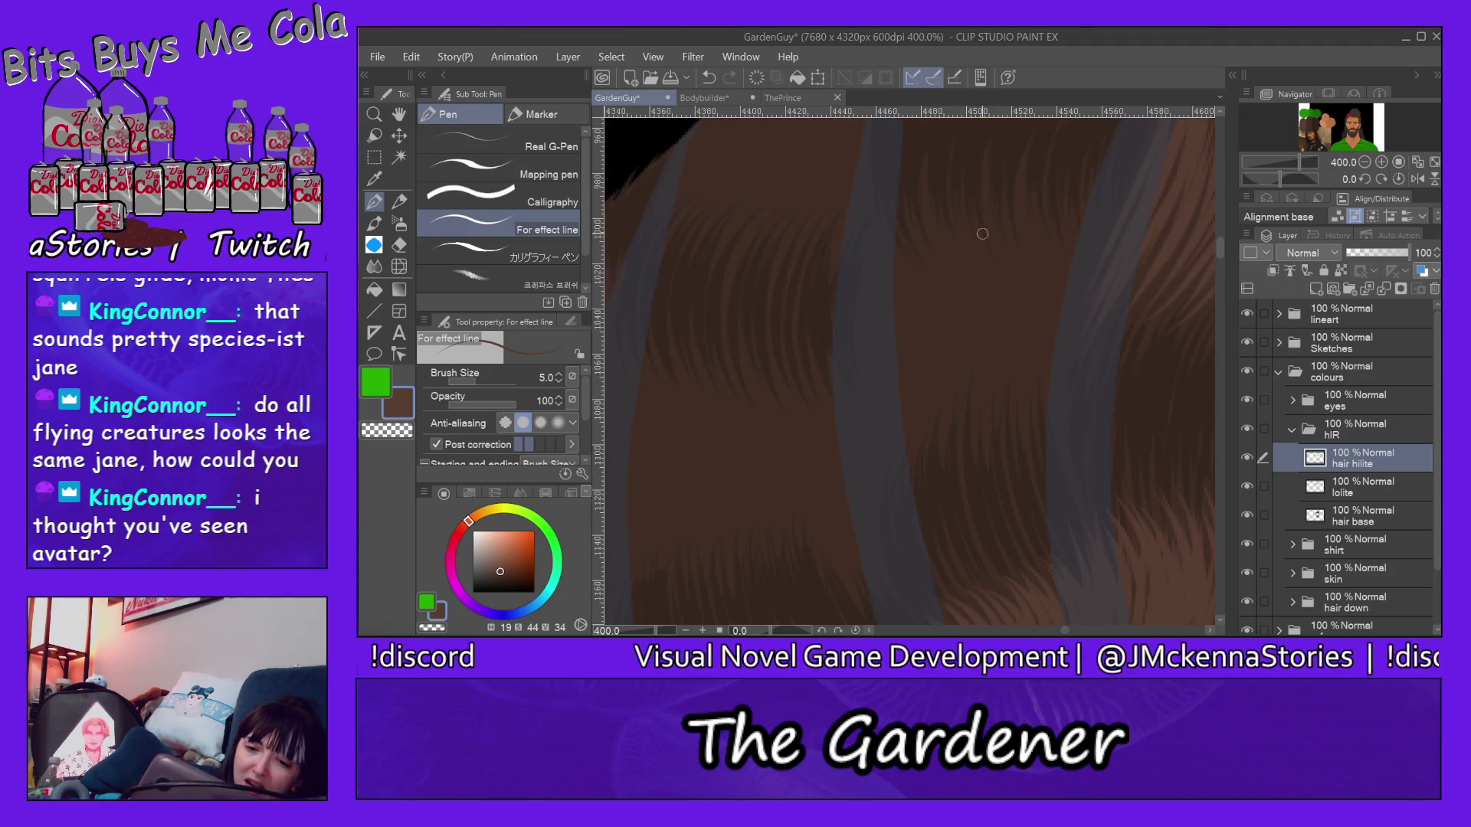
Step: Paint curved highlight strokes on the upper right of the mid-length hair
{"action": "left_click_drag", "start_coordinate": [988, 216], "coordinate": [977, 442]}
{"action": "left_click_drag", "start_coordinate": [1019, 211], "coordinate": [1039, 350]}
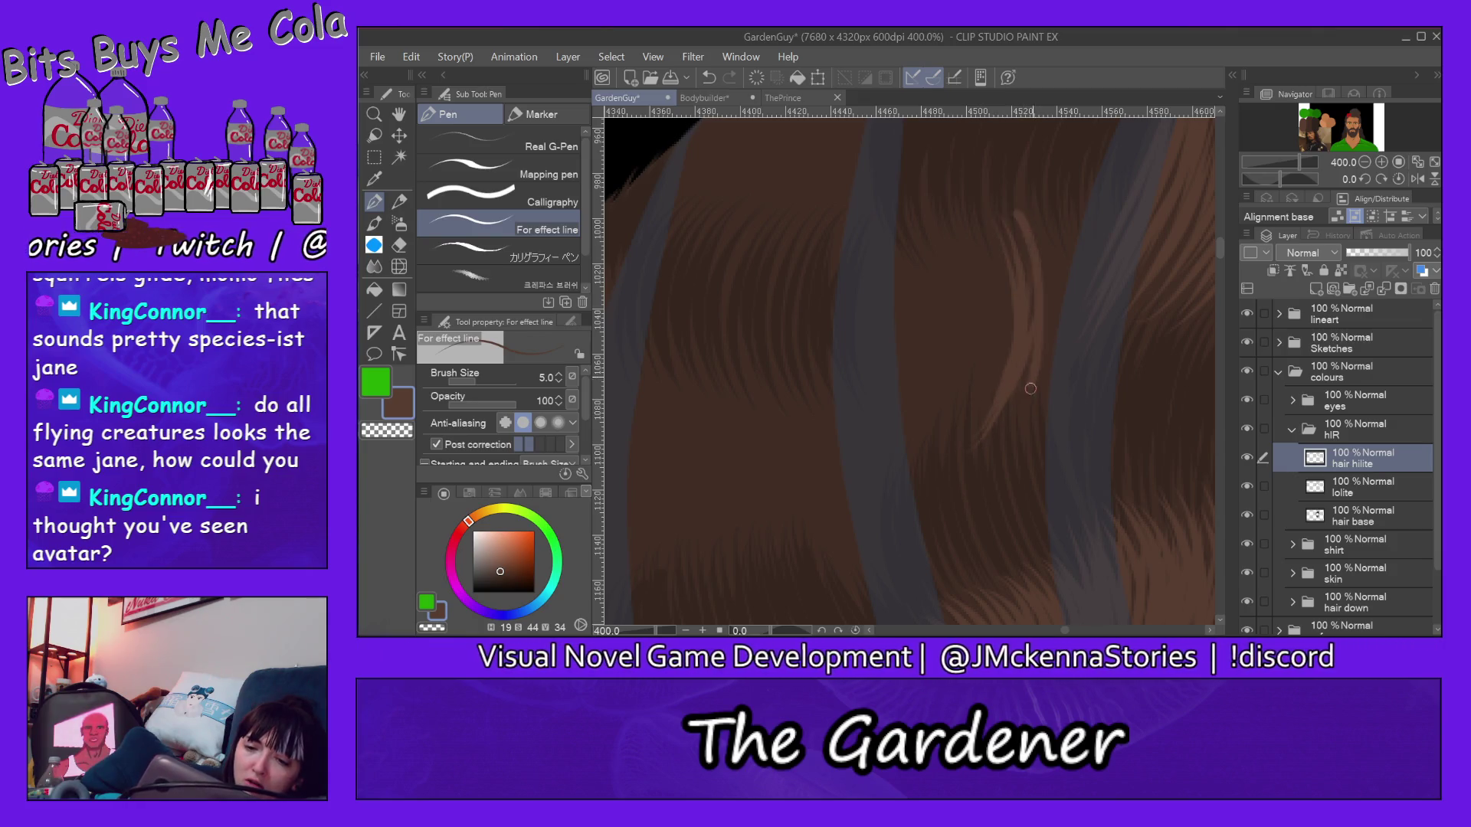
{"action": "left_click_drag", "start_coordinate": [1029, 219], "coordinate": [1006, 443]}
{"action": "mouse_move", "coordinate": [1067, 225]}
{"action": "left_mouse_down"}
{"action": "mouse_move", "coordinate": [1037, 436]}
{"action": "mouse_move", "coordinate": [1092, 325]}
{"action": "left_mouse_up"}
{"action": "left_click_drag", "start_coordinate": [1033, 190], "coordinate": [1053, 258]}
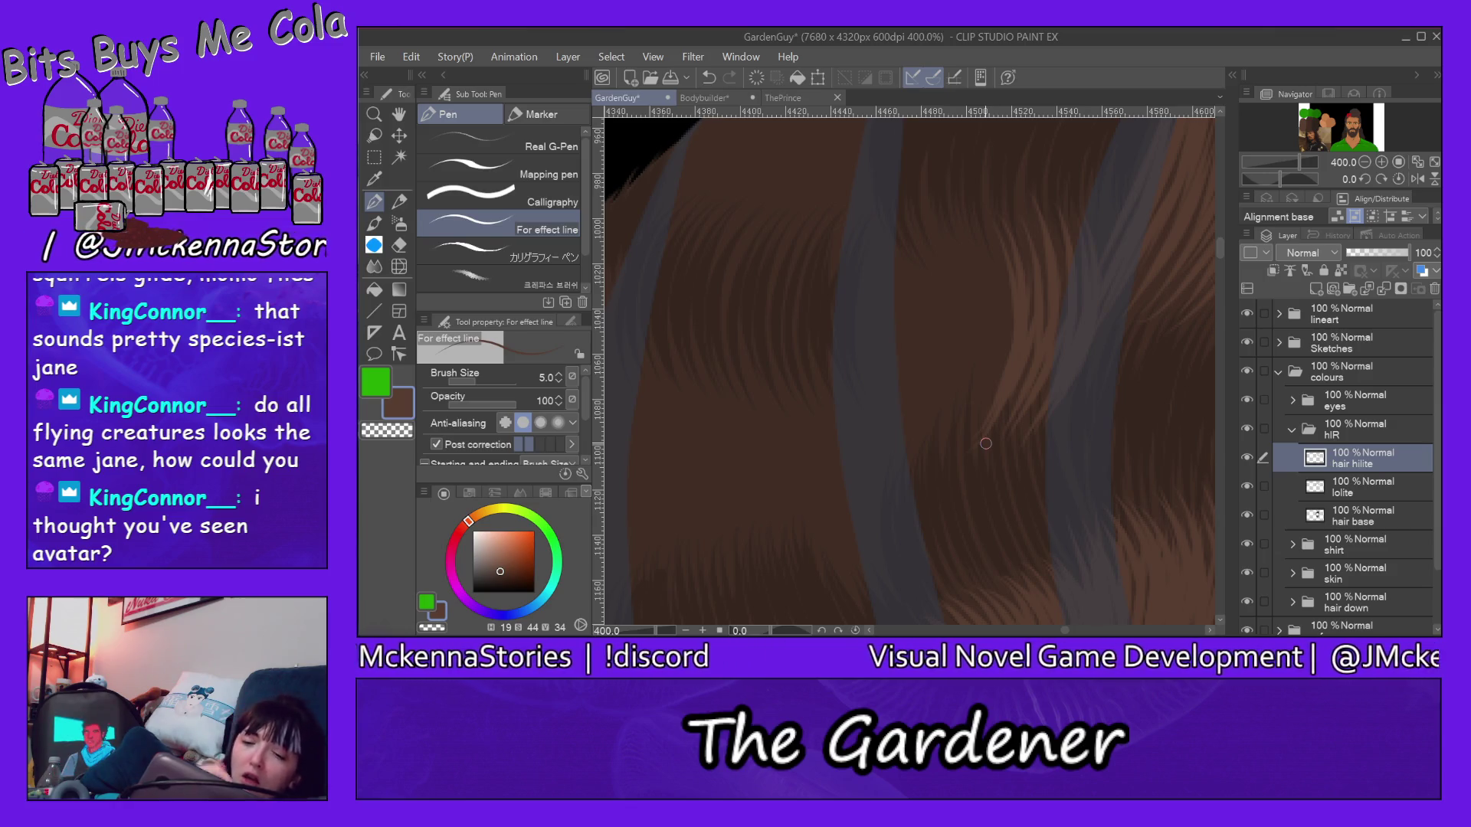
Step: Fill the middle and lower mid-length hair with dense light-brown highlight strands from left to right
{"action": "left_click_drag", "start_coordinate": [882, 275], "coordinate": [925, 484]}
{"action": "mouse_move", "coordinate": [903, 242]}
{"action": "left_mouse_down"}
{"action": "mouse_move", "coordinate": [937, 431]}
{"action": "mouse_move", "coordinate": [945, 381]}
{"action": "mouse_move", "coordinate": [954, 389]}
{"action": "left_mouse_up"}
{"action": "mouse_move", "coordinate": [936, 207]}
{"action": "left_mouse_down"}
{"action": "mouse_move", "coordinate": [966, 430]}
{"action": "mouse_move", "coordinate": [1000, 436]}
{"action": "left_mouse_up"}
{"action": "mouse_move", "coordinate": [982, 224]}
{"action": "left_mouse_down"}
{"action": "mouse_move", "coordinate": [977, 465]}
{"action": "mouse_move", "coordinate": [1037, 322]}
{"action": "left_mouse_up"}
{"action": "left_click_drag", "start_coordinate": [1048, 213], "coordinate": [1017, 446]}
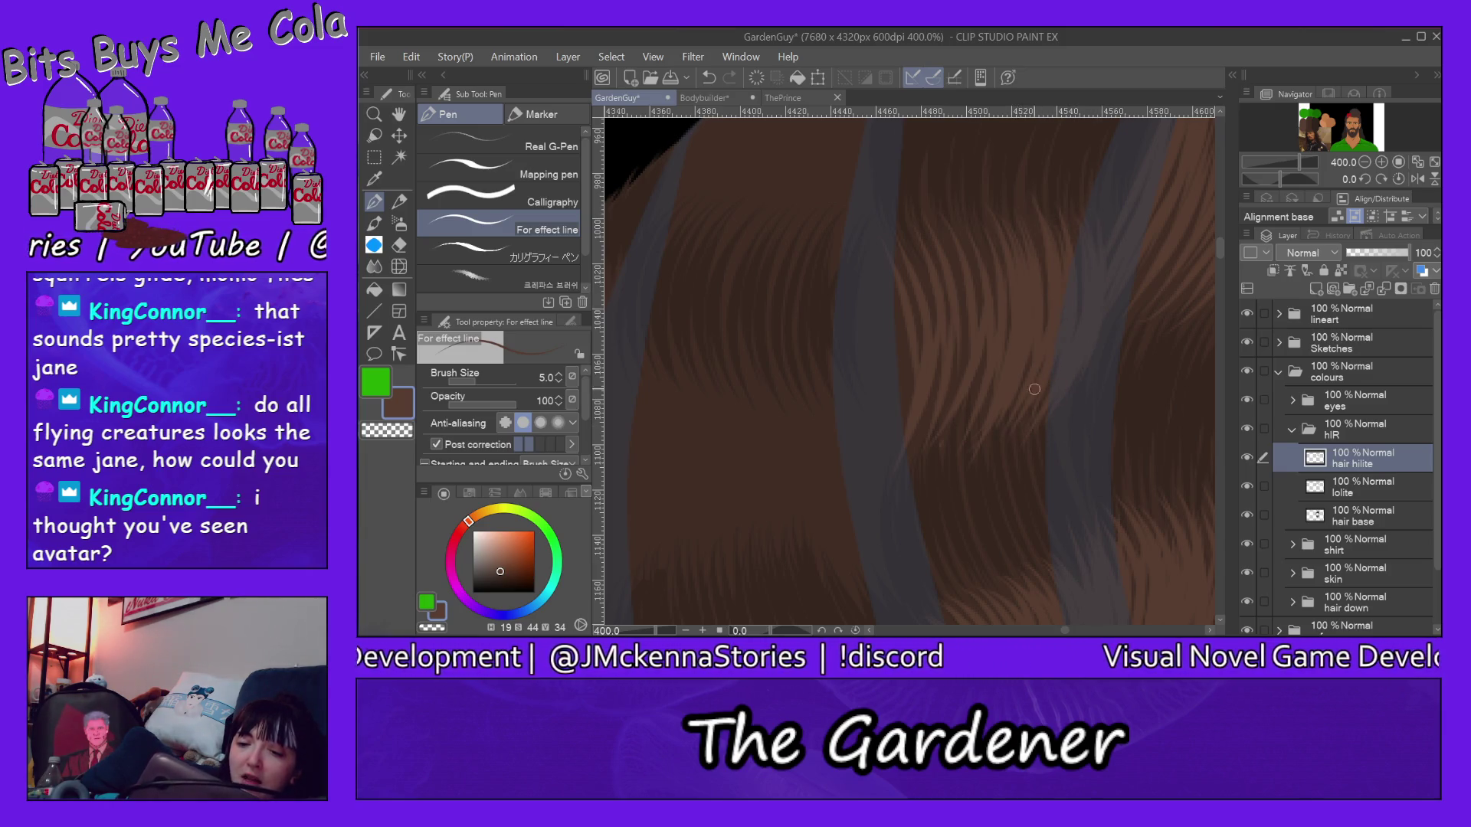
{"action": "left_click_drag", "start_coordinate": [956, 236], "coordinate": [965, 380]}
{"action": "mouse_move", "coordinate": [979, 210]}
{"action": "left_mouse_down"}
{"action": "mouse_move", "coordinate": [980, 401]}
{"action": "mouse_move", "coordinate": [1009, 351]}
{"action": "left_mouse_up"}
{"action": "mouse_move", "coordinate": [936, 236]}
{"action": "left_mouse_down"}
{"action": "mouse_move", "coordinate": [953, 390]}
{"action": "mouse_move", "coordinate": [966, 316]}
{"action": "mouse_move", "coordinate": [907, 462]}
{"action": "mouse_move", "coordinate": [941, 386]}
{"action": "mouse_move", "coordinate": [900, 384]}
{"action": "left_mouse_up"}
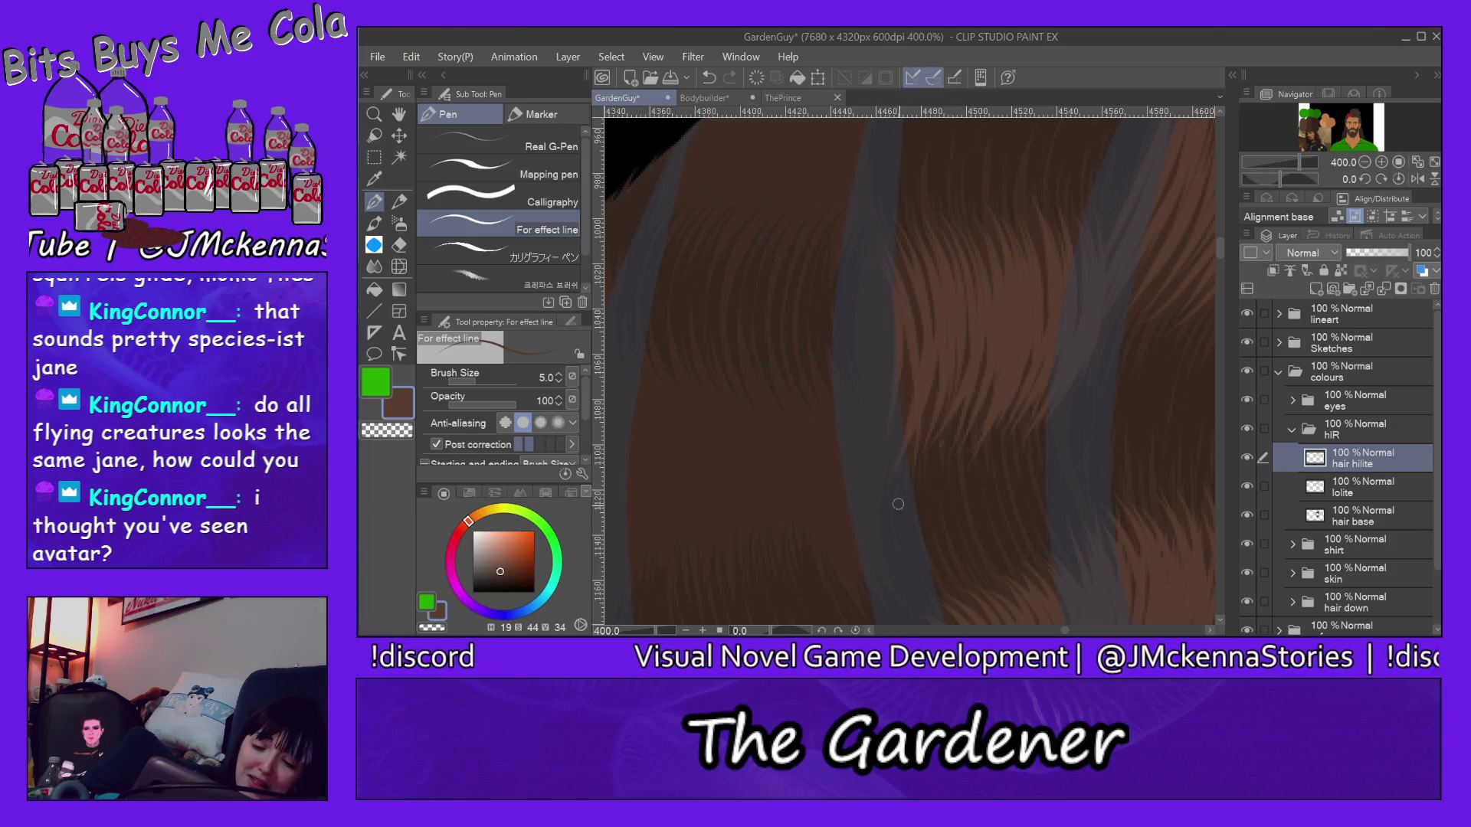
{"action": "mouse_move", "coordinate": [882, 293]}
{"action": "left_mouse_down"}
{"action": "mouse_move", "coordinate": [896, 414]}
{"action": "mouse_move", "coordinate": [894, 427]}
{"action": "mouse_move", "coordinate": [879, 420]}
{"action": "left_mouse_up"}
{"action": "left_click_drag", "start_coordinate": [850, 351], "coordinate": [877, 524]}
{"action": "left_click_drag", "start_coordinate": [1222, 252], "coordinate": [1226, 231]}
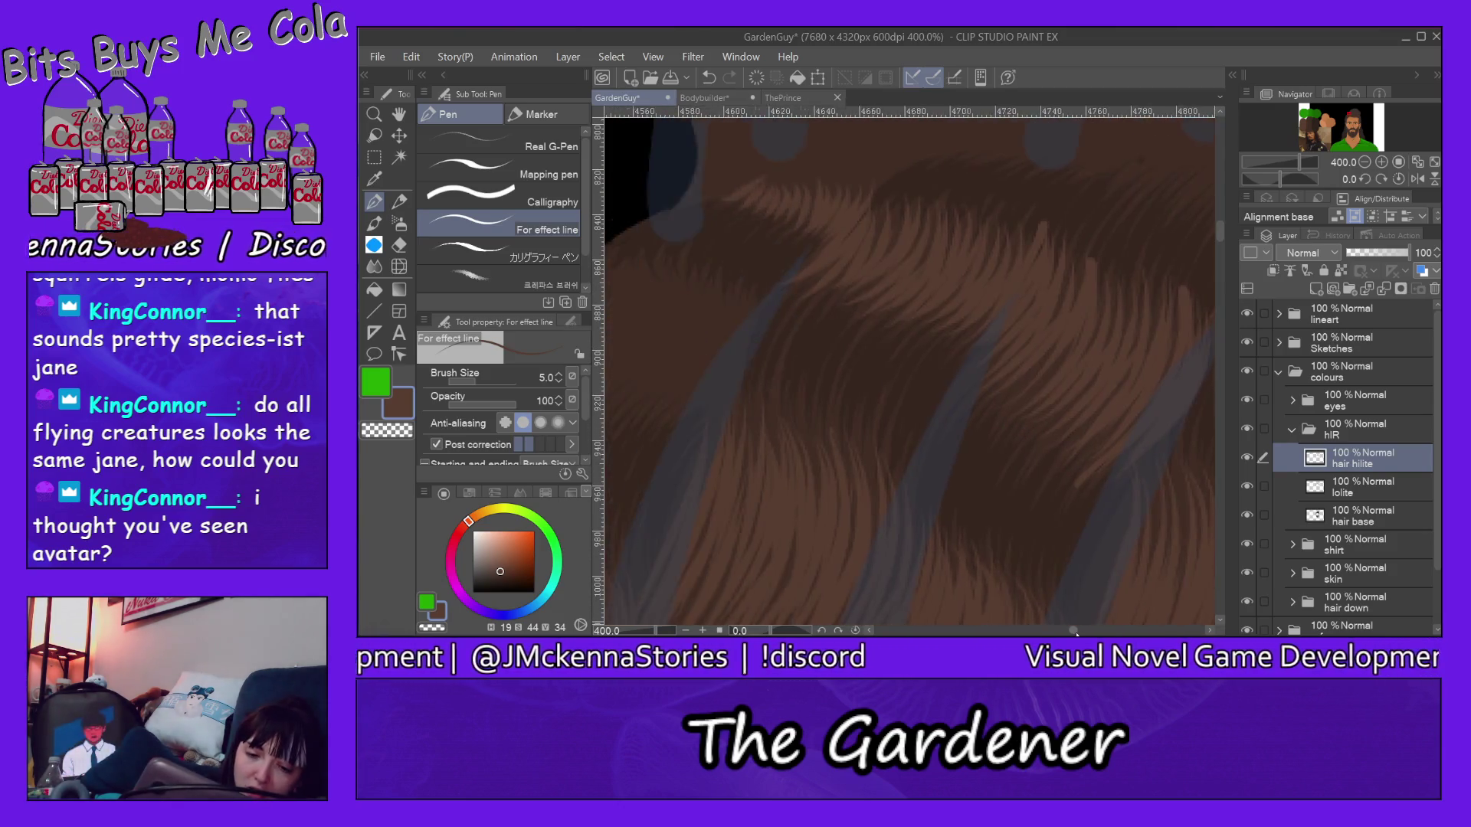
{"action": "left_click_drag", "start_coordinate": [1068, 631], "coordinate": [1076, 580]}
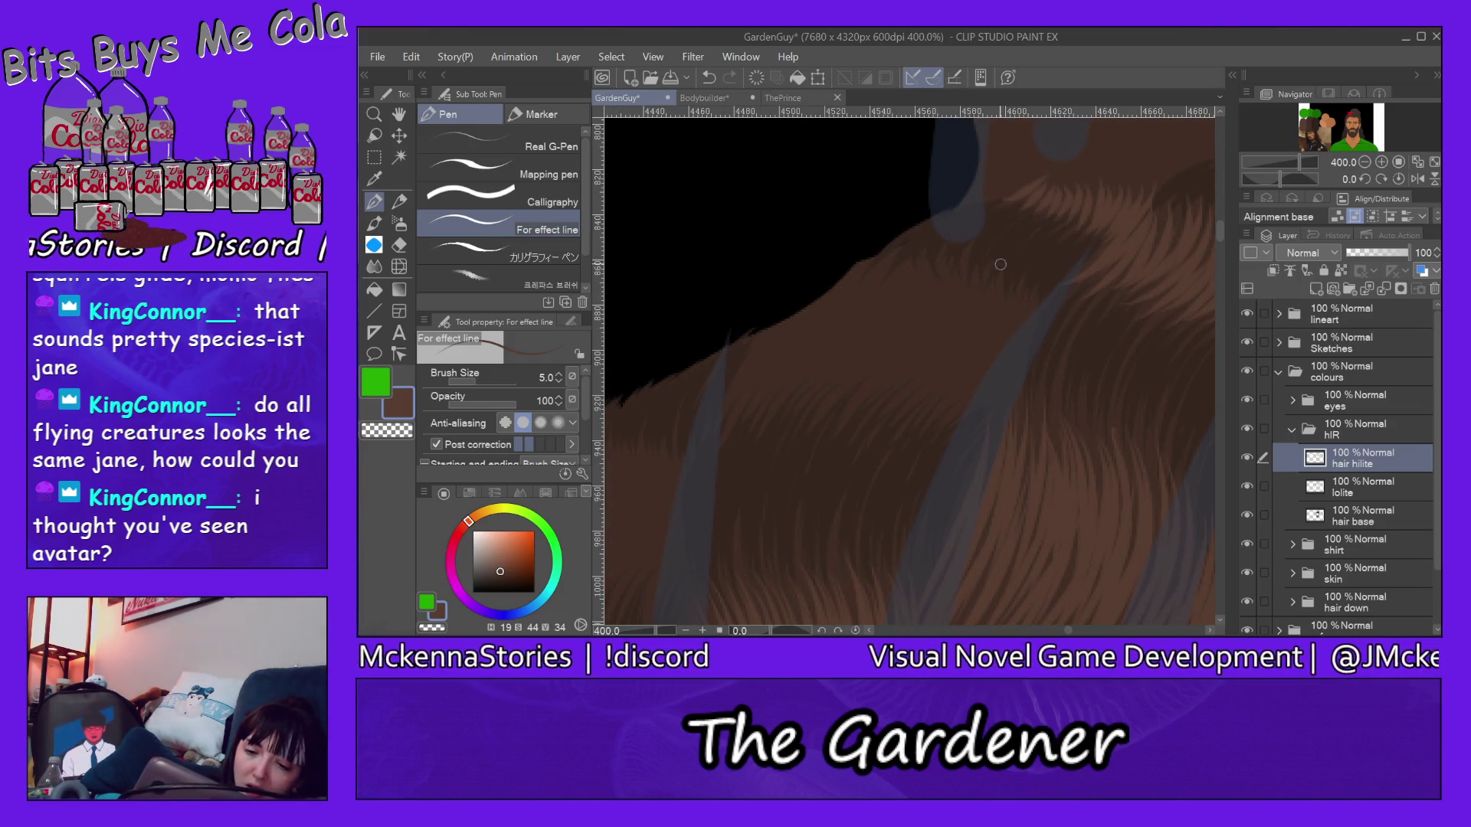
Step: Stroke faint highlight strands along the upper hair from the right toward the centre
{"action": "left_click_drag", "start_coordinate": [1008, 275], "coordinate": [931, 423]}
{"action": "left_click_drag", "start_coordinate": [1002, 348], "coordinate": [934, 425]}
{"action": "mouse_move", "coordinate": [1021, 267]}
{"action": "left_mouse_down"}
{"action": "mouse_move", "coordinate": [960, 414]}
{"action": "mouse_move", "coordinate": [997, 402]}
{"action": "left_mouse_up"}
{"action": "mouse_move", "coordinate": [1050, 290]}
{"action": "left_mouse_down"}
{"action": "mouse_move", "coordinate": [1018, 393]}
{"action": "mouse_move", "coordinate": [1032, 400]}
{"action": "left_mouse_up"}
{"action": "mouse_move", "coordinate": [1046, 277]}
{"action": "left_mouse_down"}
{"action": "mouse_move", "coordinate": [1014, 411]}
{"action": "mouse_move", "coordinate": [991, 364]}
{"action": "mouse_move", "coordinate": [958, 381]}
{"action": "left_mouse_up"}
{"action": "left_click_drag", "start_coordinate": [995, 276], "coordinate": [940, 395]}
{"action": "mouse_move", "coordinate": [984, 262]}
{"action": "left_mouse_down"}
{"action": "mouse_move", "coordinate": [917, 406]}
{"action": "mouse_move", "coordinate": [940, 373]}
{"action": "mouse_move", "coordinate": [920, 391]}
{"action": "mouse_move", "coordinate": [892, 386]}
{"action": "left_mouse_up"}
Step: Continue thin strands leftward along the hair's top edge against the black, then shift to the shoulder area
{"action": "mouse_move", "coordinate": [950, 250]}
{"action": "left_mouse_down"}
{"action": "mouse_move", "coordinate": [859, 403]}
{"action": "mouse_move", "coordinate": [873, 358]}
{"action": "left_mouse_up"}
{"action": "mouse_move", "coordinate": [915, 269]}
{"action": "left_mouse_down"}
{"action": "mouse_move", "coordinate": [820, 403]}
{"action": "mouse_move", "coordinate": [835, 326]}
{"action": "mouse_move", "coordinate": [805, 388]}
{"action": "left_mouse_up"}
{"action": "mouse_move", "coordinate": [879, 254]}
{"action": "left_mouse_down"}
{"action": "mouse_move", "coordinate": [778, 421]}
{"action": "mouse_move", "coordinate": [846, 336]}
{"action": "left_mouse_up"}
{"action": "mouse_move", "coordinate": [862, 262]}
{"action": "left_mouse_down"}
{"action": "mouse_move", "coordinate": [793, 364]}
{"action": "mouse_move", "coordinate": [731, 404]}
{"action": "left_mouse_up"}
{"action": "left_click_drag", "start_coordinate": [839, 276], "coordinate": [763, 368]}
{"action": "left_click_drag", "start_coordinate": [812, 280], "coordinate": [726, 420]}
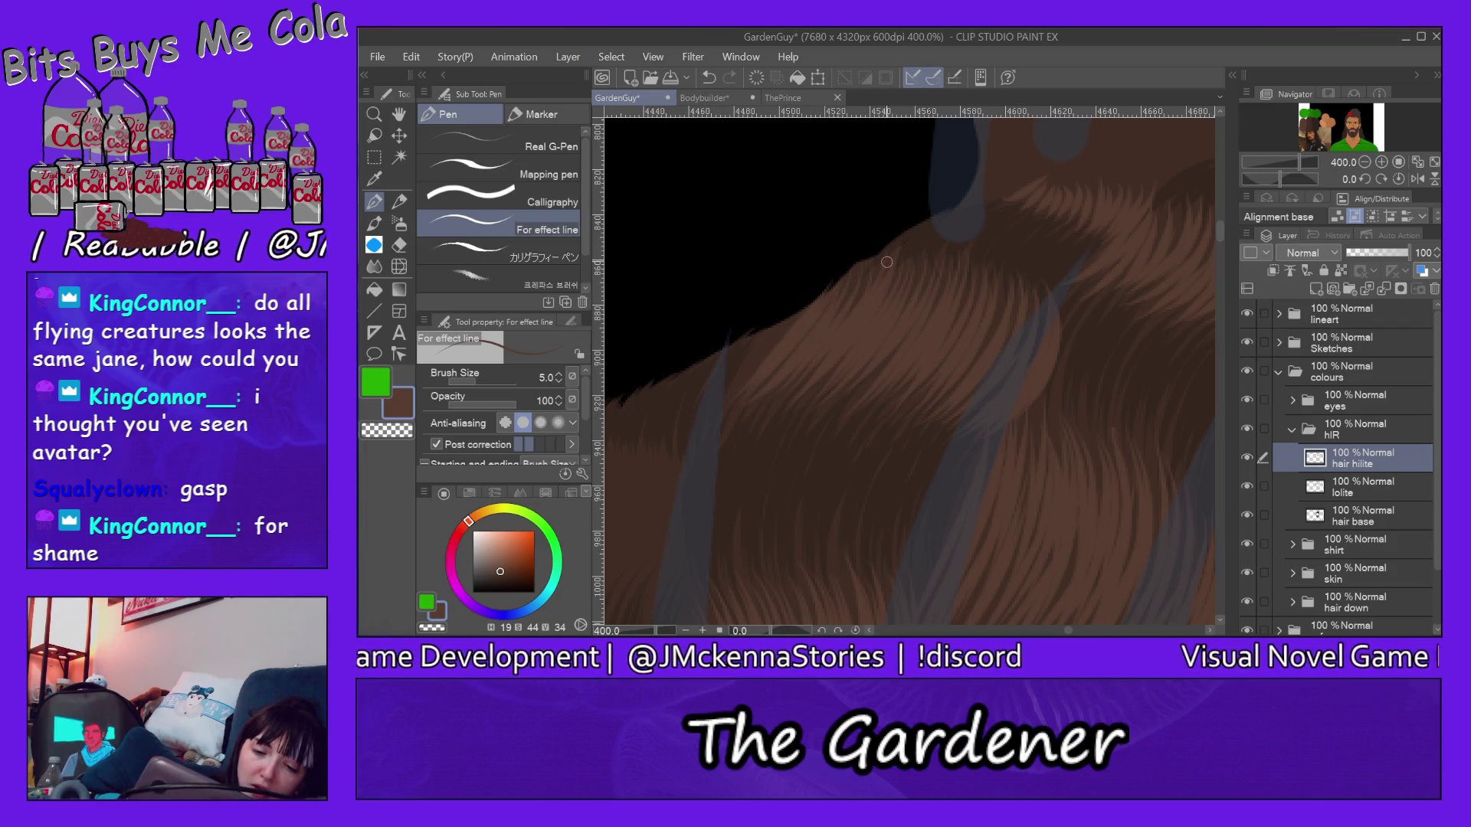
{"action": "mouse_move", "coordinate": [792, 314]}
{"action": "left_mouse_down"}
{"action": "mouse_move", "coordinate": [724, 446]}
{"action": "mouse_move", "coordinate": [731, 462]}
{"action": "left_mouse_up"}
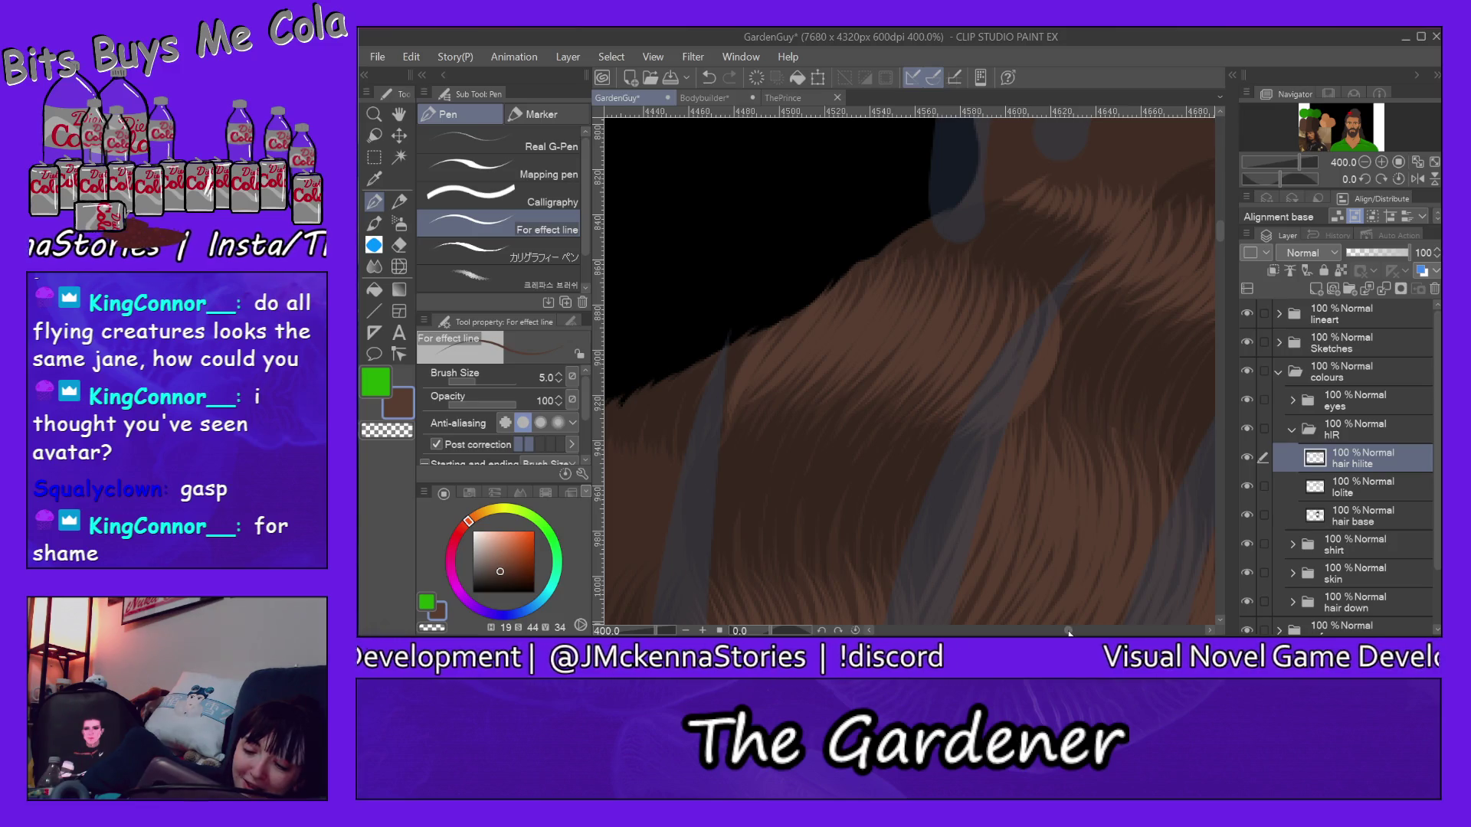
{"action": "left_click_drag", "start_coordinate": [1068, 633], "coordinate": [1247, 635]}
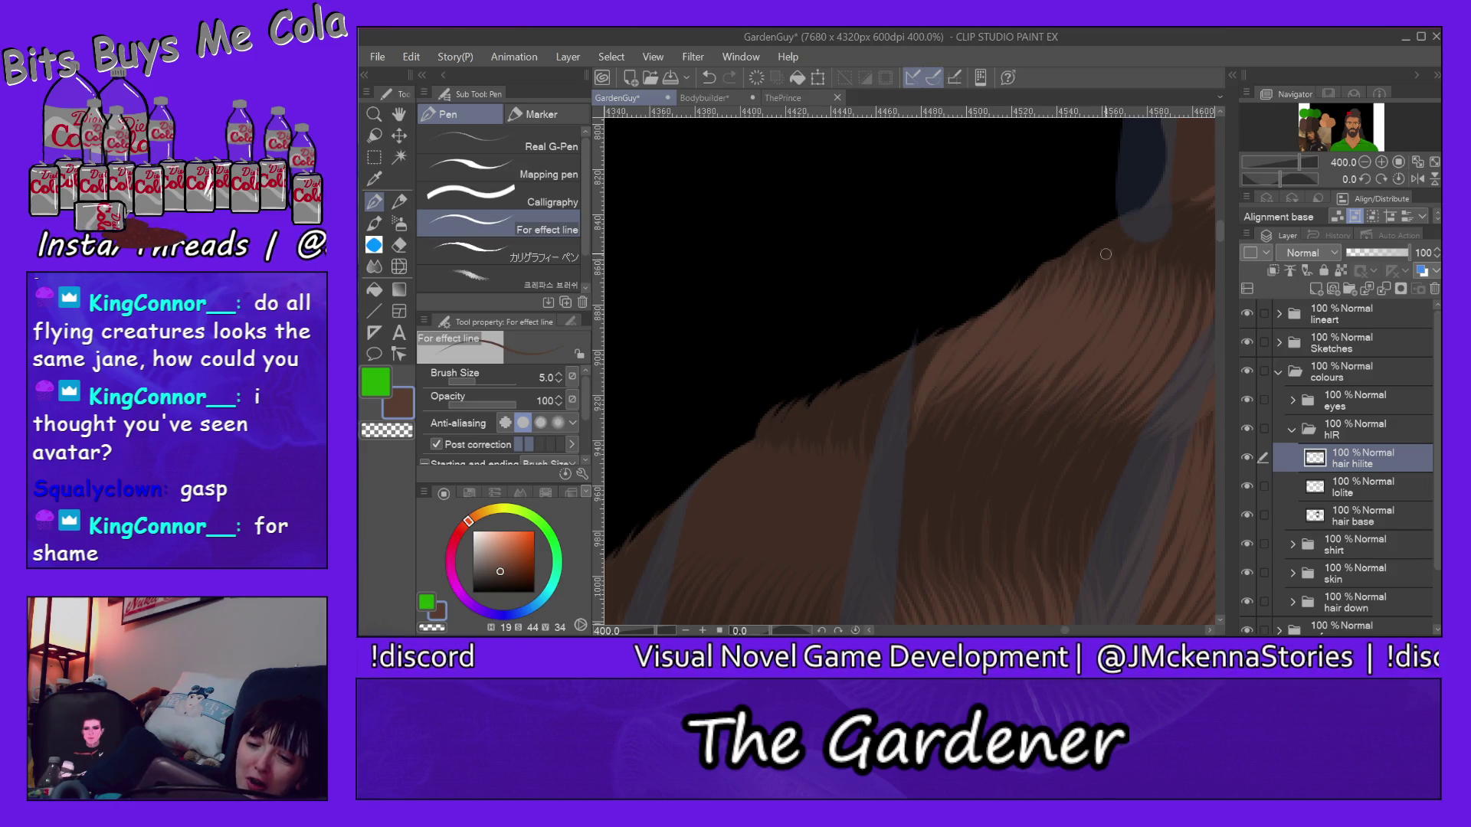
{"action": "left_click_drag", "start_coordinate": [1217, 229], "coordinate": [1218, 261]}
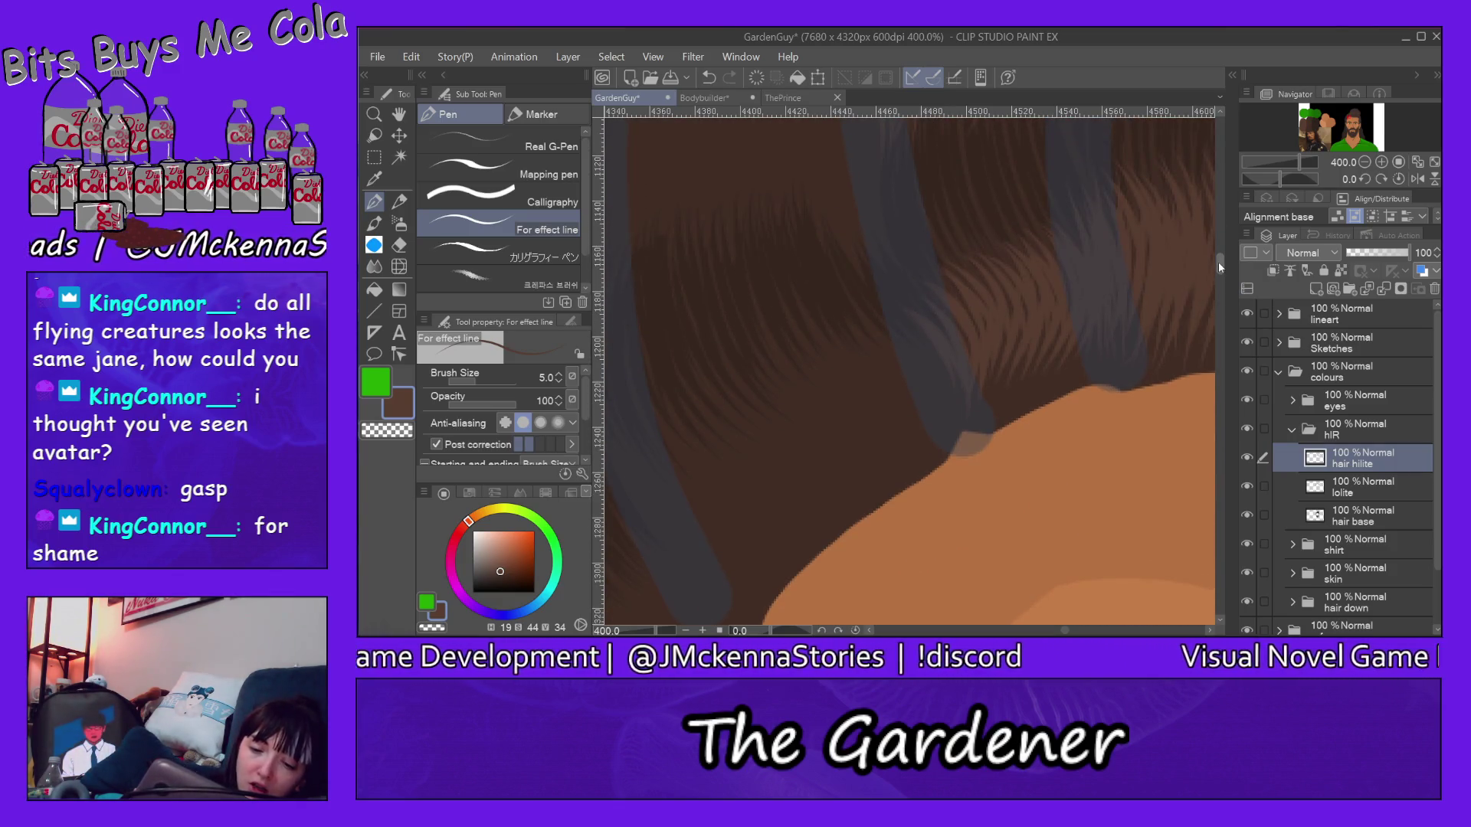
Step: Paint curved light strands over the upper and right parts of the hair above the shoulder
{"action": "left_click_drag", "start_coordinate": [1065, 633], "coordinate": [1069, 630]}
{"action": "left_click_drag", "start_coordinate": [956, 358], "coordinate": [1023, 466]}
{"action": "mouse_move", "coordinate": [955, 347]}
{"action": "left_mouse_down"}
{"action": "mouse_move", "coordinate": [1028, 489]}
{"action": "mouse_move", "coordinate": [1033, 409]}
{"action": "left_mouse_up"}
{"action": "mouse_move", "coordinate": [968, 316]}
{"action": "left_mouse_down"}
{"action": "mouse_move", "coordinate": [1044, 419]}
{"action": "mouse_move", "coordinate": [1057, 408]}
{"action": "mouse_move", "coordinate": [1054, 448]}
{"action": "left_mouse_up"}
{"action": "mouse_move", "coordinate": [1030, 301]}
{"action": "left_mouse_down"}
{"action": "mouse_move", "coordinate": [1077, 457]}
{"action": "mouse_move", "coordinate": [1097, 440]}
{"action": "left_mouse_up"}
{"action": "left_click_drag", "start_coordinate": [1087, 296], "coordinate": [1113, 427]}
{"action": "mouse_move", "coordinate": [1075, 282]}
{"action": "left_mouse_down"}
{"action": "mouse_move", "coordinate": [1126, 432]}
{"action": "mouse_move", "coordinate": [1071, 370]}
{"action": "left_mouse_up"}
{"action": "mouse_move", "coordinate": [1011, 301]}
{"action": "left_mouse_down"}
{"action": "mouse_move", "coordinate": [1058, 370]}
{"action": "mouse_move", "coordinate": [1042, 351]}
{"action": "mouse_move", "coordinate": [1009, 353]}
{"action": "mouse_move", "coordinate": [1030, 411]}
{"action": "left_mouse_up"}
Step: Layer many short light strands down the lower hair to where it meets the orange shoulder
{"action": "mouse_move", "coordinate": [937, 368]}
{"action": "left_mouse_down"}
{"action": "mouse_move", "coordinate": [1007, 428]}
{"action": "mouse_move", "coordinate": [948, 457]}
{"action": "left_mouse_up"}
{"action": "left_click_drag", "start_coordinate": [885, 398], "coordinate": [977, 482]}
{"action": "left_click_drag", "start_coordinate": [933, 432], "coordinate": [965, 540]}
{"action": "left_click_drag", "start_coordinate": [920, 400], "coordinate": [983, 533]}
{"action": "mouse_move", "coordinate": [919, 373]}
{"action": "left_mouse_down"}
{"action": "mouse_move", "coordinate": [978, 511]}
{"action": "mouse_move", "coordinate": [991, 512]}
{"action": "left_mouse_up"}
{"action": "left_click_drag", "start_coordinate": [936, 347], "coordinate": [1009, 507]}
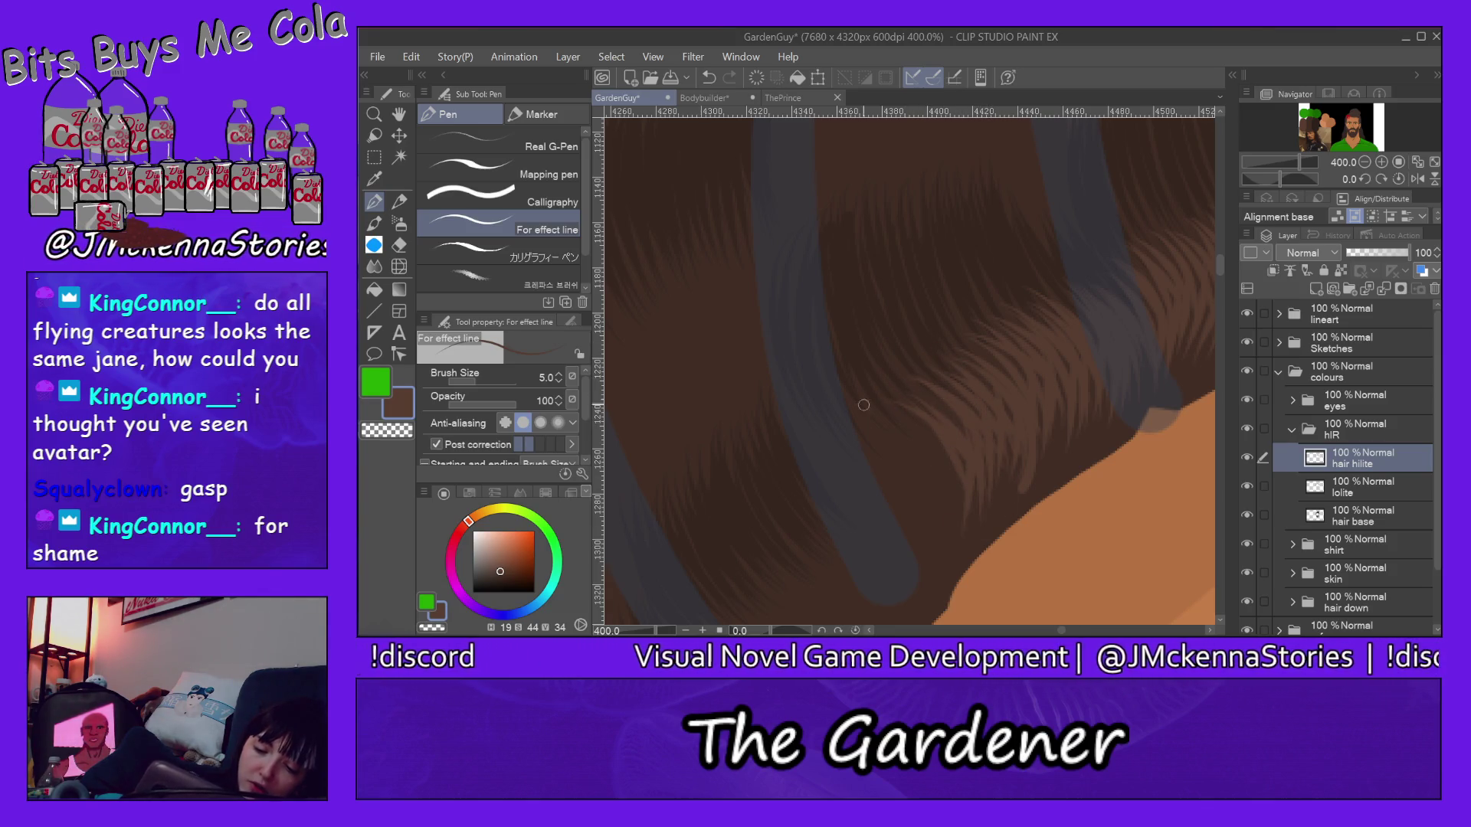
{"action": "left_click_drag", "start_coordinate": [856, 461], "coordinate": [932, 538]}
{"action": "mouse_move", "coordinate": [858, 432]}
{"action": "left_mouse_down"}
{"action": "mouse_move", "coordinate": [931, 520]}
{"action": "mouse_move", "coordinate": [944, 501]}
{"action": "left_mouse_up"}
{"action": "mouse_move", "coordinate": [877, 405]}
{"action": "left_mouse_down"}
{"action": "mouse_move", "coordinate": [965, 501]}
{"action": "mouse_move", "coordinate": [936, 414]}
{"action": "mouse_move", "coordinate": [965, 430]}
{"action": "left_mouse_up"}
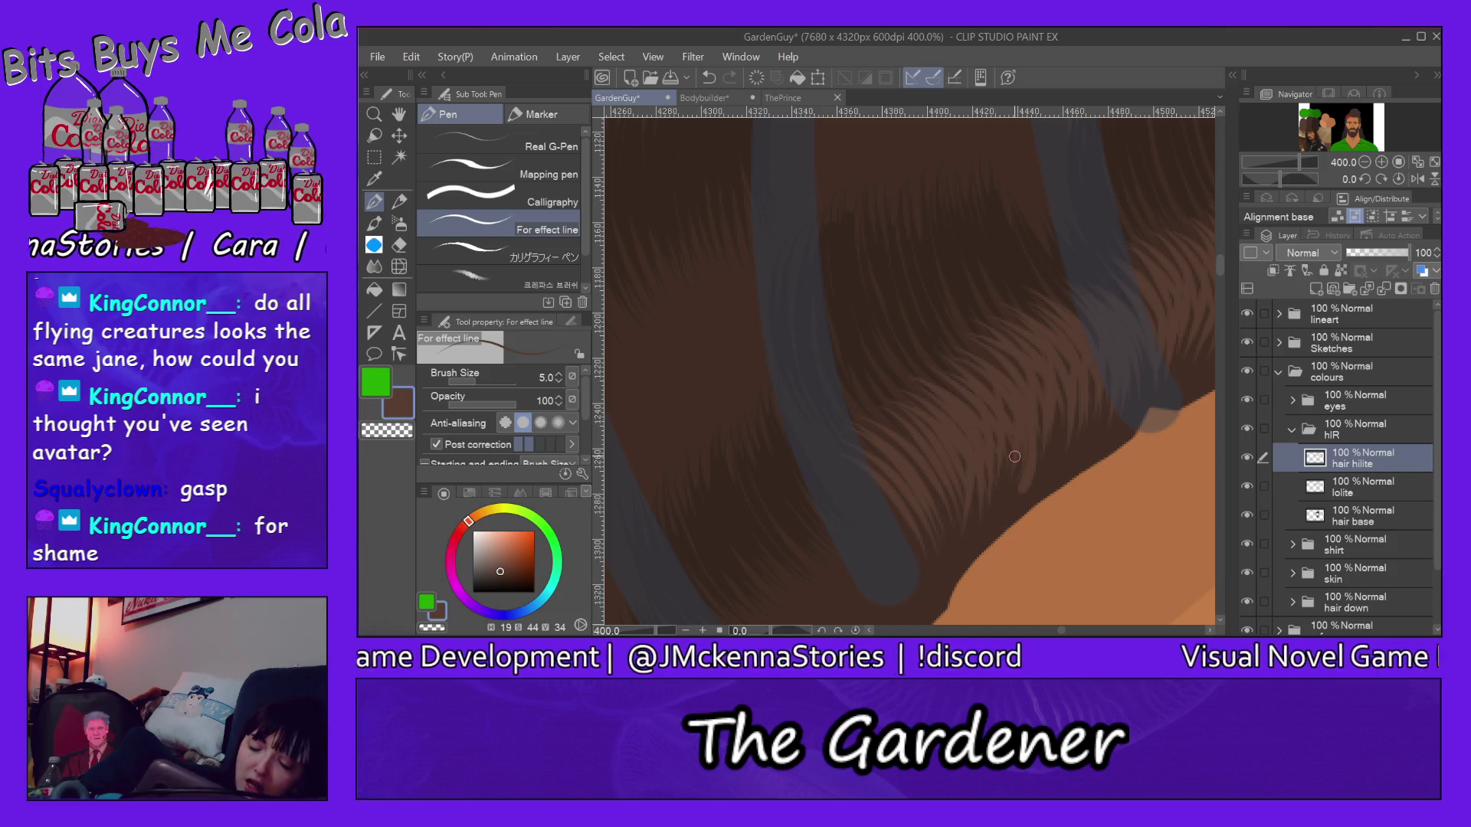
{"action": "left_click_drag", "start_coordinate": [936, 498], "coordinate": [949, 587]}
{"action": "mouse_move", "coordinate": [881, 490]}
{"action": "left_mouse_down"}
{"action": "mouse_move", "coordinate": [913, 607]}
{"action": "mouse_move", "coordinate": [927, 531]}
{"action": "mouse_move", "coordinate": [1000, 455]}
{"action": "left_mouse_up"}
{"action": "mouse_move", "coordinate": [1012, 506]}
{"action": "left_mouse_down"}
{"action": "mouse_move", "coordinate": [1050, 386]}
{"action": "mouse_move", "coordinate": [1085, 383]}
{"action": "left_mouse_up"}
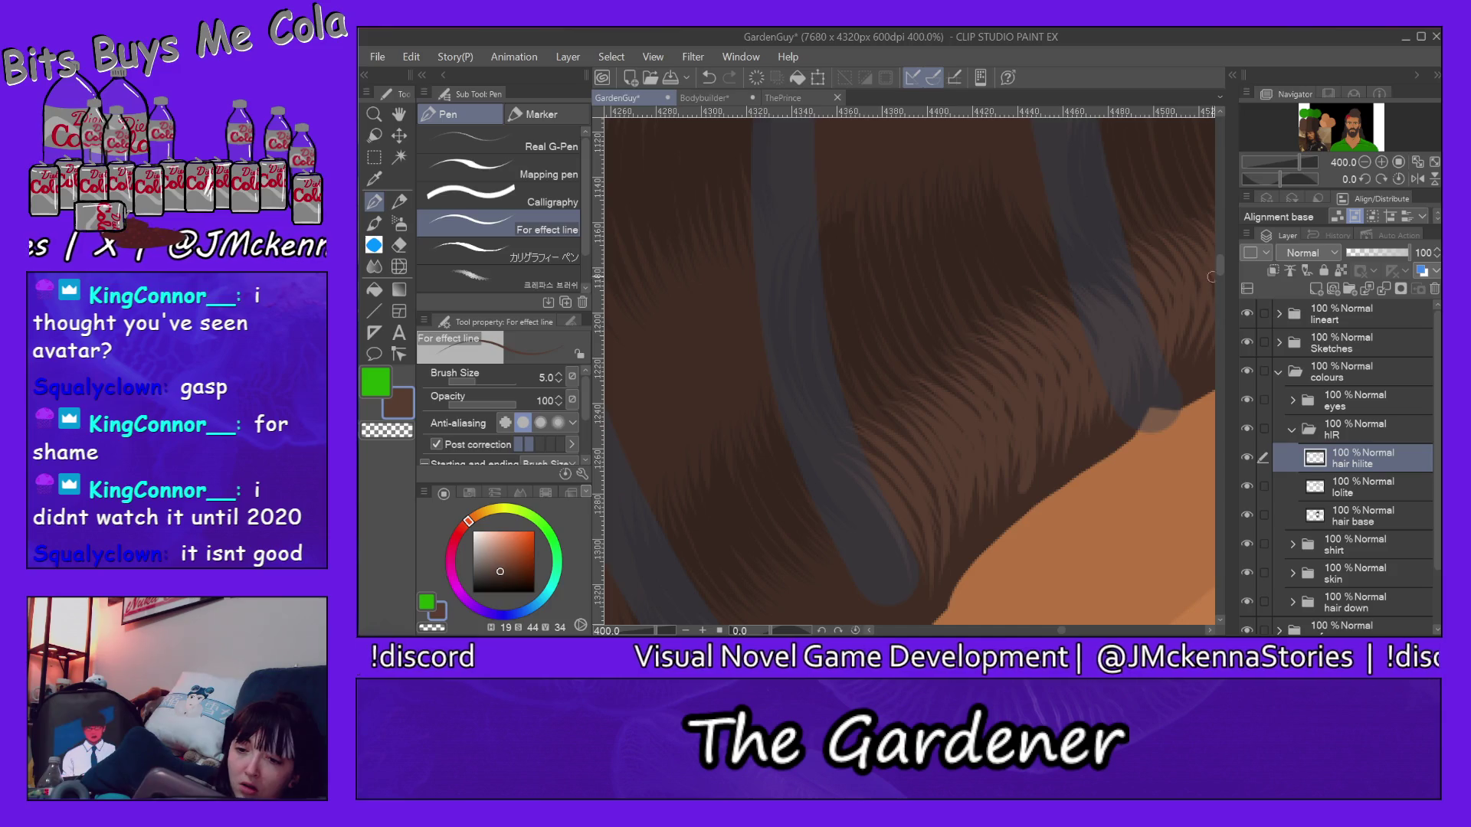
{"action": "left_click_drag", "start_coordinate": [1218, 257], "coordinate": [1219, 245]}
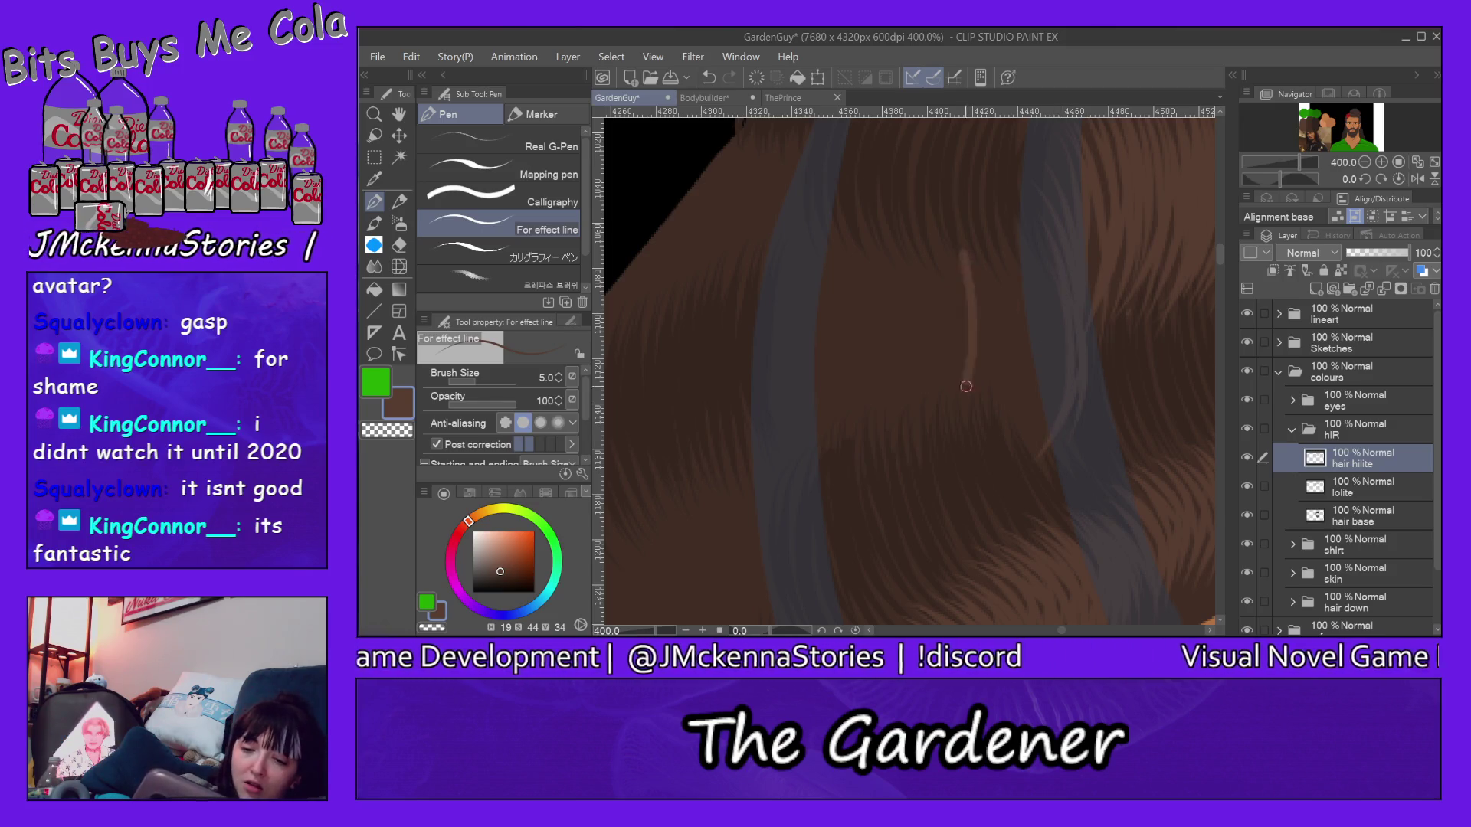
Step: Paint repeated light highlight strands down the mid hair section from its top
{"action": "left_click_drag", "start_coordinate": [990, 271], "coordinate": [978, 448]}
{"action": "mouse_move", "coordinate": [1012, 219]}
{"action": "left_mouse_down"}
{"action": "mouse_move", "coordinate": [988, 450]}
{"action": "mouse_move", "coordinate": [1034, 287]}
{"action": "mouse_move", "coordinate": [1044, 408]}
{"action": "mouse_move", "coordinate": [1055, 402]}
{"action": "mouse_move", "coordinate": [1018, 487]}
{"action": "left_mouse_up"}
{"action": "left_click_drag", "start_coordinate": [938, 238], "coordinate": [954, 408]}
{"action": "left_click_drag", "start_coordinate": [933, 213], "coordinate": [971, 415]}
{"action": "left_click_drag", "start_coordinate": [977, 259], "coordinate": [956, 426]}
{"action": "left_click_drag", "start_coordinate": [972, 231], "coordinate": [1002, 355]}
{"action": "left_click_drag", "start_coordinate": [983, 244], "coordinate": [995, 430]}
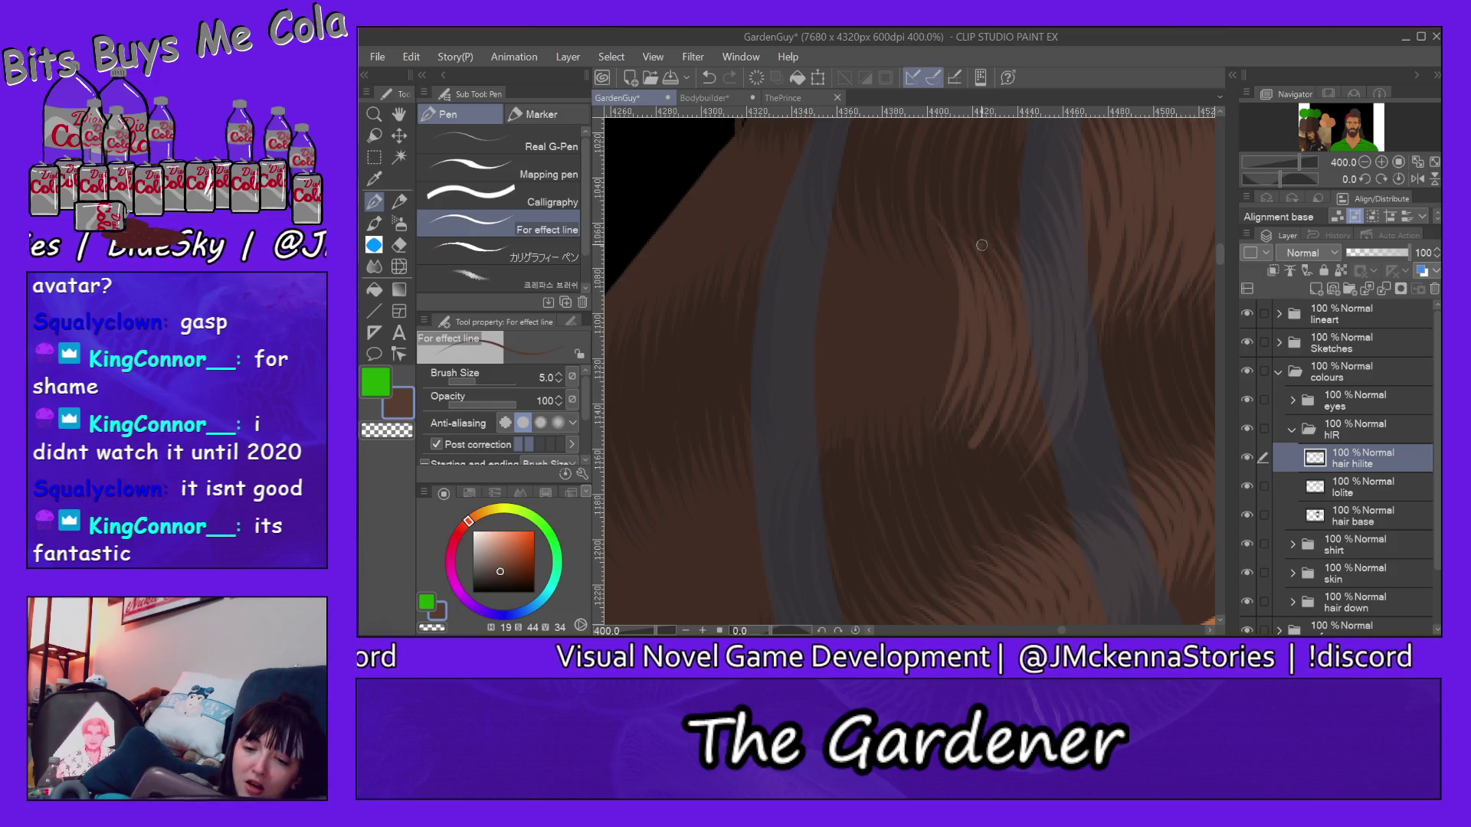
{"action": "left_click_drag", "start_coordinate": [995, 247], "coordinate": [1018, 454]}
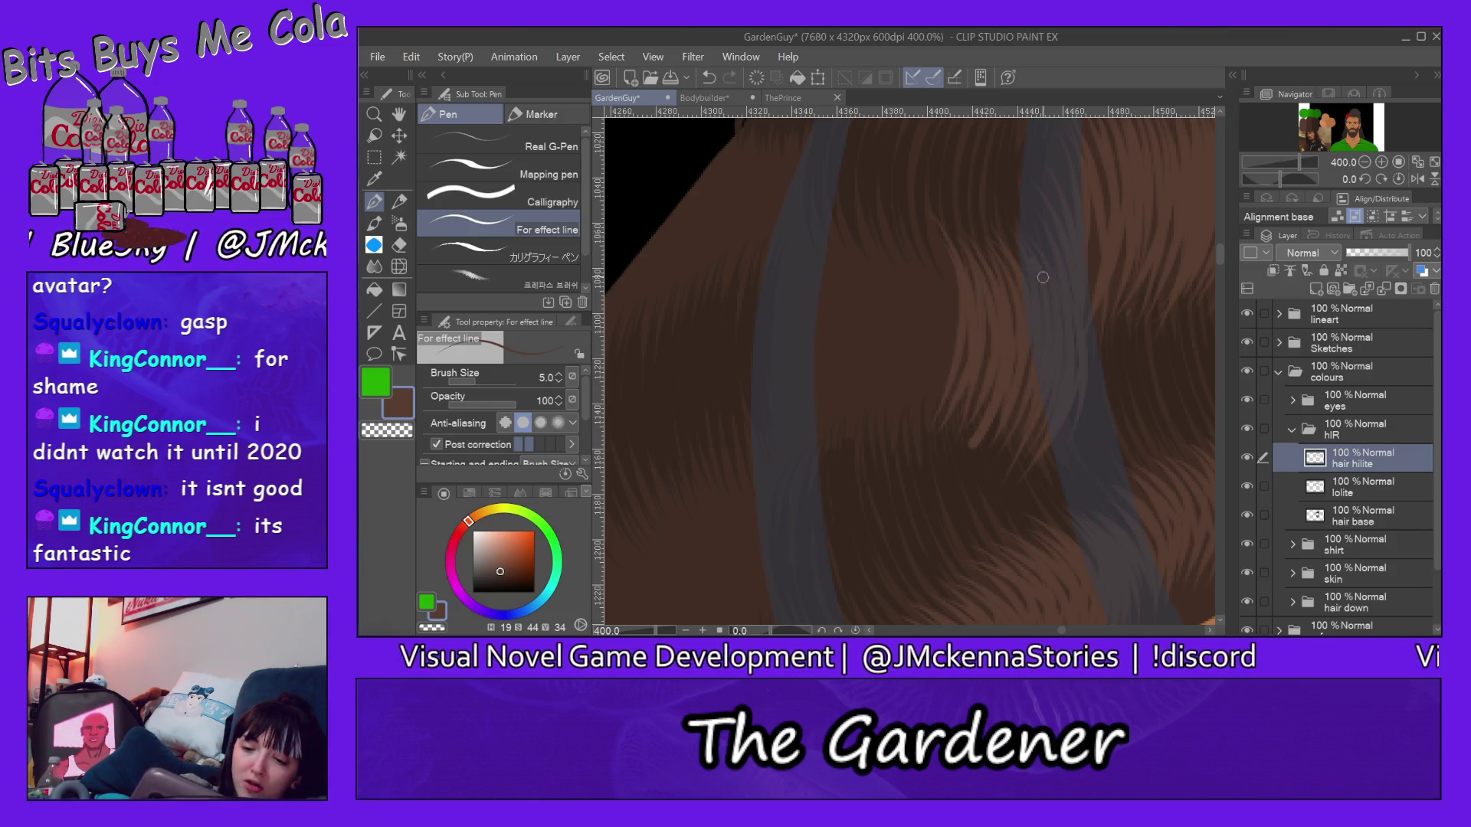
{"action": "left_click_drag", "start_coordinate": [928, 250], "coordinate": [951, 398]}
{"action": "mouse_move", "coordinate": [914, 242]}
{"action": "left_mouse_down"}
{"action": "mouse_move", "coordinate": [933, 392]}
{"action": "mouse_move", "coordinate": [940, 347]}
{"action": "left_mouse_up"}
{"action": "left_click_drag", "start_coordinate": [878, 257], "coordinate": [913, 401]}
{"action": "mouse_move", "coordinate": [882, 260]}
{"action": "left_mouse_down"}
{"action": "mouse_move", "coordinate": [902, 415]}
{"action": "mouse_move", "coordinate": [933, 431]}
{"action": "mouse_move", "coordinate": [914, 416]}
{"action": "mouse_move", "coordinate": [943, 379]}
{"action": "left_mouse_up"}
{"action": "left_click_drag", "start_coordinate": [940, 252], "coordinate": [944, 396]}
Step: Add faint strands beside the left grey band and upward through the middle toward the right band
{"action": "mouse_move", "coordinate": [858, 241]}
{"action": "left_mouse_down"}
{"action": "mouse_move", "coordinate": [887, 400]}
{"action": "mouse_move", "coordinate": [859, 446]}
{"action": "mouse_move", "coordinate": [879, 402]}
{"action": "mouse_move", "coordinate": [860, 374]}
{"action": "left_mouse_up"}
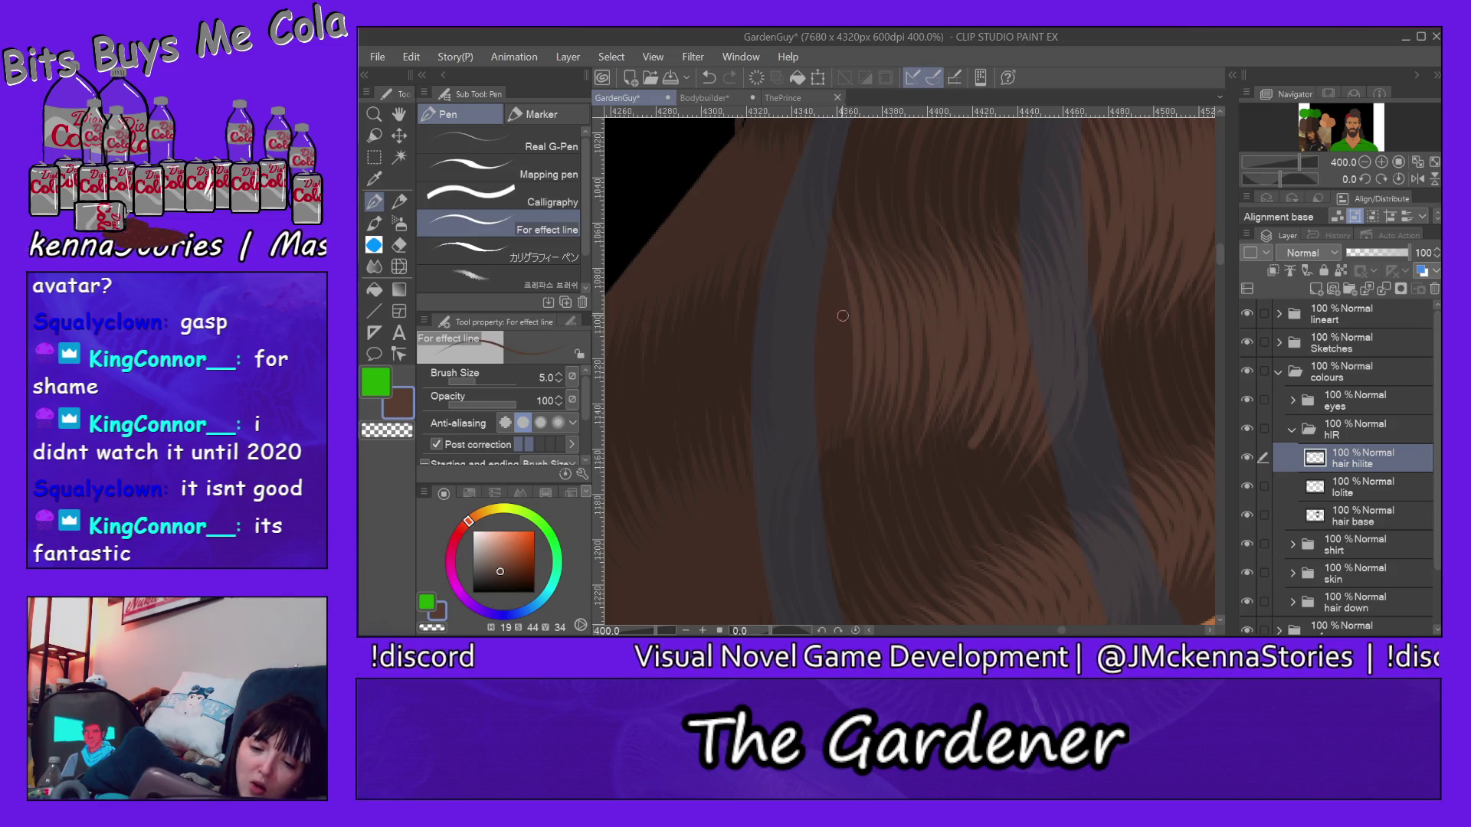
{"action": "left_click_drag", "start_coordinate": [809, 237], "coordinate": [836, 356]}
{"action": "mouse_move", "coordinate": [834, 252]}
{"action": "left_mouse_down"}
{"action": "mouse_move", "coordinate": [827, 444]}
{"action": "mouse_move", "coordinate": [818, 437]}
{"action": "left_mouse_up"}
{"action": "mouse_move", "coordinate": [813, 257]}
{"action": "left_mouse_down"}
{"action": "mouse_move", "coordinate": [787, 423]}
{"action": "mouse_move", "coordinate": [806, 413]}
{"action": "mouse_move", "coordinate": [794, 390]}
{"action": "left_mouse_up"}
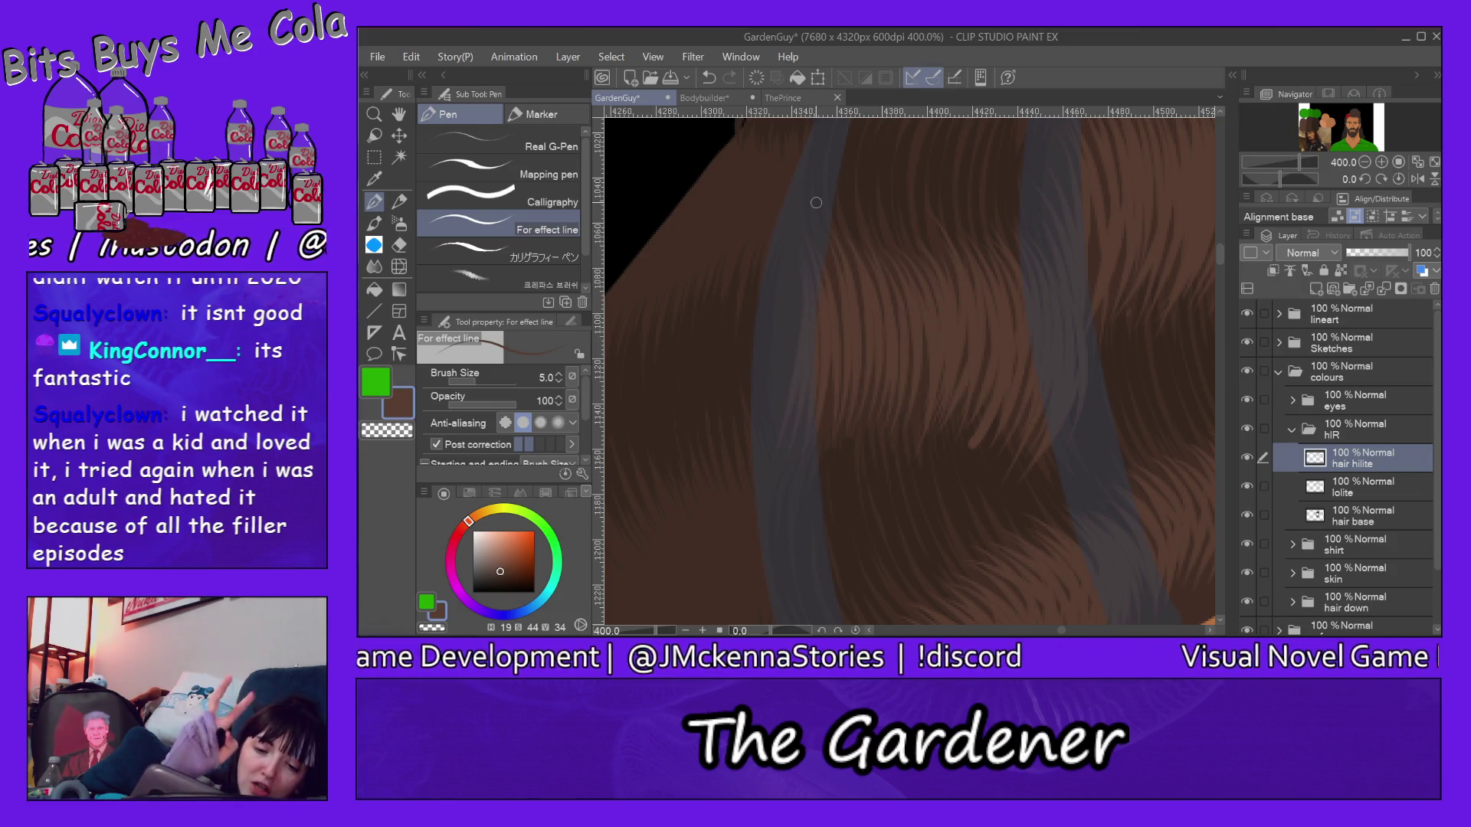
{"action": "left_click_drag", "start_coordinate": [799, 247], "coordinate": [785, 405]}
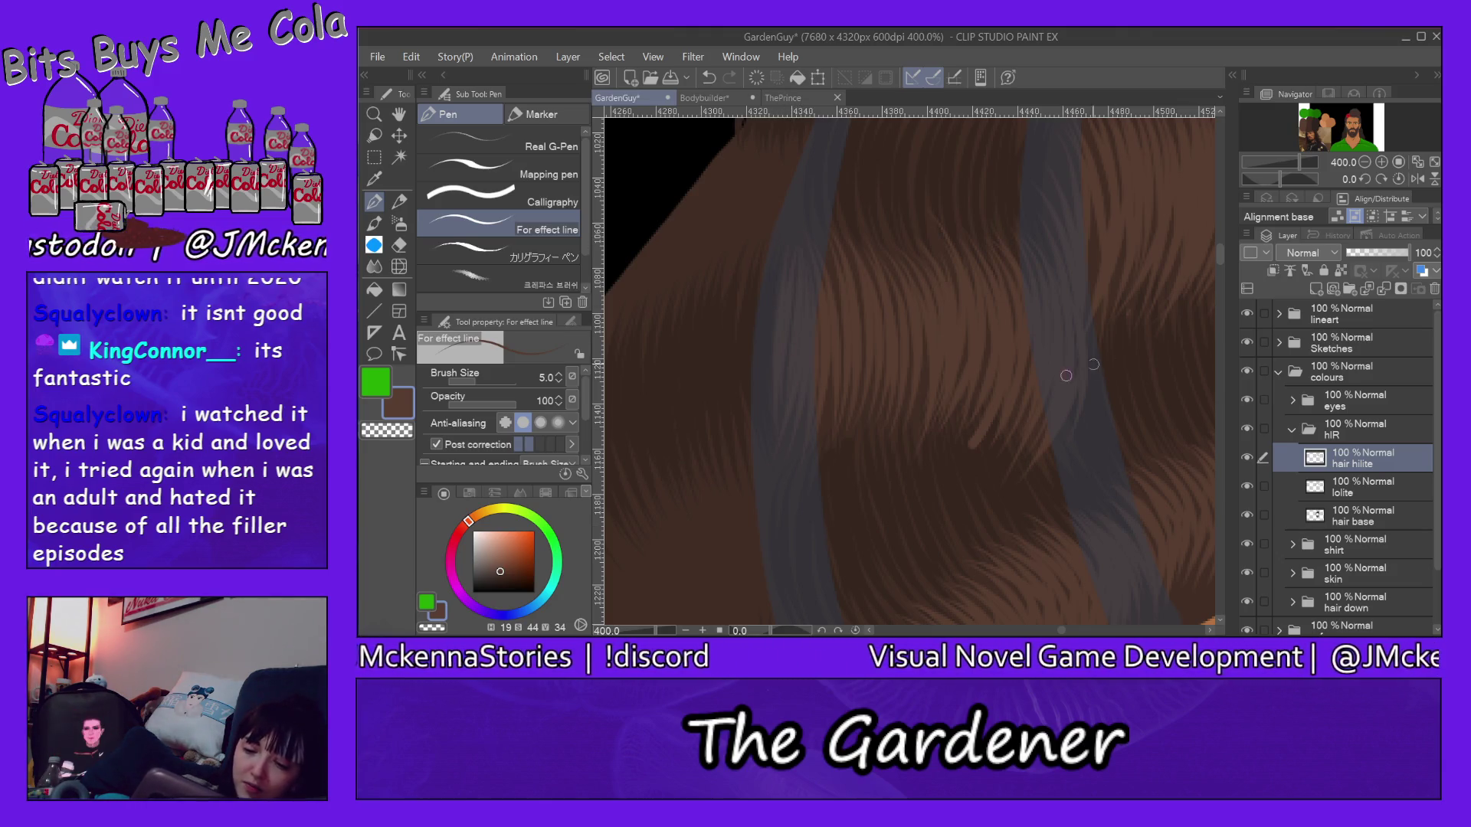
{"action": "left_click_drag", "start_coordinate": [803, 471], "coordinate": [845, 379]}
{"action": "left_click_drag", "start_coordinate": [824, 452], "coordinate": [837, 313]}
{"action": "left_click_drag", "start_coordinate": [820, 483], "coordinate": [858, 279]}
{"action": "mouse_move", "coordinate": [846, 466]}
{"action": "left_mouse_down"}
{"action": "mouse_move", "coordinate": [876, 401]}
{"action": "mouse_move", "coordinate": [894, 270]}
{"action": "left_mouse_up"}
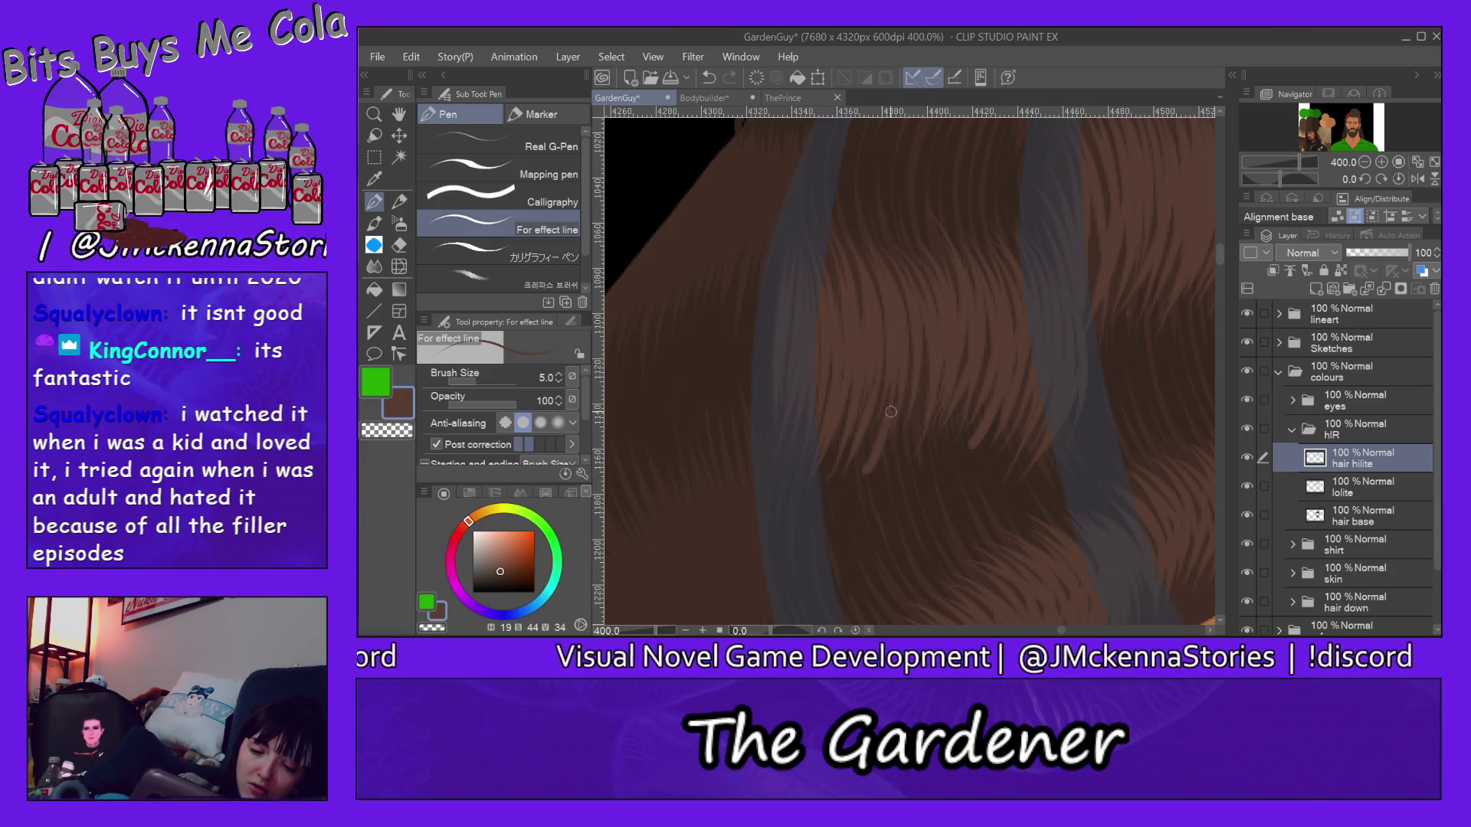
{"action": "mouse_move", "coordinate": [895, 471]}
{"action": "left_mouse_down"}
{"action": "mouse_move", "coordinate": [918, 256]}
{"action": "mouse_move", "coordinate": [952, 248]}
{"action": "left_mouse_up"}
{"action": "mouse_move", "coordinate": [943, 443]}
{"action": "left_mouse_down"}
{"action": "mouse_move", "coordinate": [966, 241]}
{"action": "mouse_move", "coordinate": [982, 256]}
{"action": "left_mouse_up"}
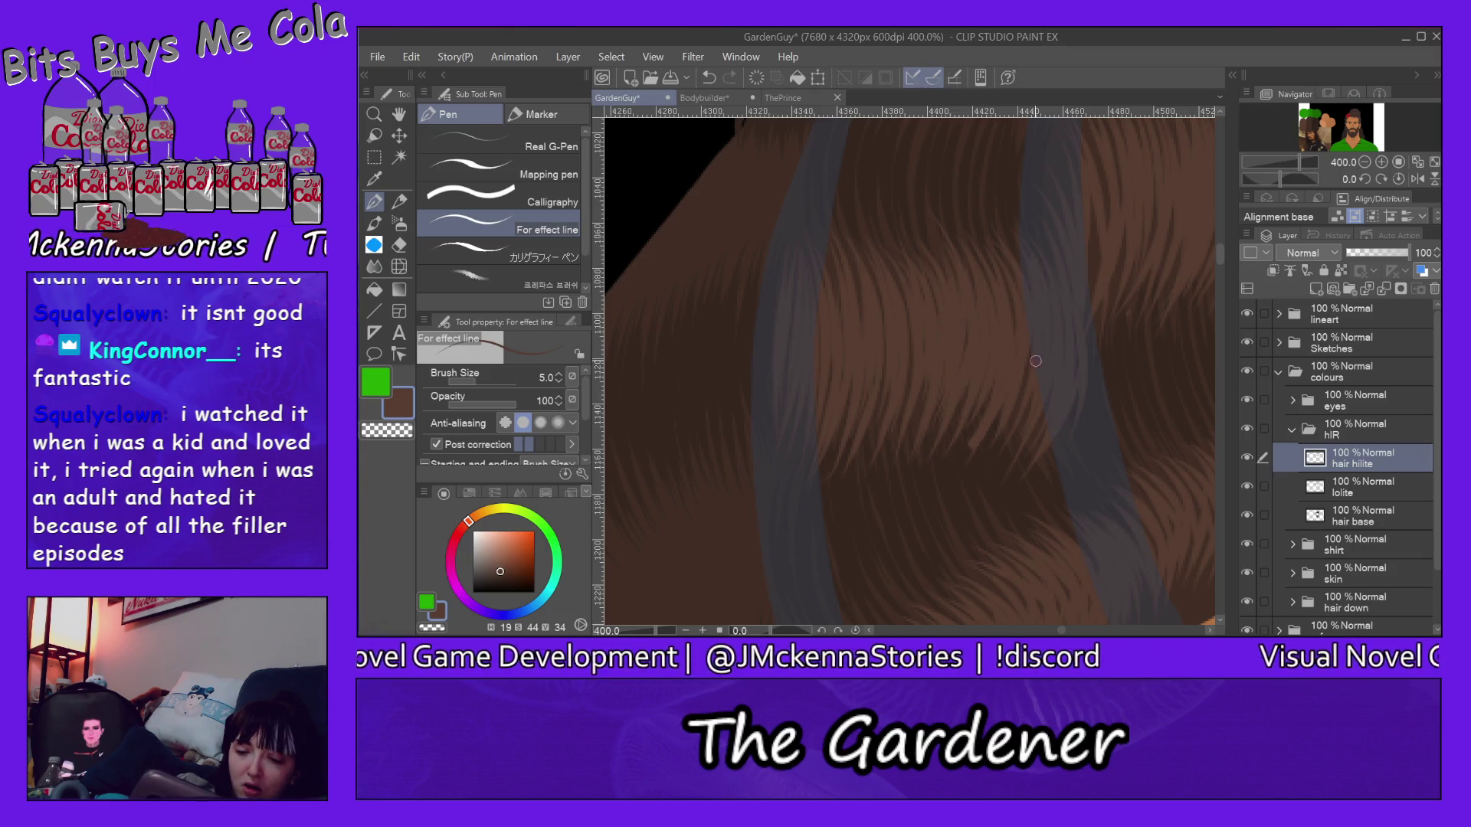
{"action": "left_click_drag", "start_coordinate": [1026, 386], "coordinate": [995, 480]}
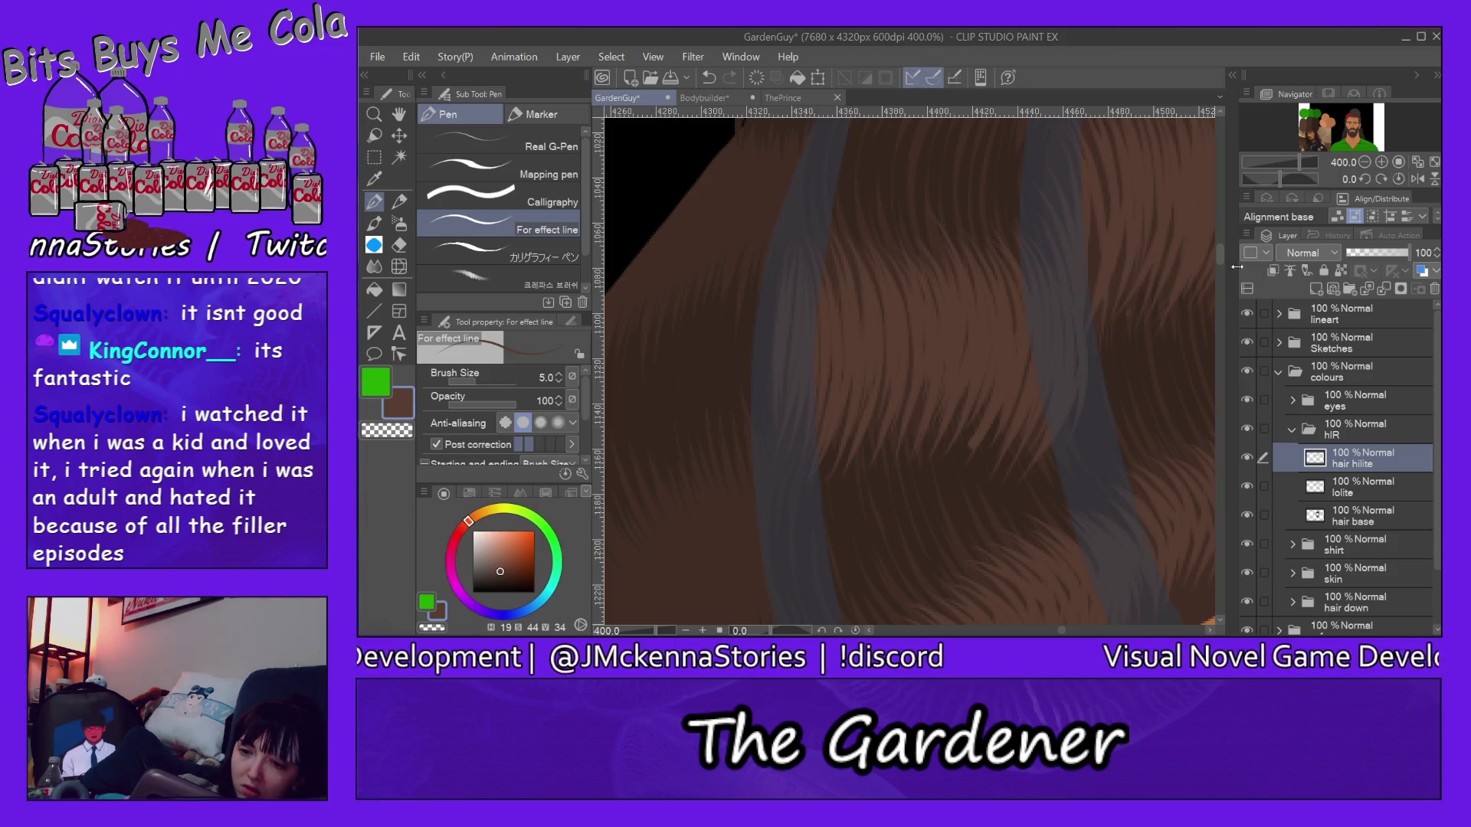
Step: Bring the head top into view and paint light strands falling from the crown
{"action": "left_click_drag", "start_coordinate": [1222, 262], "coordinate": [1222, 243]}
{"action": "left_click_drag", "start_coordinate": [1024, 235], "coordinate": [994, 359]}
{"action": "mouse_move", "coordinate": [1032, 225]}
{"action": "left_mouse_down"}
{"action": "mouse_move", "coordinate": [997, 402]}
{"action": "mouse_move", "coordinate": [1049, 355]}
{"action": "left_mouse_up"}
{"action": "left_click_drag", "start_coordinate": [1073, 235], "coordinate": [1067, 340]}
{"action": "left_click_drag", "start_coordinate": [1064, 234], "coordinate": [1042, 405]}
{"action": "left_click_drag", "start_coordinate": [1059, 263], "coordinate": [1064, 322]}
{"action": "left_click_drag", "start_coordinate": [1027, 221], "coordinate": [981, 398]}
{"action": "mouse_move", "coordinate": [971, 229]}
{"action": "left_mouse_down"}
{"action": "mouse_move", "coordinate": [941, 379]}
{"action": "mouse_move", "coordinate": [953, 368]}
{"action": "mouse_move", "coordinate": [930, 407]}
{"action": "mouse_move", "coordinate": [954, 382]}
{"action": "left_mouse_up"}
{"action": "left_click_drag", "start_coordinate": [1010, 212], "coordinate": [947, 397]}
Step: Add faint short strands down the crown, then a first thin strand above the shoulder
{"action": "left_click_drag", "start_coordinate": [954, 249], "coordinate": [909, 379]}
{"action": "mouse_move", "coordinate": [964, 219]}
{"action": "left_mouse_down"}
{"action": "mouse_move", "coordinate": [901, 385]}
{"action": "mouse_move", "coordinate": [931, 367]}
{"action": "mouse_move", "coordinate": [912, 345]}
{"action": "left_mouse_up"}
{"action": "left_click_drag", "start_coordinate": [940, 235], "coordinate": [893, 337]}
{"action": "left_click_drag", "start_coordinate": [918, 255], "coordinate": [869, 369]}
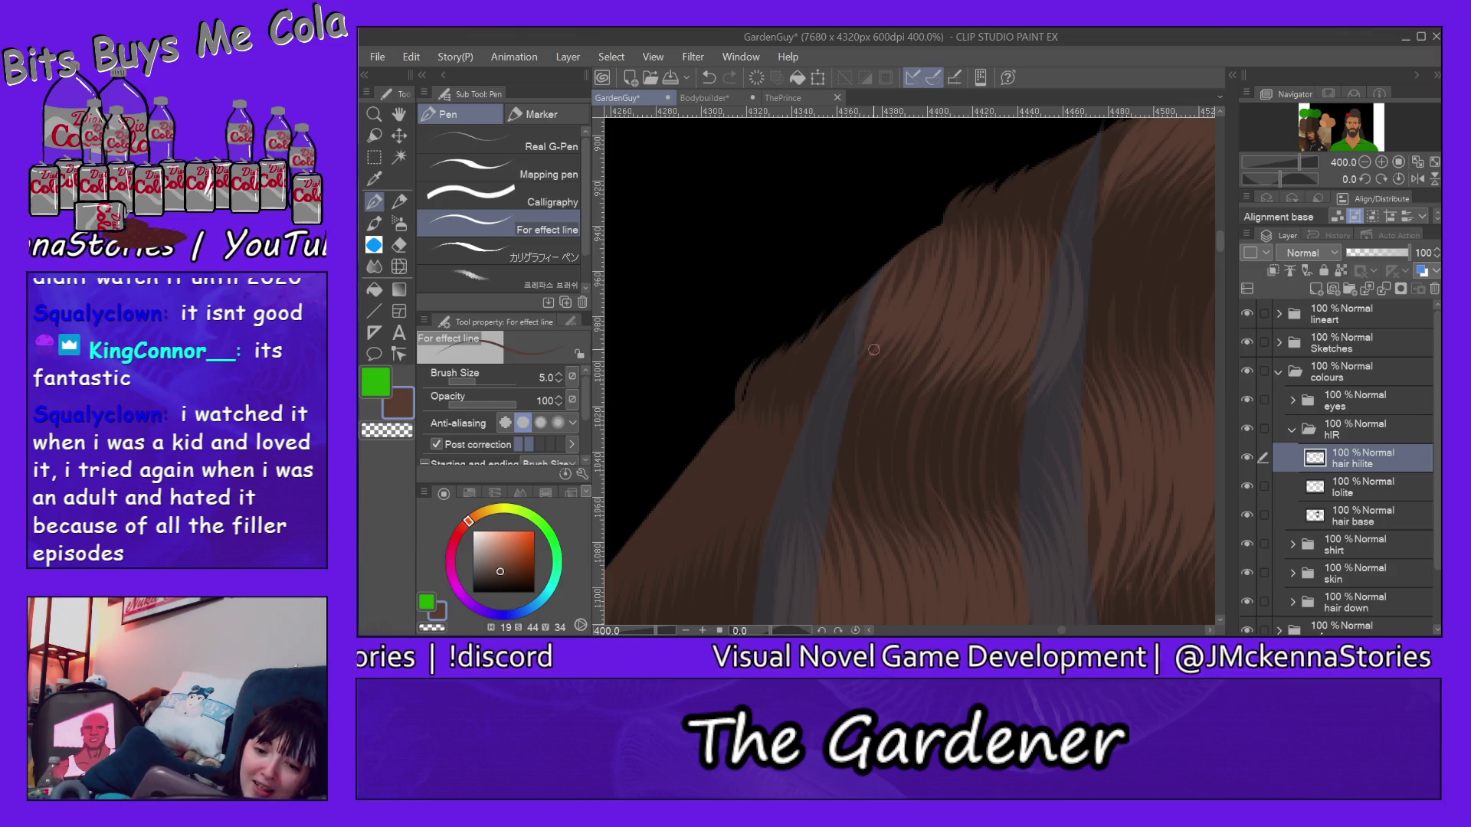
{"action": "left_click_drag", "start_coordinate": [932, 236], "coordinate": [868, 346]}
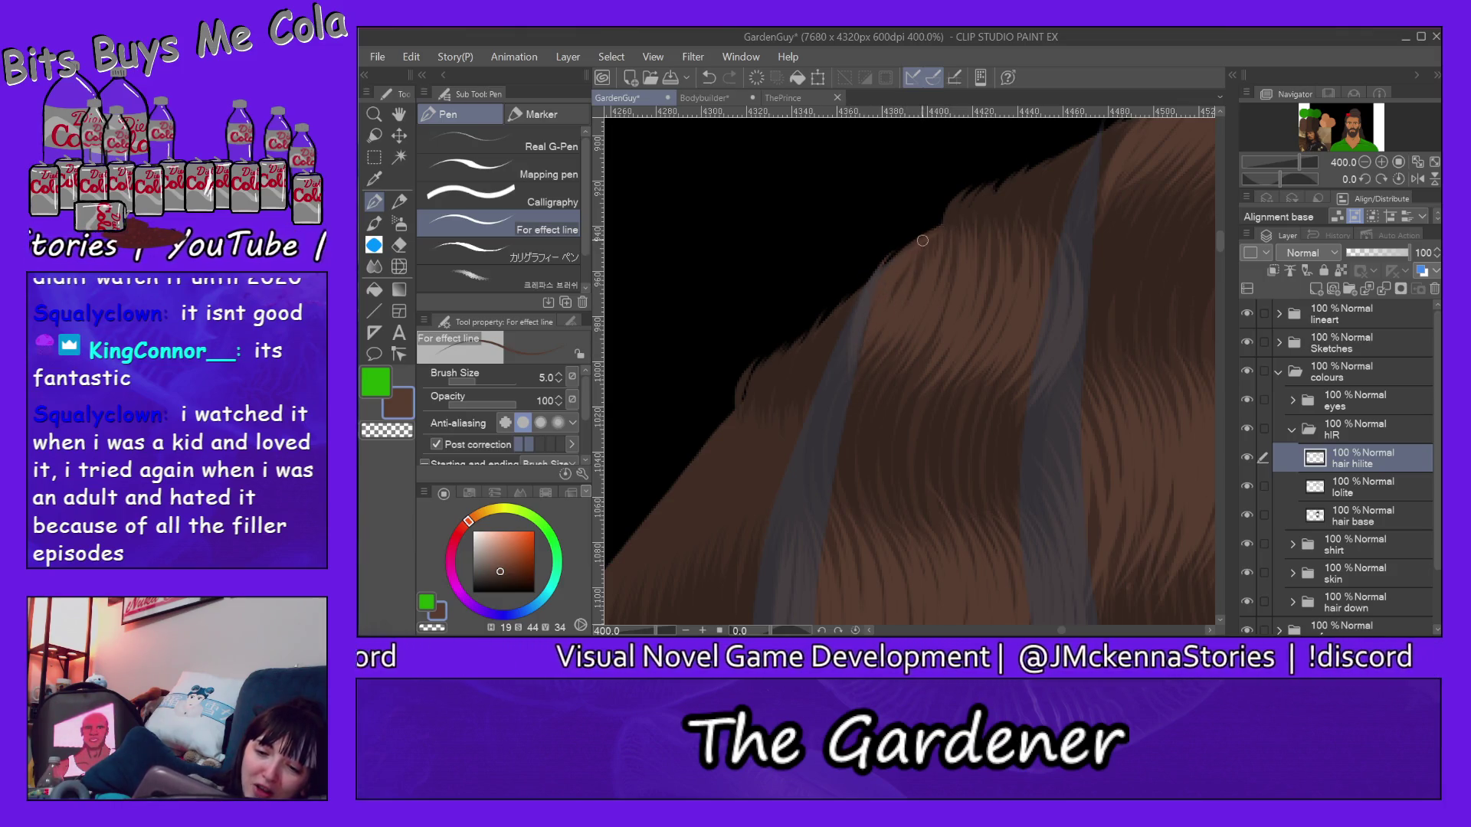
{"action": "left_click_drag", "start_coordinate": [996, 241], "coordinate": [968, 380]}
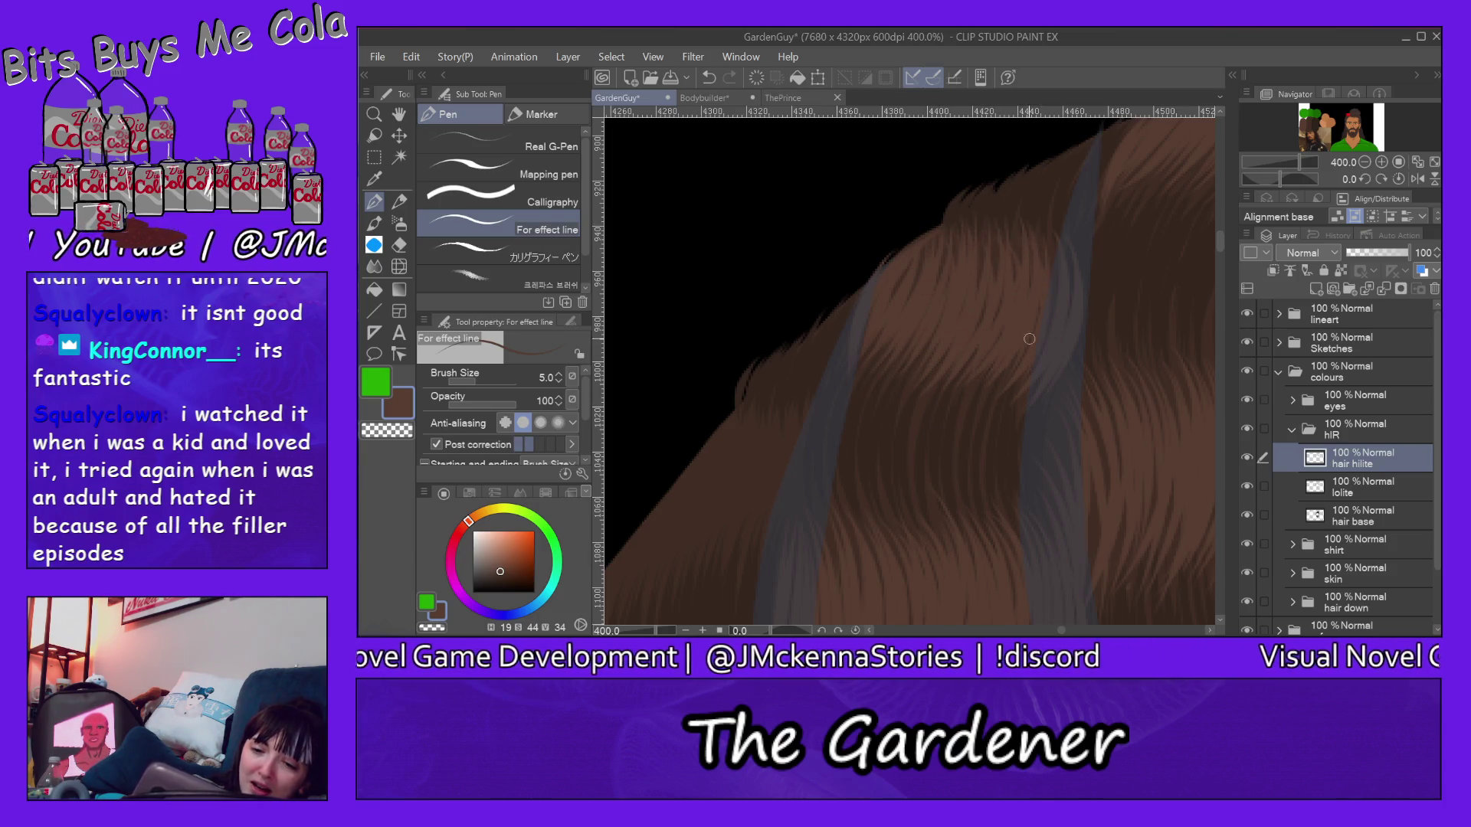
{"action": "left_click_drag", "start_coordinate": [1070, 237], "coordinate": [1062, 365]}
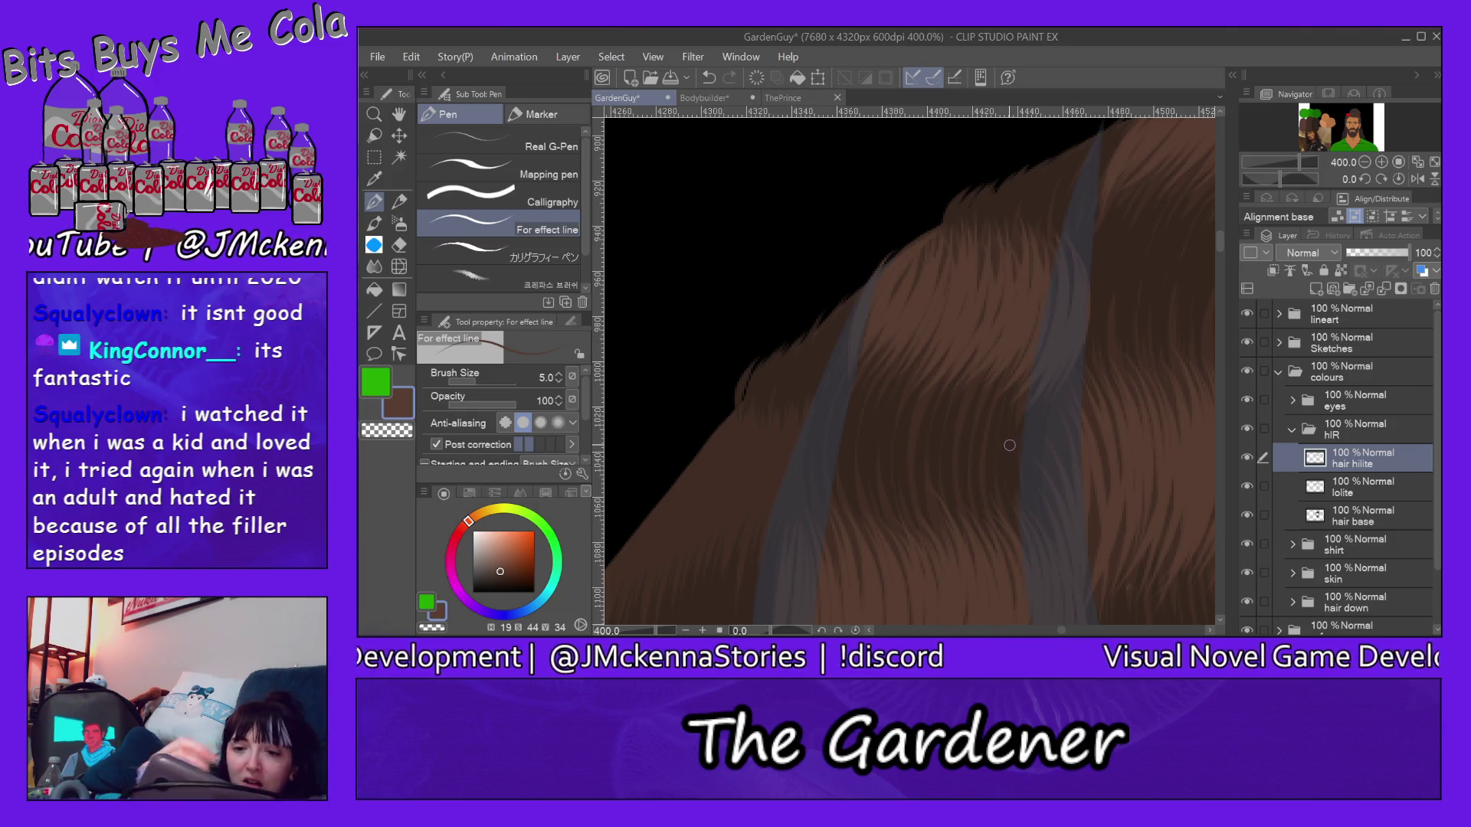
{"action": "left_click_drag", "start_coordinate": [1219, 229], "coordinate": [1216, 275]}
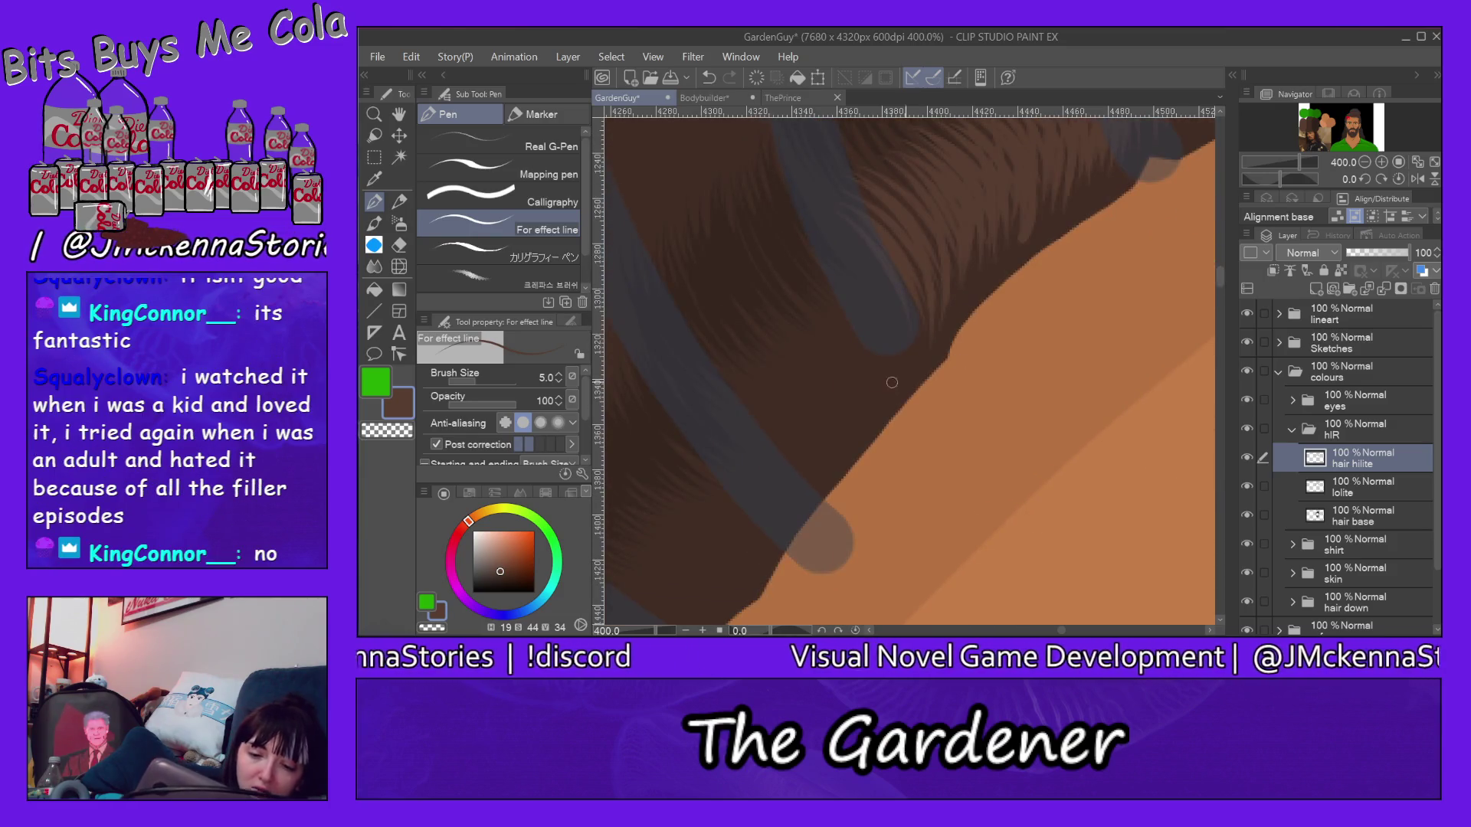
{"action": "left_click_drag", "start_coordinate": [761, 451], "coordinate": [744, 384]}
Step: Stroke thin upward highlight strands from above the shoulder toward the upper right hair
{"action": "left_click_drag", "start_coordinate": [805, 461], "coordinate": [734, 358]}
{"action": "mouse_move", "coordinate": [790, 425]}
{"action": "left_mouse_down"}
{"action": "mouse_move", "coordinate": [747, 355]}
{"action": "mouse_move", "coordinate": [761, 336]}
{"action": "left_mouse_up"}
{"action": "mouse_move", "coordinate": [847, 430]}
{"action": "left_mouse_down"}
{"action": "mouse_move", "coordinate": [783, 328]}
{"action": "mouse_move", "coordinate": [811, 320]}
{"action": "left_mouse_up"}
{"action": "left_click_drag", "start_coordinate": [865, 405], "coordinate": [823, 294]}
{"action": "mouse_move", "coordinate": [876, 346]}
{"action": "left_mouse_down"}
{"action": "mouse_move", "coordinate": [839, 275]}
{"action": "mouse_move", "coordinate": [858, 269]}
{"action": "left_mouse_up"}
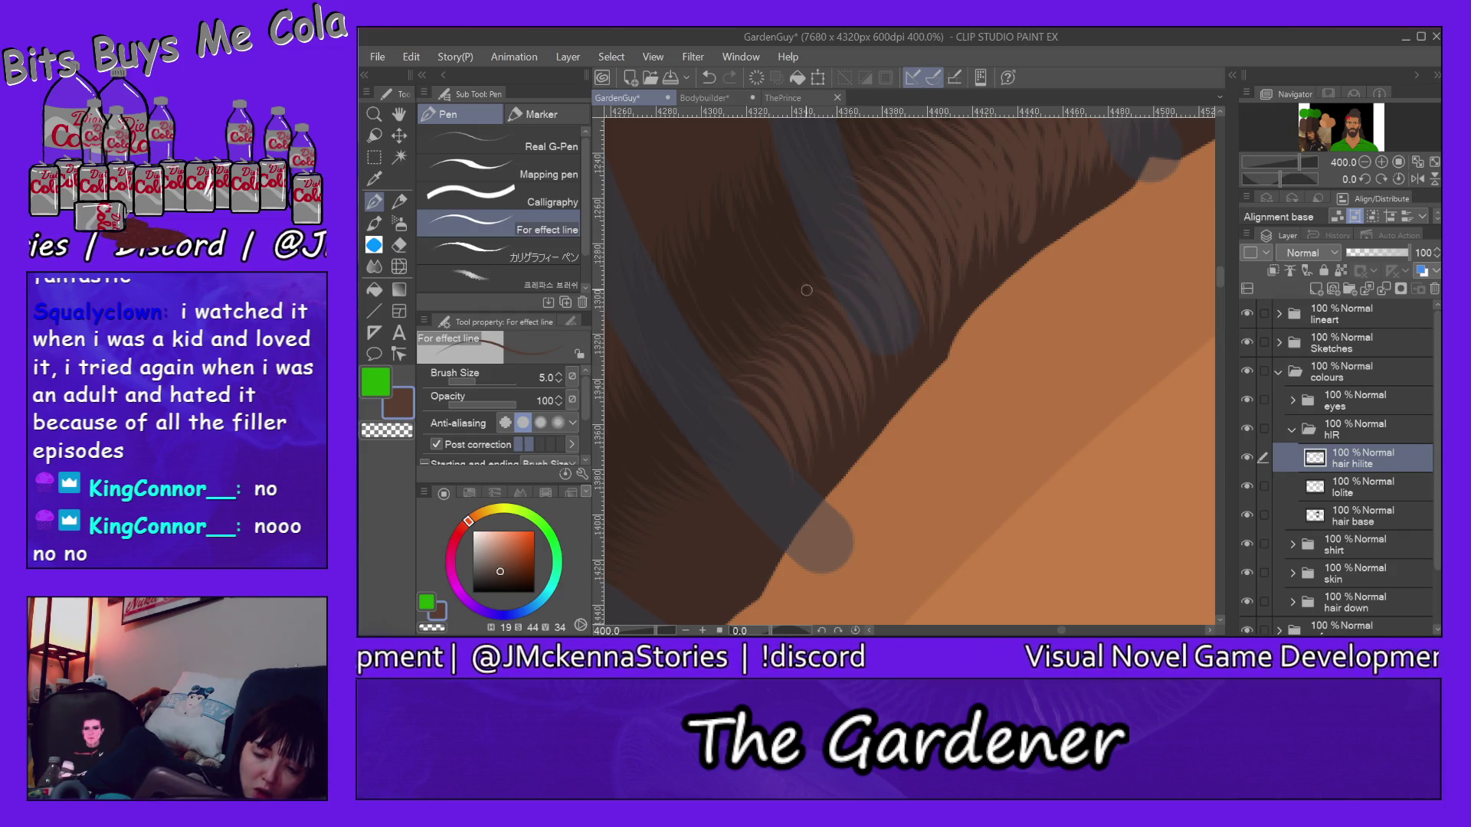
{"action": "left_click_drag", "start_coordinate": [871, 398], "coordinate": [820, 306]}
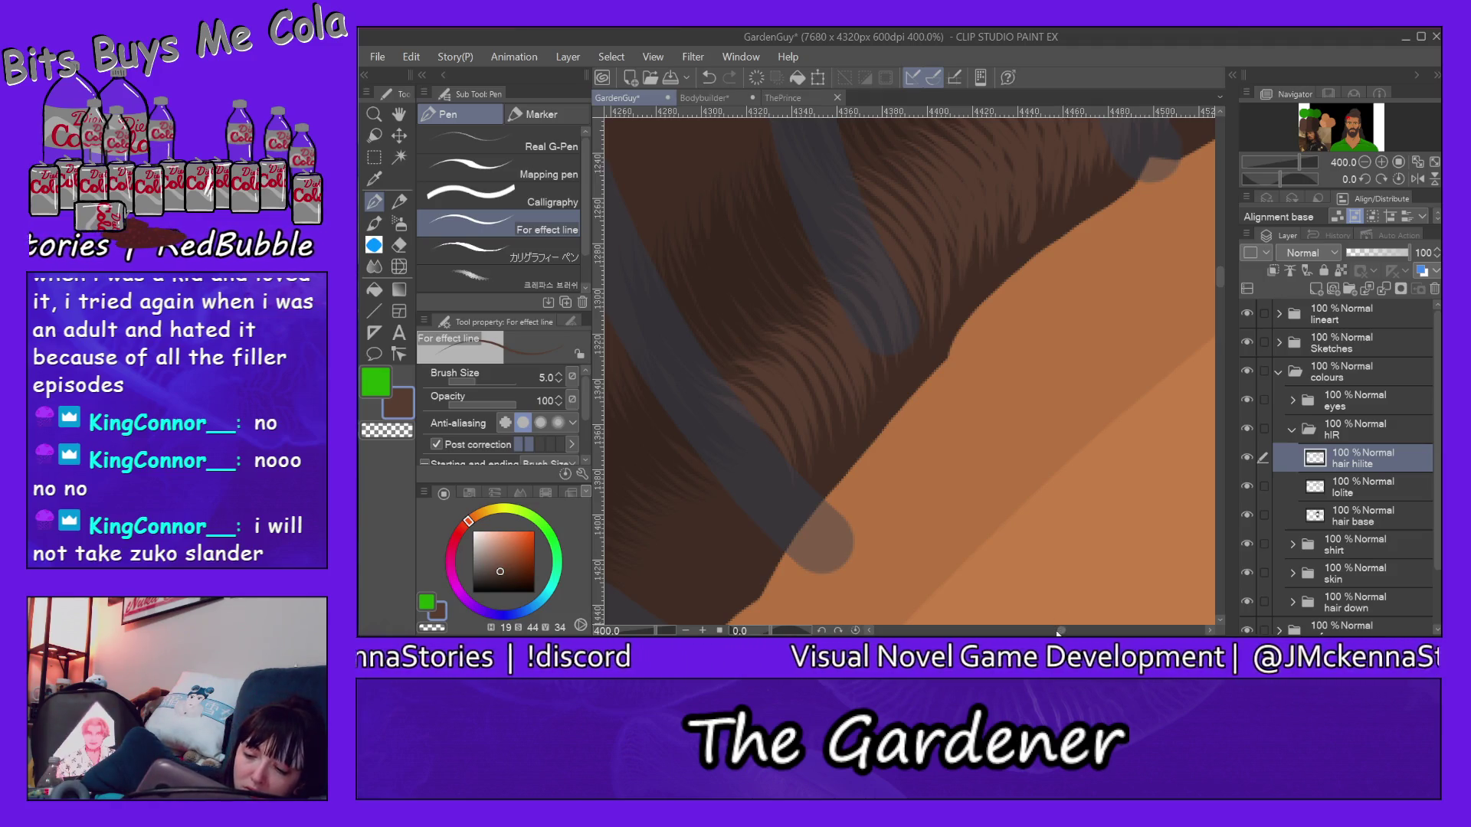
{"action": "left_click_drag", "start_coordinate": [1060, 632], "coordinate": [1055, 631]}
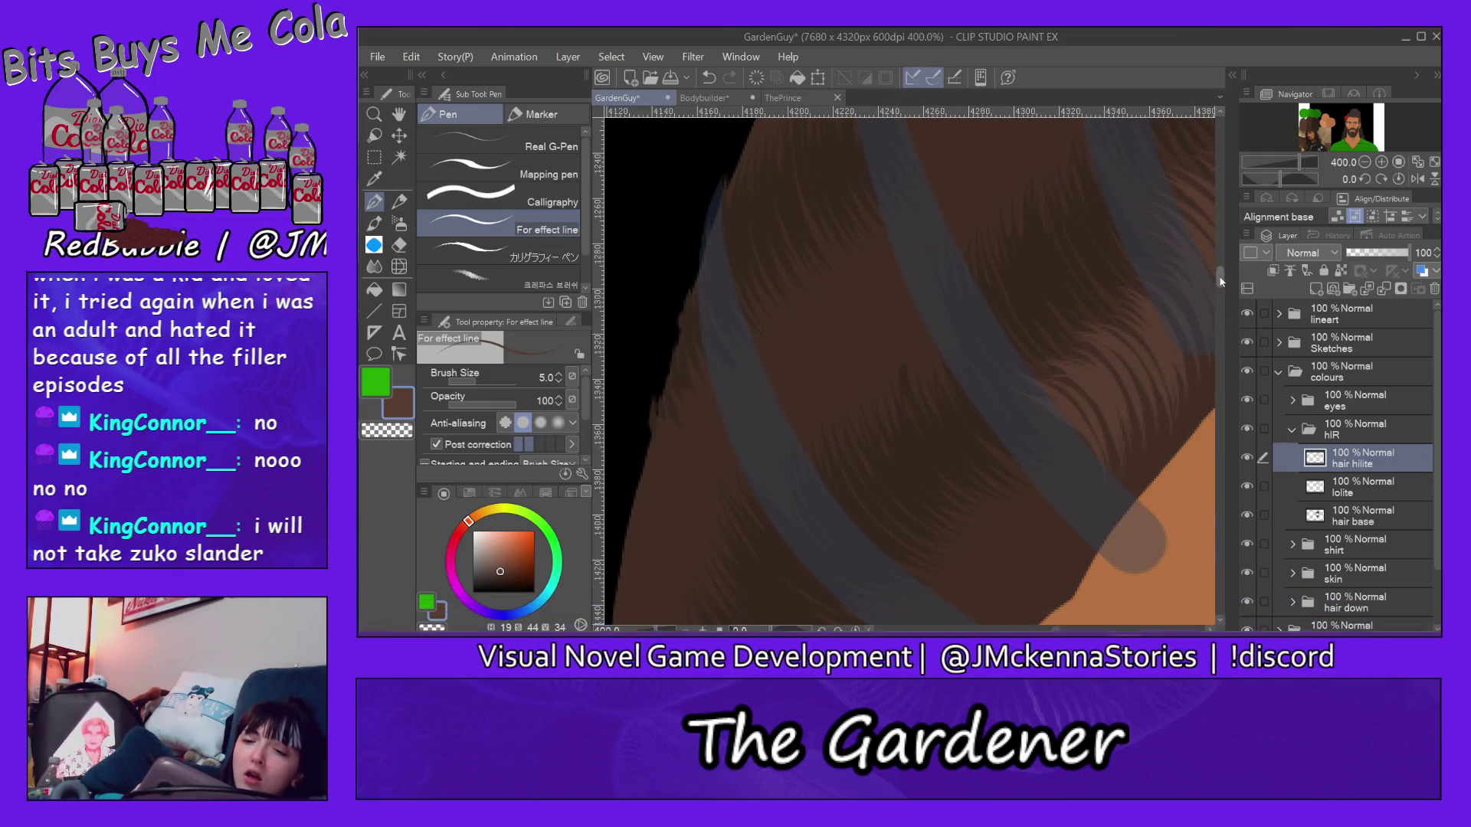
{"action": "left_click_drag", "start_coordinate": [1221, 282], "coordinate": [1225, 272]}
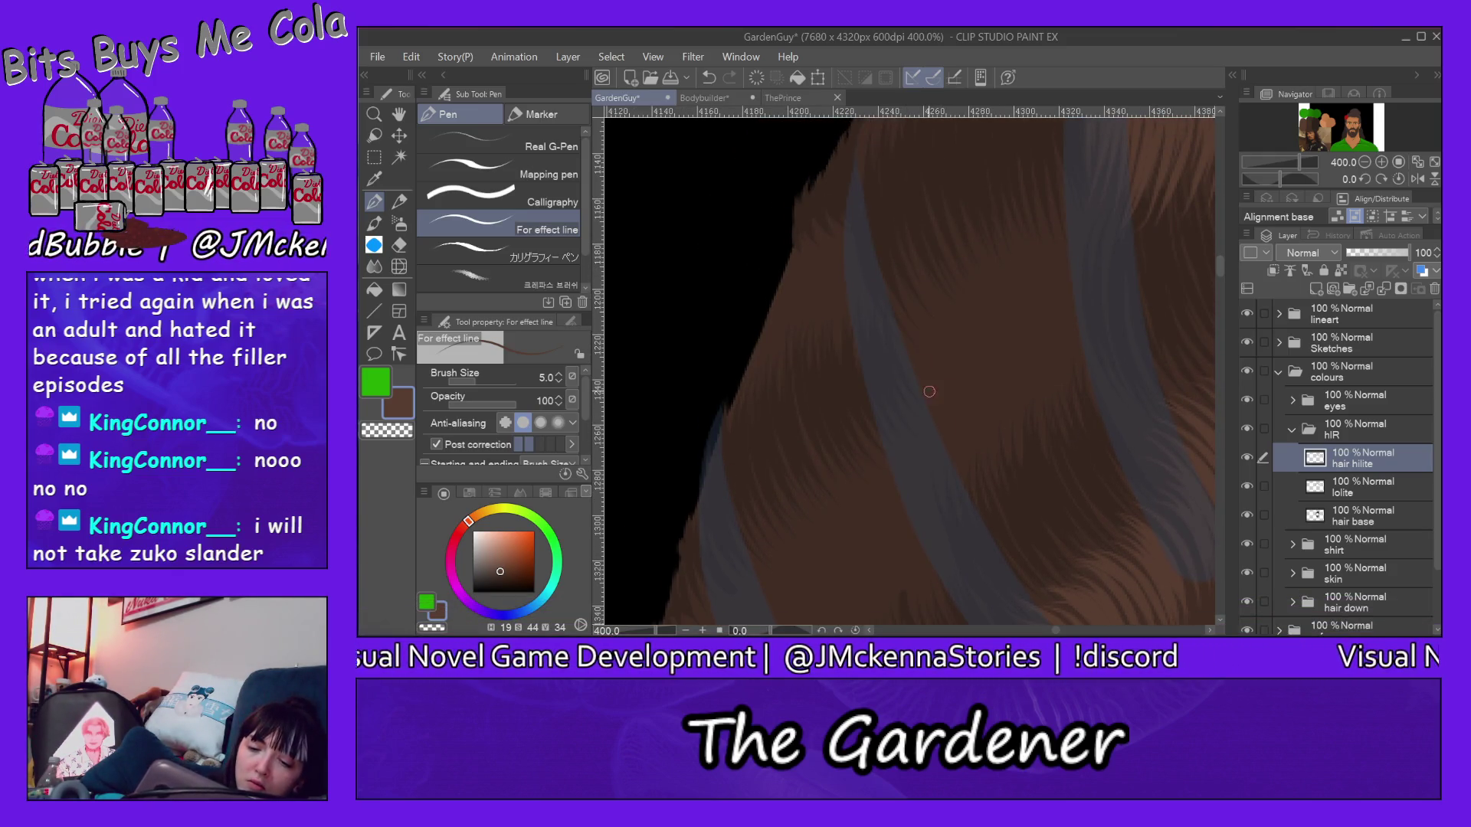
Step: Paint curved light highlight strokes across the hanging hair lock from left to right
{"action": "left_click_drag", "start_coordinate": [896, 321], "coordinate": [949, 449]}
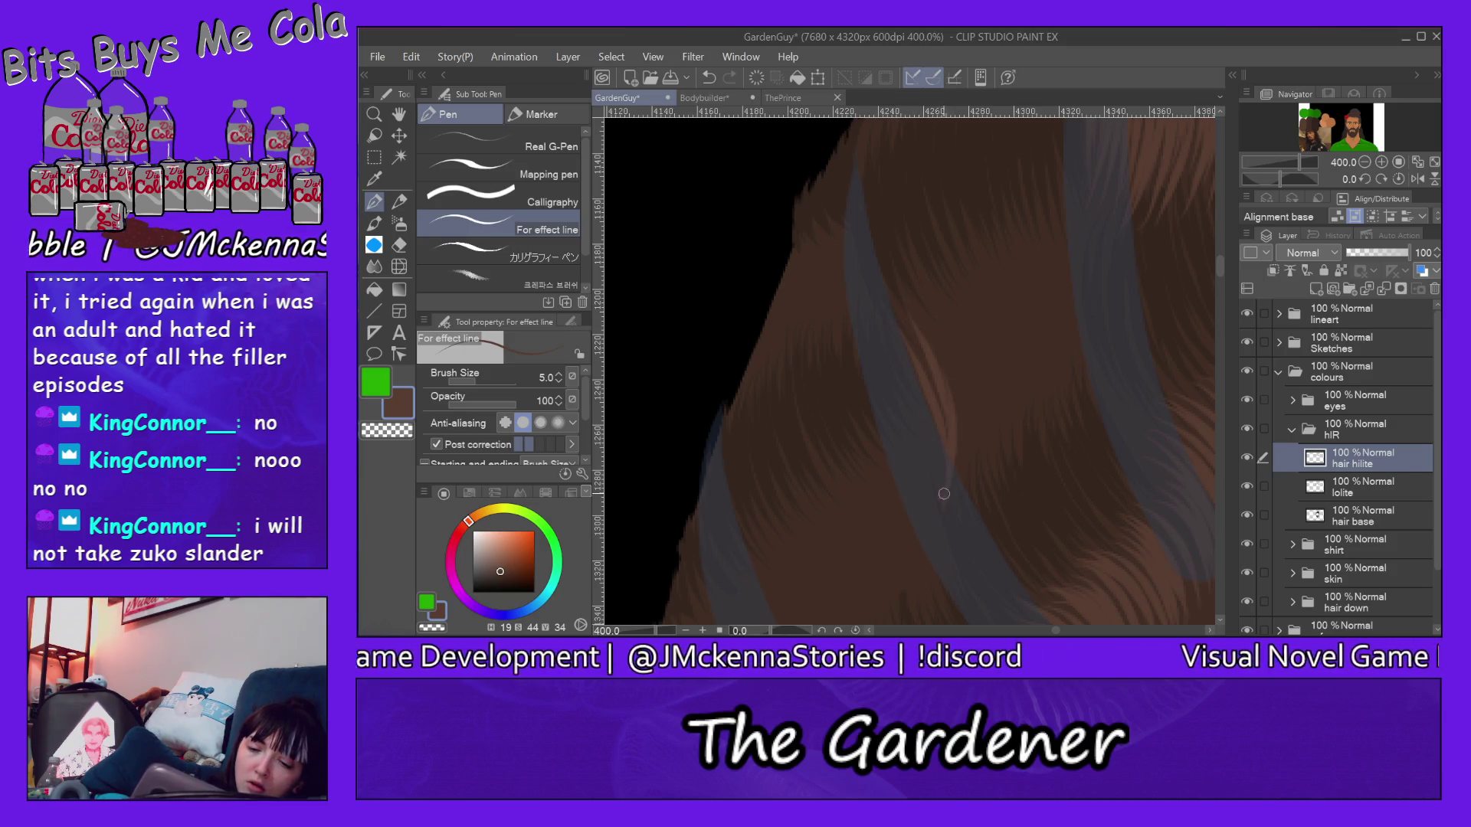
{"action": "left_click_drag", "start_coordinate": [909, 301], "coordinate": [955, 413]}
{"action": "left_click_drag", "start_coordinate": [916, 280], "coordinate": [969, 410]}
{"action": "mouse_move", "coordinate": [926, 277]}
{"action": "left_mouse_down"}
{"action": "mouse_move", "coordinate": [986, 340]}
{"action": "mouse_move", "coordinate": [1005, 457]}
{"action": "left_mouse_up"}
{"action": "mouse_move", "coordinate": [971, 265]}
{"action": "left_mouse_down"}
{"action": "mouse_move", "coordinate": [1001, 460]}
{"action": "mouse_move", "coordinate": [1022, 331]}
{"action": "mouse_move", "coordinate": [1030, 438]}
{"action": "left_mouse_up"}
{"action": "mouse_move", "coordinate": [991, 241]}
{"action": "left_mouse_down"}
{"action": "mouse_move", "coordinate": [1051, 443]}
{"action": "mouse_move", "coordinate": [1048, 331]}
{"action": "mouse_move", "coordinate": [1069, 341]}
{"action": "mouse_move", "coordinate": [1063, 432]}
{"action": "left_mouse_up"}
{"action": "left_click_drag", "start_coordinate": [1040, 236], "coordinate": [1093, 360]}
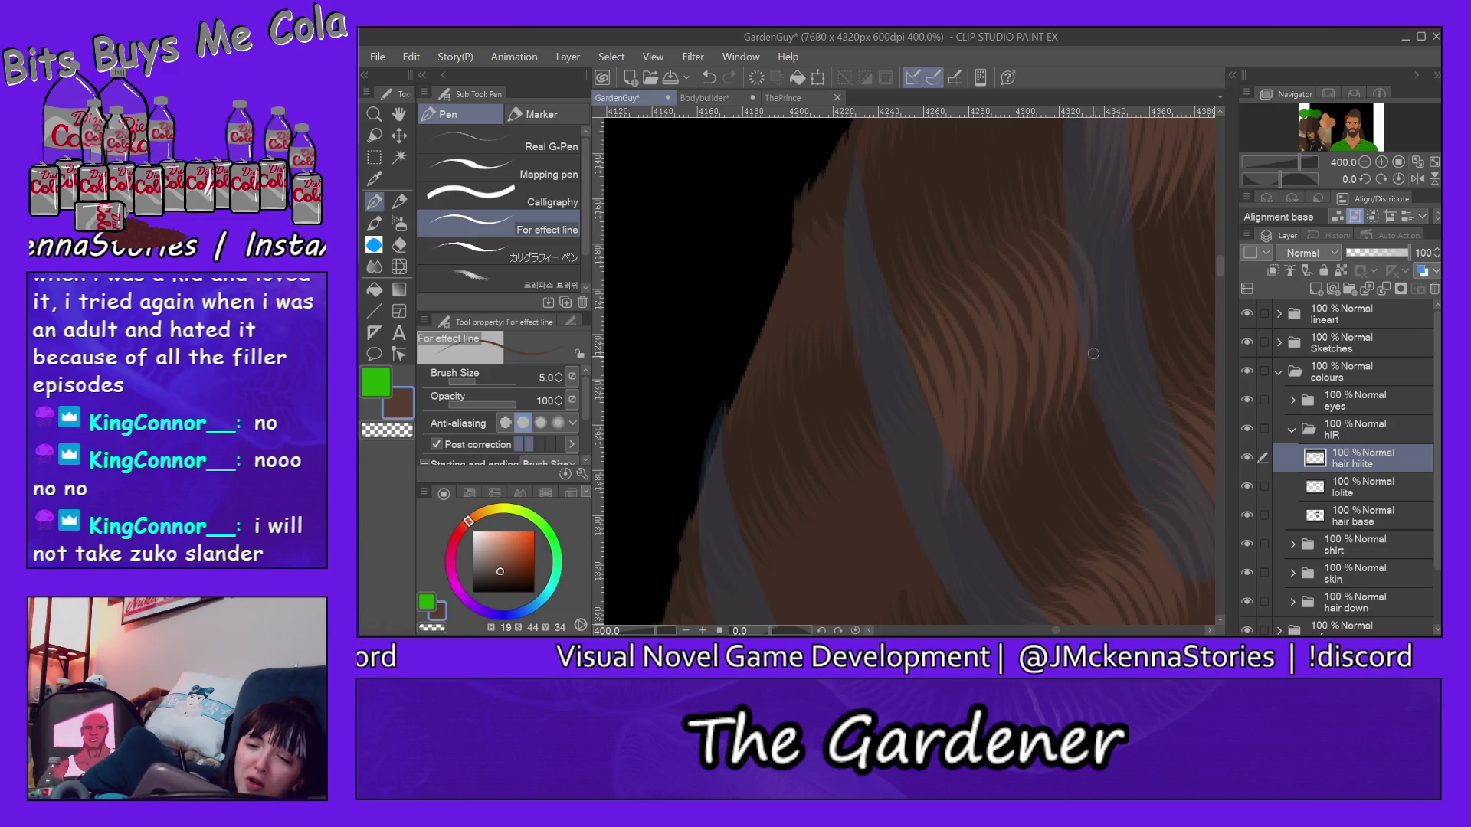
{"action": "left_click_drag", "start_coordinate": [1103, 276], "coordinate": [1092, 340]}
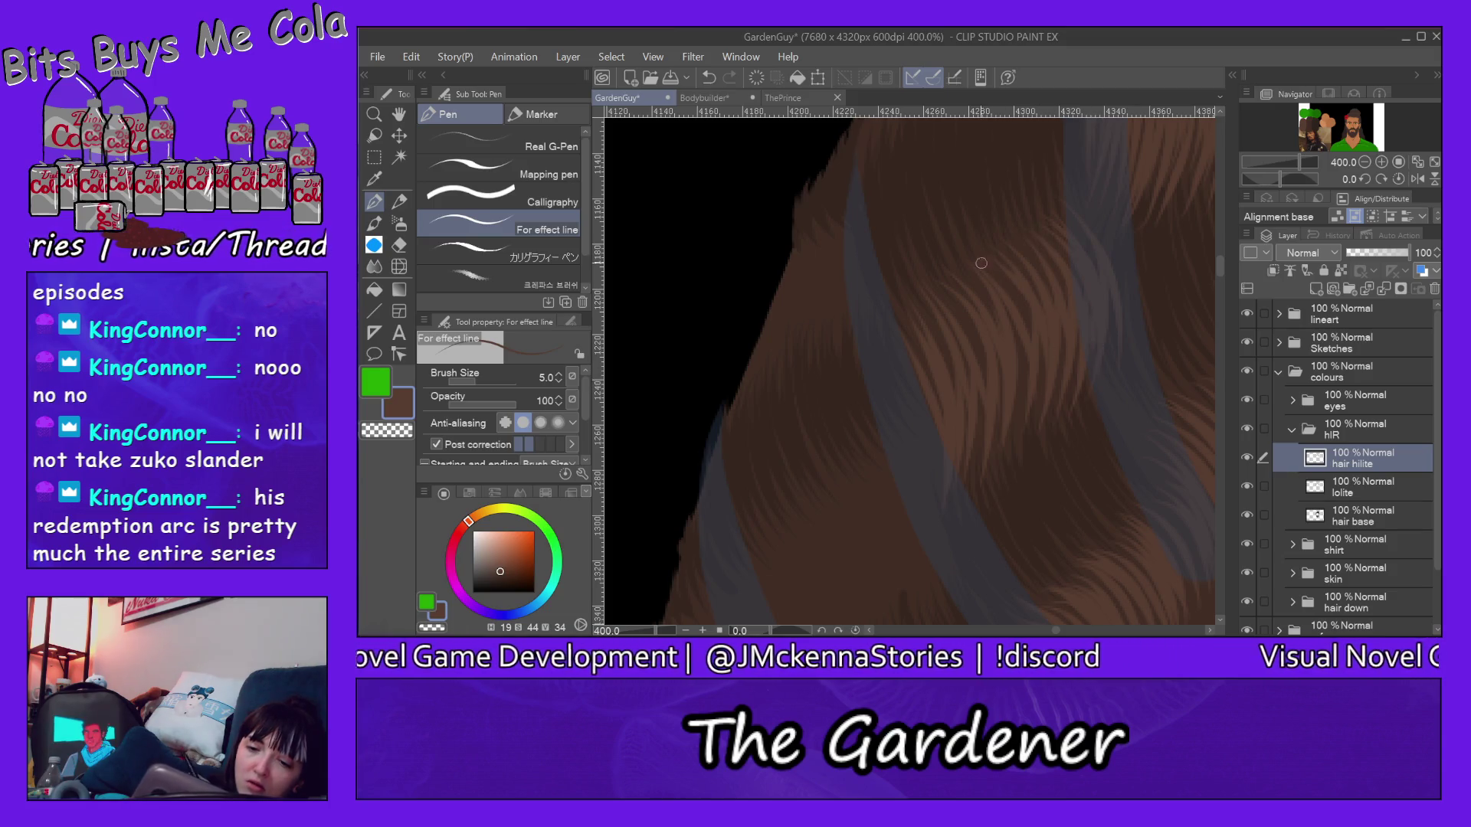
Step: Add thin single highlight strands down through the hair lock
{"action": "left_click_drag", "start_coordinate": [1013, 357], "coordinate": [1012, 460]}
{"action": "mouse_move", "coordinate": [937, 281]}
{"action": "left_mouse_down"}
{"action": "mouse_move", "coordinate": [977, 449]}
{"action": "mouse_move", "coordinate": [965, 482]}
{"action": "mouse_move", "coordinate": [961, 440]}
{"action": "left_mouse_up"}
{"action": "left_click_drag", "start_coordinate": [887, 341], "coordinate": [936, 461]}
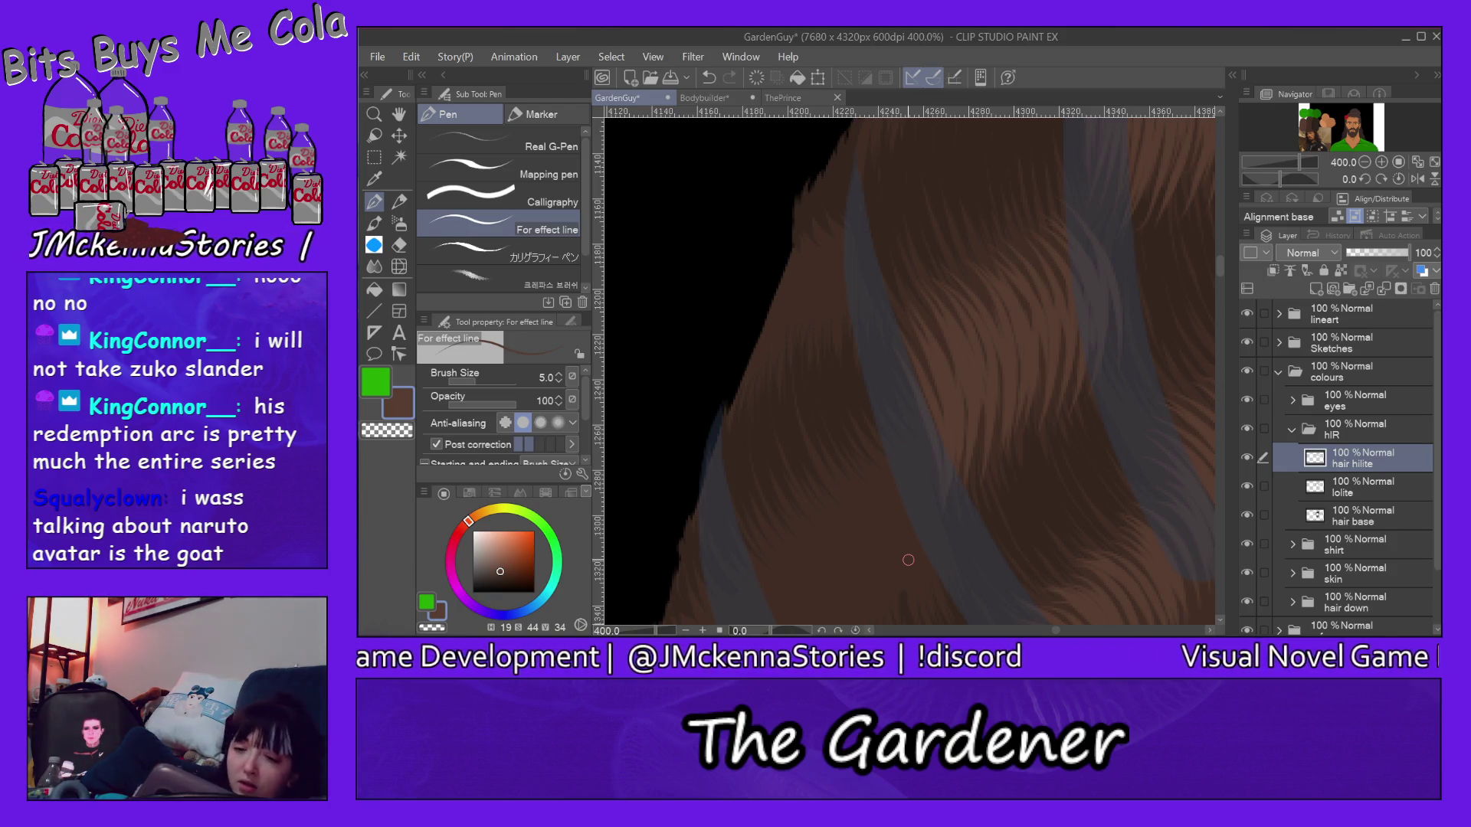
{"action": "left_click_drag", "start_coordinate": [1219, 266], "coordinate": [1222, 254]}
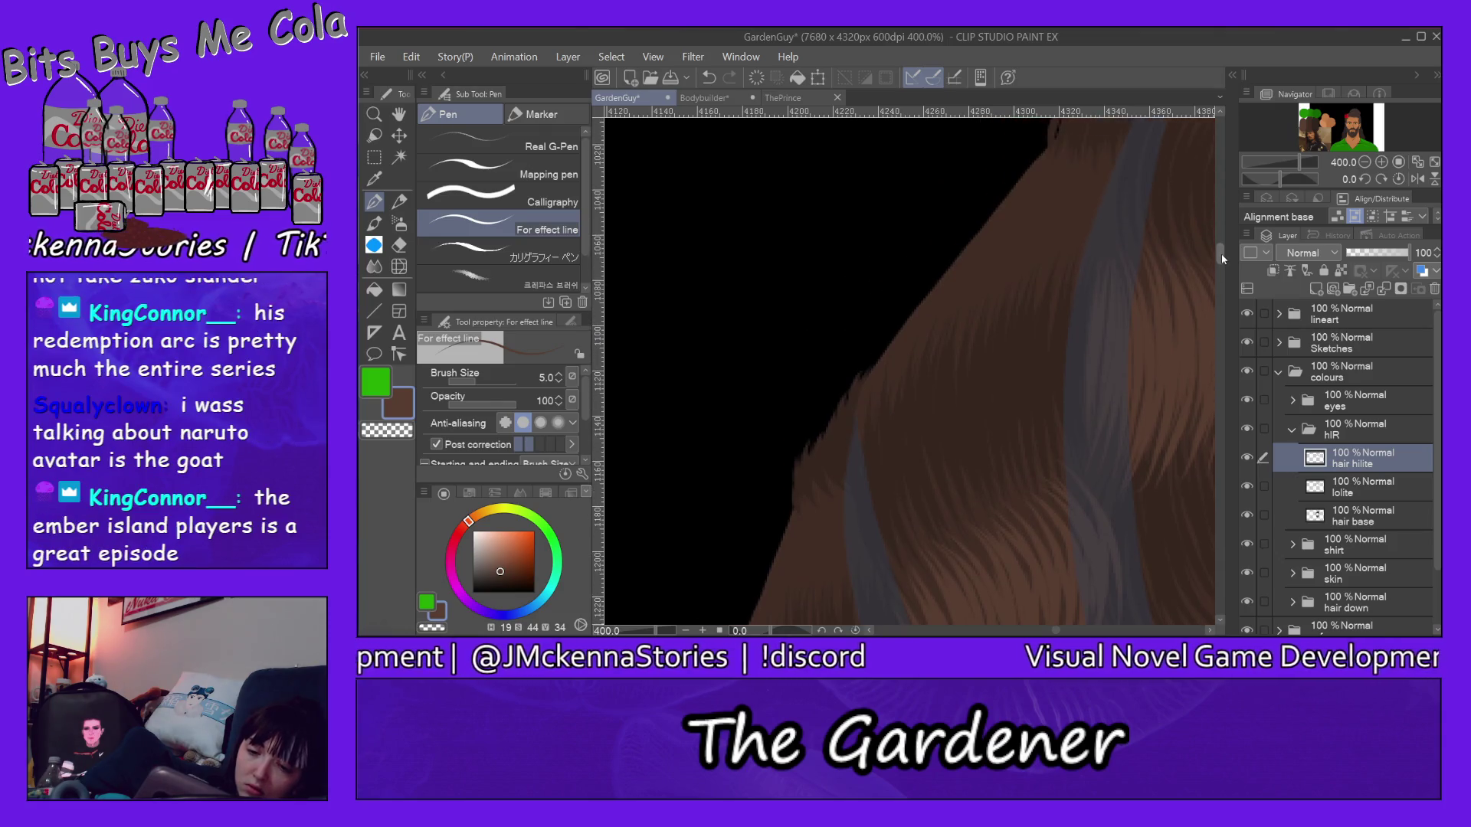
Step: Paint upward light highlight strands on the hair near its upper edge
{"action": "mouse_move", "coordinate": [1005, 442]}
{"action": "left_mouse_down"}
{"action": "mouse_move", "coordinate": [1000, 361]}
{"action": "mouse_move", "coordinate": [1027, 353]}
{"action": "mouse_move", "coordinate": [1019, 329]}
{"action": "mouse_move", "coordinate": [1056, 310]}
{"action": "left_mouse_up"}
{"action": "left_click_drag", "start_coordinate": [1069, 421], "coordinate": [1067, 292]}
{"action": "mouse_move", "coordinate": [1080, 451]}
{"action": "left_mouse_down"}
{"action": "mouse_move", "coordinate": [1087, 297]}
{"action": "mouse_move", "coordinate": [1106, 285]}
{"action": "left_mouse_up"}
{"action": "left_click_drag", "start_coordinate": [1110, 402], "coordinate": [1117, 295]}
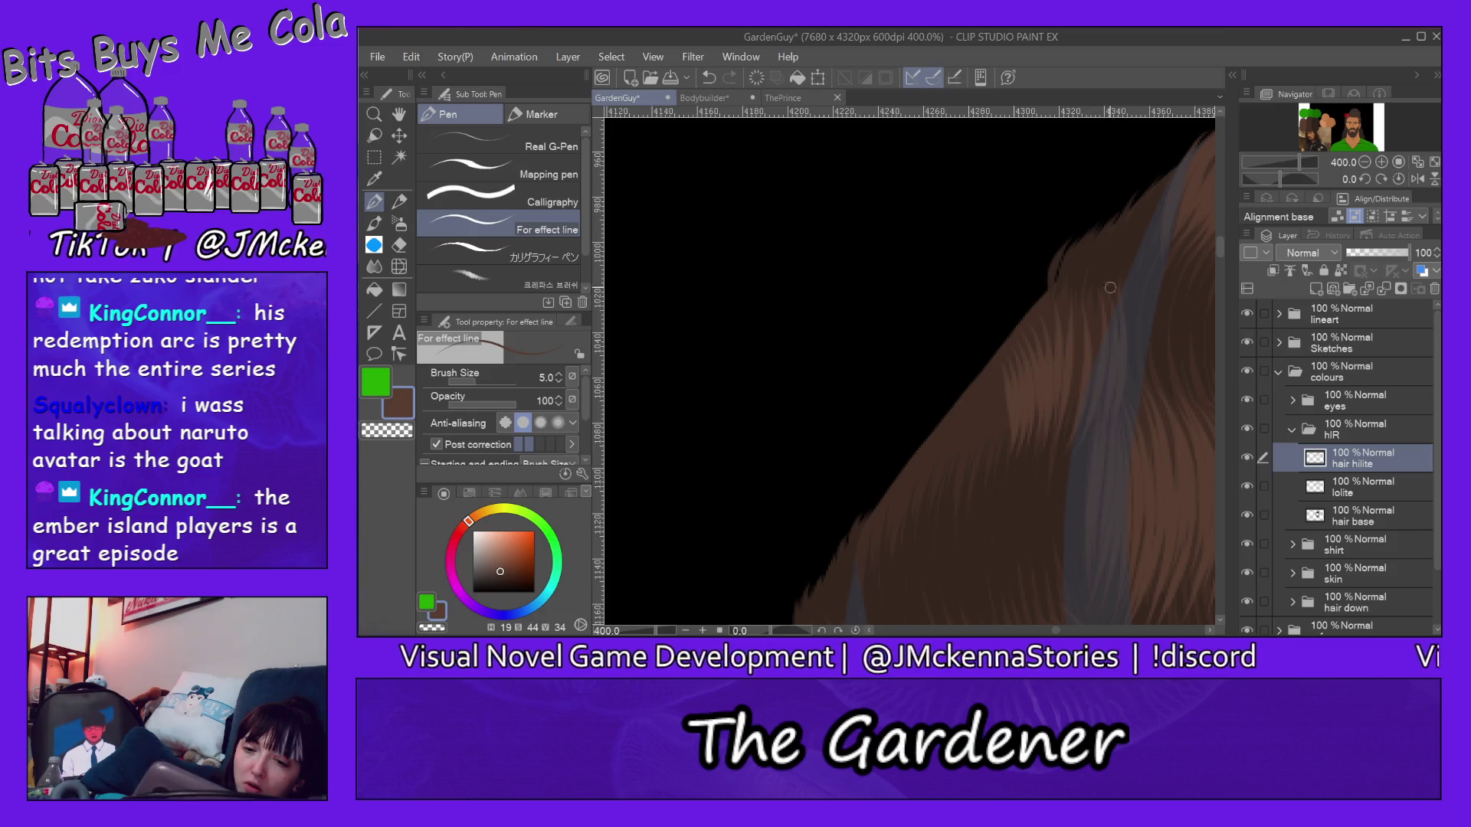
{"action": "mouse_move", "coordinate": [1101, 345]}
{"action": "left_mouse_down"}
{"action": "mouse_move", "coordinate": [1089, 278]}
{"action": "mouse_move", "coordinate": [1072, 285]}
{"action": "left_mouse_up"}
{"action": "left_click_drag", "start_coordinate": [1031, 456], "coordinate": [1047, 290]}
{"action": "left_click_drag", "start_coordinate": [1026, 391], "coordinate": [1036, 308]}
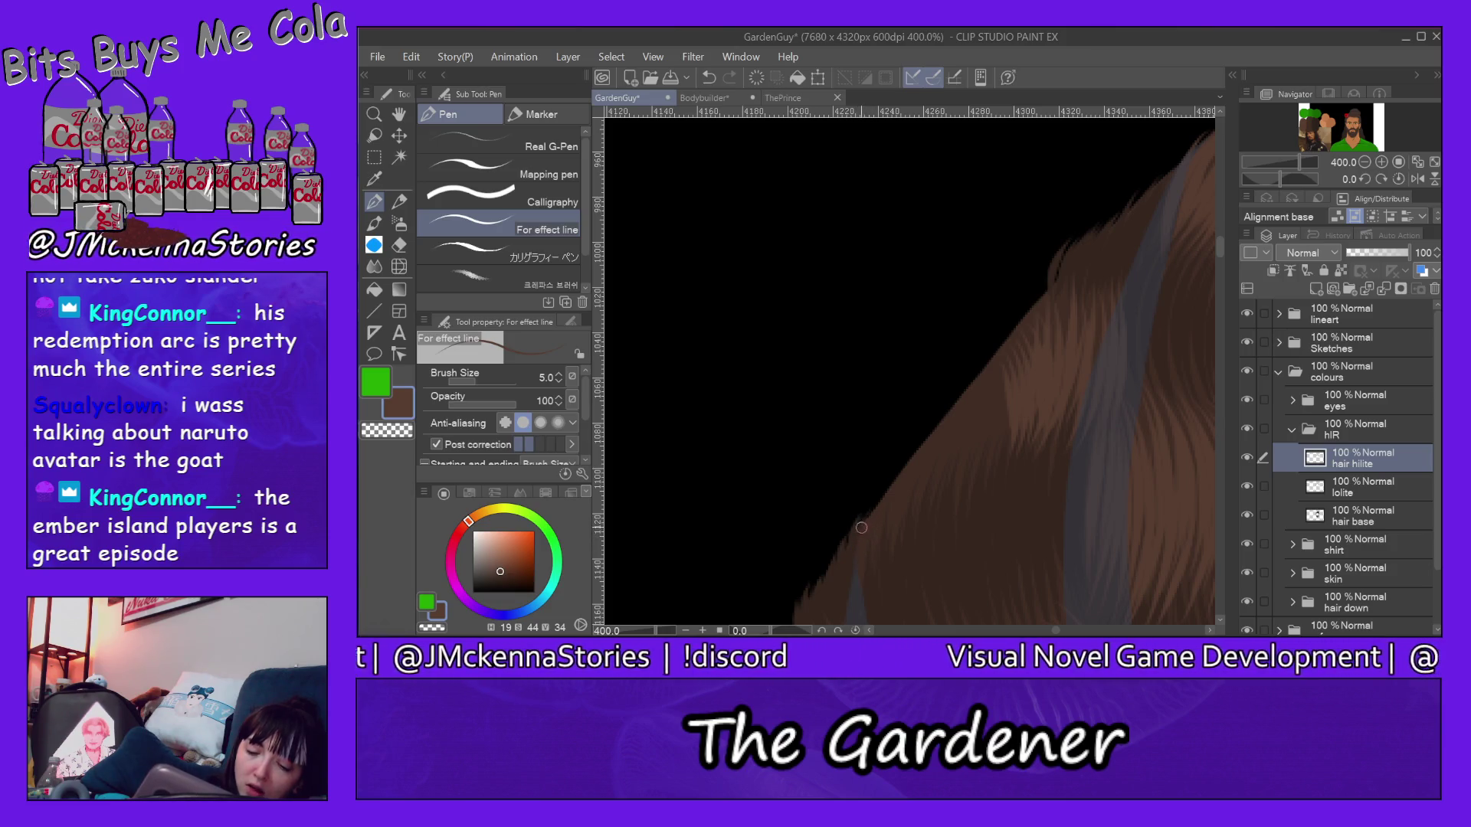
Step: Run highlight strands along the hair's outer edge up toward the top
{"action": "left_click_drag", "start_coordinate": [865, 559], "coordinate": [901, 471]}
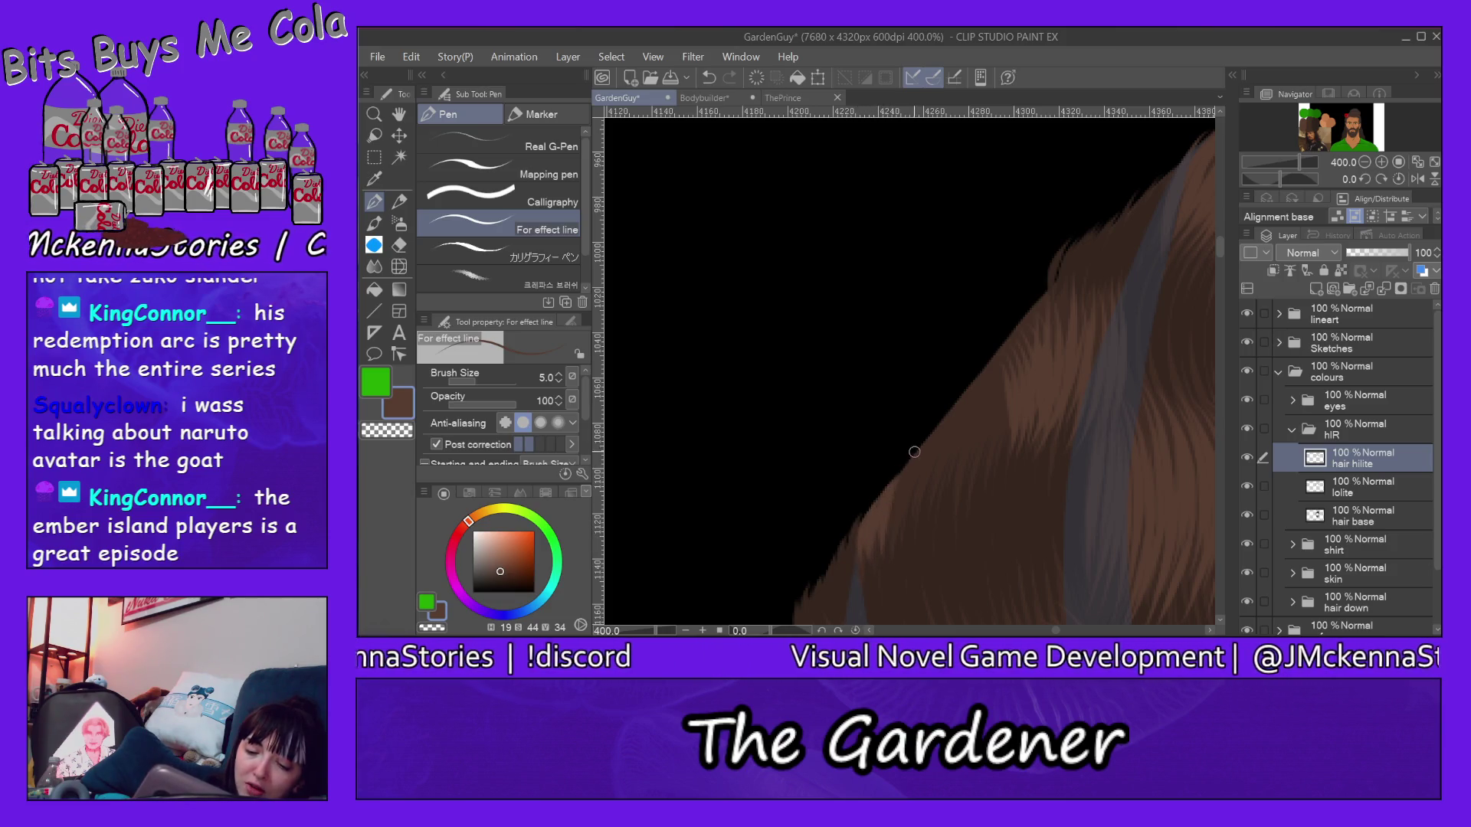
{"action": "mouse_move", "coordinate": [904, 529]}
{"action": "left_mouse_down"}
{"action": "mouse_move", "coordinate": [929, 435]}
{"action": "mouse_move", "coordinate": [944, 416]}
{"action": "mouse_move", "coordinate": [935, 445]}
{"action": "mouse_move", "coordinate": [963, 393]}
{"action": "left_mouse_up"}
{"action": "mouse_move", "coordinate": [942, 483]}
{"action": "left_mouse_down"}
{"action": "mouse_move", "coordinate": [984, 379]}
{"action": "mouse_move", "coordinate": [950, 496]}
{"action": "mouse_move", "coordinate": [989, 370]}
{"action": "left_mouse_up"}
{"action": "left_click_drag", "start_coordinate": [977, 462], "coordinate": [1009, 342]}
{"action": "left_click_drag", "start_coordinate": [1005, 396], "coordinate": [1014, 352]}
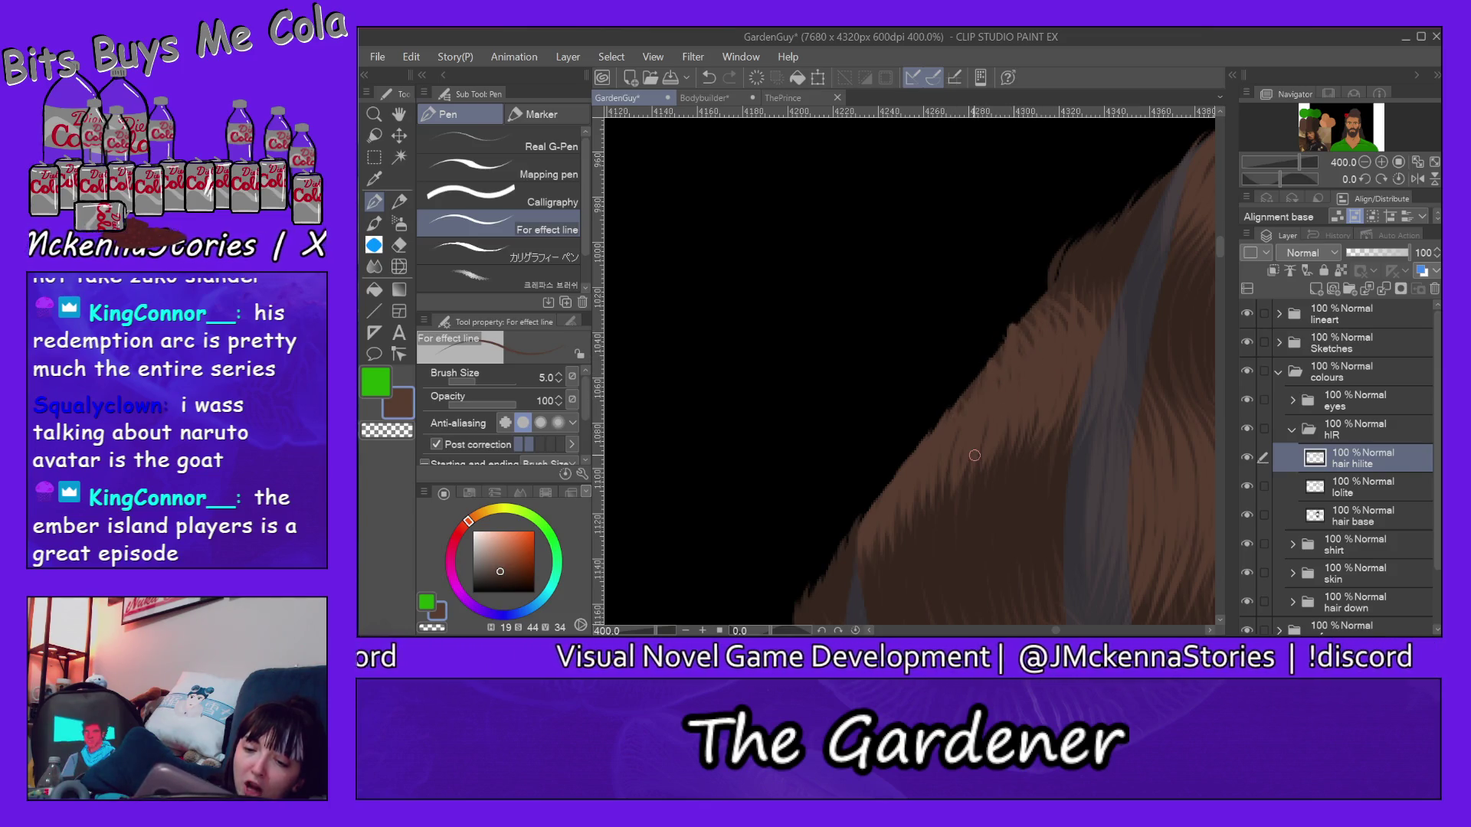
{"action": "left_click_drag", "start_coordinate": [1220, 245], "coordinate": [1223, 276]}
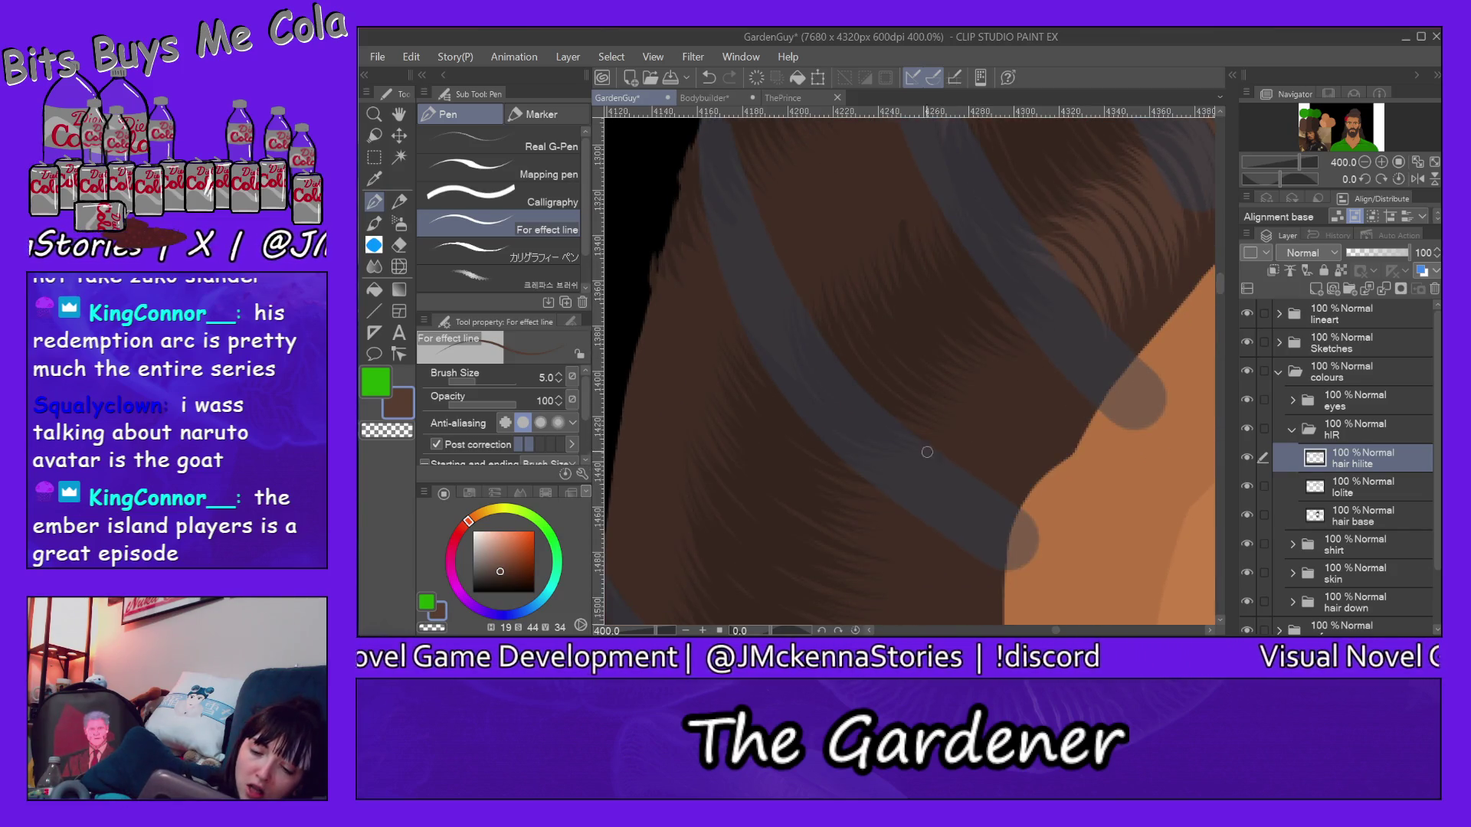
Step: Fan a cluster of light-brown highlight strands across the lower hair beside the skin
{"action": "mouse_move", "coordinate": [922, 446]}
{"action": "left_mouse_down"}
{"action": "mouse_move", "coordinate": [980, 487]}
{"action": "mouse_move", "coordinate": [970, 460]}
{"action": "left_mouse_up"}
{"action": "mouse_move", "coordinate": [901, 416]}
{"action": "left_mouse_down"}
{"action": "mouse_move", "coordinate": [1007, 477]}
{"action": "mouse_move", "coordinate": [1009, 446]}
{"action": "left_mouse_up"}
{"action": "mouse_move", "coordinate": [920, 387]}
{"action": "left_mouse_down"}
{"action": "mouse_move", "coordinate": [1040, 448]}
{"action": "mouse_move", "coordinate": [1034, 437]}
{"action": "left_mouse_up"}
{"action": "mouse_move", "coordinate": [943, 359]}
{"action": "left_mouse_down"}
{"action": "mouse_move", "coordinate": [1040, 396]}
{"action": "mouse_move", "coordinate": [1037, 428]}
{"action": "left_mouse_up"}
{"action": "mouse_move", "coordinate": [972, 344]}
{"action": "left_mouse_down"}
{"action": "mouse_move", "coordinate": [1061, 415]}
{"action": "mouse_move", "coordinate": [1060, 377]}
{"action": "left_mouse_up"}
{"action": "mouse_move", "coordinate": [989, 309]}
{"action": "left_mouse_down"}
{"action": "mouse_move", "coordinate": [1048, 365]}
{"action": "mouse_move", "coordinate": [1062, 349]}
{"action": "mouse_move", "coordinate": [1094, 363]}
{"action": "left_mouse_up"}
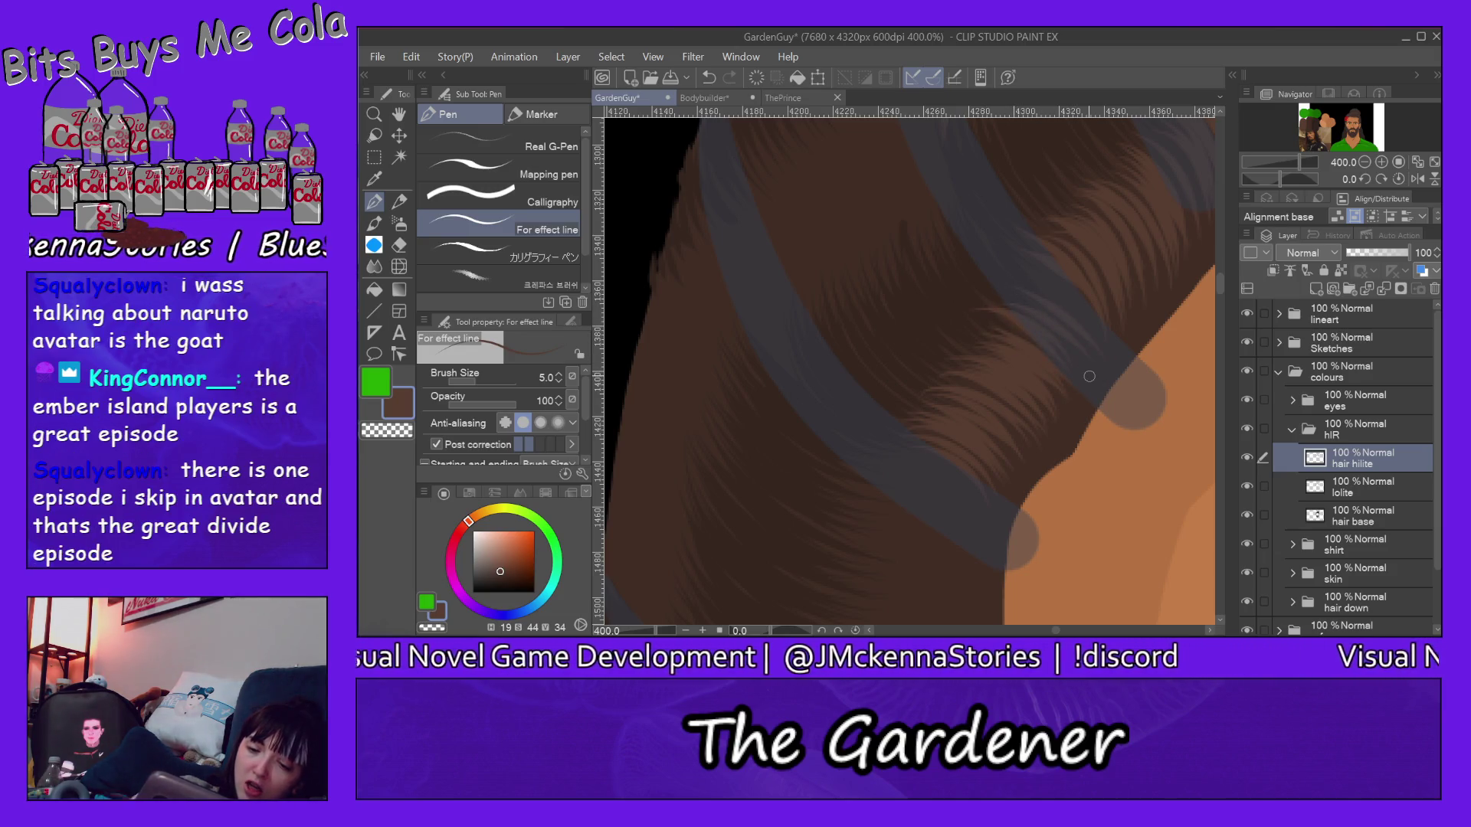
{"action": "scroll", "coordinate": [1219, 279], "scroll_direction": "up", "scroll_amount": 3}
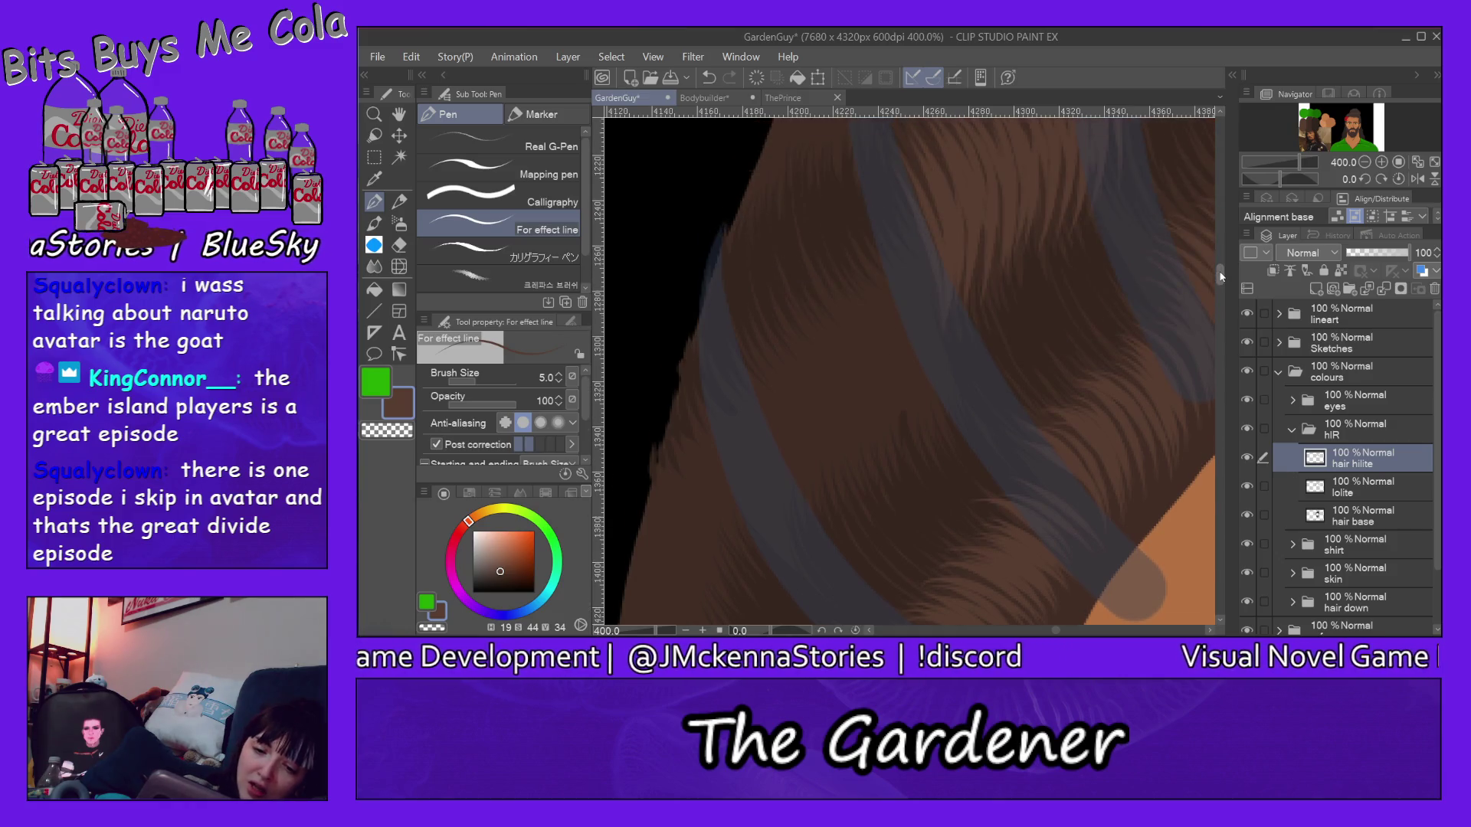
Step: Paint thin light strands through the hanging hair, working up toward the top
{"action": "left_click_drag", "start_coordinate": [735, 378], "coordinate": [797, 477]}
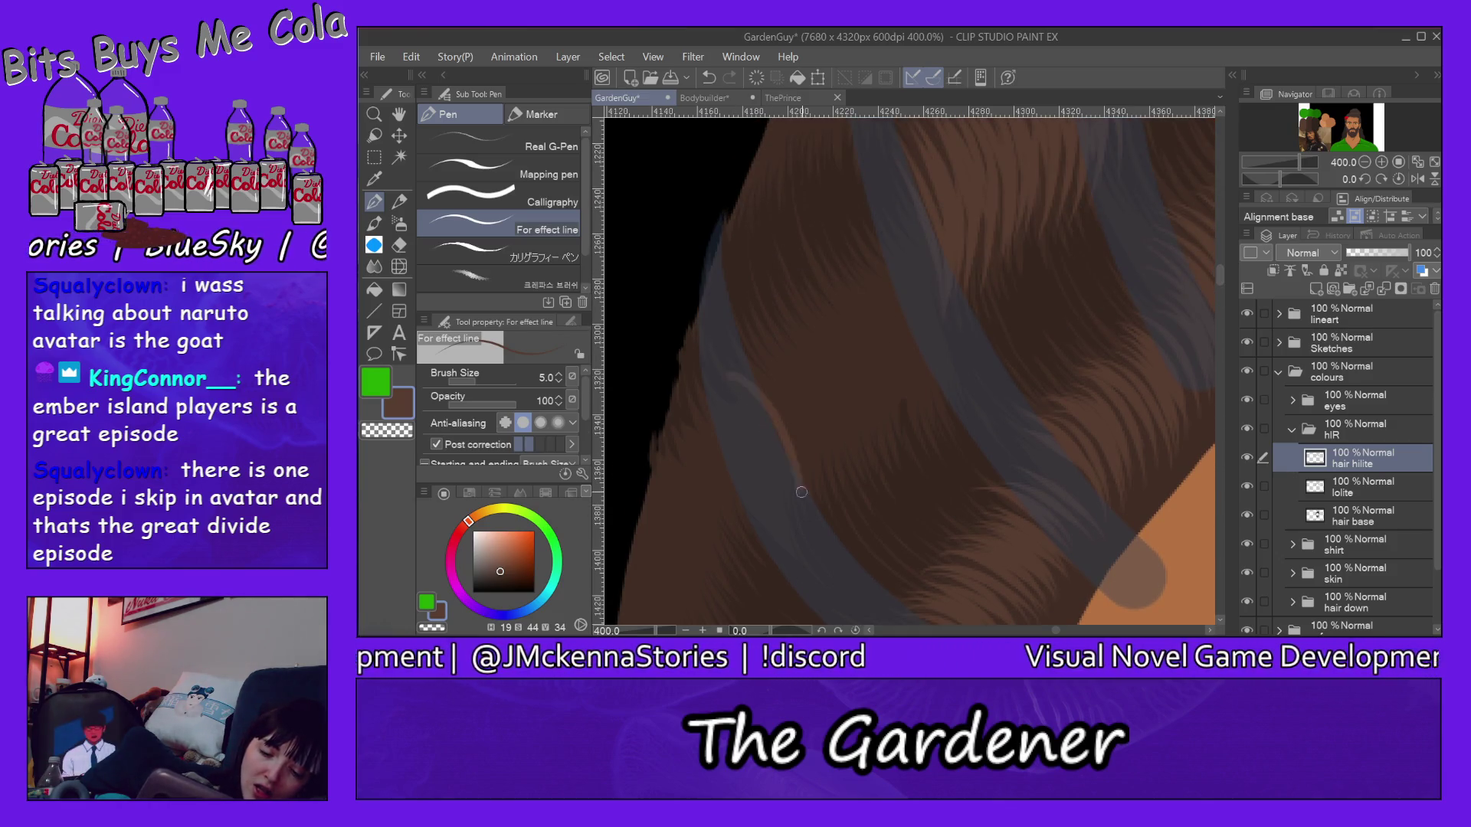
{"action": "left_click_drag", "start_coordinate": [746, 371], "coordinate": [807, 482]}
{"action": "mouse_move", "coordinate": [736, 345]}
{"action": "left_mouse_down"}
{"action": "mouse_move", "coordinate": [821, 488]}
{"action": "mouse_move", "coordinate": [827, 476]}
{"action": "mouse_move", "coordinate": [823, 508]}
{"action": "left_mouse_up"}
{"action": "left_click_drag", "start_coordinate": [780, 336], "coordinate": [827, 465]}
{"action": "mouse_move", "coordinate": [768, 328]}
{"action": "left_mouse_down"}
{"action": "mouse_move", "coordinate": [834, 483]}
{"action": "mouse_move", "coordinate": [861, 441]}
{"action": "mouse_move", "coordinate": [877, 469]}
{"action": "mouse_move", "coordinate": [895, 399]}
{"action": "left_mouse_up"}
{"action": "mouse_move", "coordinate": [809, 303]}
{"action": "left_mouse_down"}
{"action": "mouse_move", "coordinate": [894, 426]}
{"action": "mouse_move", "coordinate": [912, 413]}
{"action": "mouse_move", "coordinate": [932, 430]}
{"action": "mouse_move", "coordinate": [927, 416]}
{"action": "left_mouse_up"}
{"action": "left_click_drag", "start_coordinate": [840, 279], "coordinate": [933, 336]}
{"action": "left_click_drag", "start_coordinate": [859, 237], "coordinate": [939, 355]}
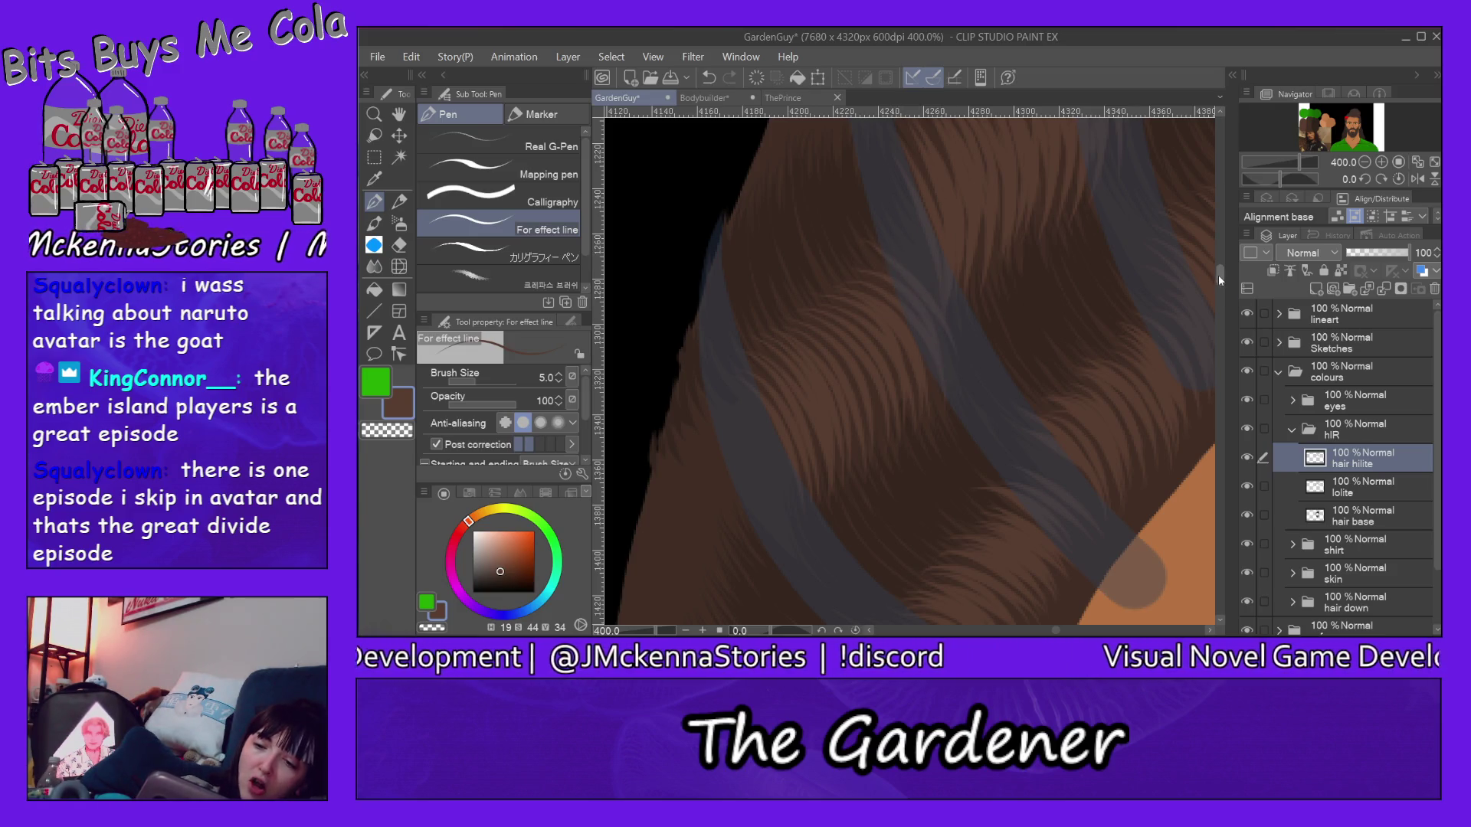
{"action": "left_click_drag", "start_coordinate": [892, 308], "coordinate": [926, 381]}
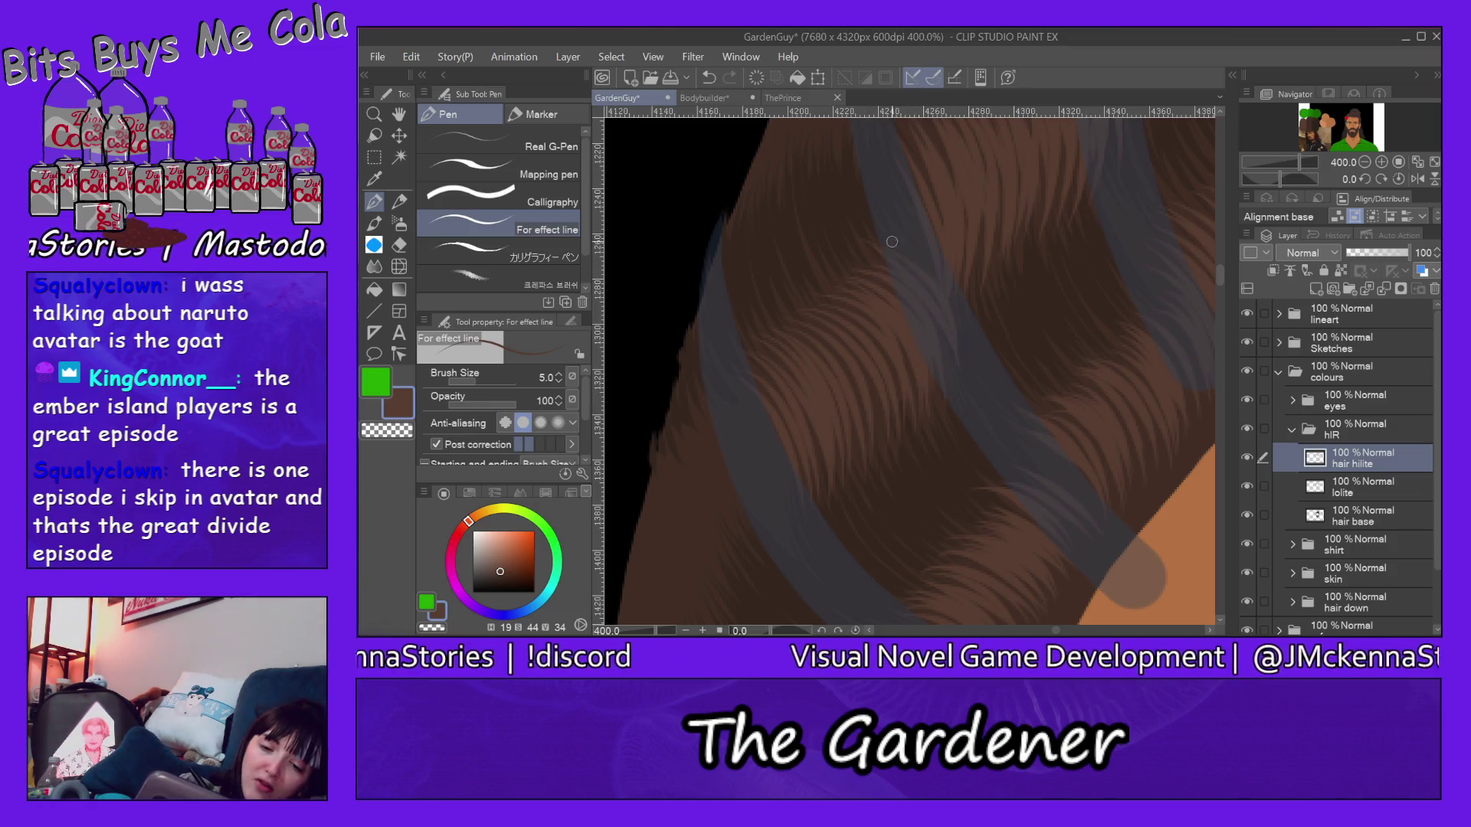
Step: Layer faint light strands on the lower hair and along the grey hair band
{"action": "mouse_move", "coordinate": [823, 296]}
{"action": "left_mouse_down"}
{"action": "mouse_move", "coordinate": [881, 331]}
{"action": "mouse_move", "coordinate": [840, 310]}
{"action": "left_mouse_up"}
{"action": "left_click_drag", "start_coordinate": [881, 441], "coordinate": [809, 334]}
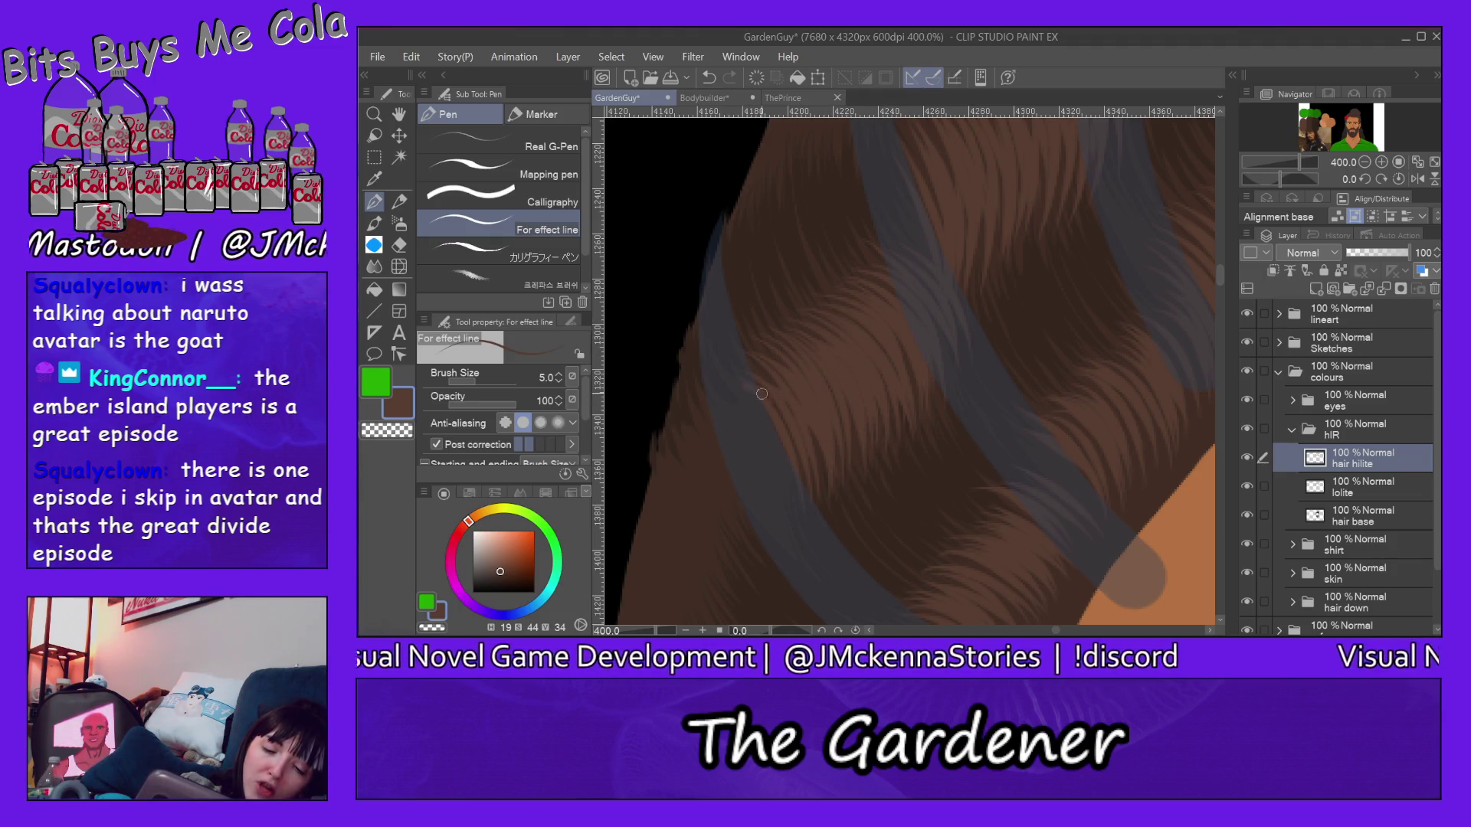
{"action": "left_click_drag", "start_coordinate": [739, 393], "coordinate": [793, 500]}
{"action": "left_click_drag", "start_coordinate": [724, 391], "coordinate": [761, 482]}
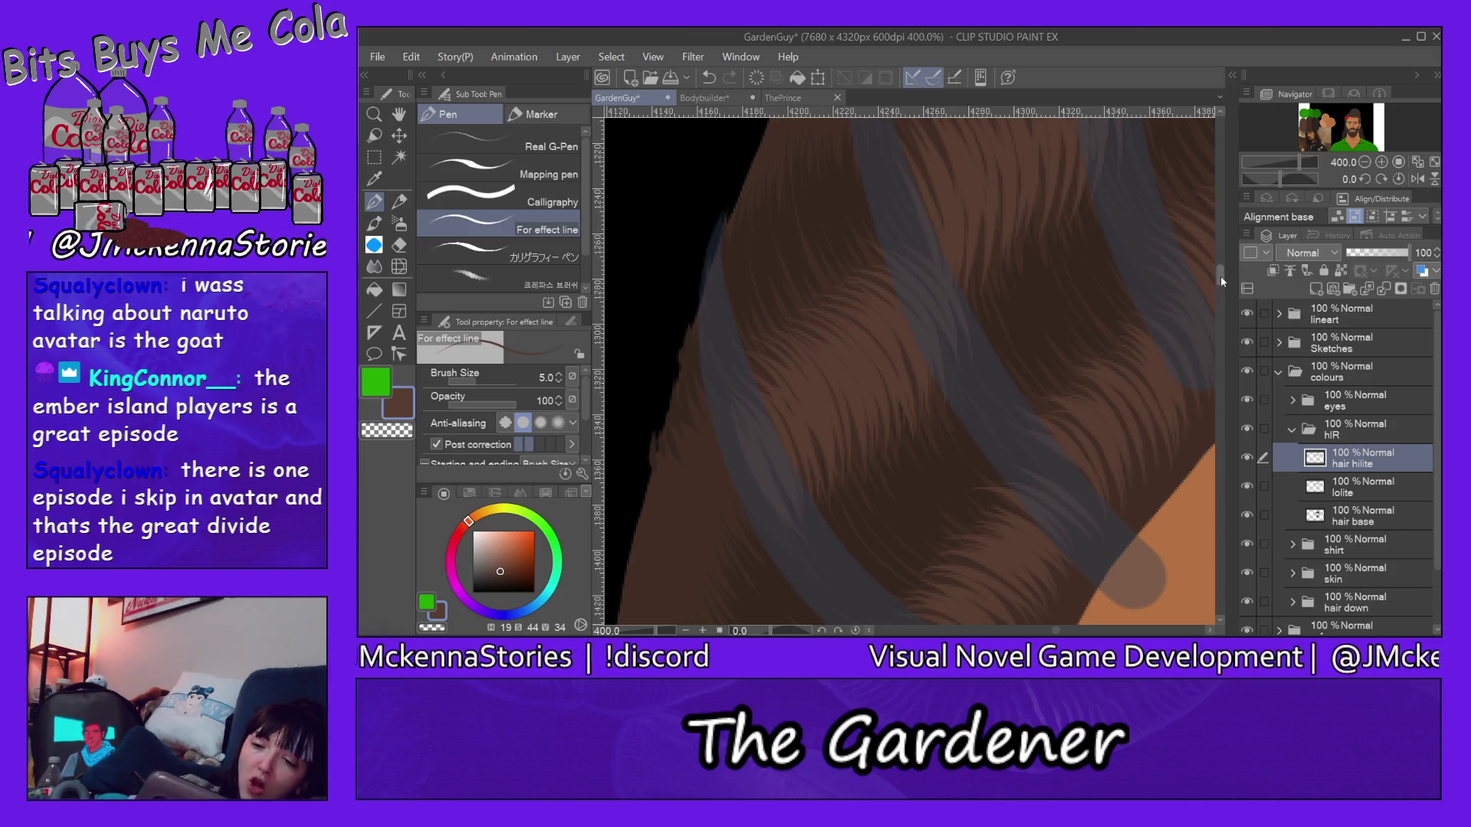
{"action": "left_click_drag", "start_coordinate": [1220, 275], "coordinate": [1221, 265]}
{"action": "mouse_move", "coordinate": [851, 228]}
{"action": "left_mouse_down"}
{"action": "mouse_move", "coordinate": [864, 342]}
{"action": "mouse_move", "coordinate": [878, 342]}
{"action": "left_mouse_up"}
{"action": "left_click_drag", "start_coordinate": [854, 249], "coordinate": [842, 313]}
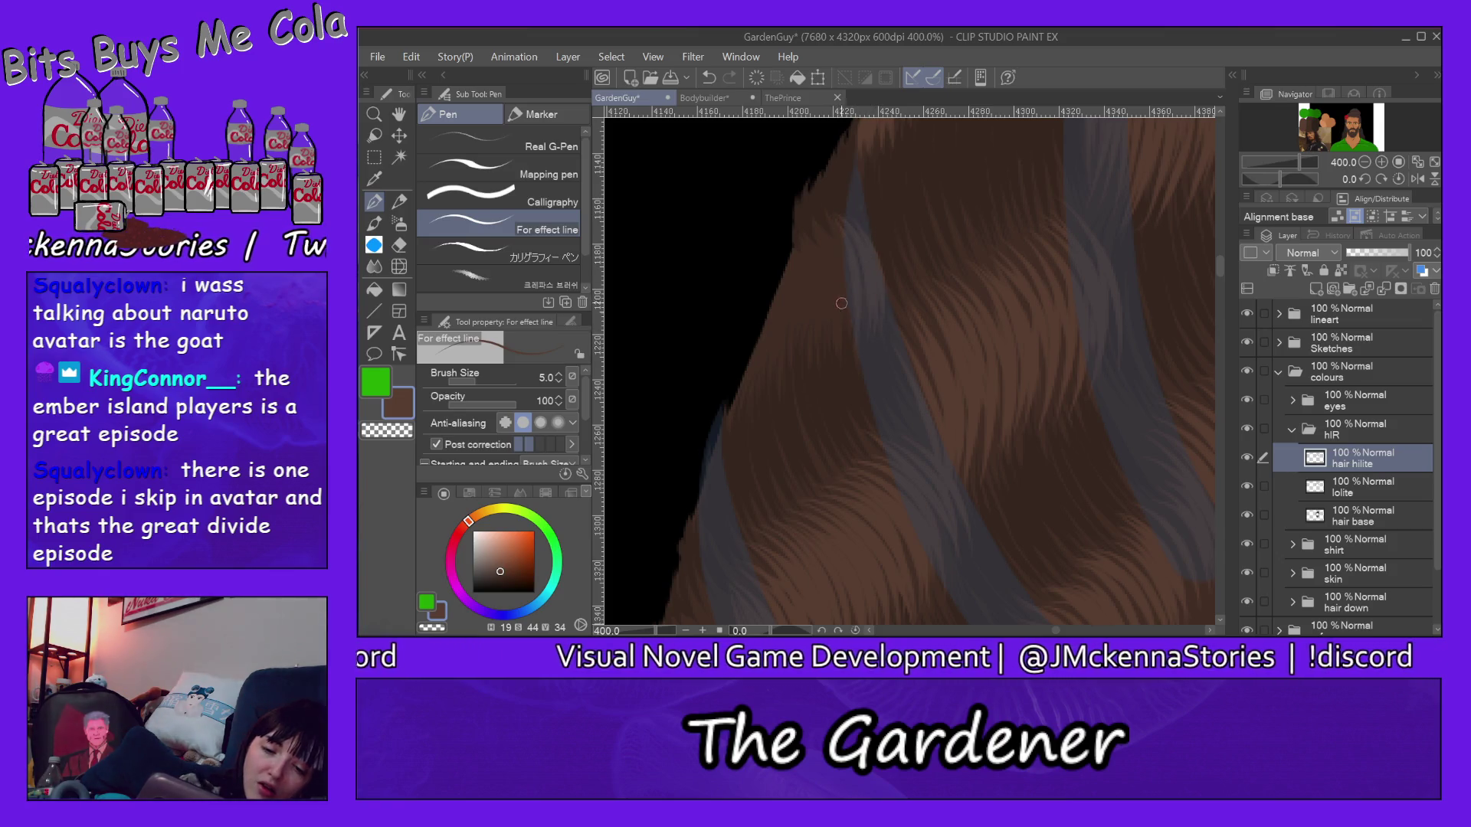
Step: Paint wispy brown strands reaching from the hair's left edge into the black background
{"action": "left_click_drag", "start_coordinate": [834, 235], "coordinate": [850, 332]}
{"action": "mouse_move", "coordinate": [828, 223]}
{"action": "left_mouse_down"}
{"action": "mouse_move", "coordinate": [848, 345]}
{"action": "mouse_move", "coordinate": [837, 318]}
{"action": "mouse_move", "coordinate": [832, 350]}
{"action": "left_mouse_up"}
{"action": "mouse_move", "coordinate": [814, 255]}
{"action": "left_mouse_down"}
{"action": "mouse_move", "coordinate": [822, 352]}
{"action": "mouse_move", "coordinate": [802, 357]}
{"action": "mouse_move", "coordinate": [777, 321]}
{"action": "left_mouse_up"}
{"action": "left_click_drag", "start_coordinate": [789, 255], "coordinate": [753, 418]}
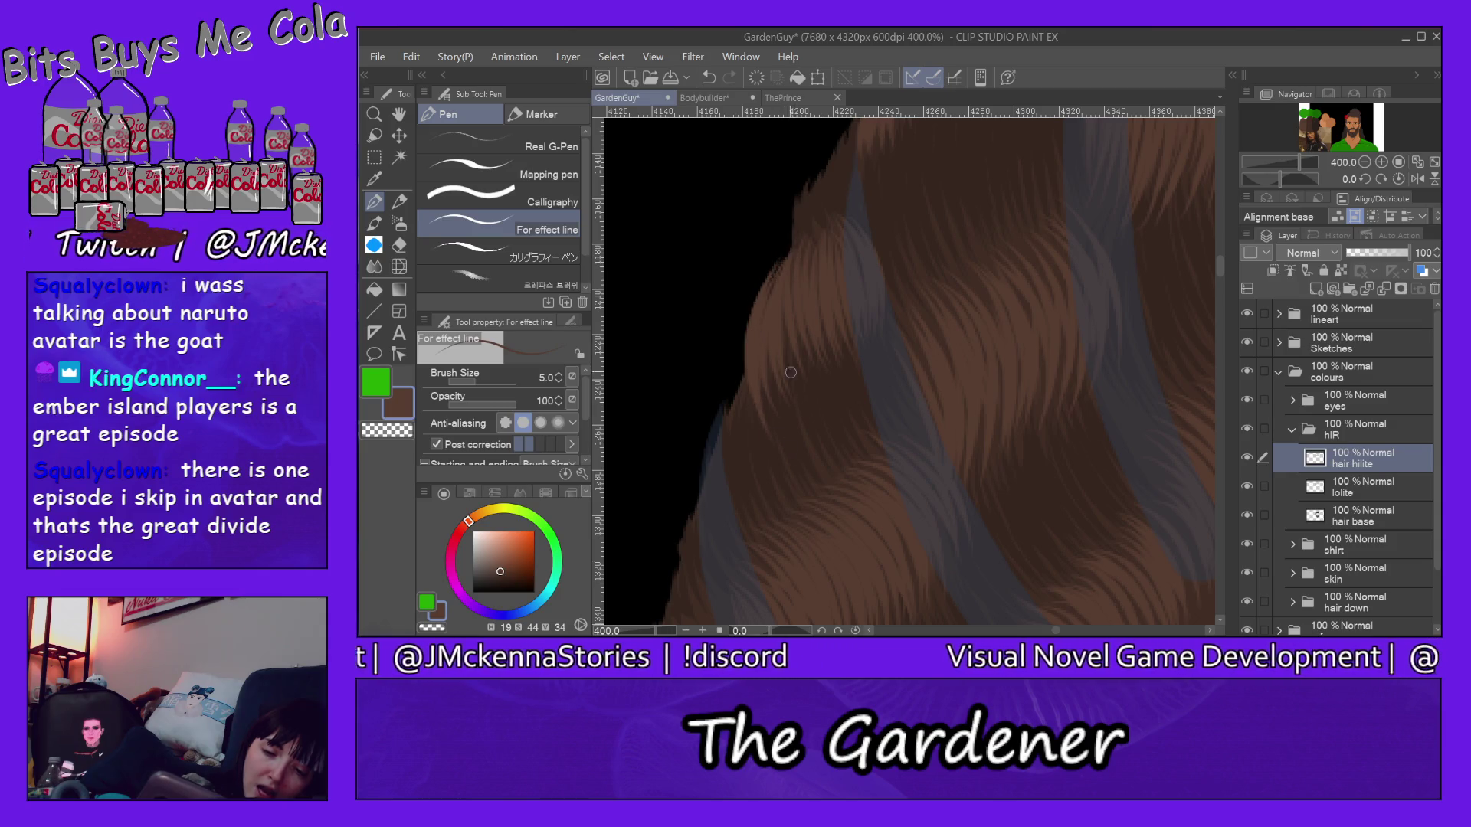
{"action": "left_click_drag", "start_coordinate": [793, 252], "coordinate": [734, 448]}
{"action": "left_click_drag", "start_coordinate": [795, 251], "coordinate": [724, 453]}
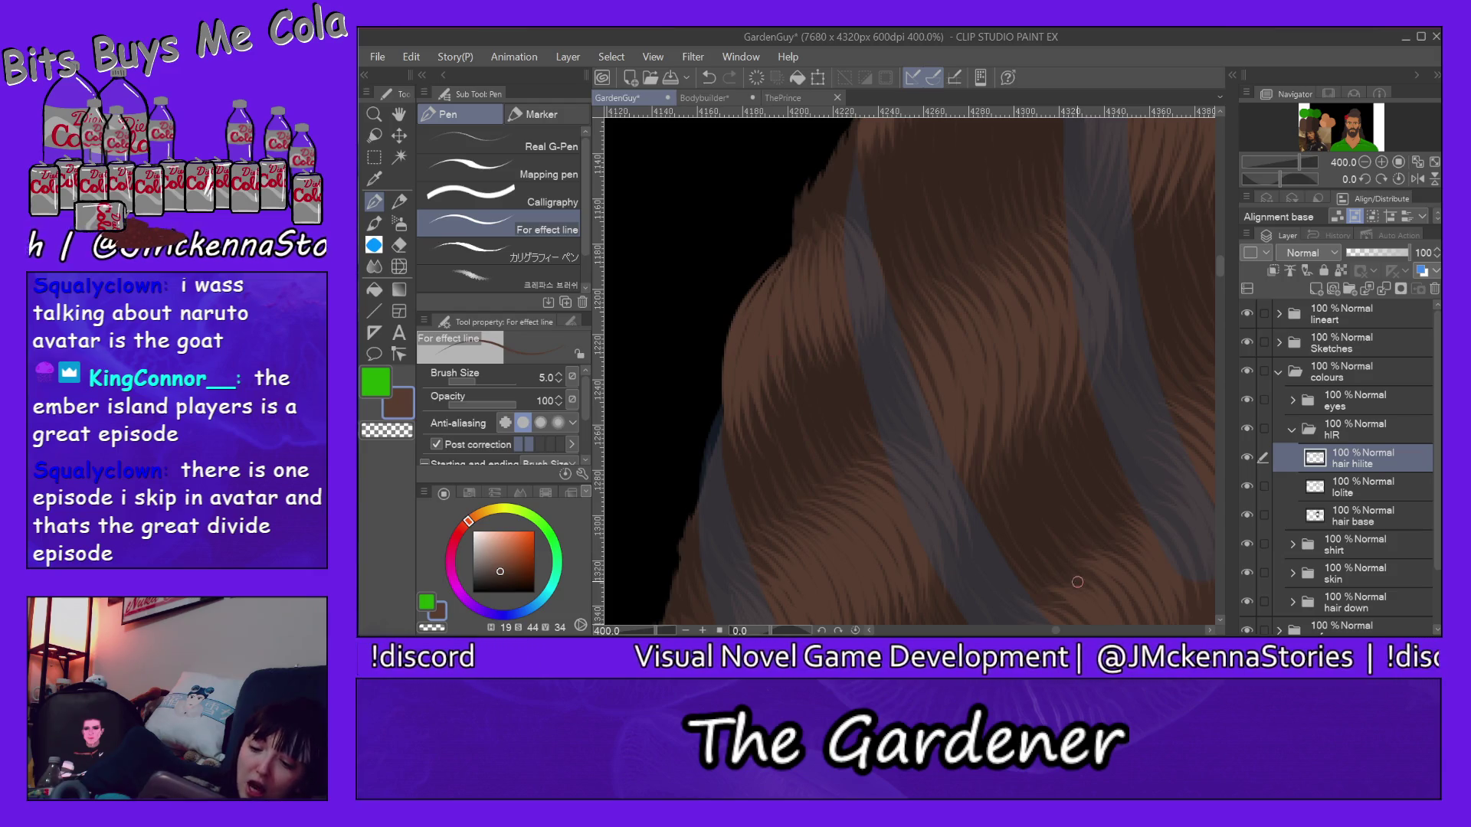
{"action": "left_click_drag", "start_coordinate": [1221, 268], "coordinate": [1219, 290]}
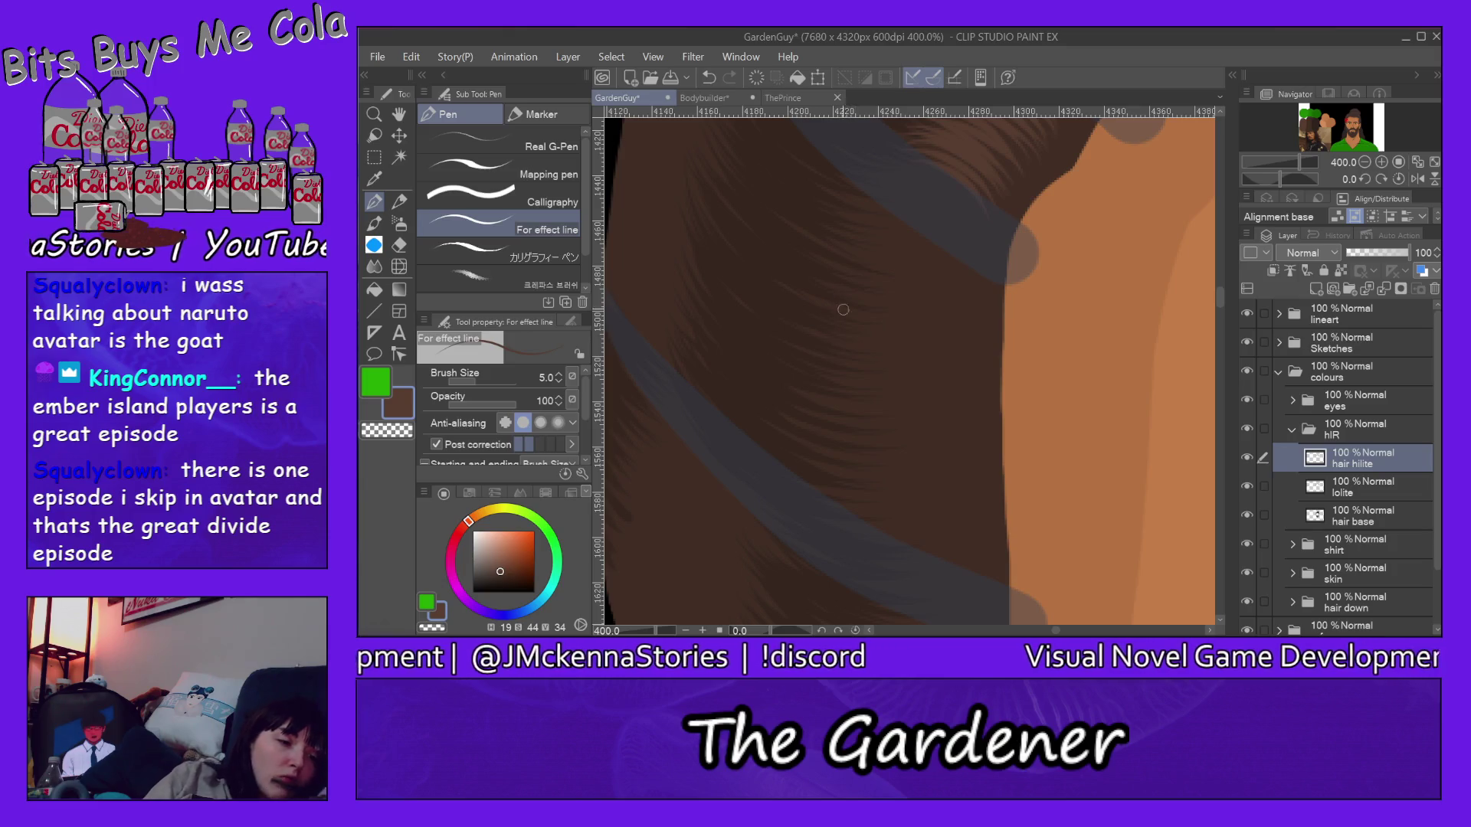
Step: Paint curved highlight strands on the upper hair beside the orange skin
{"action": "left_click_drag", "start_coordinate": [834, 321], "coordinate": [954, 386]}
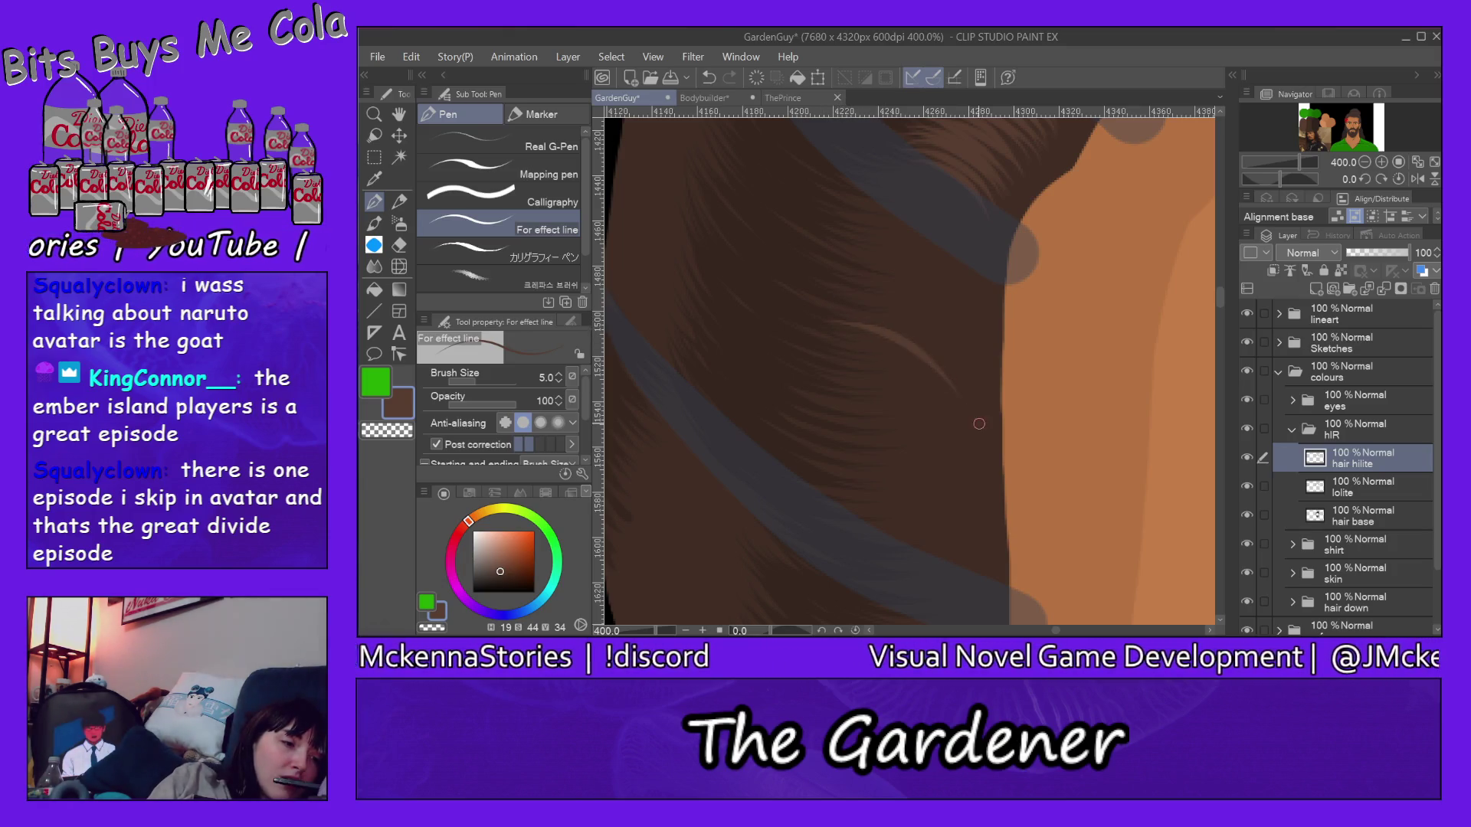
{"action": "left_click_drag", "start_coordinate": [792, 325], "coordinate": [968, 365]}
{"action": "mouse_move", "coordinate": [806, 288]}
{"action": "left_mouse_down"}
{"action": "mouse_move", "coordinate": [965, 342]}
{"action": "mouse_move", "coordinate": [928, 301]}
{"action": "mouse_move", "coordinate": [979, 333]}
{"action": "left_mouse_up"}
{"action": "left_click_drag", "start_coordinate": [802, 255], "coordinate": [942, 290]}
{"action": "left_click_drag", "start_coordinate": [848, 258], "coordinate": [904, 254]}
{"action": "left_click_drag", "start_coordinate": [805, 242], "coordinate": [964, 291]}
{"action": "left_click_drag", "start_coordinate": [825, 212], "coordinate": [915, 232]}
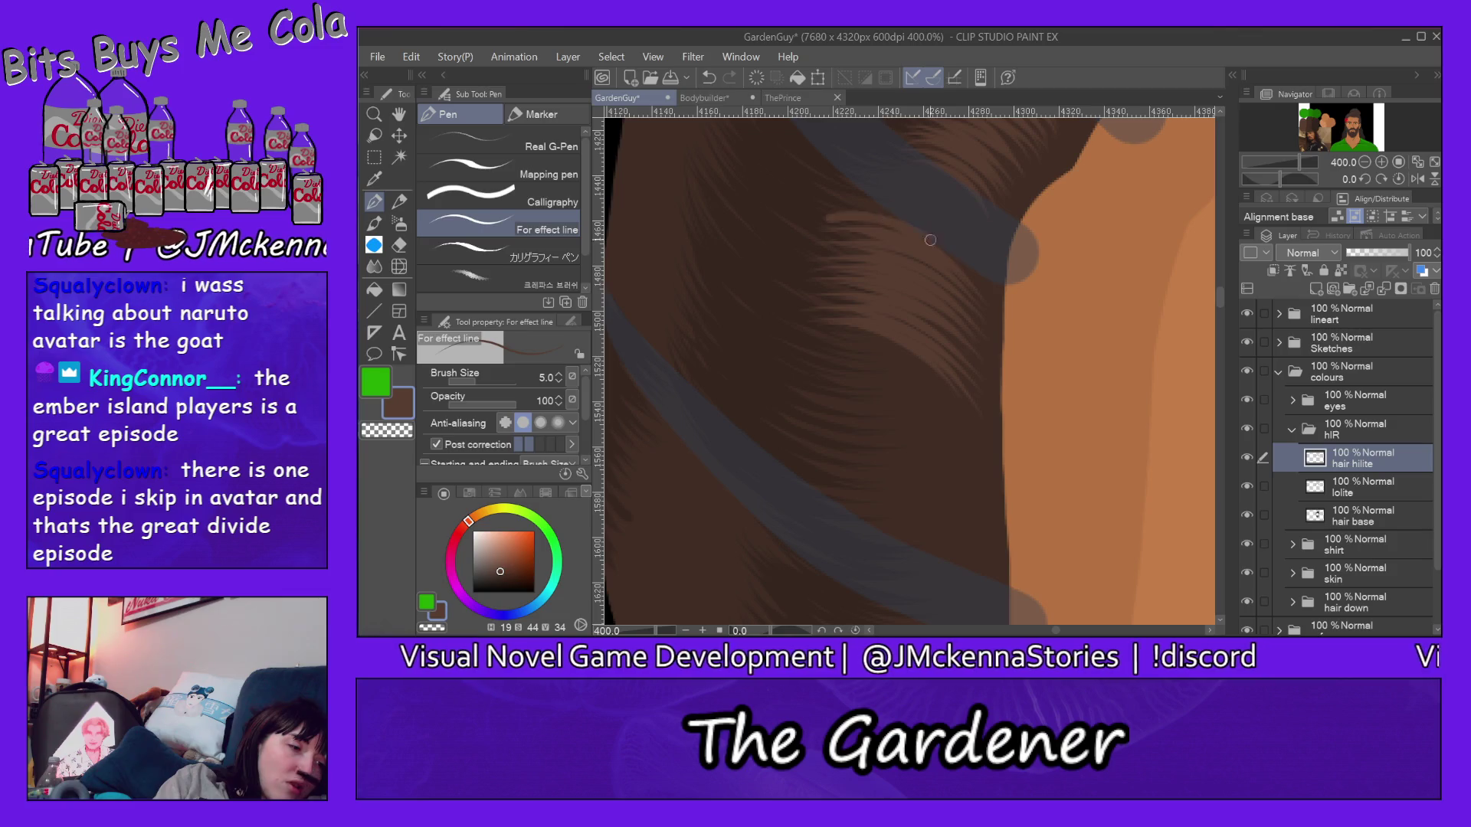
{"action": "left_click_drag", "start_coordinate": [813, 209], "coordinate": [959, 239]}
{"action": "left_click_drag", "start_coordinate": [820, 178], "coordinate": [945, 208]}
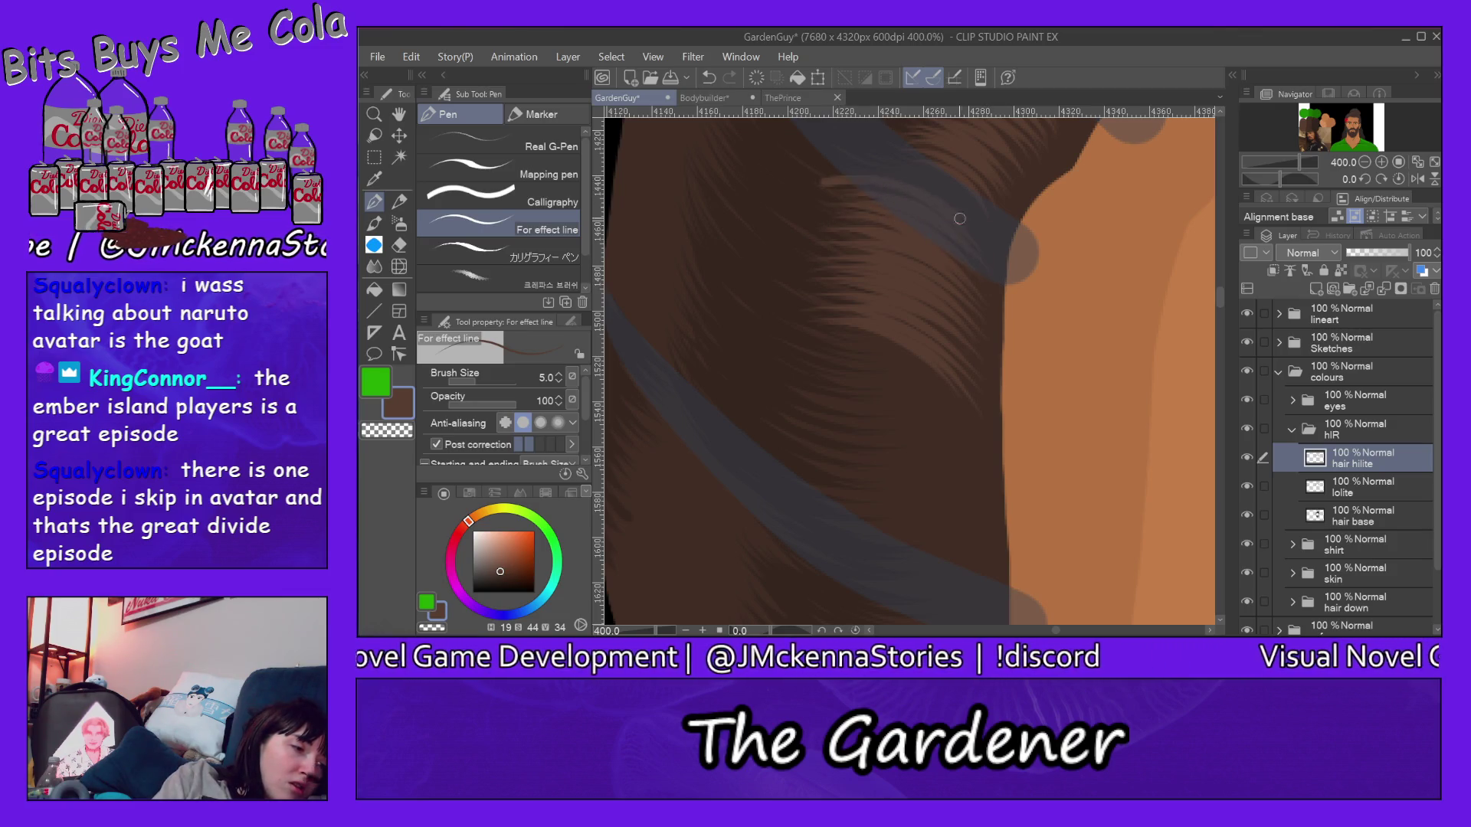
Step: Build up curved highlight strands through the middle and lower hair
{"action": "mouse_move", "coordinate": [816, 334]}
{"action": "left_mouse_down"}
{"action": "mouse_move", "coordinate": [903, 352]}
{"action": "mouse_move", "coordinate": [966, 411]}
{"action": "left_mouse_up"}
{"action": "left_click_drag", "start_coordinate": [862, 377], "coordinate": [995, 454]}
{"action": "left_click_drag", "start_coordinate": [804, 380], "coordinate": [995, 470]}
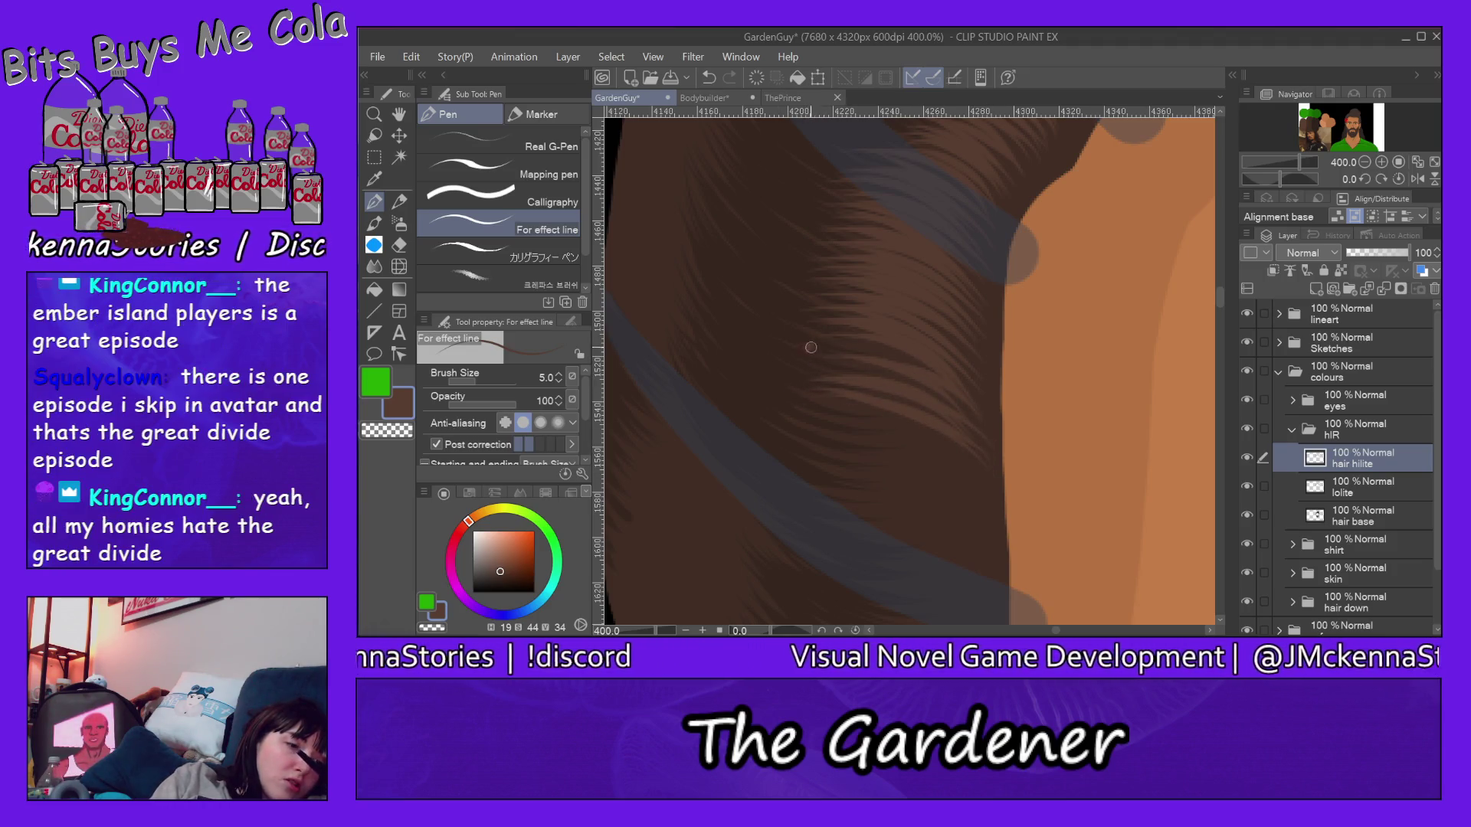
{"action": "left_click_drag", "start_coordinate": [832, 472], "coordinate": [995, 518]}
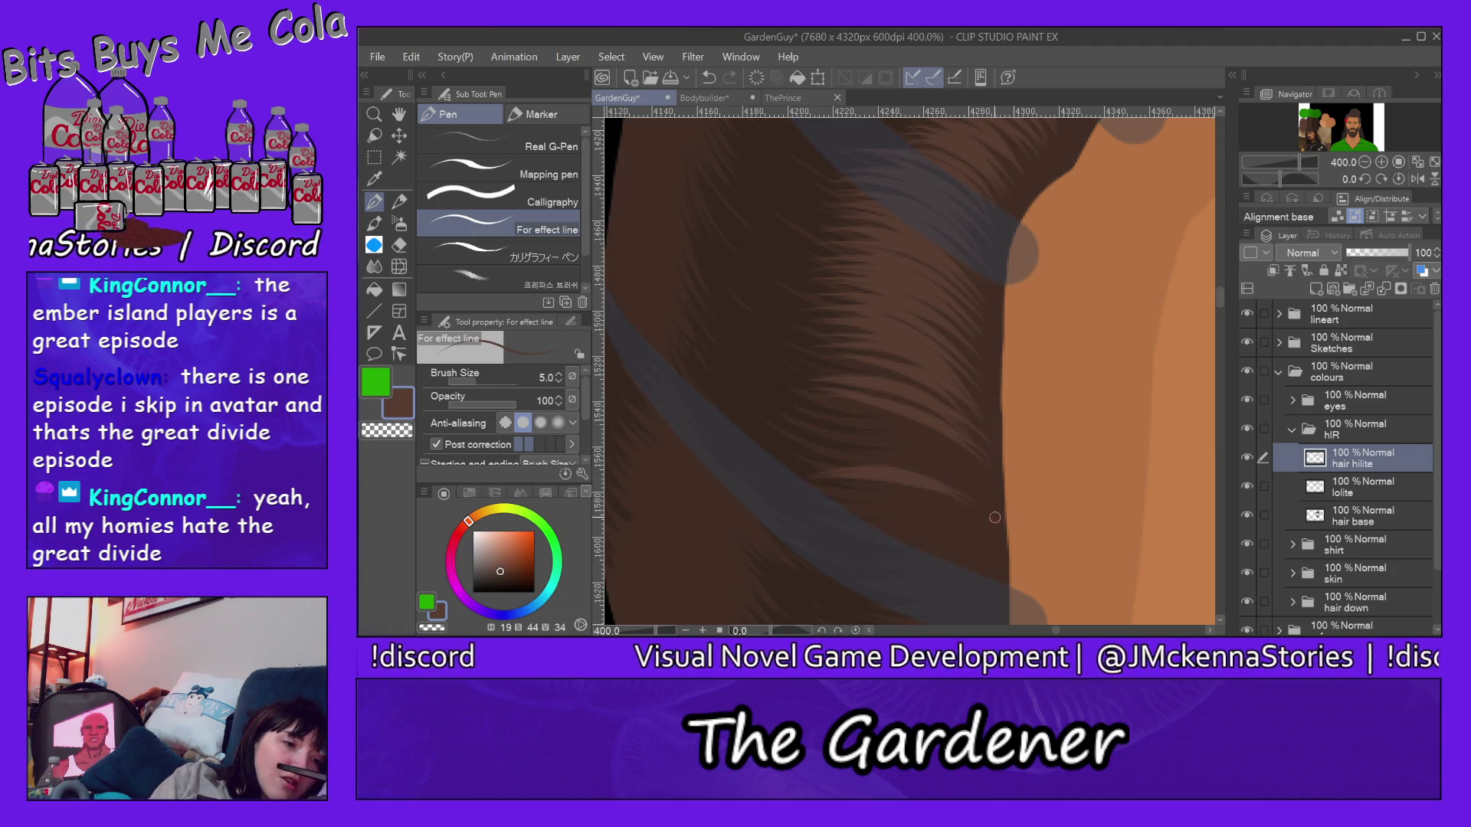
{"action": "left_click_drag", "start_coordinate": [849, 434], "coordinate": [959, 466]}
{"action": "left_click_drag", "start_coordinate": [892, 423], "coordinate": [1003, 517]}
{"action": "left_click_drag", "start_coordinate": [817, 419], "coordinate": [864, 422]}
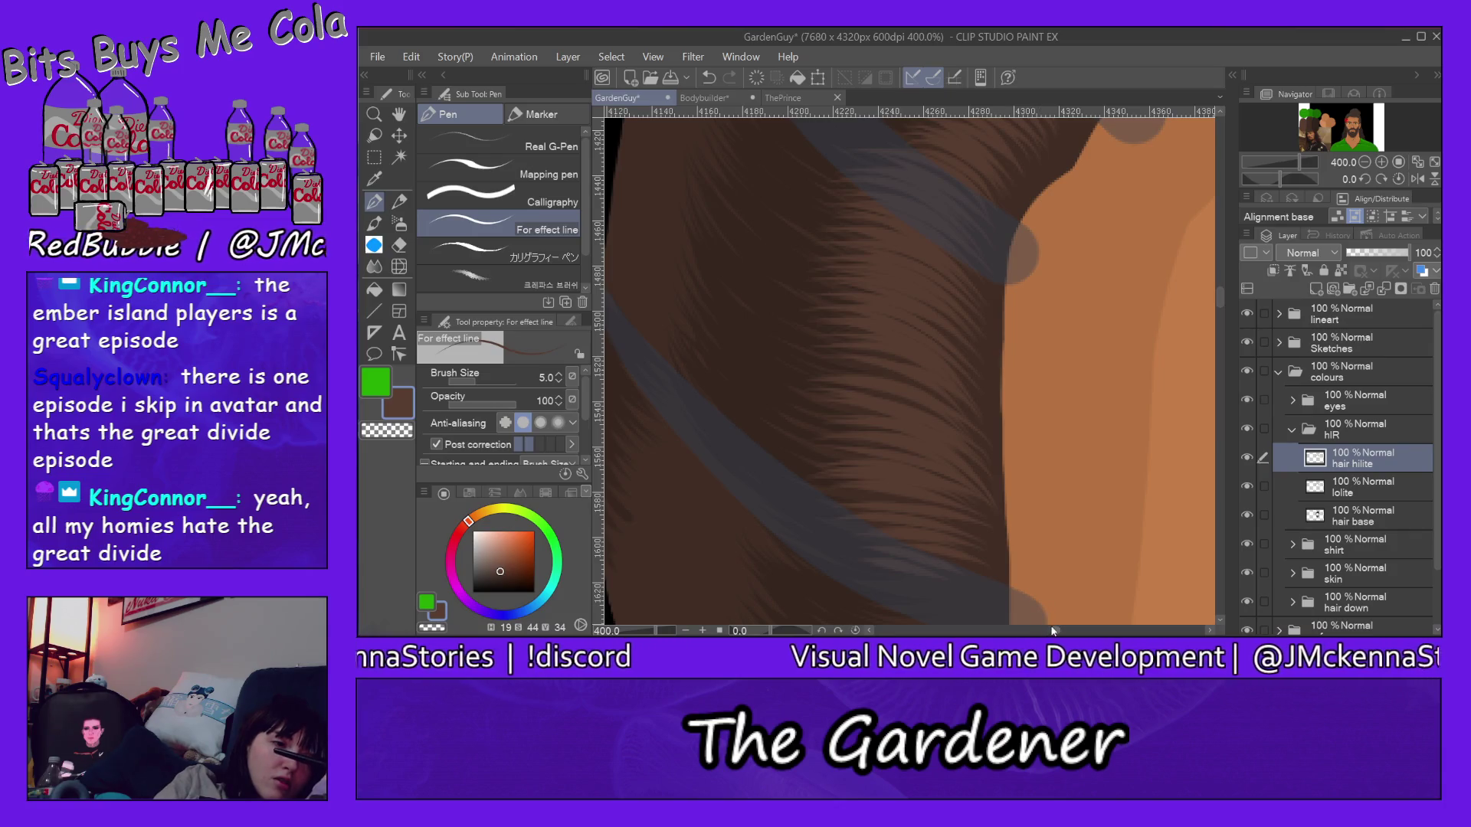
{"action": "left_click_drag", "start_coordinate": [1055, 631], "coordinate": [1051, 625]}
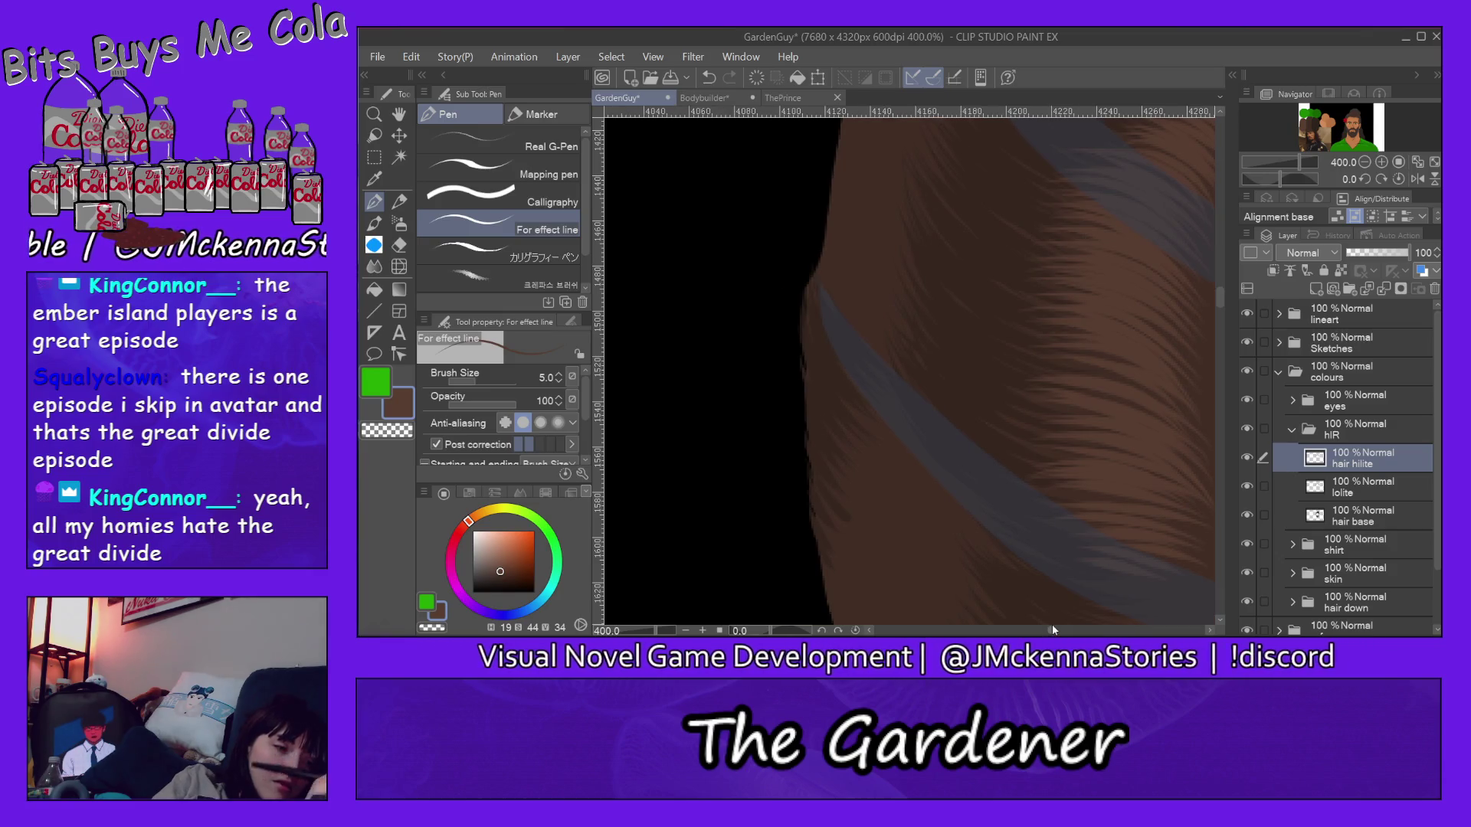
{"action": "left_click_drag", "start_coordinate": [1217, 300], "coordinate": [1221, 303]}
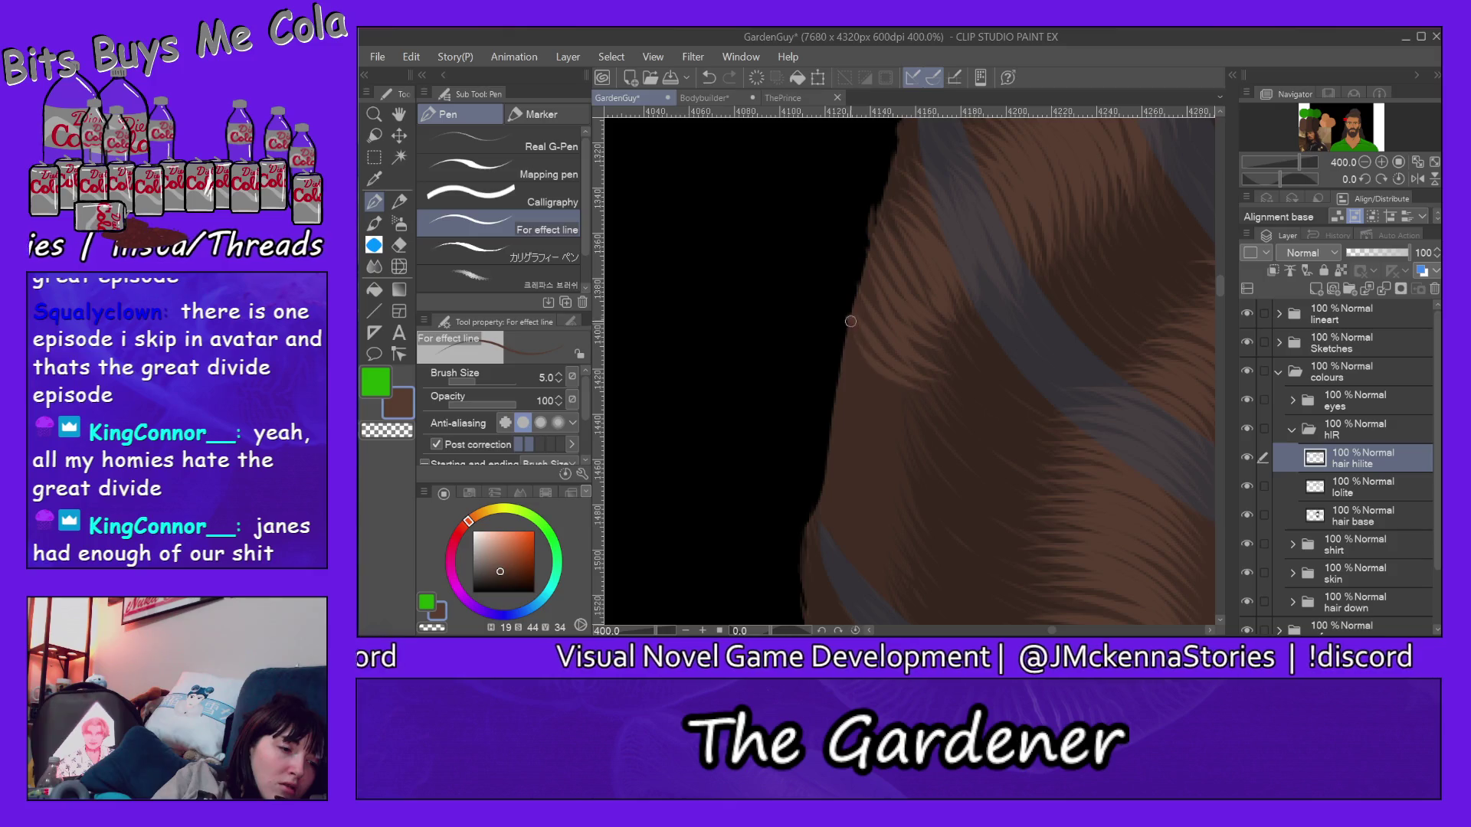
Step: Stroke light strands along the hair's outer edge and down the narrowing lower lock
{"action": "left_click_drag", "start_coordinate": [847, 339], "coordinate": [842, 285]}
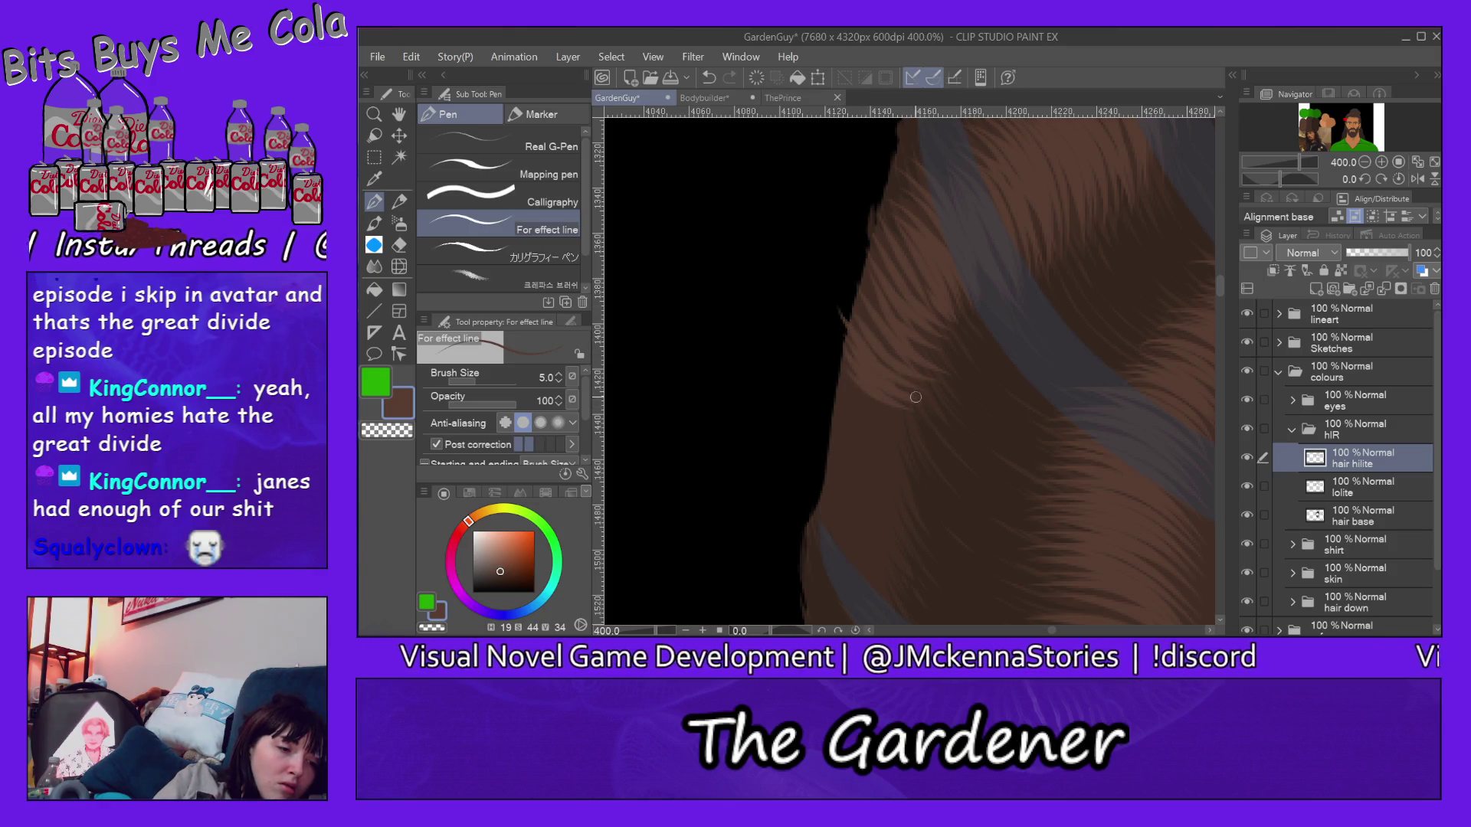
{"action": "left_click_drag", "start_coordinate": [888, 334], "coordinate": [859, 248]}
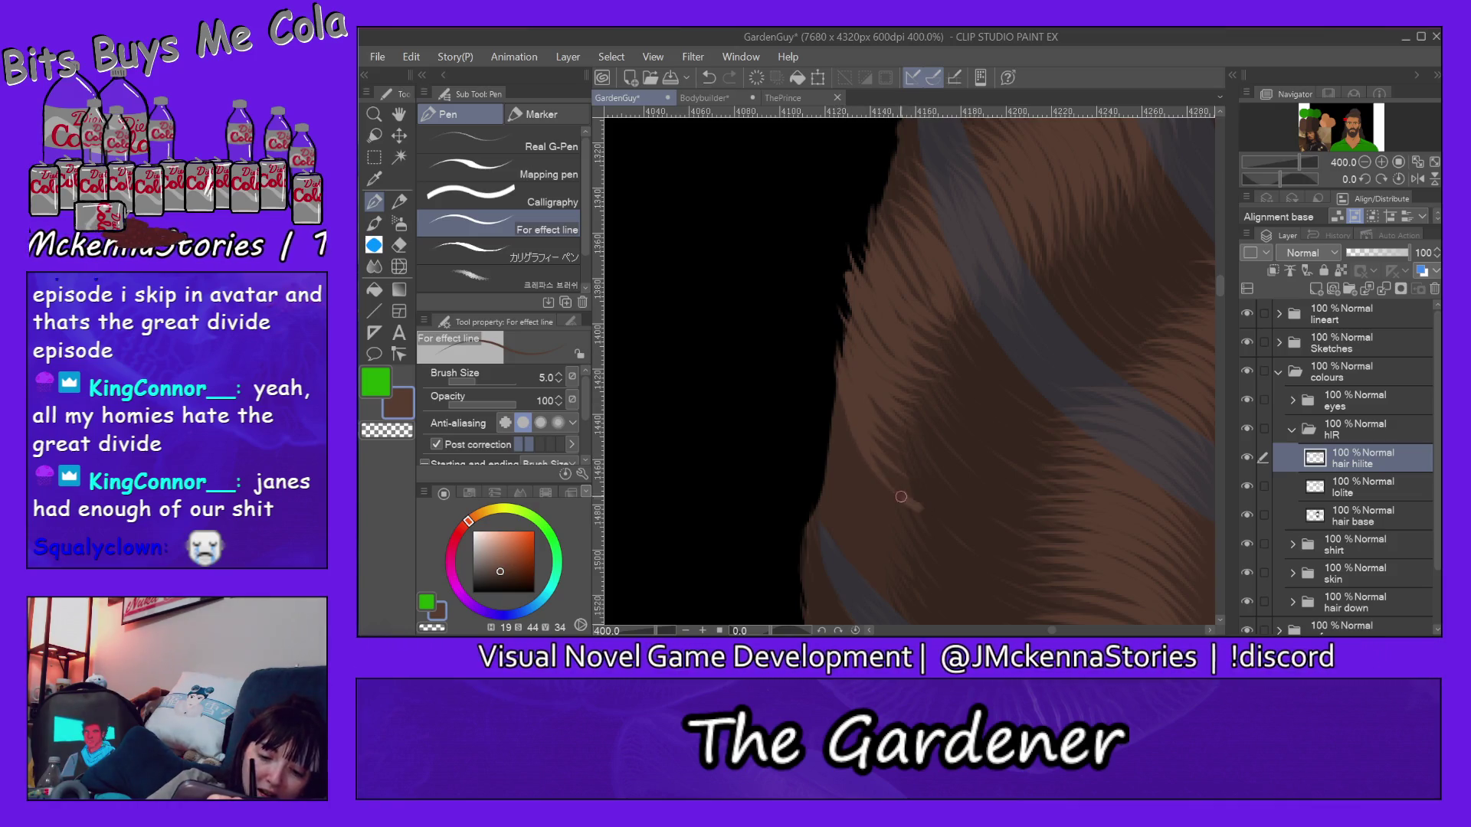
{"action": "left_click_drag", "start_coordinate": [873, 431], "coordinate": [900, 505]}
{"action": "left_click_drag", "start_coordinate": [827, 397], "coordinate": [885, 523]}
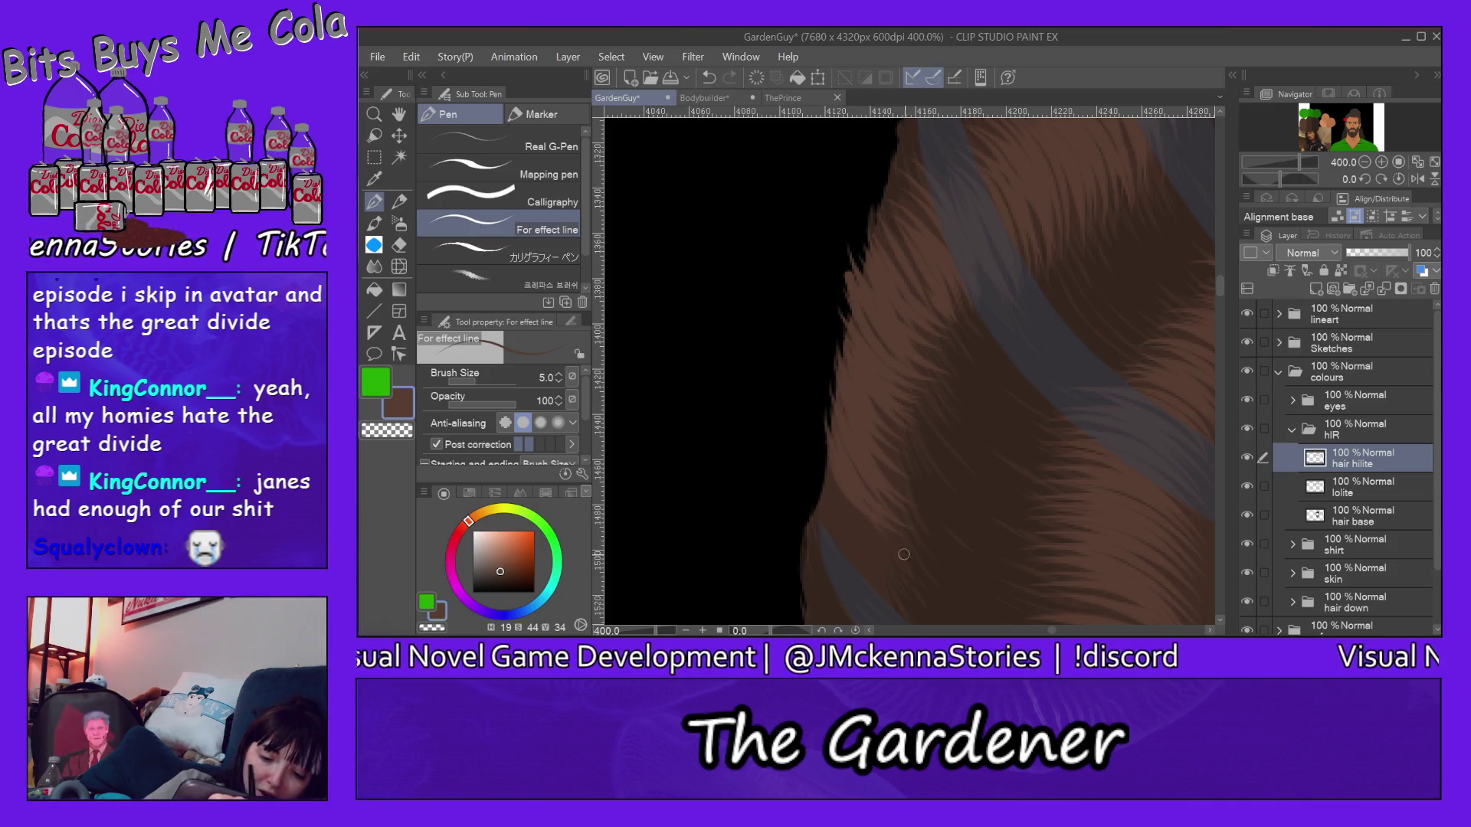
{"action": "left_click_drag", "start_coordinate": [821, 419], "coordinate": [878, 587]}
{"action": "left_click_drag", "start_coordinate": [819, 472], "coordinate": [855, 589]}
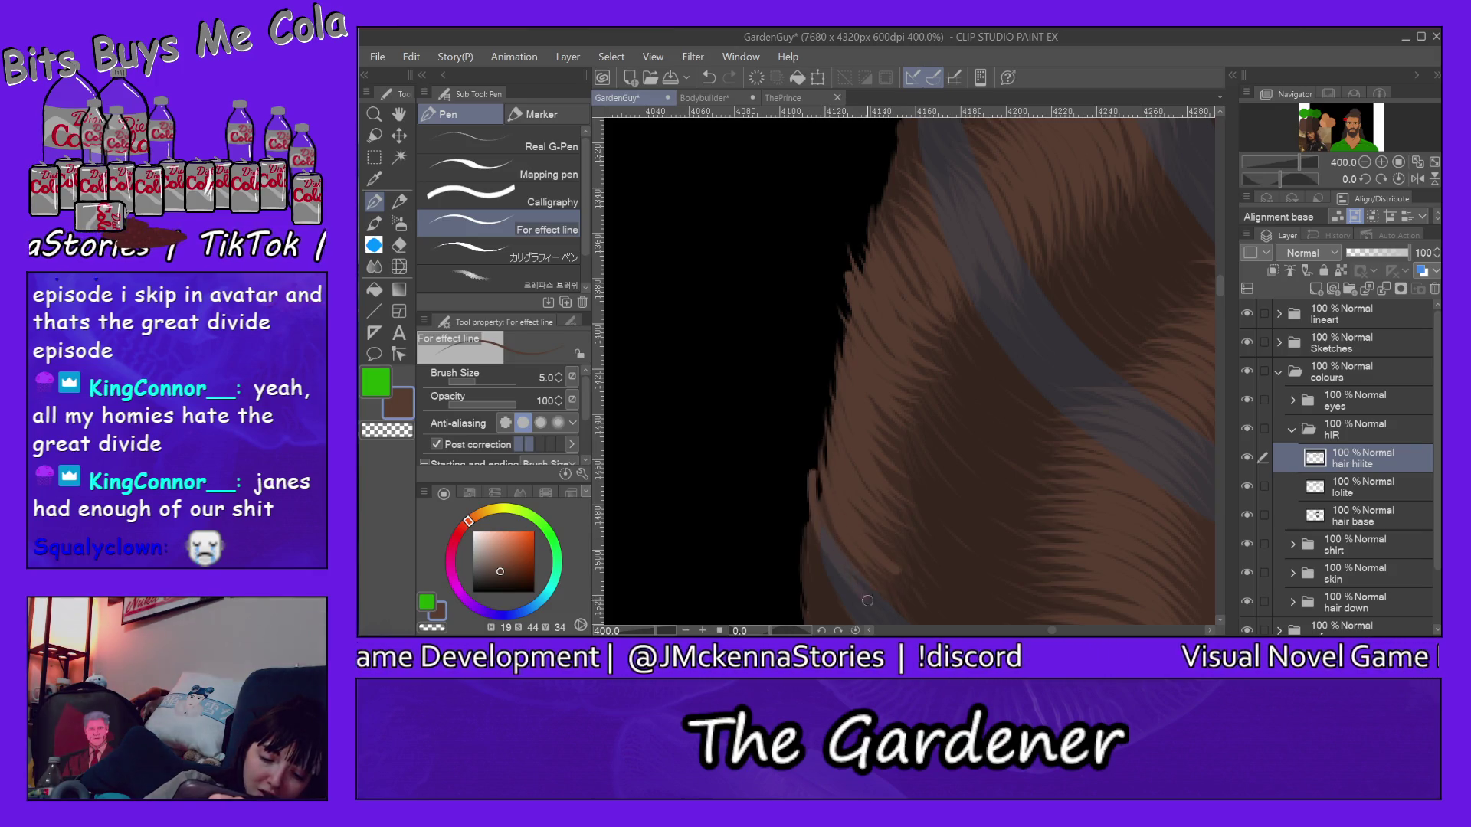
{"action": "left_click_drag", "start_coordinate": [1222, 286], "coordinate": [1220, 296]}
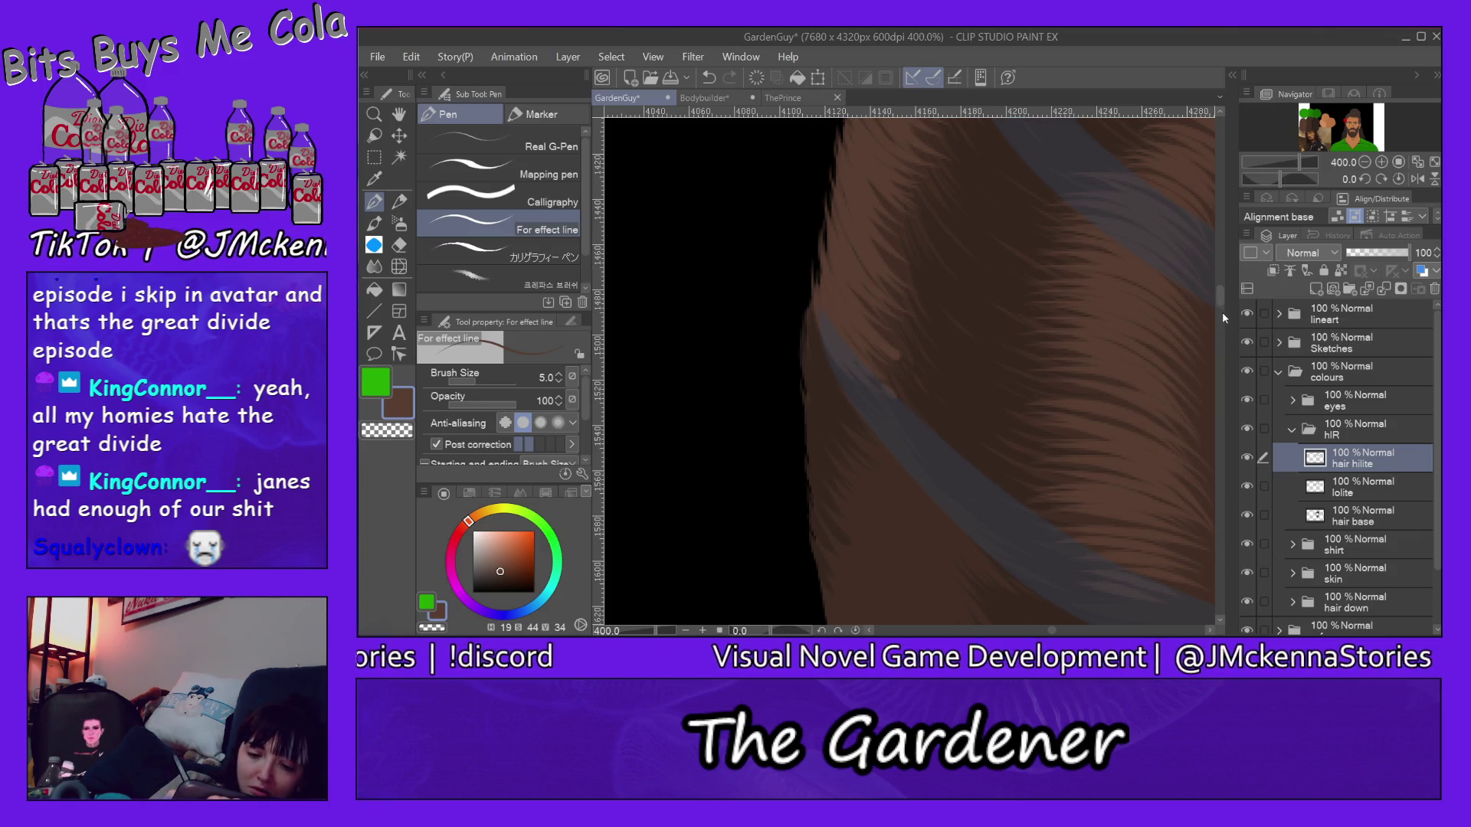
{"action": "left_click_drag", "start_coordinate": [1222, 296], "coordinate": [1222, 313]}
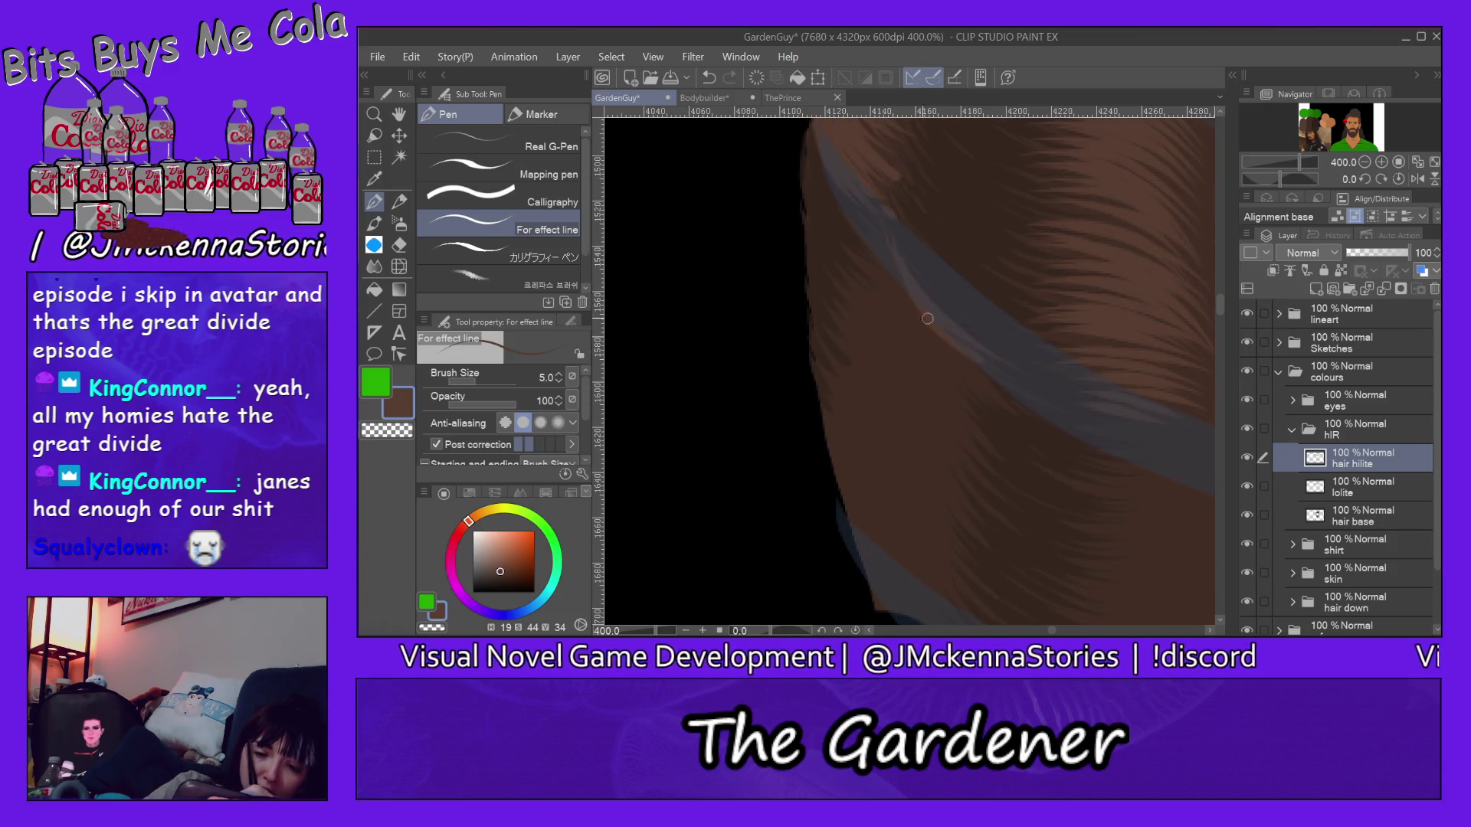
Step: Paint faint light strands across the hair around the grey band above the ear
{"action": "mouse_move", "coordinate": [876, 262]}
{"action": "left_mouse_down"}
{"action": "mouse_move", "coordinate": [993, 407]}
{"action": "mouse_move", "coordinate": [937, 387]}
{"action": "mouse_move", "coordinate": [991, 412]}
{"action": "left_mouse_up"}
{"action": "left_click_drag", "start_coordinate": [879, 338], "coordinate": [963, 423]}
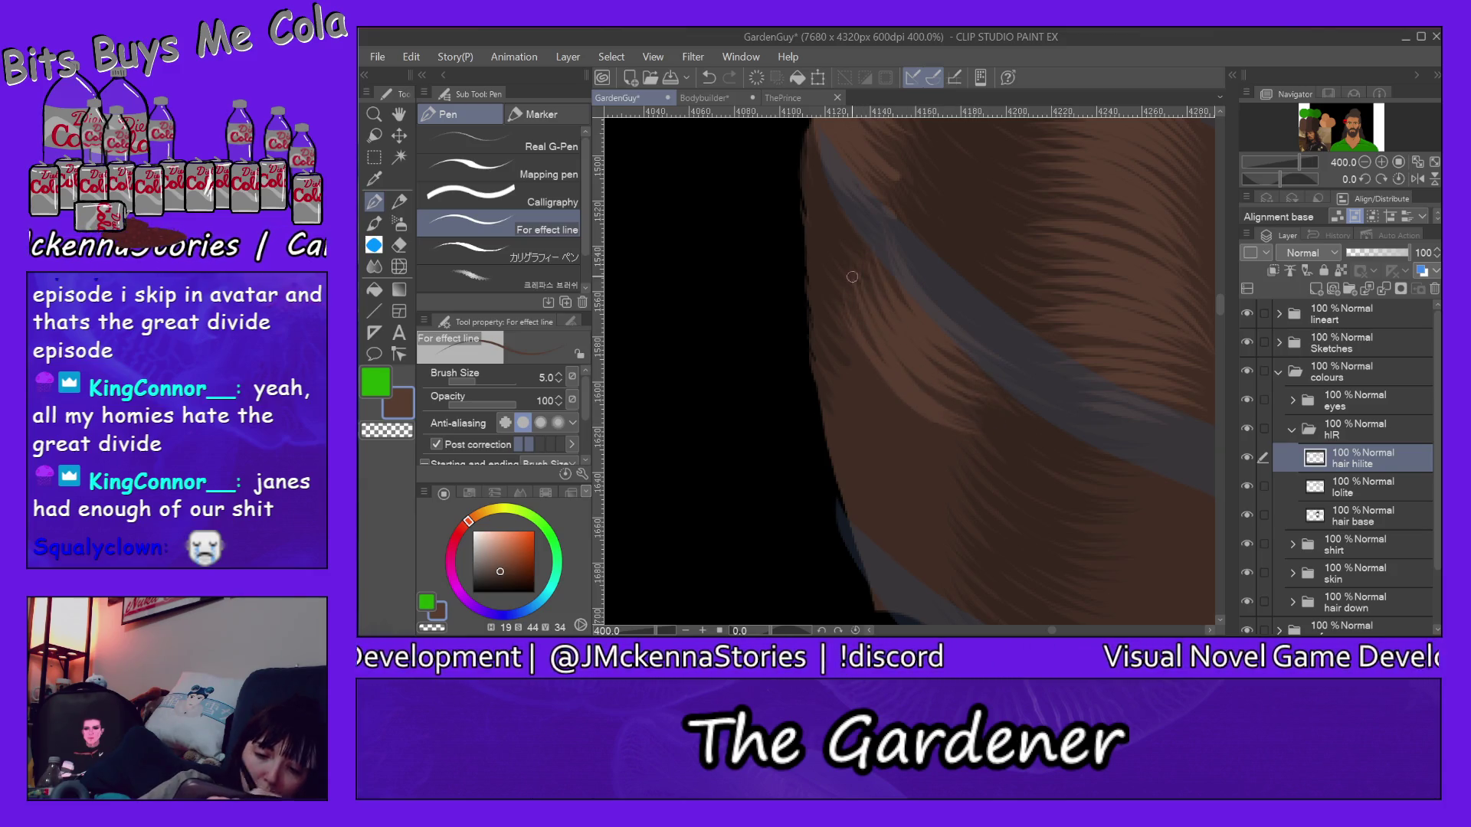
{"action": "left_click_drag", "start_coordinate": [901, 366], "coordinate": [984, 419]}
{"action": "left_click_drag", "start_coordinate": [833, 330], "coordinate": [973, 459]}
{"action": "left_click_drag", "start_coordinate": [830, 360], "coordinate": [943, 492]}
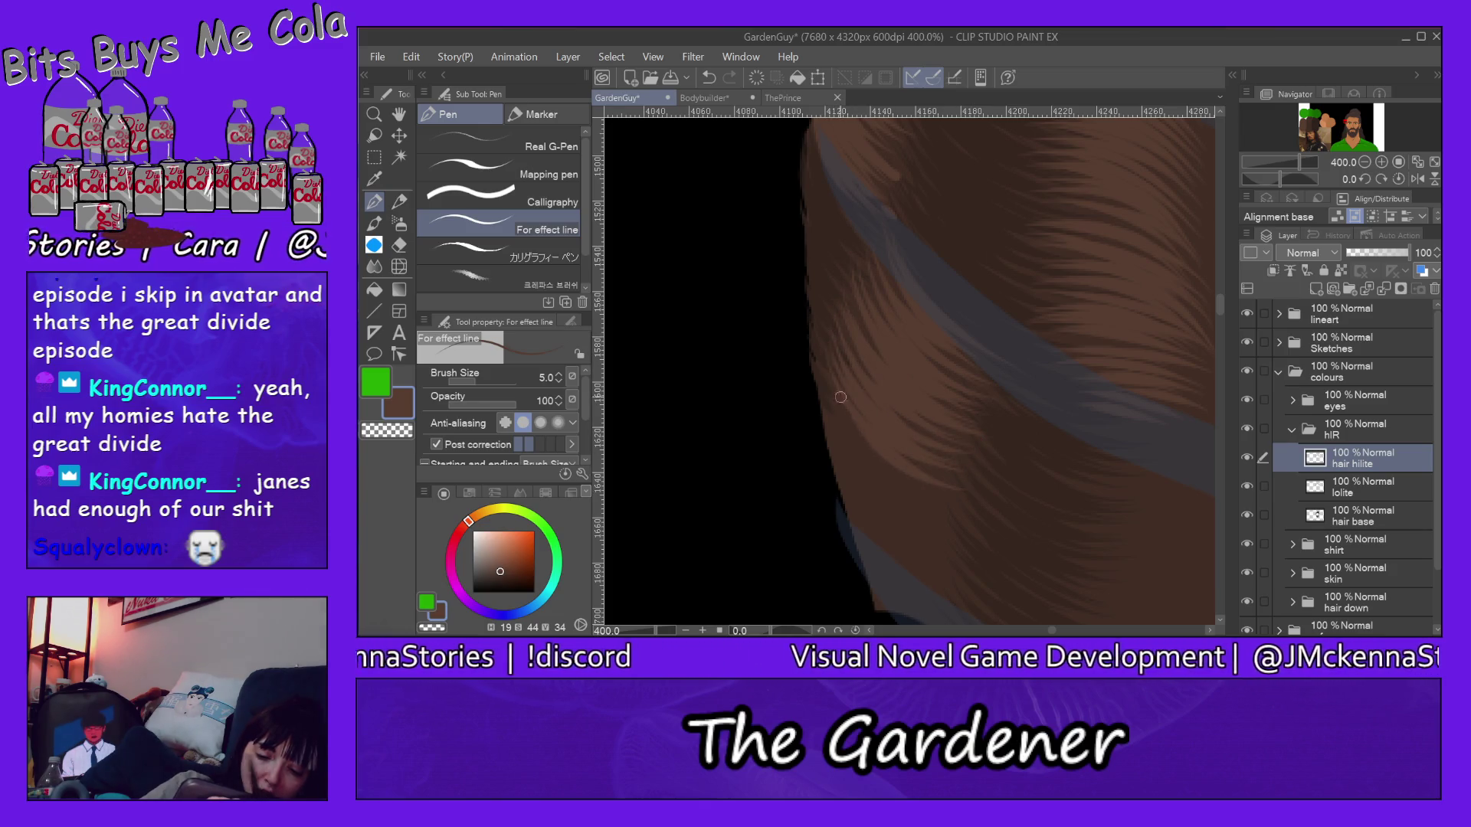
{"action": "left_click_drag", "start_coordinate": [818, 366], "coordinate": [915, 476]}
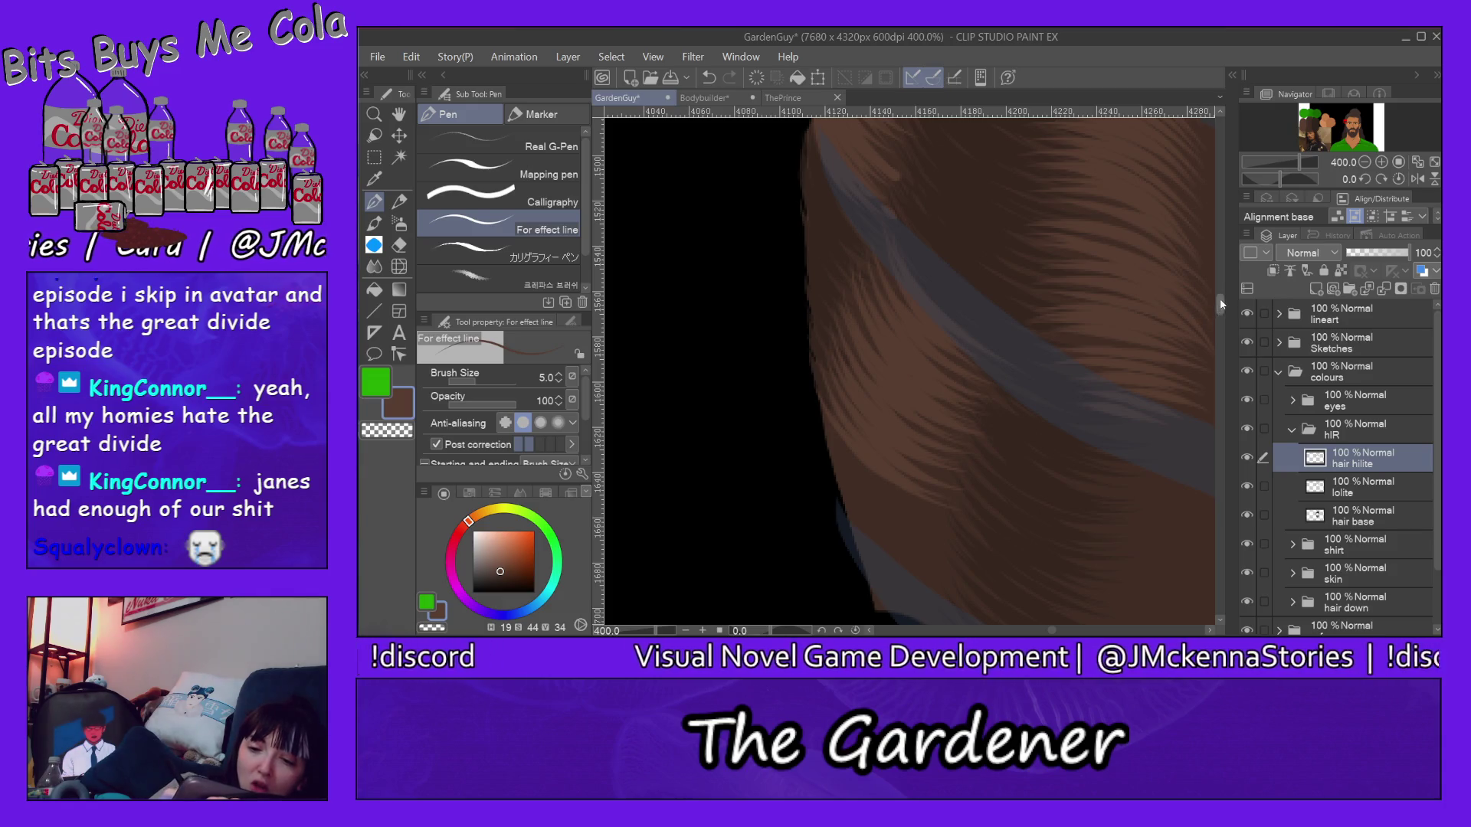
{"action": "scroll", "coordinate": [1221, 305], "scroll_direction": "down", "scroll_amount": 3}
{"action": "scroll", "coordinate": [1212, 323], "scroll_direction": "down", "scroll_amount": 3}
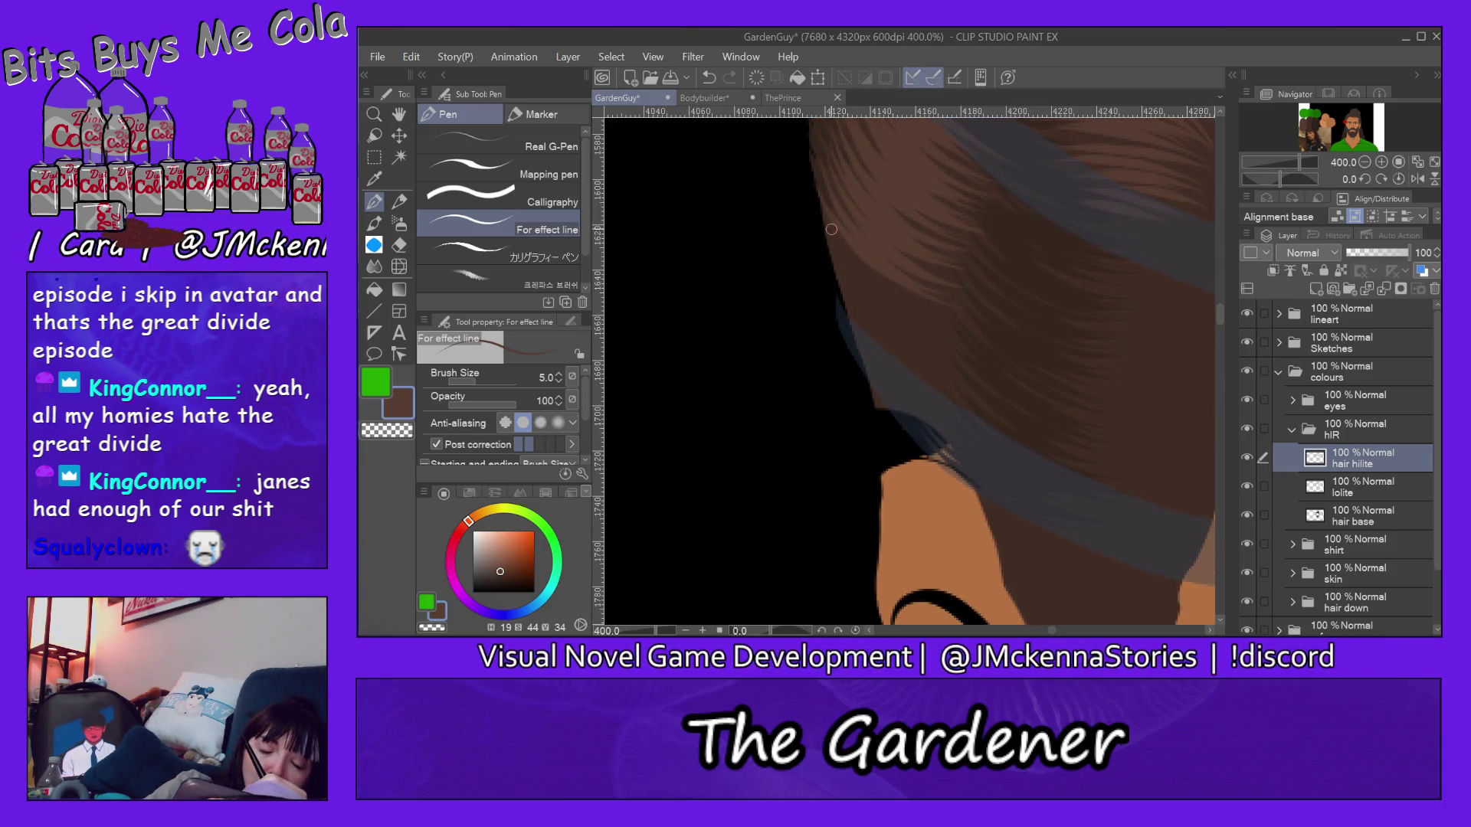
{"action": "left_click_drag", "start_coordinate": [864, 272], "coordinate": [893, 343]}
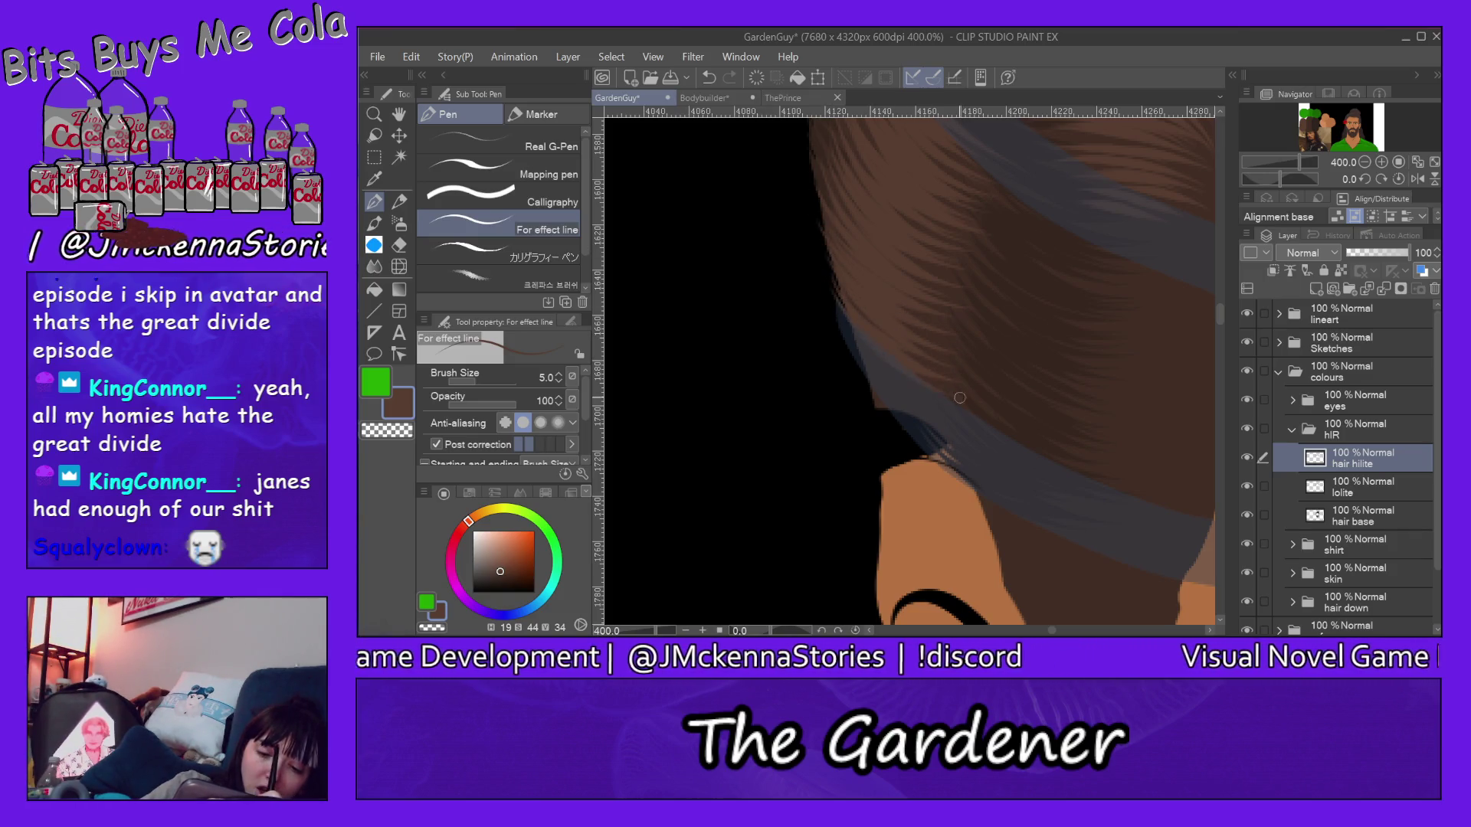
{"action": "left_click_drag", "start_coordinate": [942, 428], "coordinate": [962, 463]}
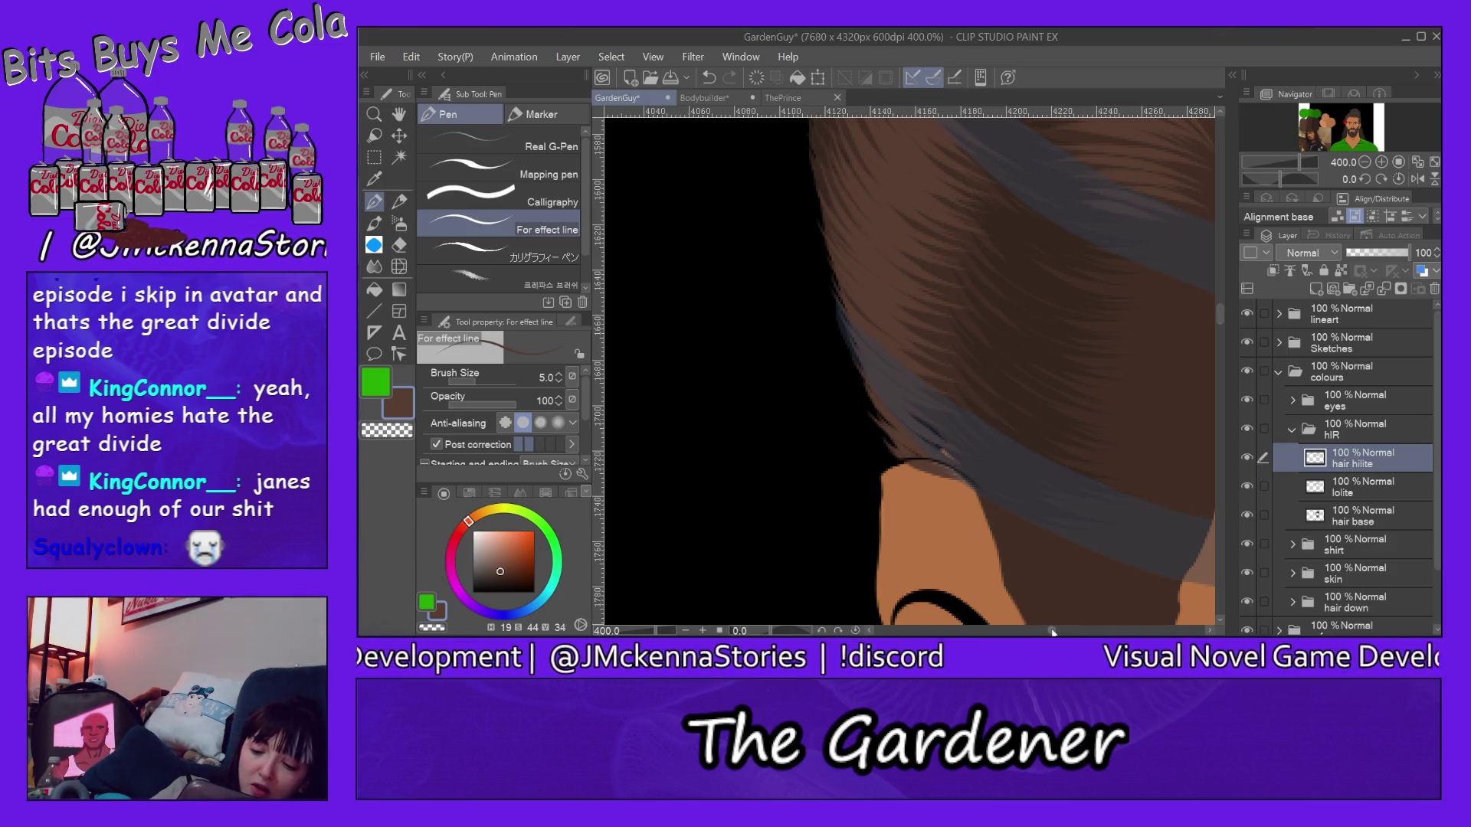
{"action": "left_click_drag", "start_coordinate": [1051, 633], "coordinate": [951, 409]}
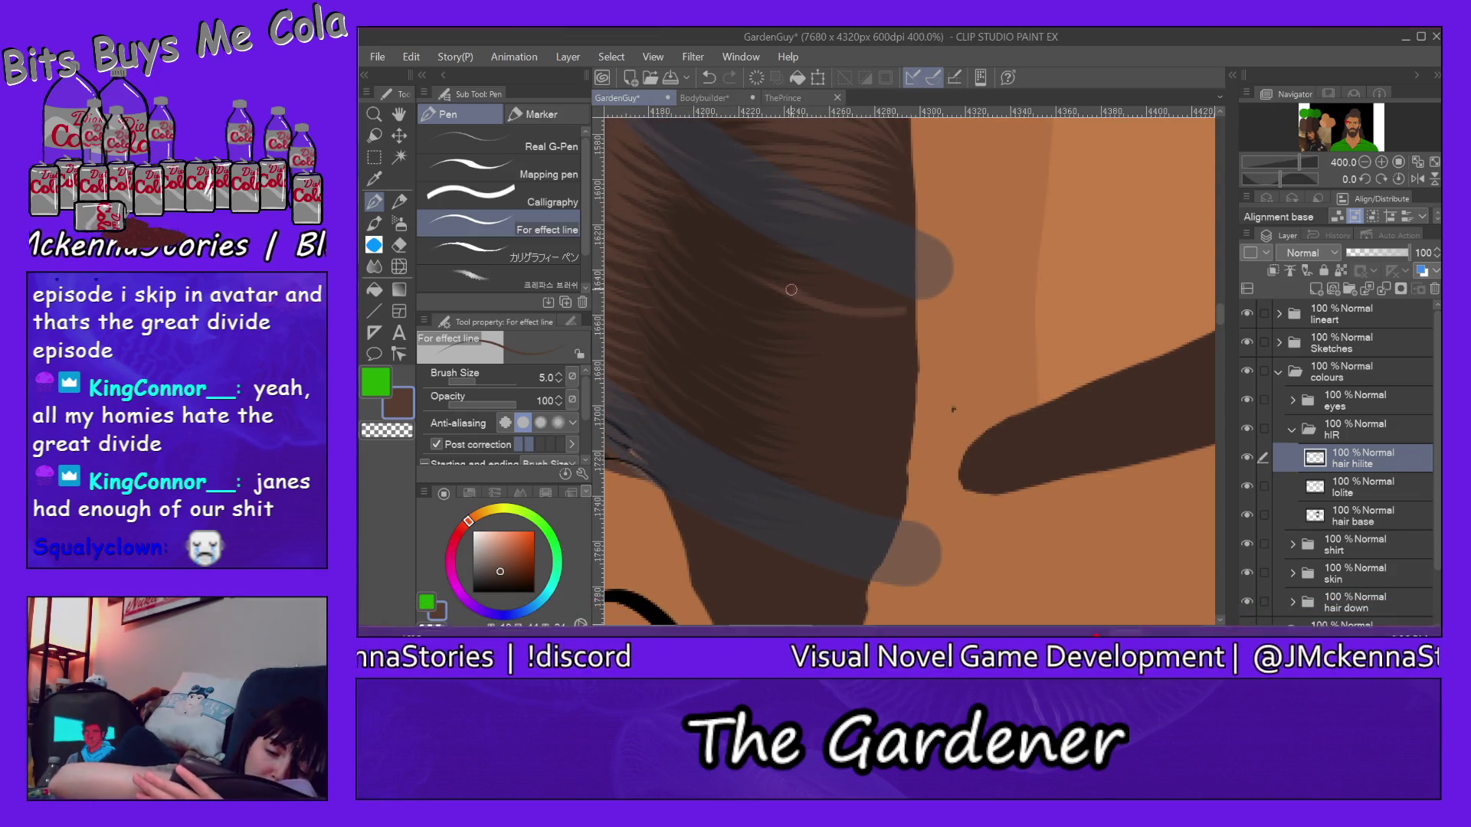
Step: Paint thin highlight strands across the dark hair lock beside the face, top to bottom
{"action": "mouse_move", "coordinate": [805, 270]}
{"action": "left_mouse_down"}
{"action": "mouse_move", "coordinate": [747, 237]}
{"action": "mouse_move", "coordinate": [878, 249]}
{"action": "mouse_move", "coordinate": [747, 201]}
{"action": "mouse_move", "coordinate": [836, 210]}
{"action": "left_mouse_up"}
{"action": "mouse_move", "coordinate": [885, 333]}
{"action": "left_mouse_down"}
{"action": "mouse_move", "coordinate": [753, 285]}
{"action": "mouse_move", "coordinate": [719, 294]}
{"action": "left_mouse_up"}
{"action": "mouse_move", "coordinate": [863, 362]}
{"action": "left_mouse_down"}
{"action": "mouse_move", "coordinate": [716, 296]}
{"action": "mouse_move", "coordinate": [874, 374]}
{"action": "left_mouse_up"}
{"action": "mouse_move", "coordinate": [712, 309]}
{"action": "left_mouse_down"}
{"action": "mouse_move", "coordinate": [891, 391]}
{"action": "mouse_move", "coordinate": [885, 407]}
{"action": "left_mouse_up"}
{"action": "mouse_move", "coordinate": [701, 334]}
{"action": "left_mouse_down"}
{"action": "mouse_move", "coordinate": [879, 416]}
{"action": "mouse_move", "coordinate": [888, 442]}
{"action": "left_mouse_up"}
{"action": "left_click_drag", "start_coordinate": [706, 397], "coordinate": [885, 486]}
{"action": "left_click_drag", "start_coordinate": [705, 434], "coordinate": [880, 505]}
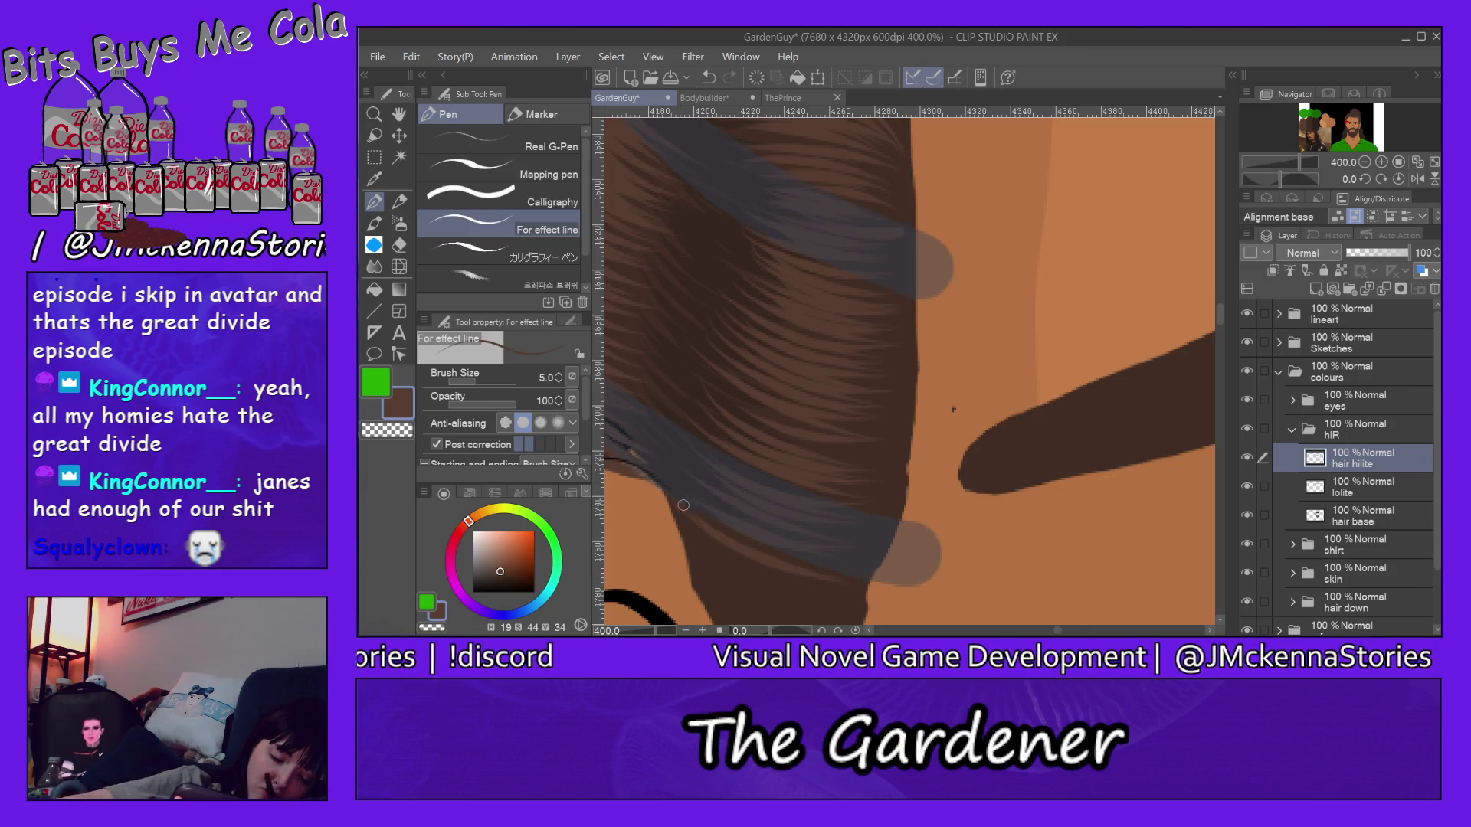
Step: Add a few faint highlight strokes, then switch to the Eraser tool
{"action": "left_click_drag", "start_coordinate": [688, 428], "coordinate": [773, 487]}
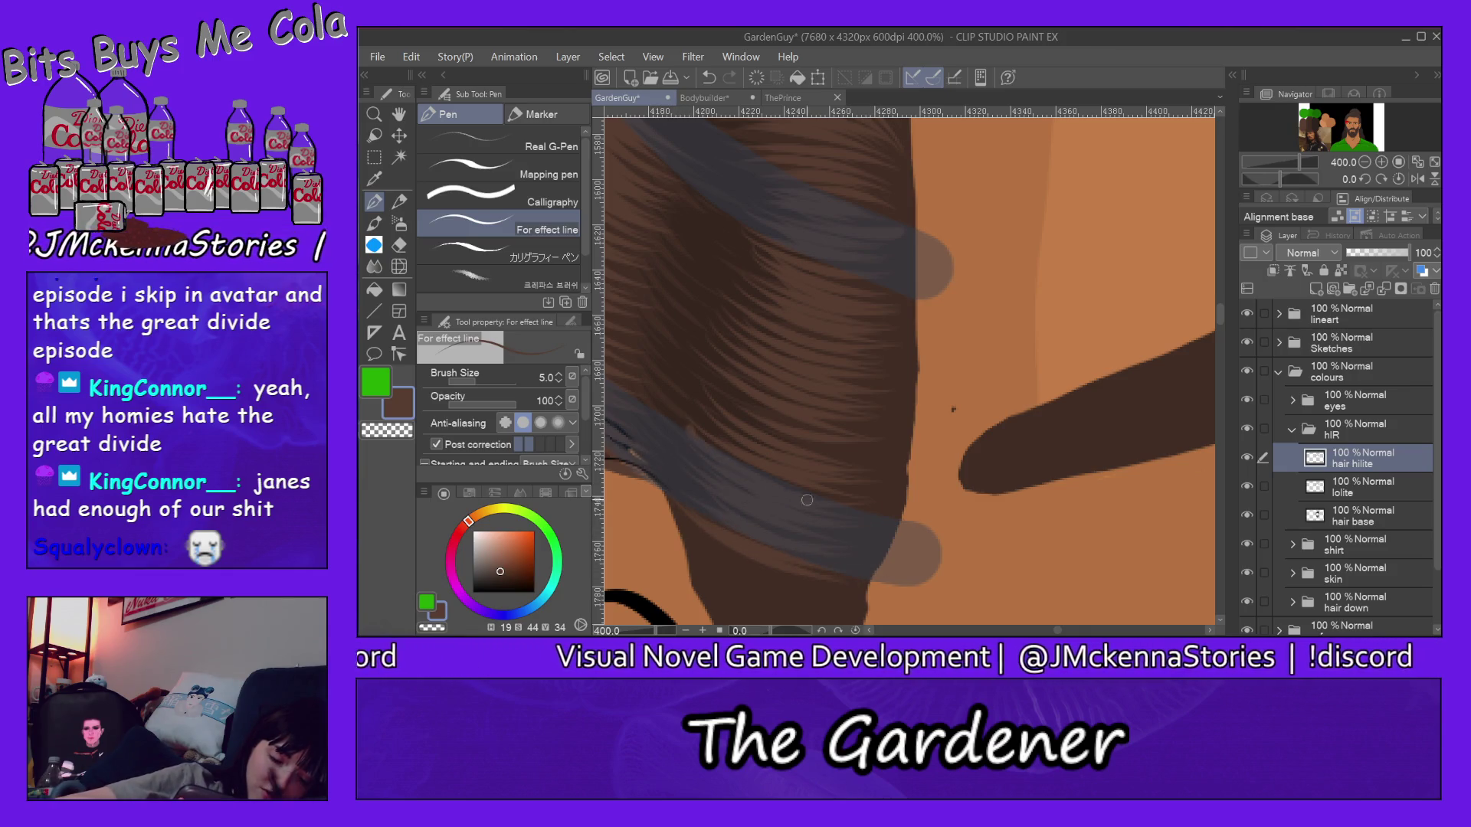
{"action": "left_click_drag", "start_coordinate": [744, 422], "coordinate": [854, 458]}
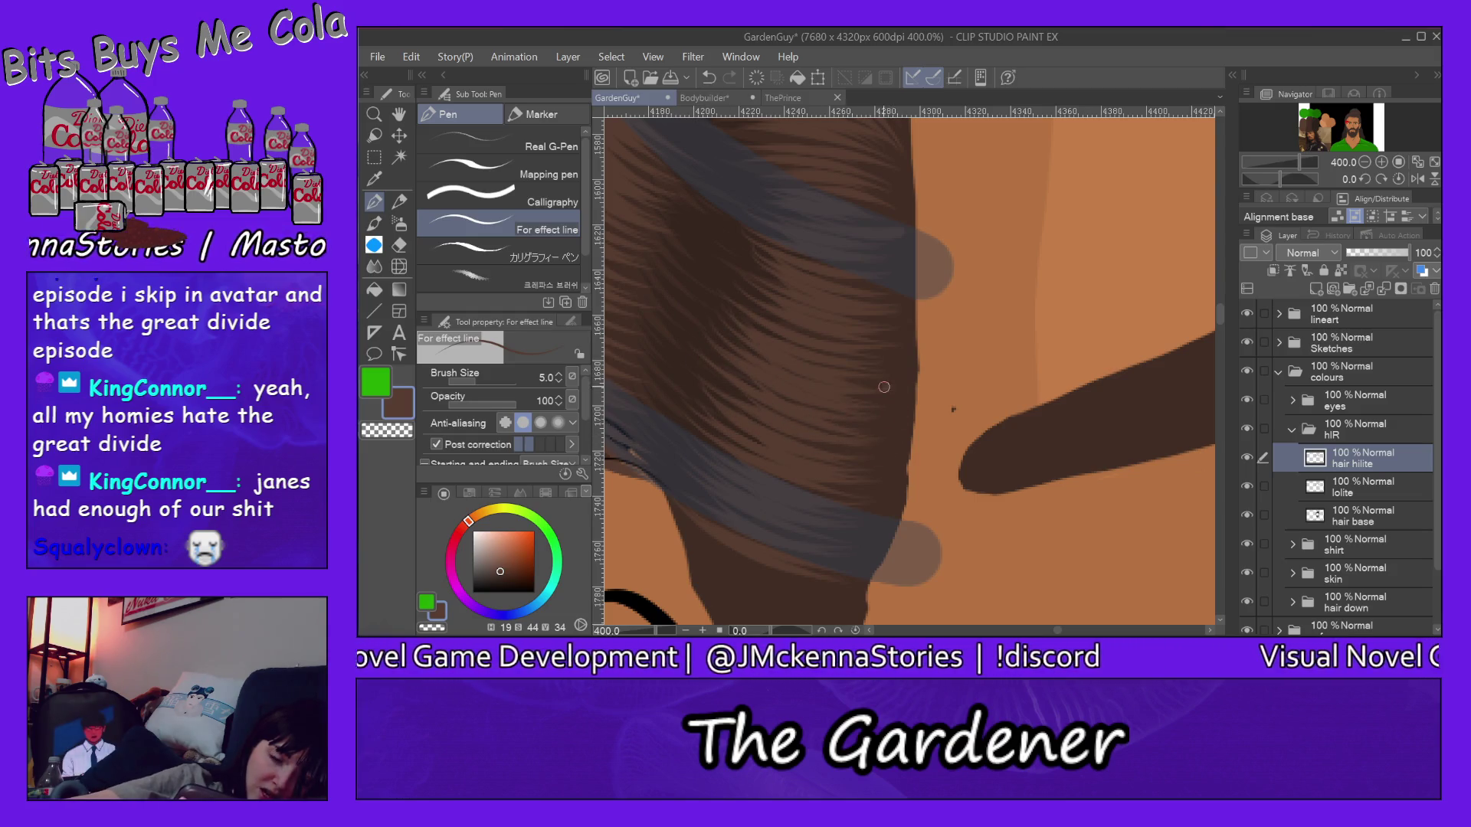
{"action": "left_click_drag", "start_coordinate": [788, 265], "coordinate": [866, 290]}
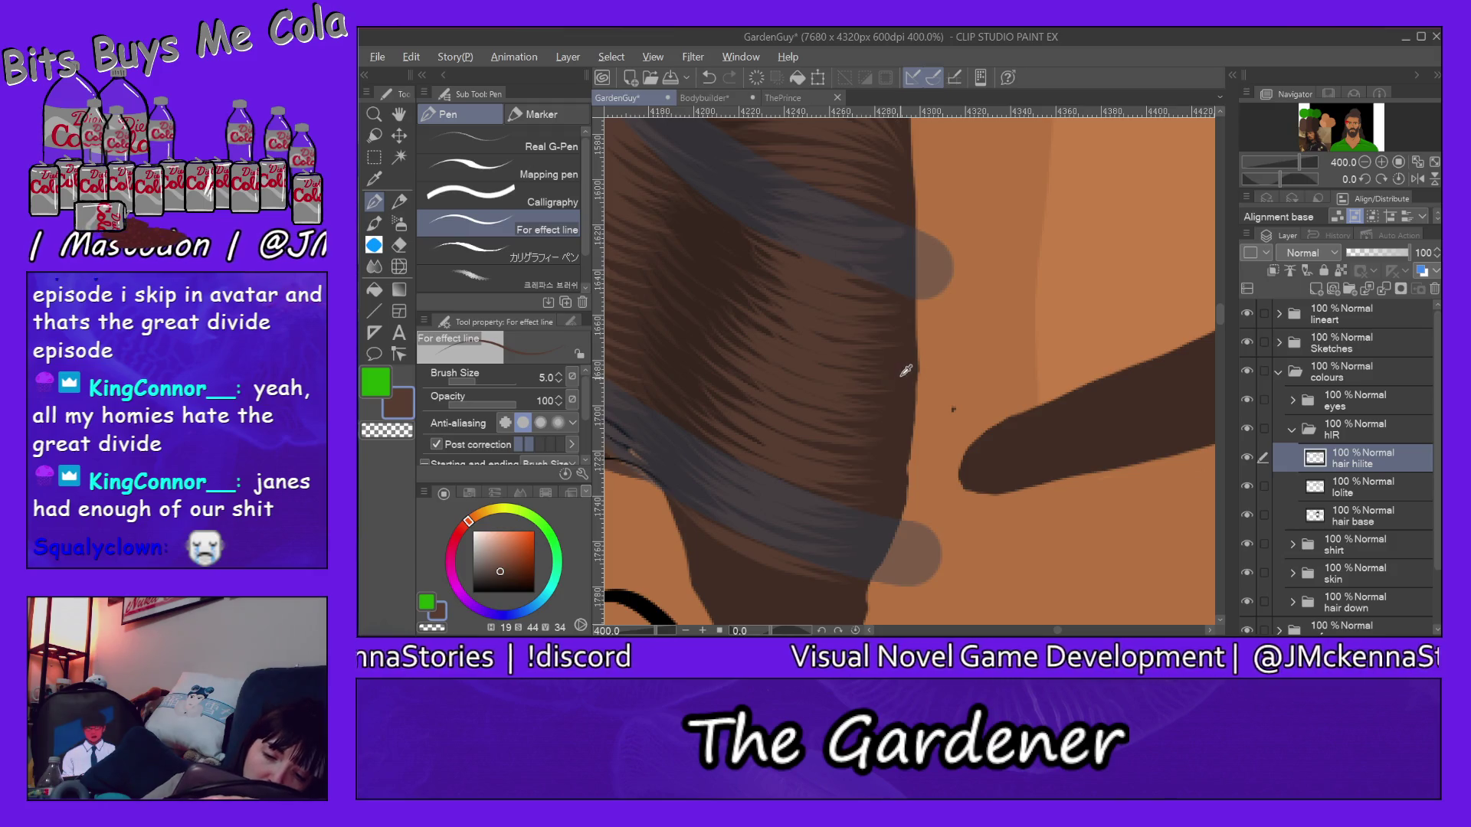
{"action": "left_click", "coordinate": [400, 243]}
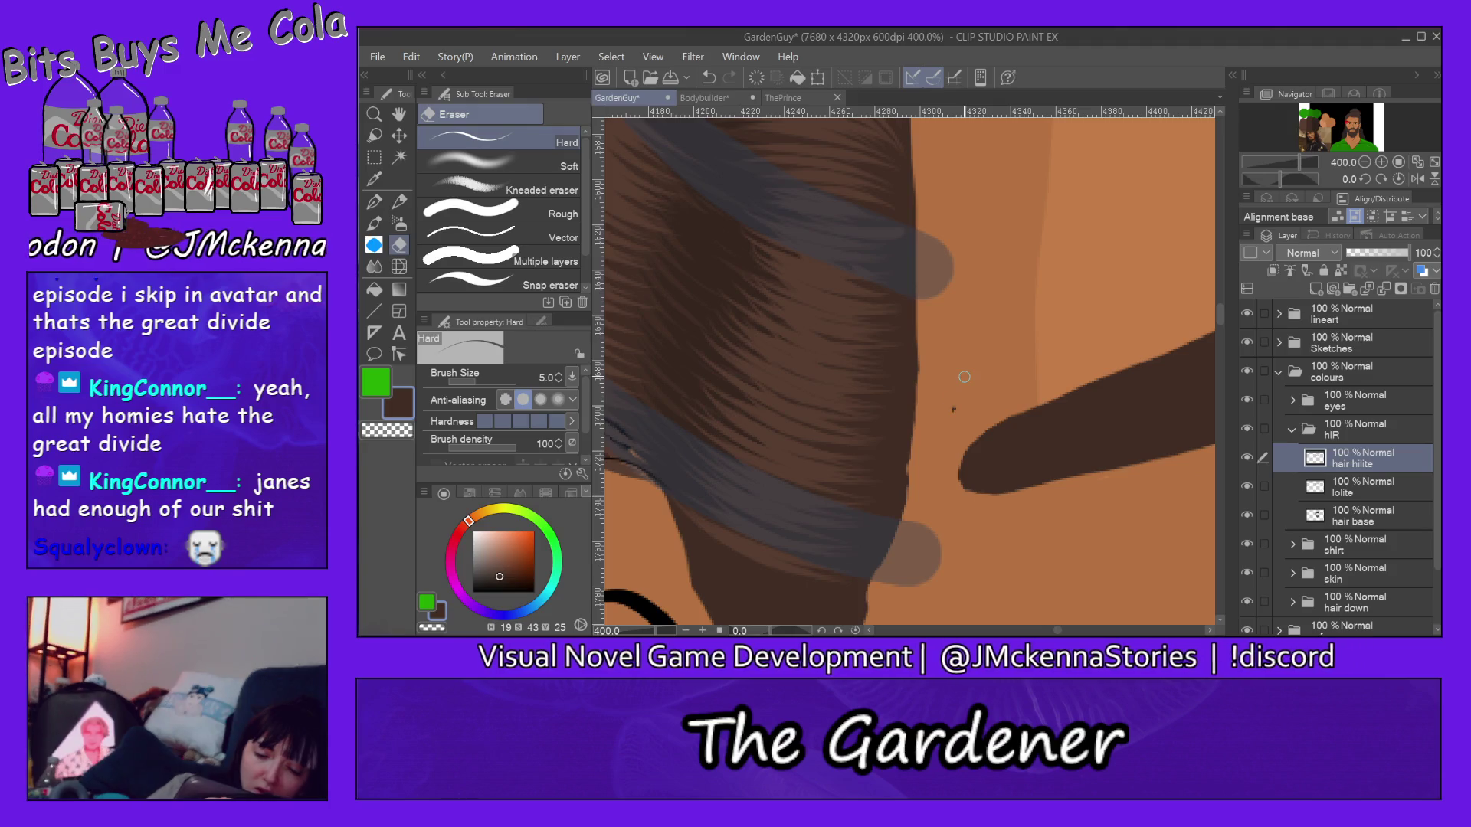
Step: Make the hair base layer the editing layer and pick the Zoom tool
{"action": "left_click", "coordinate": [920, 345], "text": "ctrl+shift"}
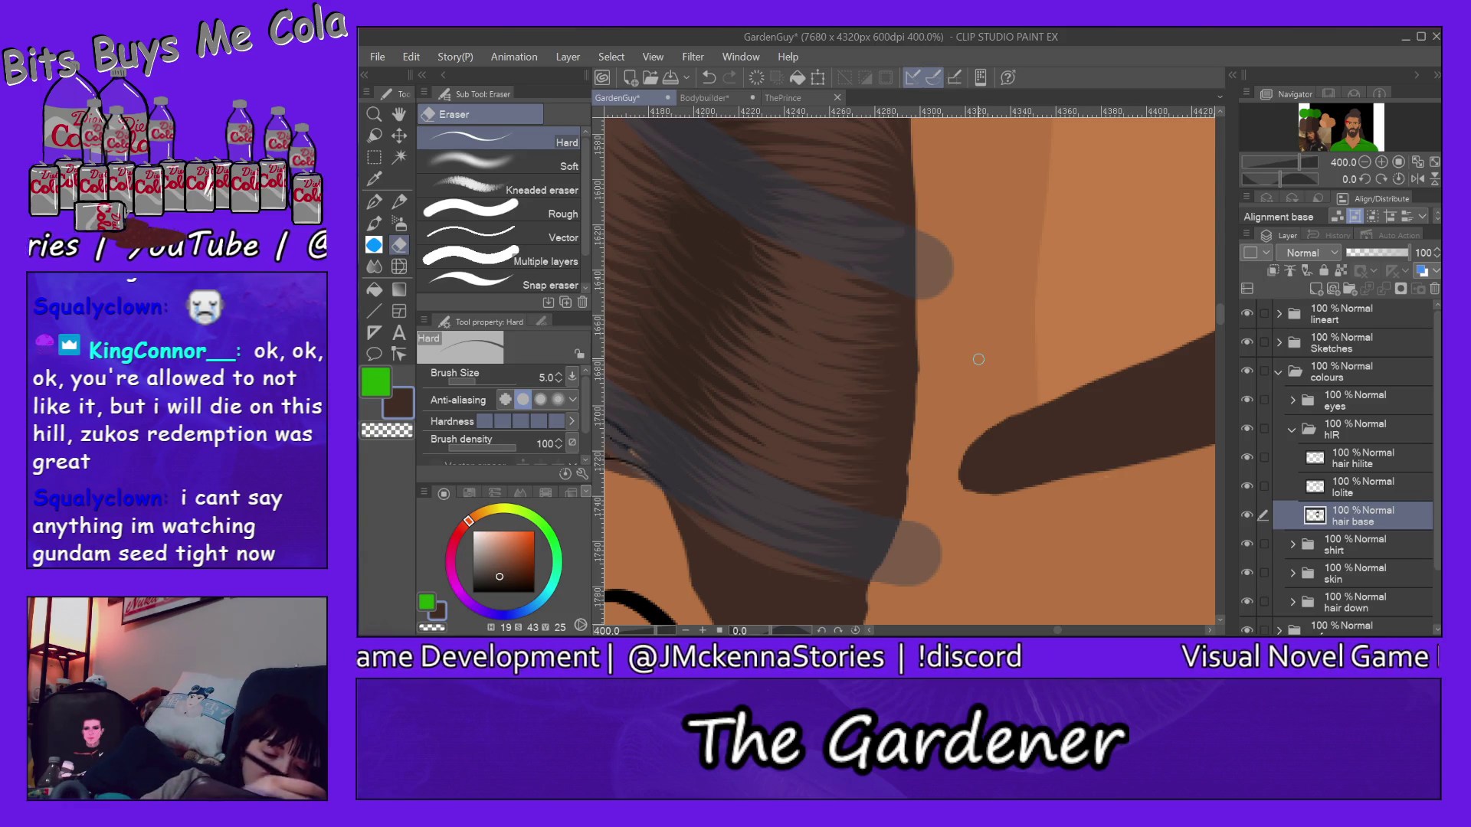
{"action": "left_click", "coordinate": [373, 114]}
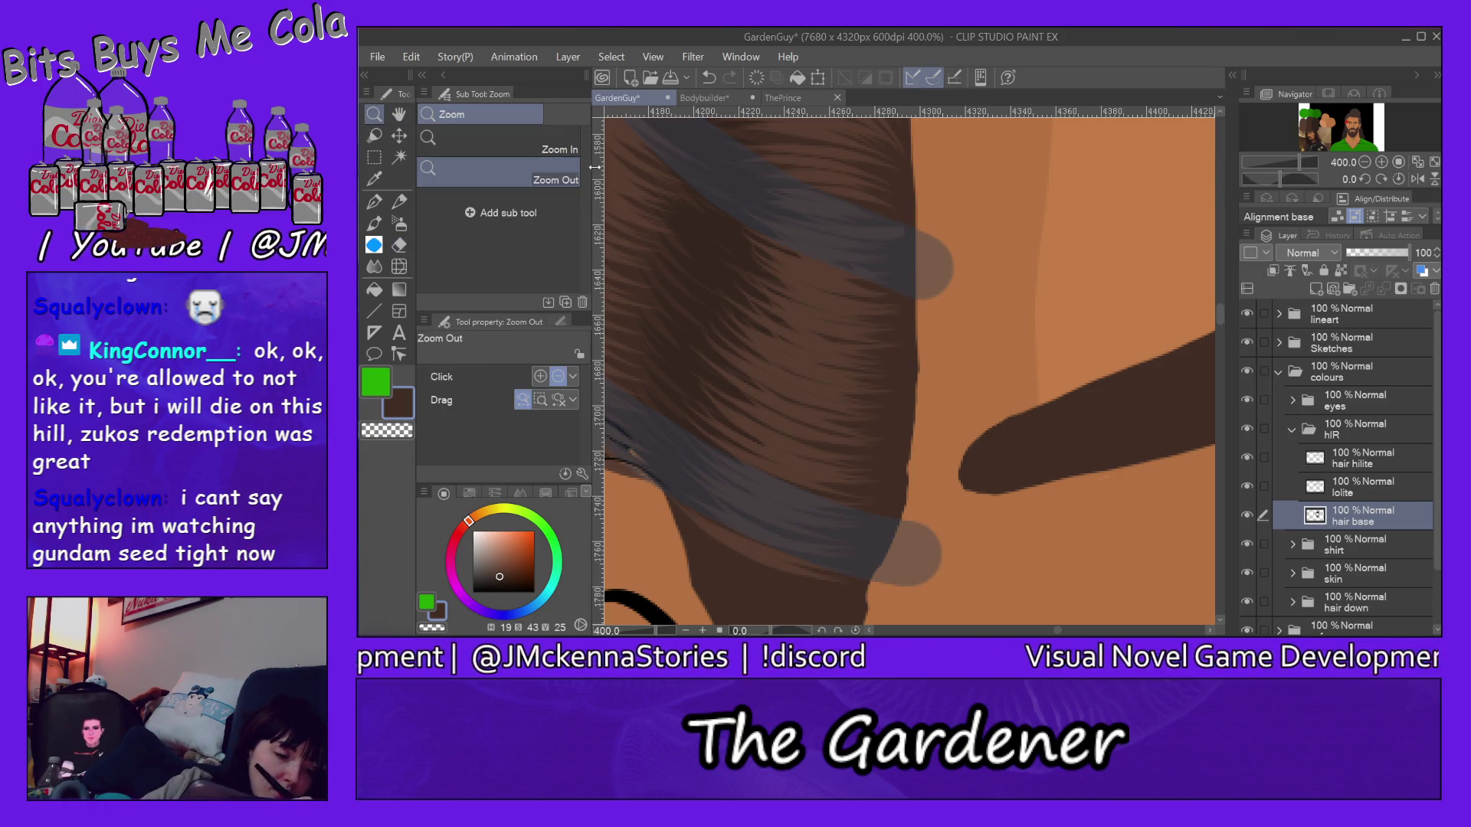
Step: Review the whole head at 100%, panning across the eye, ear and left hair
{"action": "left_click", "coordinate": [1058, 244]}
{"action": "left_click", "coordinate": [1086, 235]}
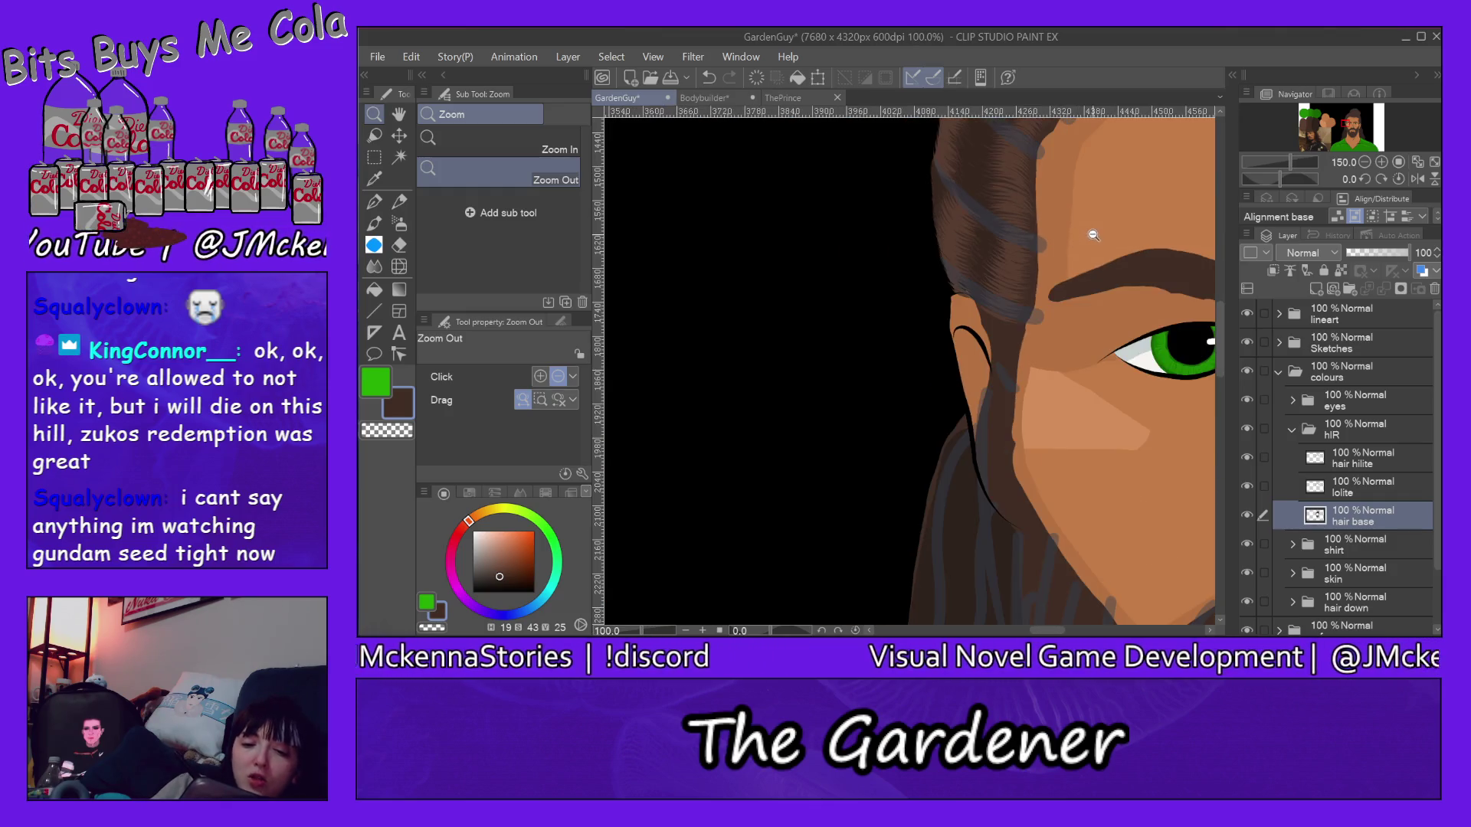
{"action": "mouse_move", "coordinate": [1045, 631]}
{"action": "left_mouse_down"}
{"action": "mouse_move", "coordinate": [1089, 632]}
{"action": "mouse_move", "coordinate": [1063, 631]}
{"action": "left_mouse_up"}
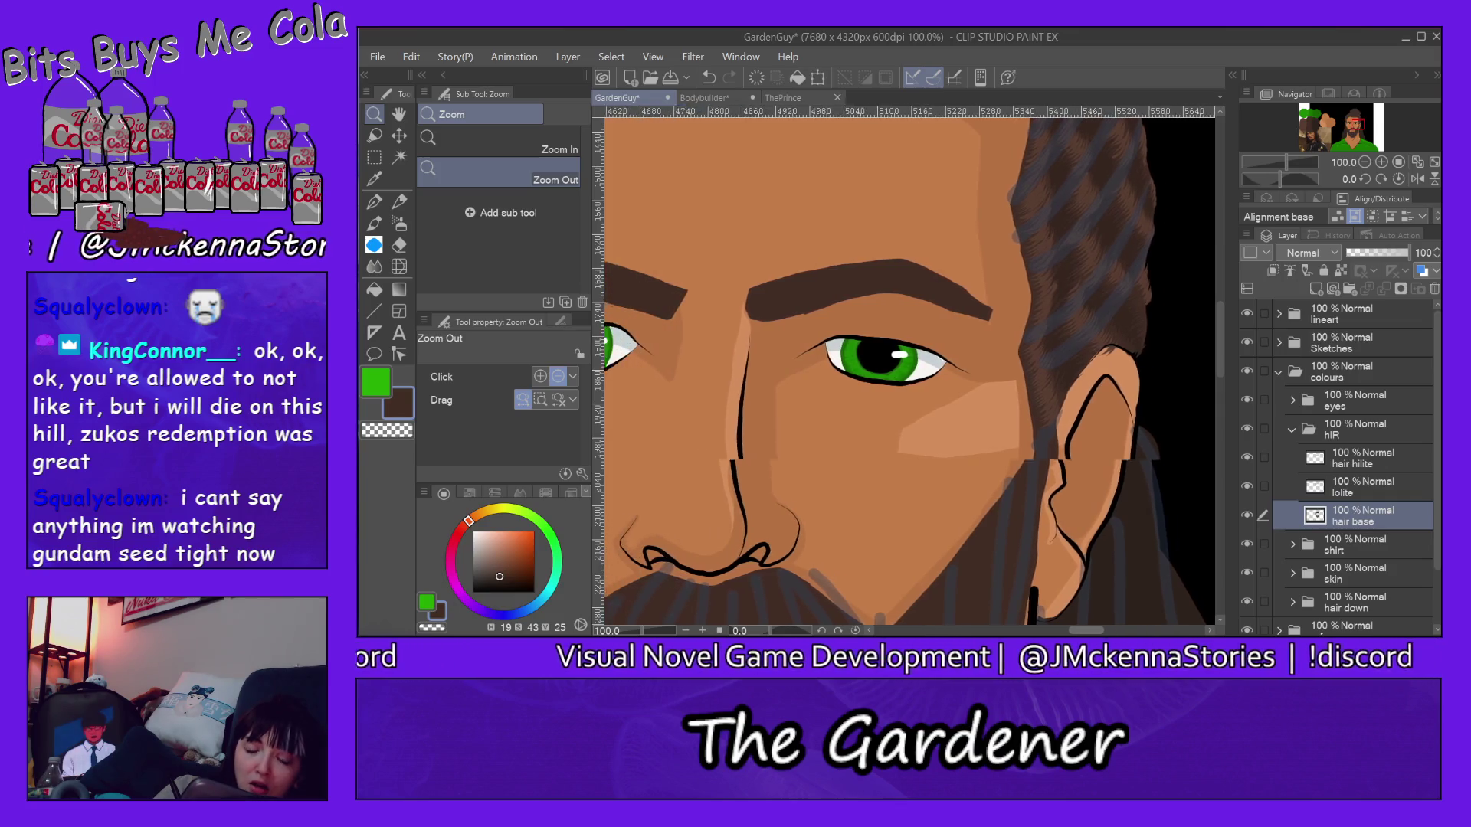
{"action": "left_click_drag", "start_coordinate": [1221, 319], "coordinate": [1217, 247]}
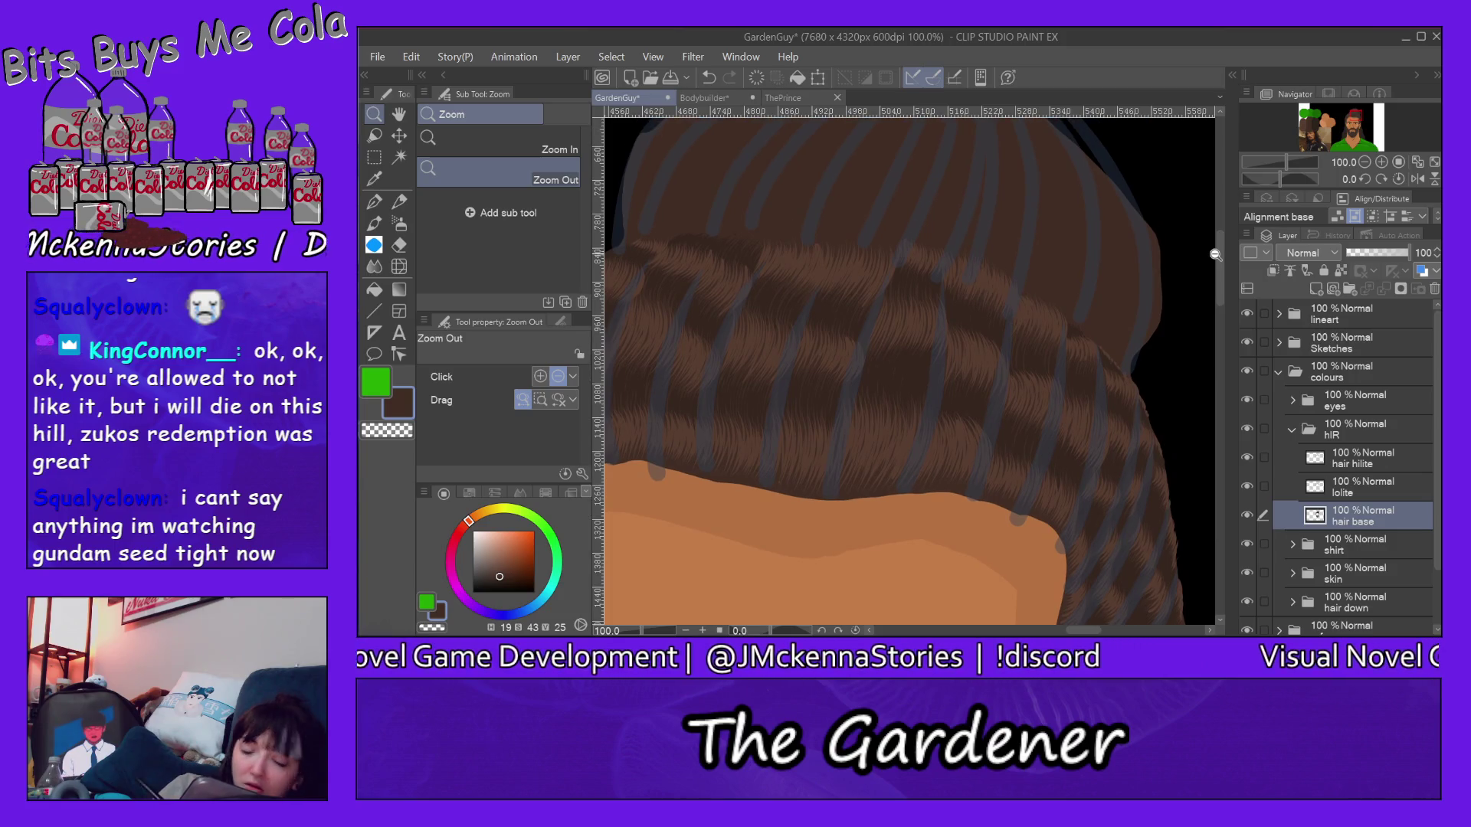
{"action": "left_click_drag", "start_coordinate": [1082, 633], "coordinate": [1071, 625]}
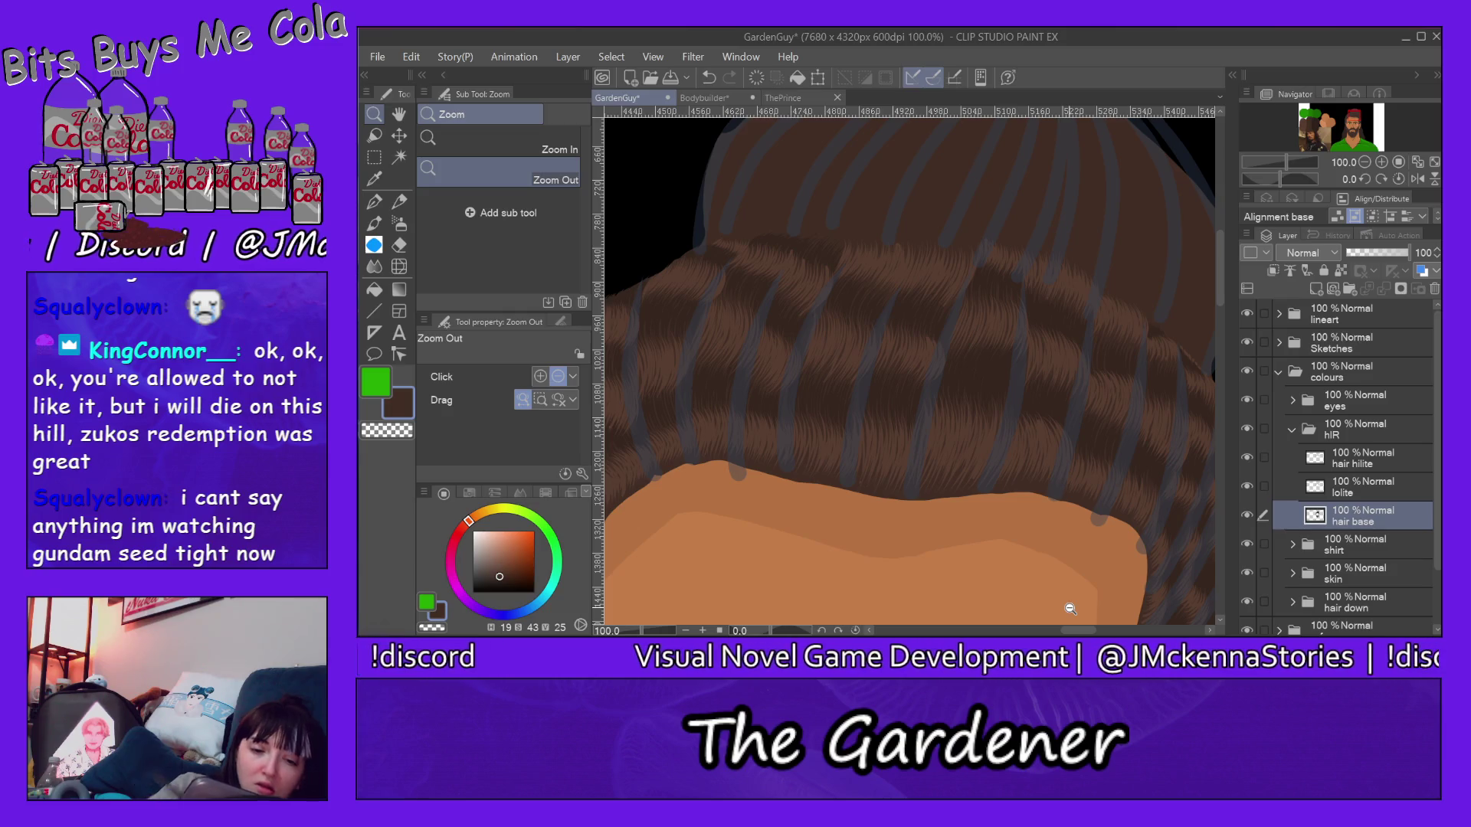
Step: Return to 400% on the hair strands and sample a brown colour with the Eyedropper
{"action": "left_click", "coordinate": [506, 144]}
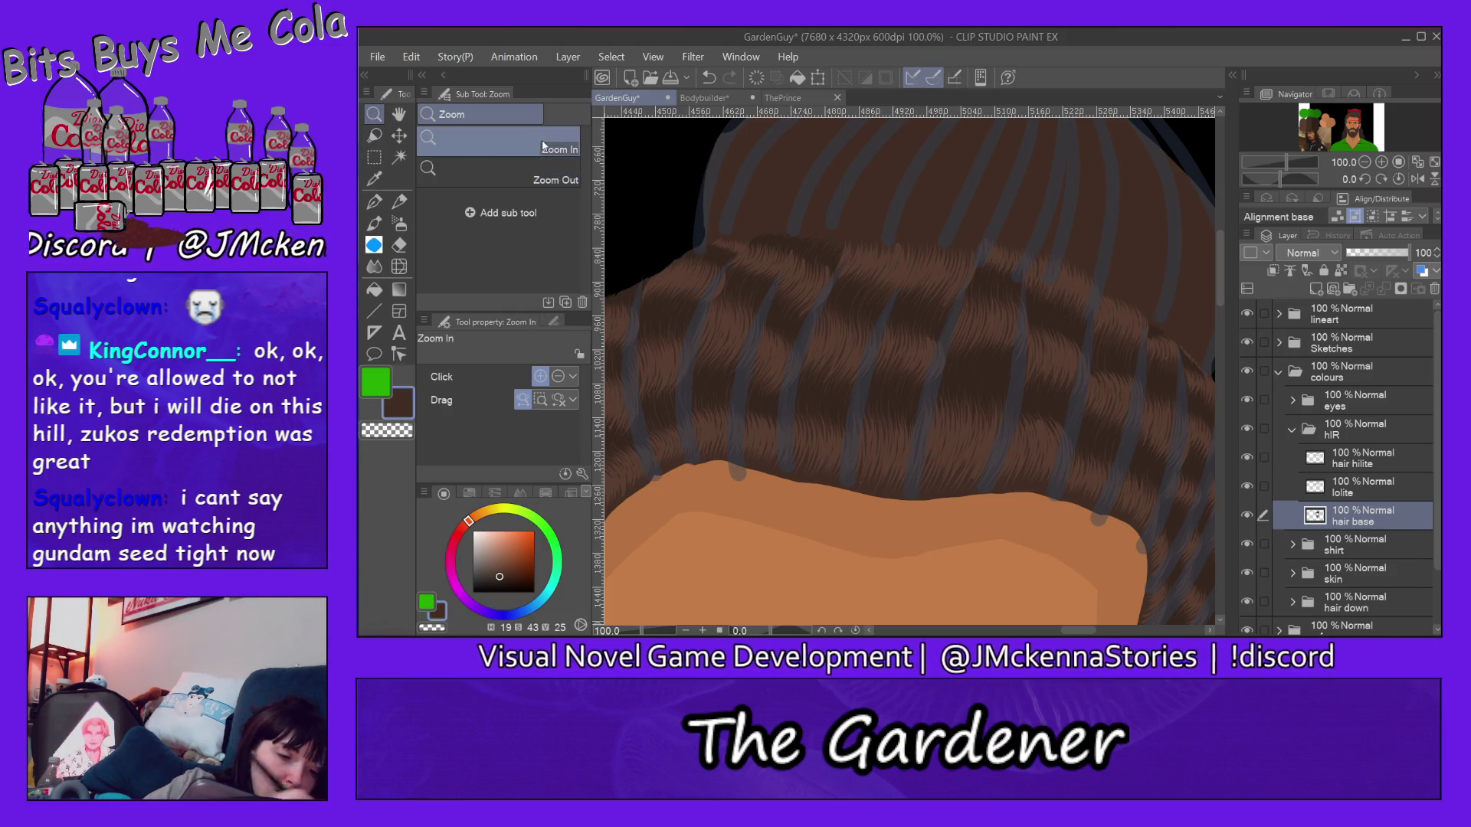
{"action": "left_click", "coordinate": [928, 263]}
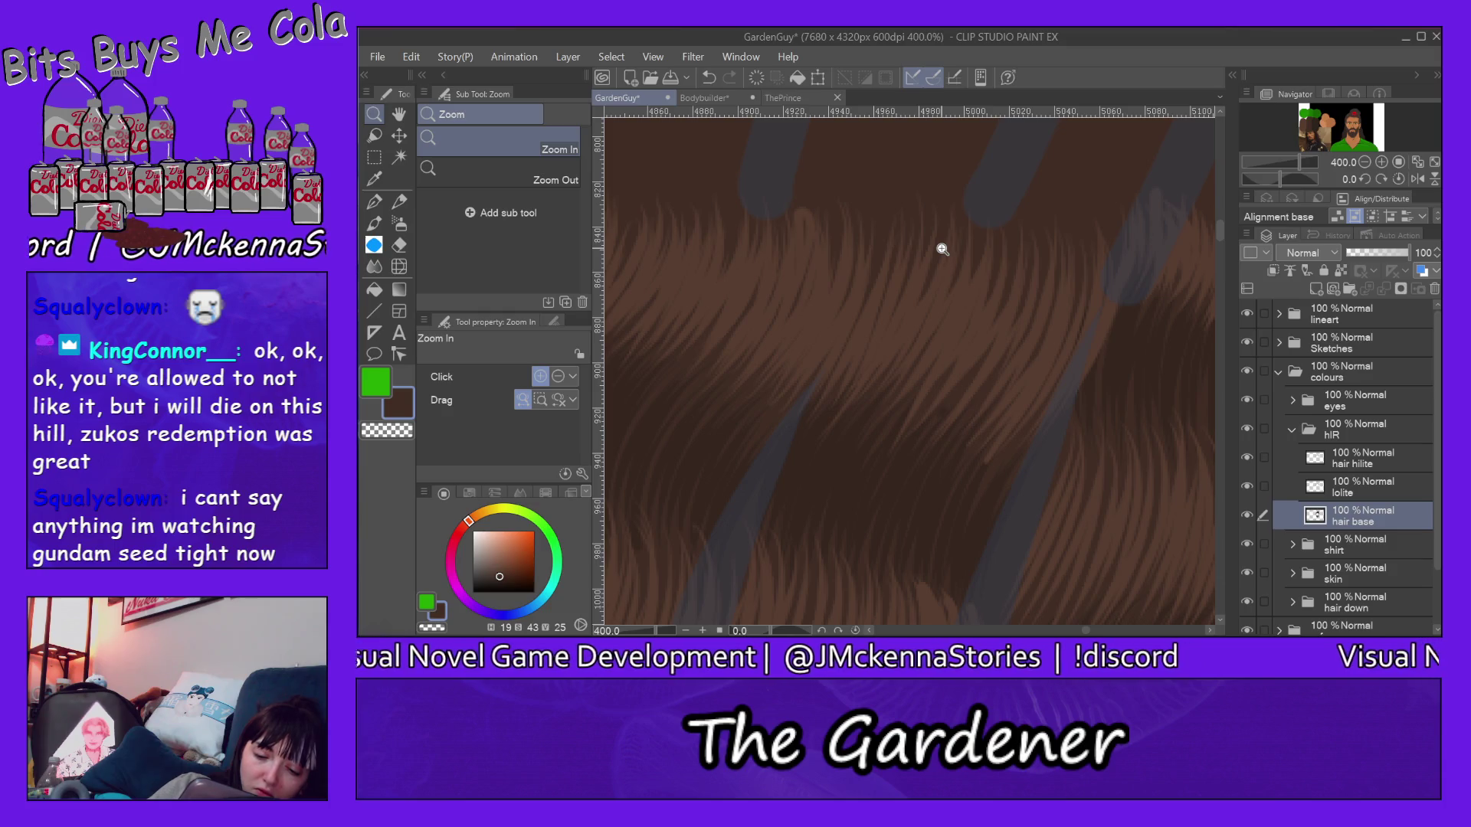
{"action": "scroll", "coordinate": [894, 483], "scroll_direction": "down", "scroll_amount": 2}
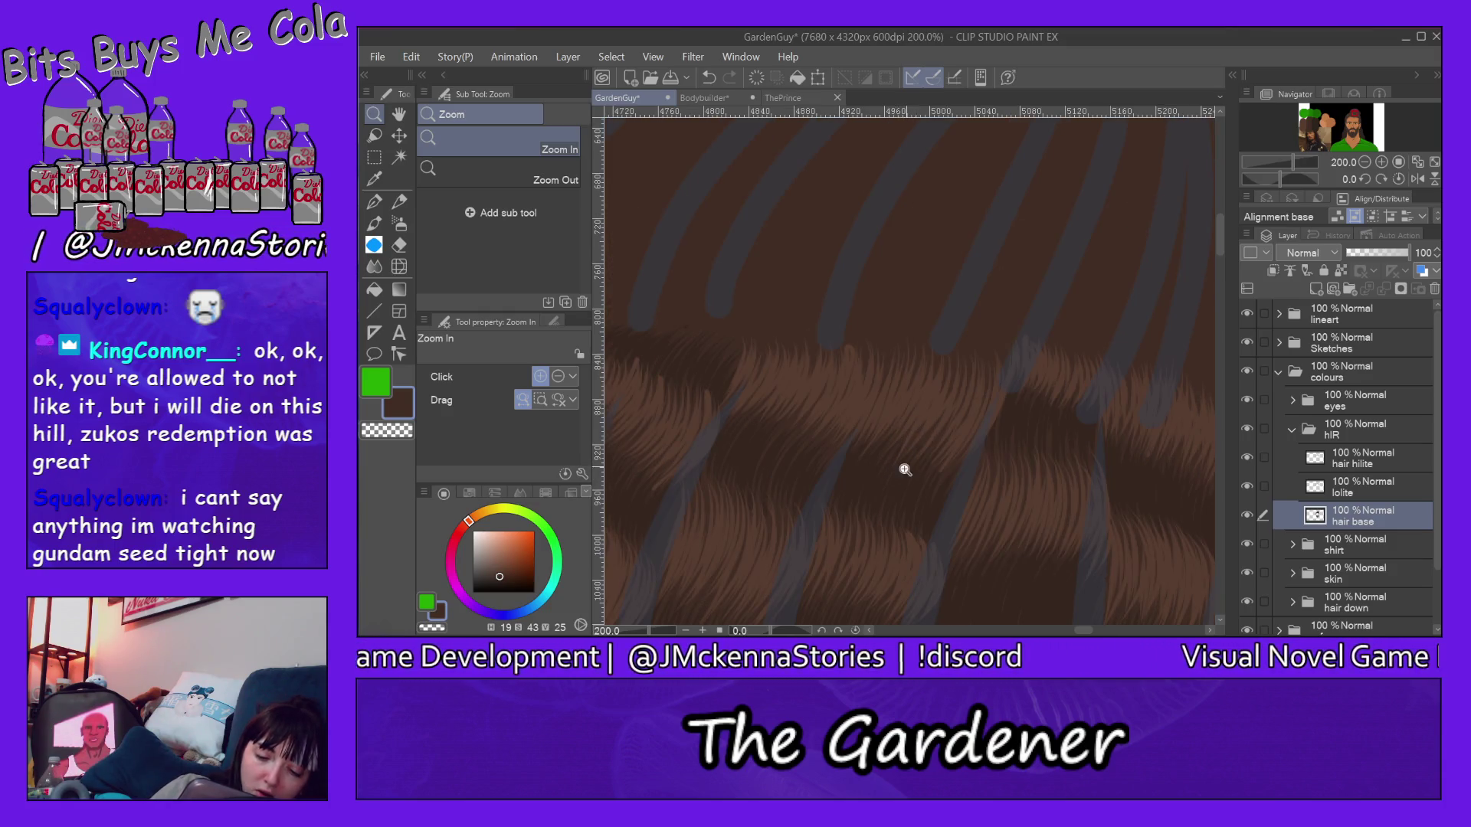
{"action": "left_click", "coordinate": [903, 465]}
{"action": "left_click", "coordinate": [376, 177]}
{"action": "left_click", "coordinate": [903, 489]}
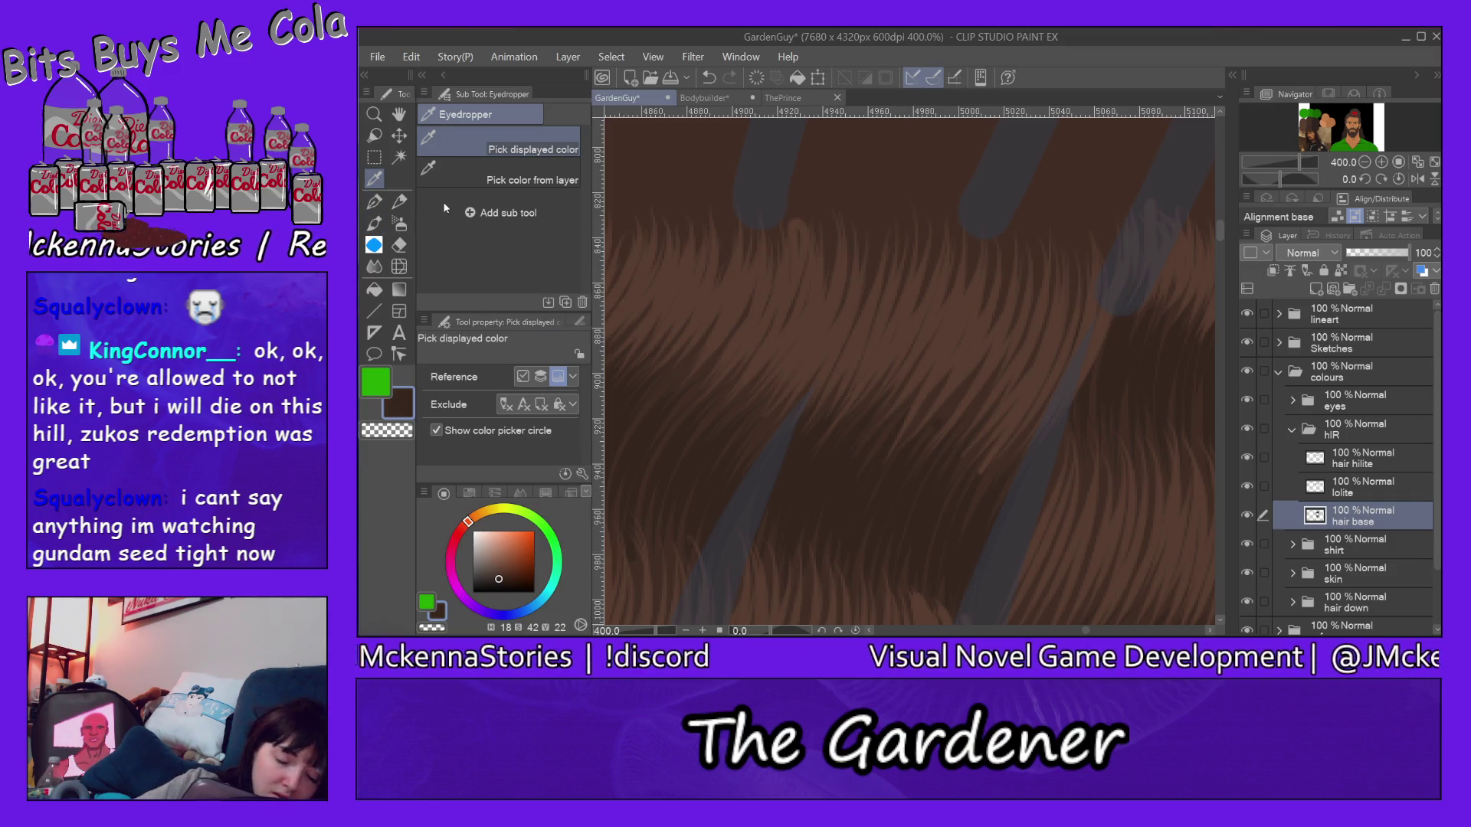
Step: On the lolite layer, pen more dark lowlight strands over the braids at 400%
{"action": "key", "text": "alt+bracketright"}
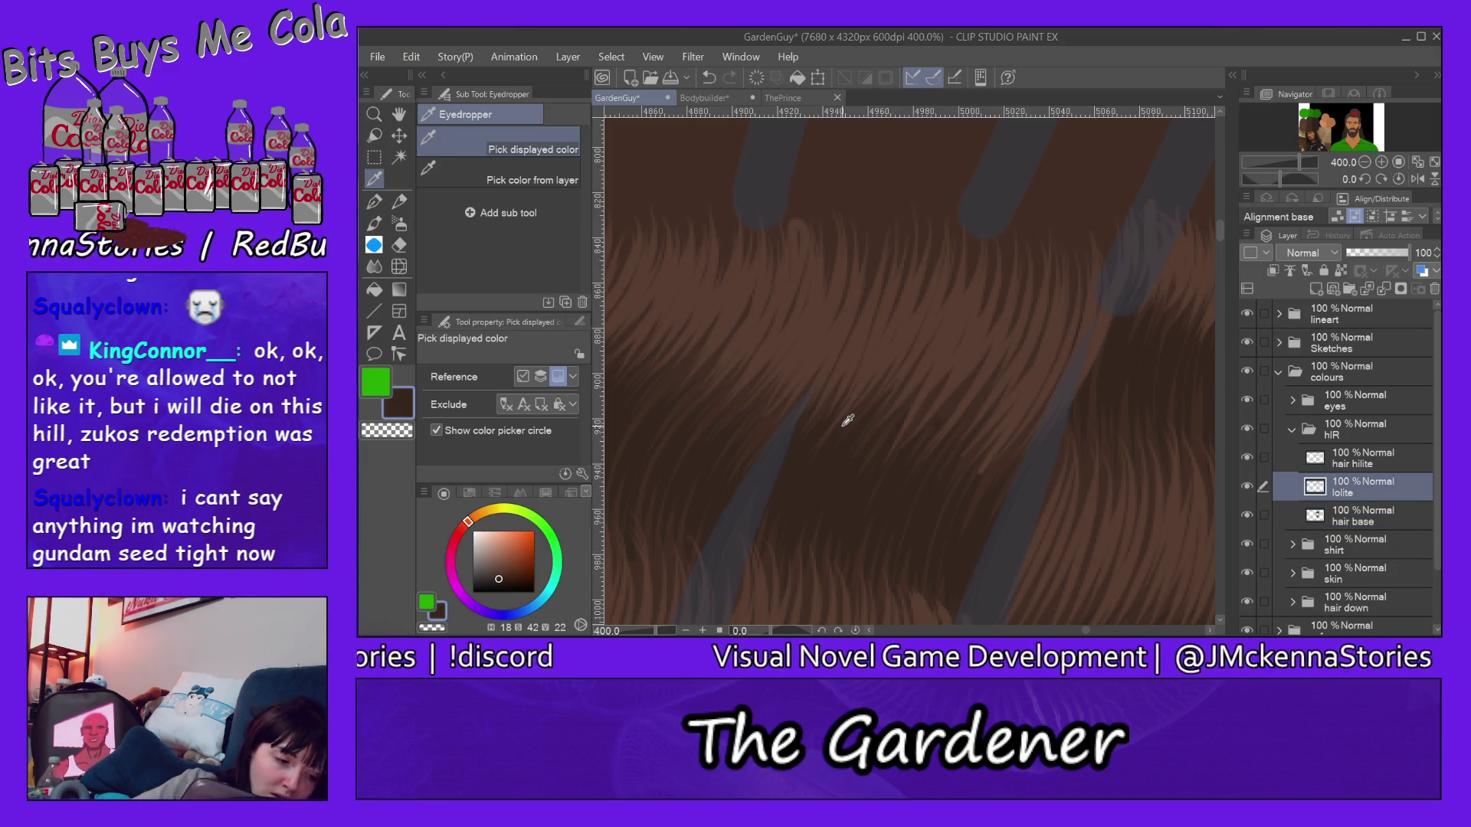
{"action": "left_click", "coordinate": [375, 202]}
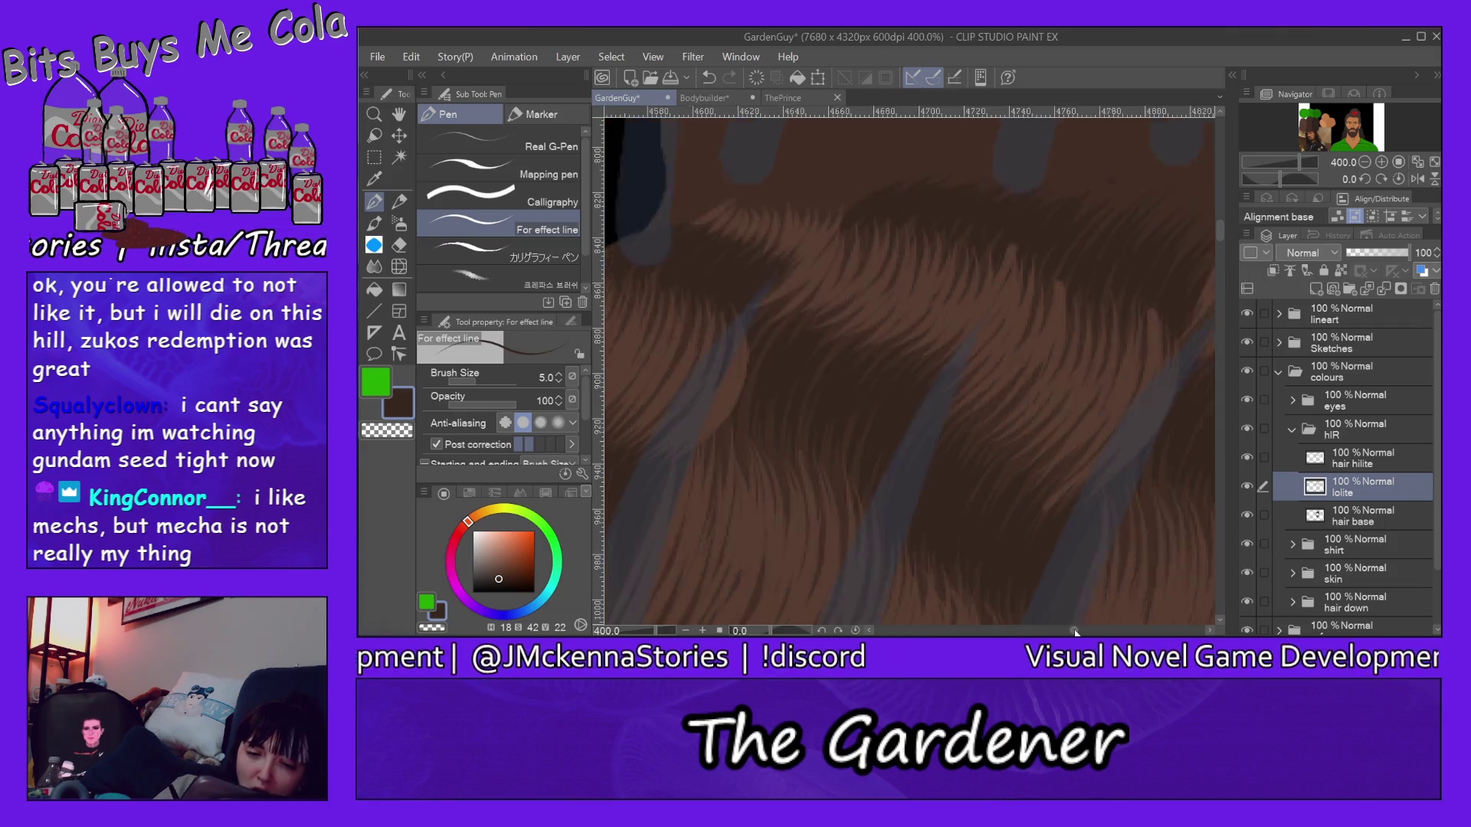
{"action": "scroll", "coordinate": [1086, 631], "scroll_direction": "left", "scroll_amount": 5}
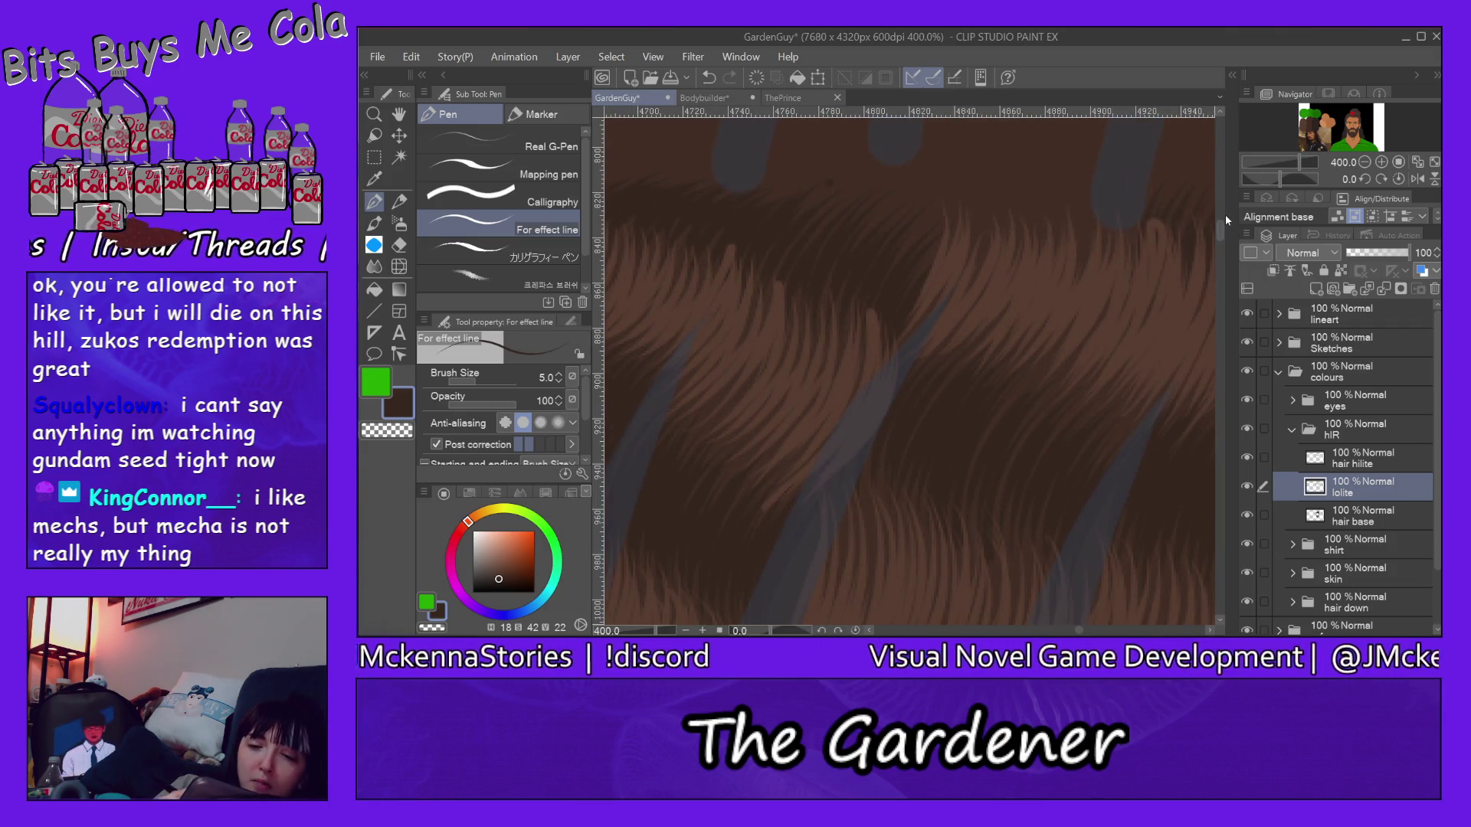
{"action": "scroll", "coordinate": [1221, 236], "scroll_direction": "up", "scroll_amount": 3}
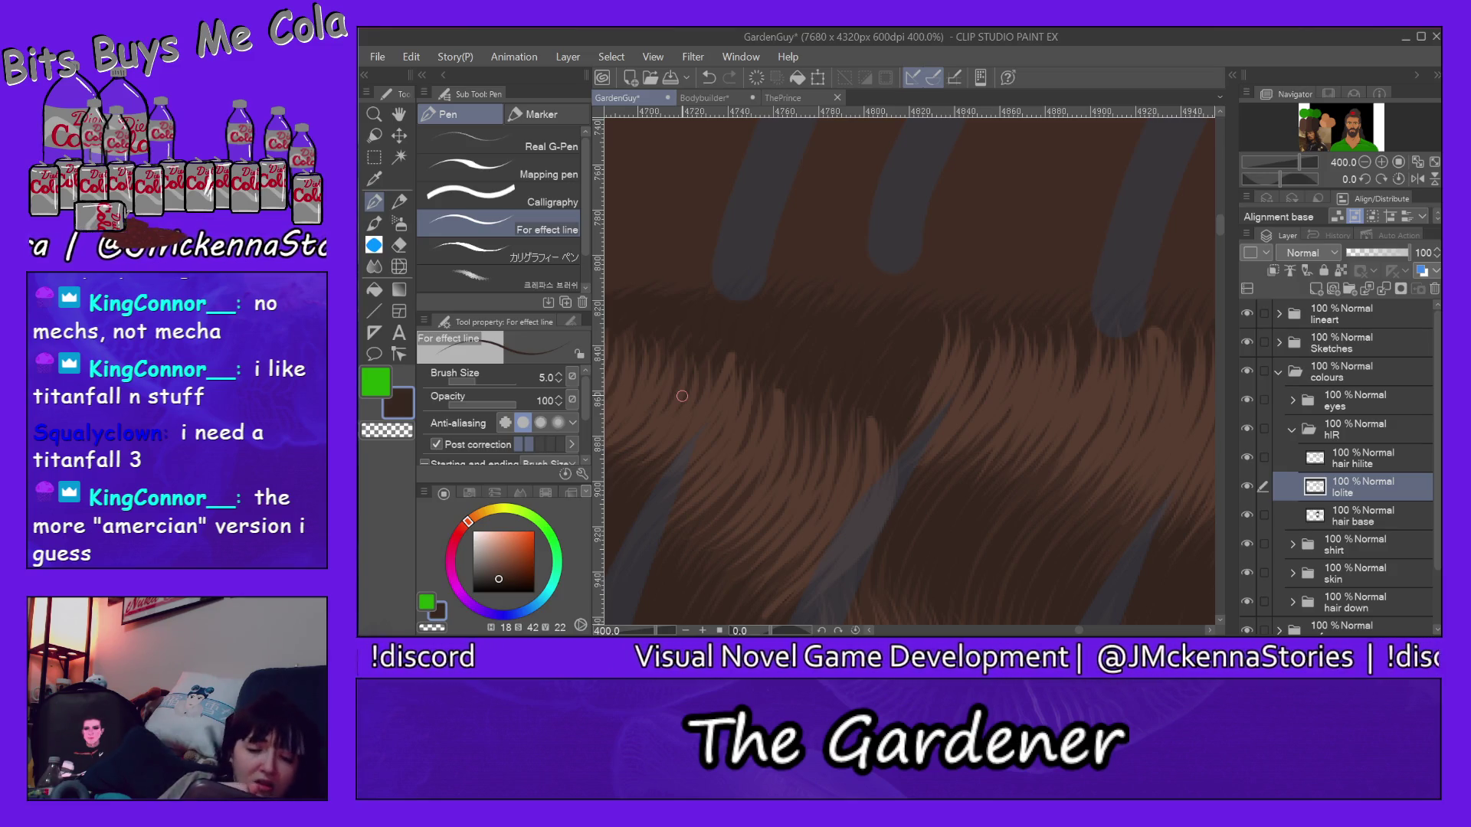
{"action": "left_click", "coordinate": [374, 115]}
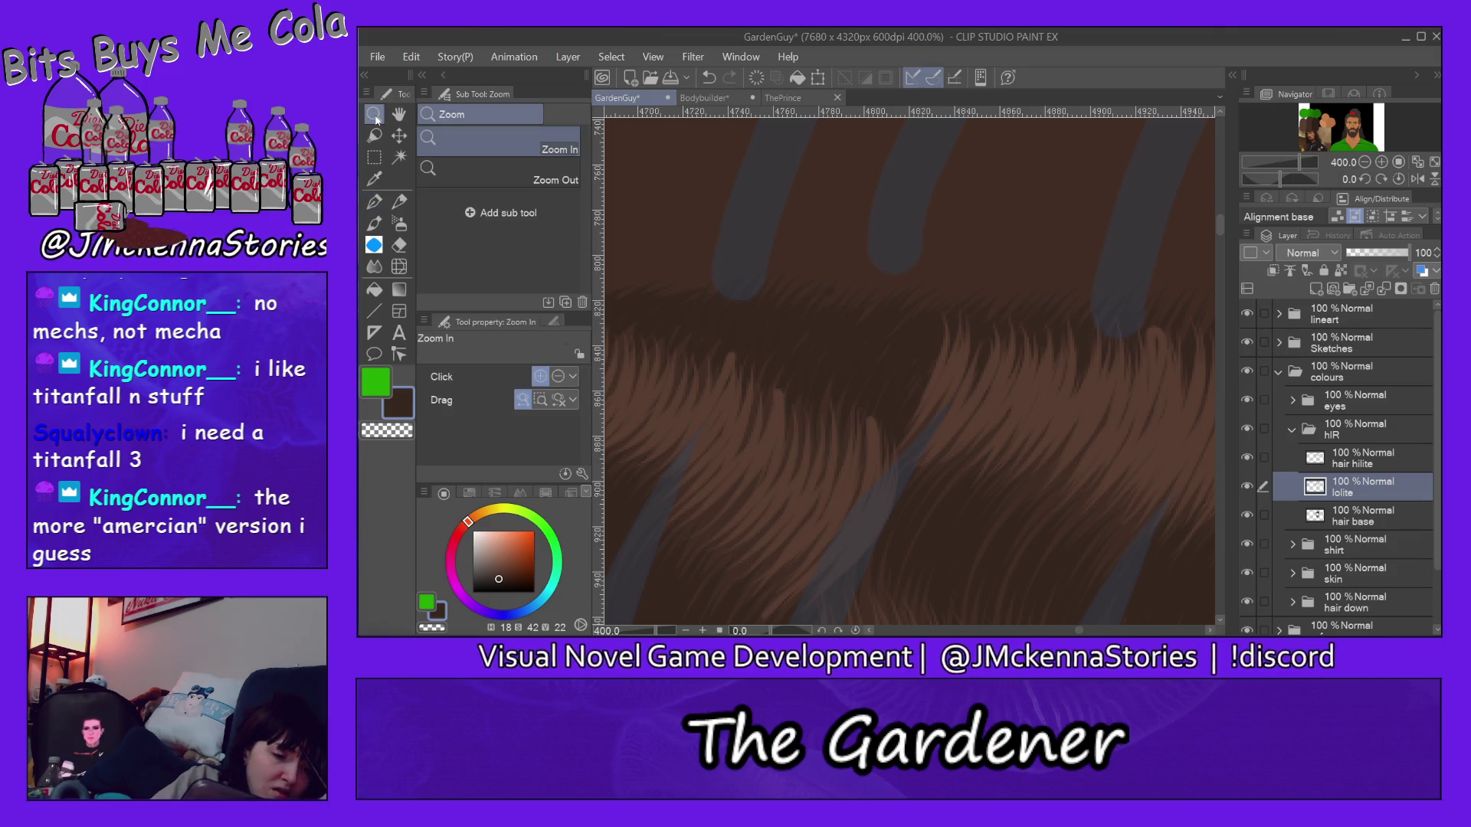
Step: Pull back to the full canvas to review the whole character
{"action": "left_click", "coordinate": [551, 173]}
{"action": "left_click", "coordinate": [1029, 250]}
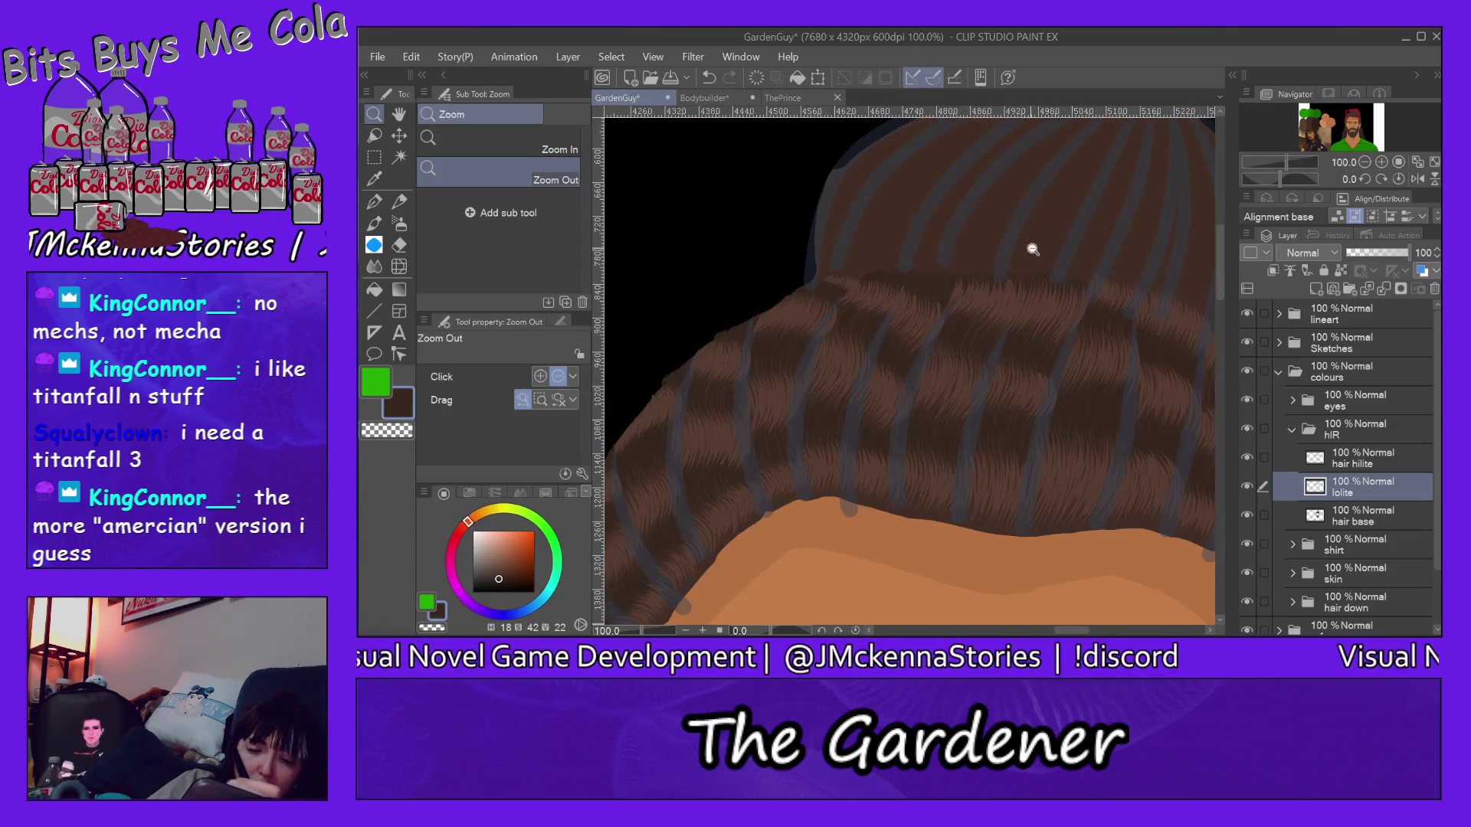
{"action": "left_click", "coordinate": [1121, 262]}
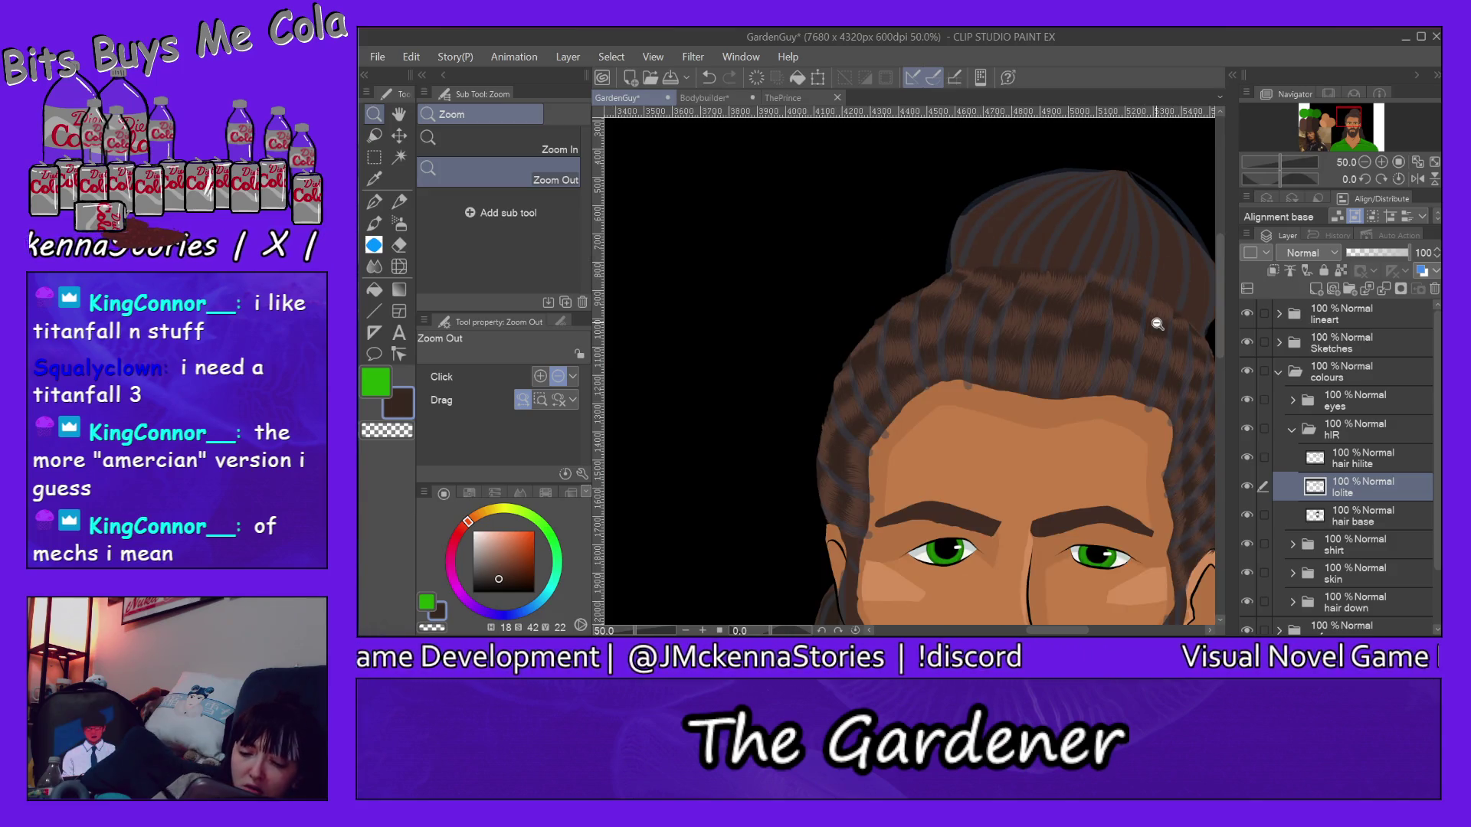
{"action": "left_click_drag", "start_coordinate": [1072, 632], "coordinate": [1115, 632]}
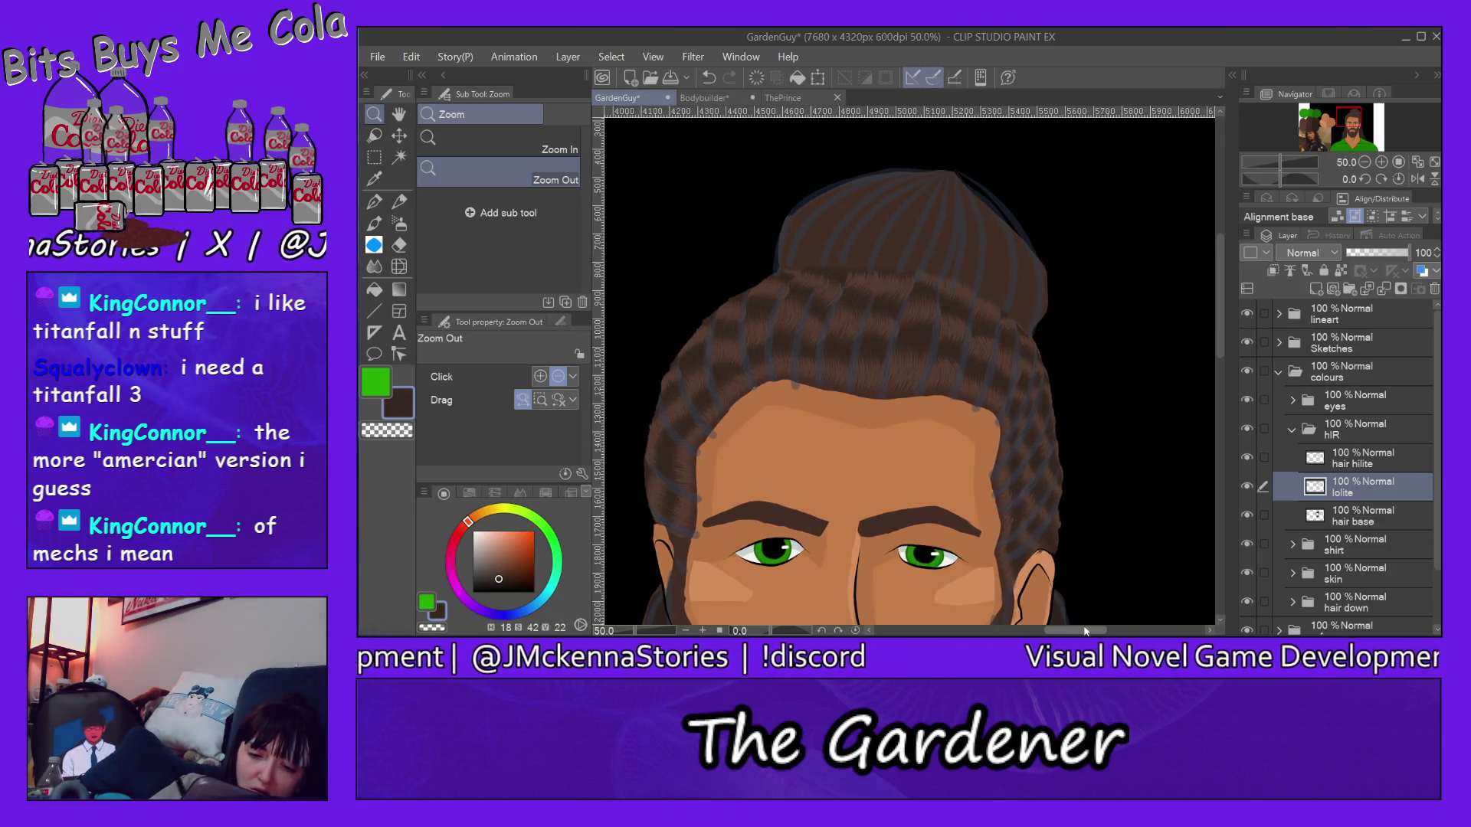
{"action": "left_click_drag", "start_coordinate": [1222, 267], "coordinate": [1210, 345]}
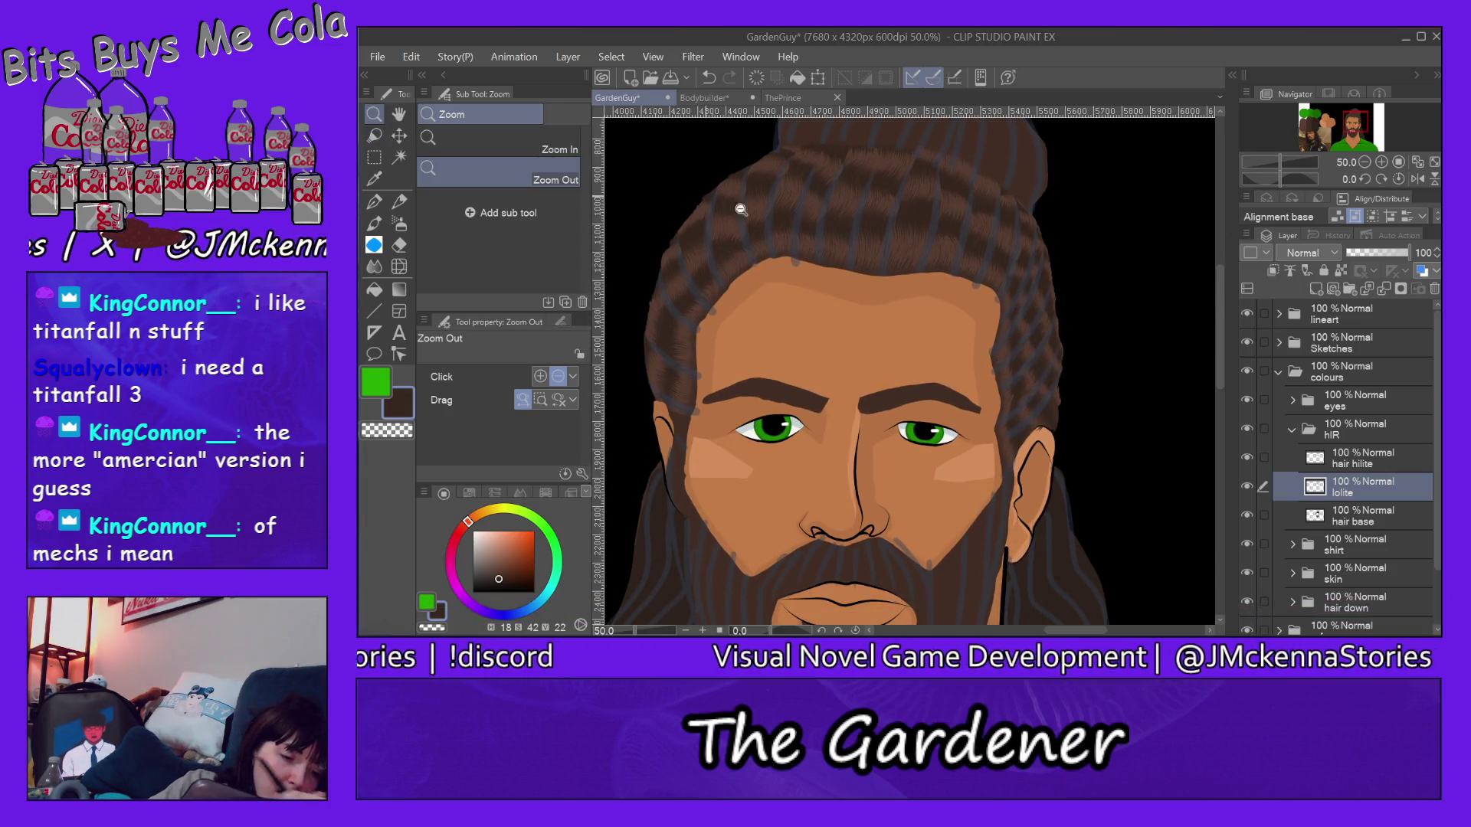
{"action": "scroll", "coordinate": [1014, 383], "scroll_direction": "up", "scroll_amount": 1}
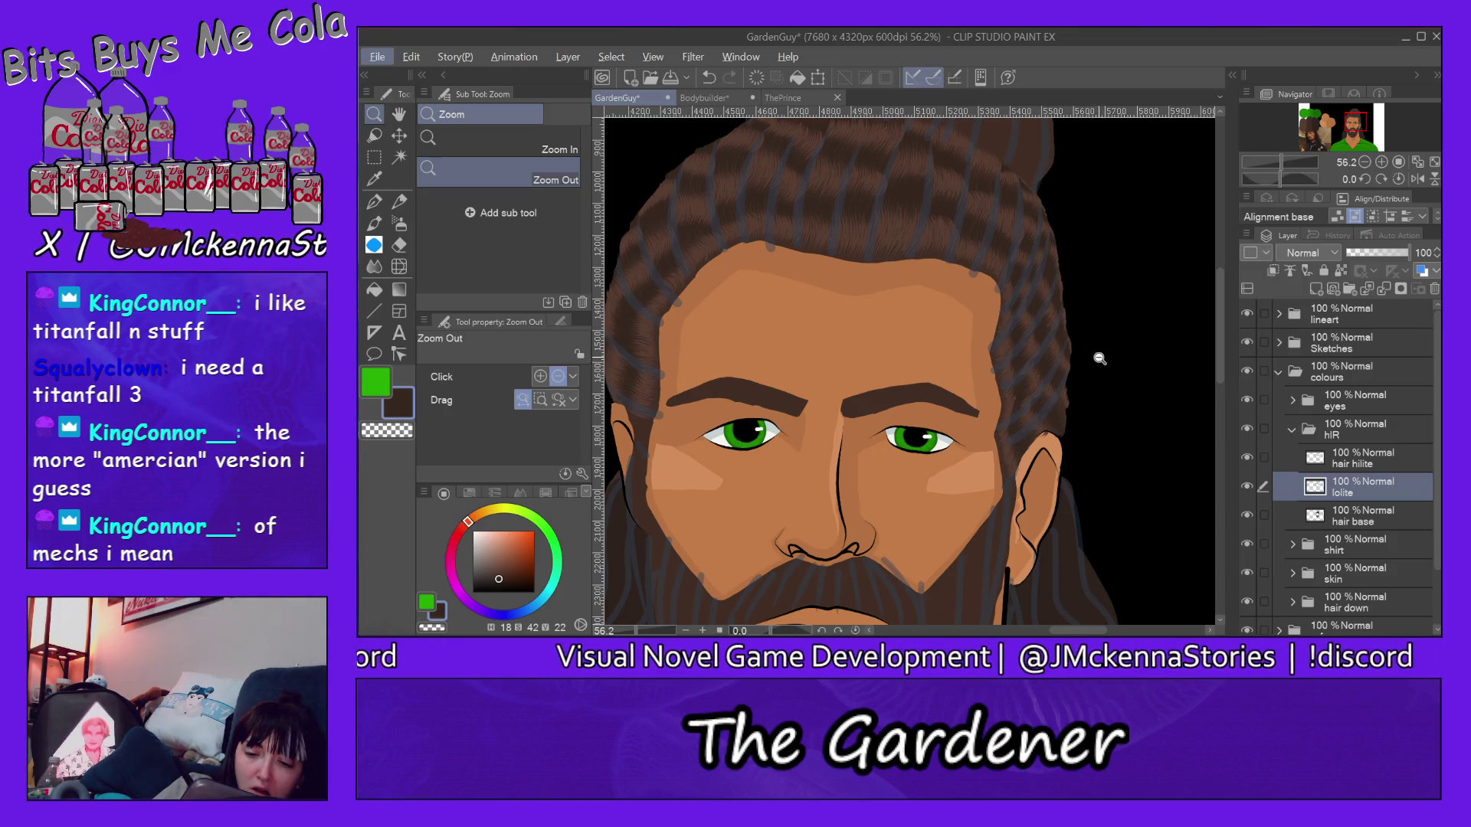
{"action": "scroll", "coordinate": [1101, 359], "scroll_direction": "down", "scroll_amount": 1}
{"action": "scroll", "coordinate": [1106, 360], "scroll_direction": "down", "scroll_amount": 1}
{"action": "scroll", "coordinate": [1118, 363], "scroll_direction": "down", "scroll_amount": 1}
{"action": "scroll", "coordinate": [1126, 366], "scroll_direction": "down", "scroll_amount": 1}
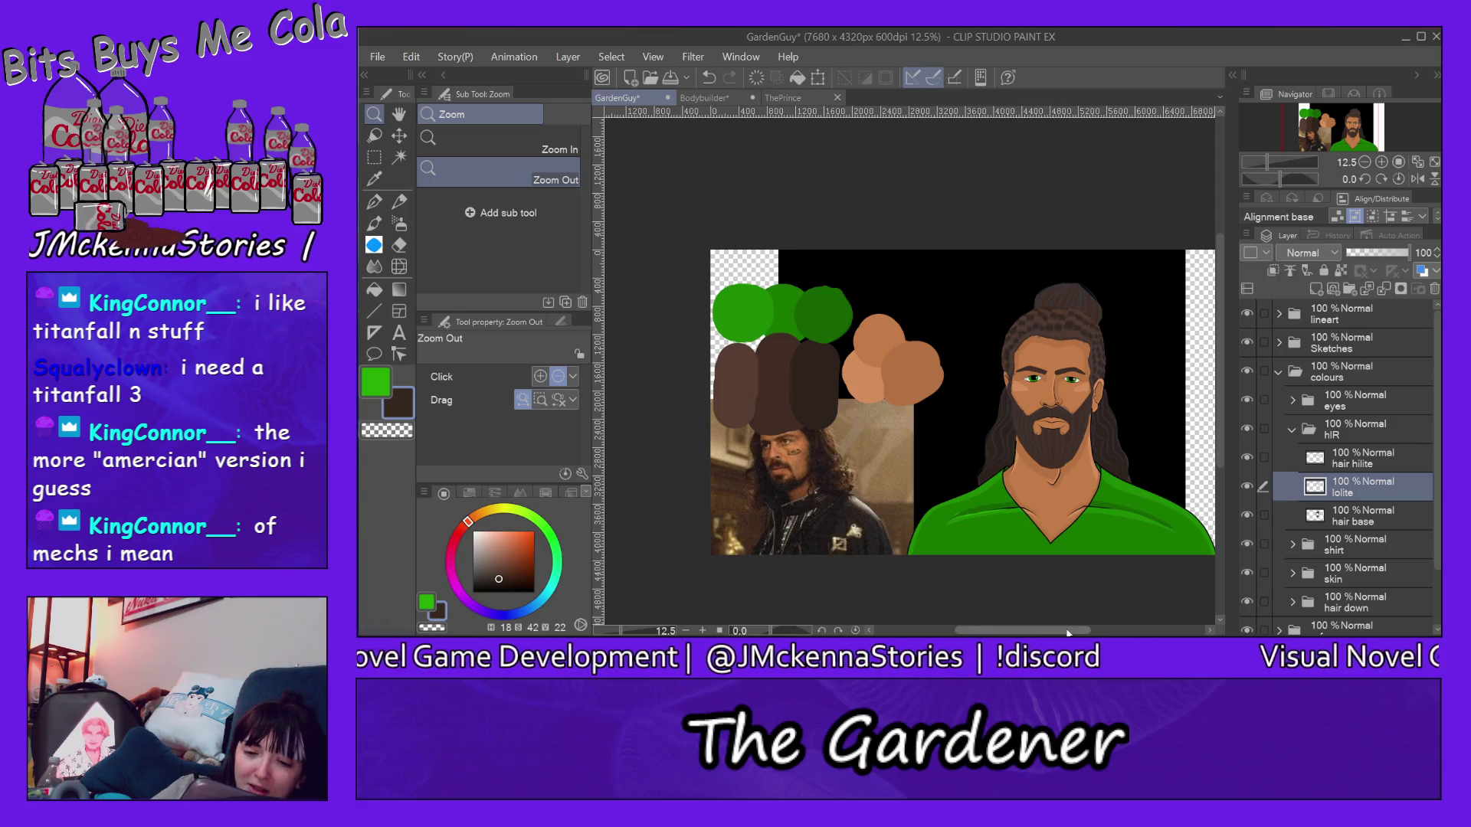
{"action": "scroll", "coordinate": [1066, 632], "scroll_direction": "right", "scroll_amount": 3}
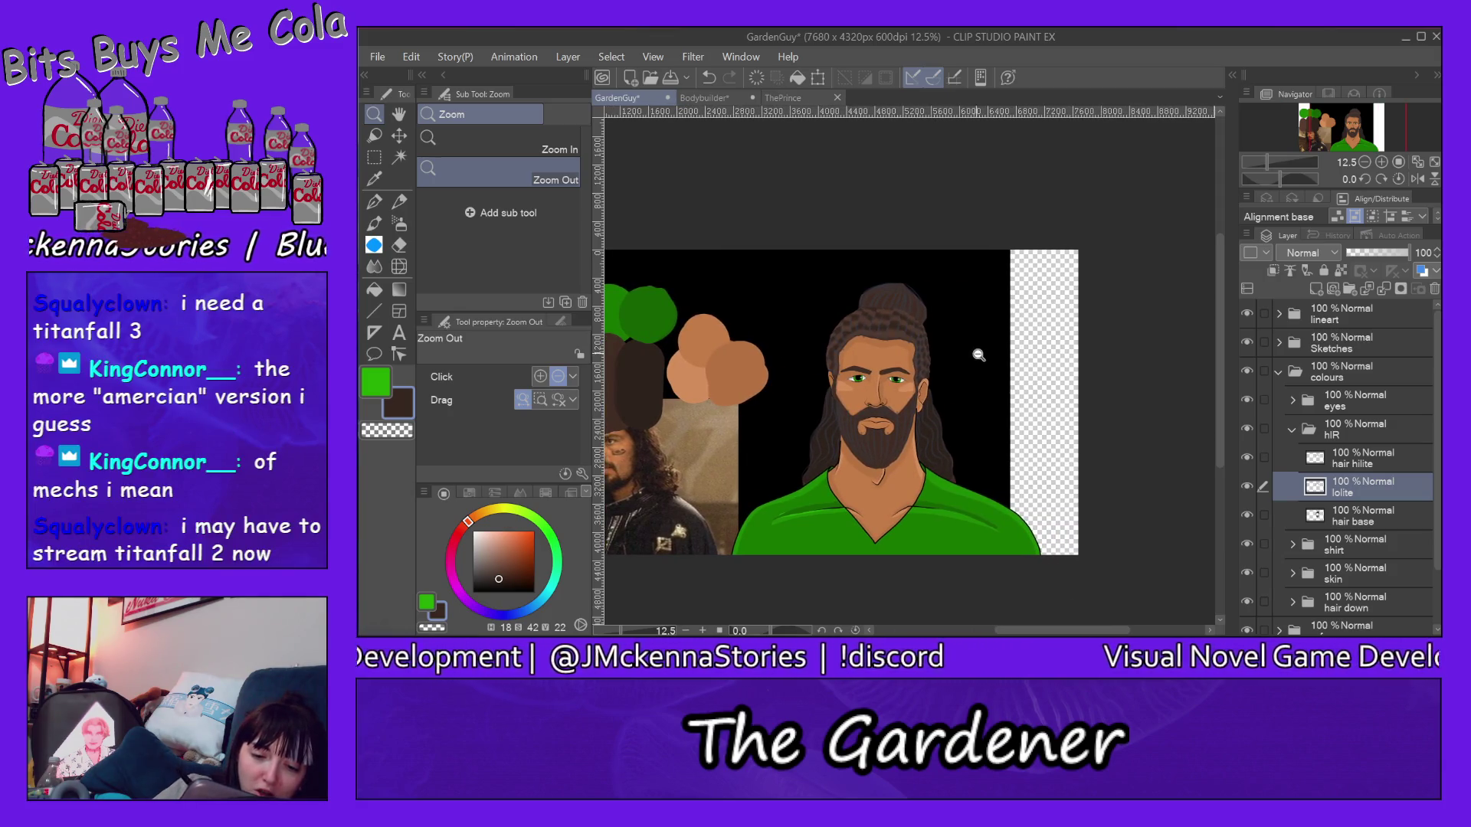
{"action": "scroll", "coordinate": [963, 358], "scroll_direction": "up", "scroll_amount": 2}
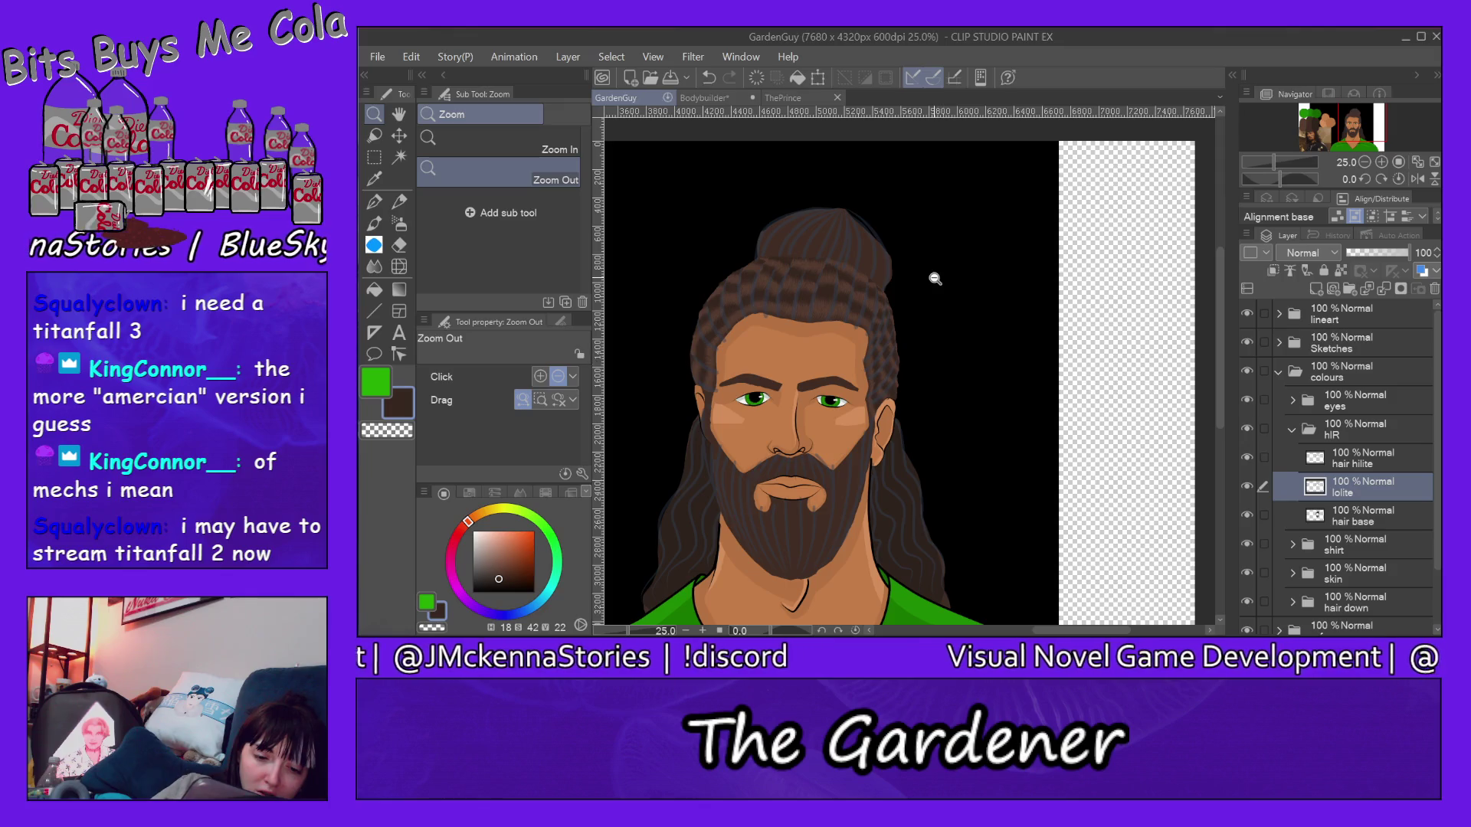
{"action": "left_click_drag", "start_coordinate": [1049, 632], "coordinate": [1031, 631]}
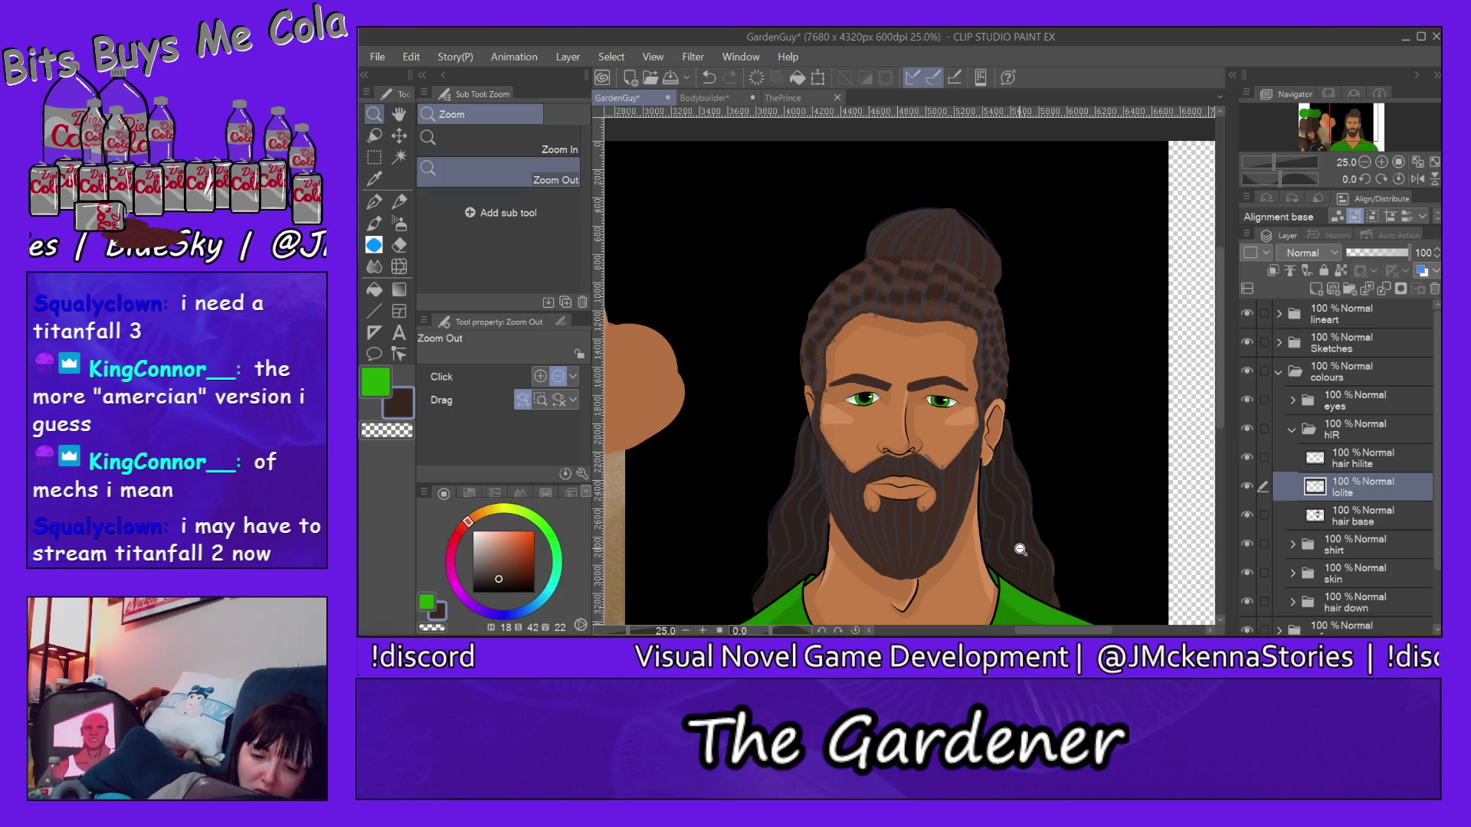
Step: Return to 200% on the braided hair and ready the Eyedropper on the hair hilite layer
{"action": "left_click", "coordinate": [942, 272]}
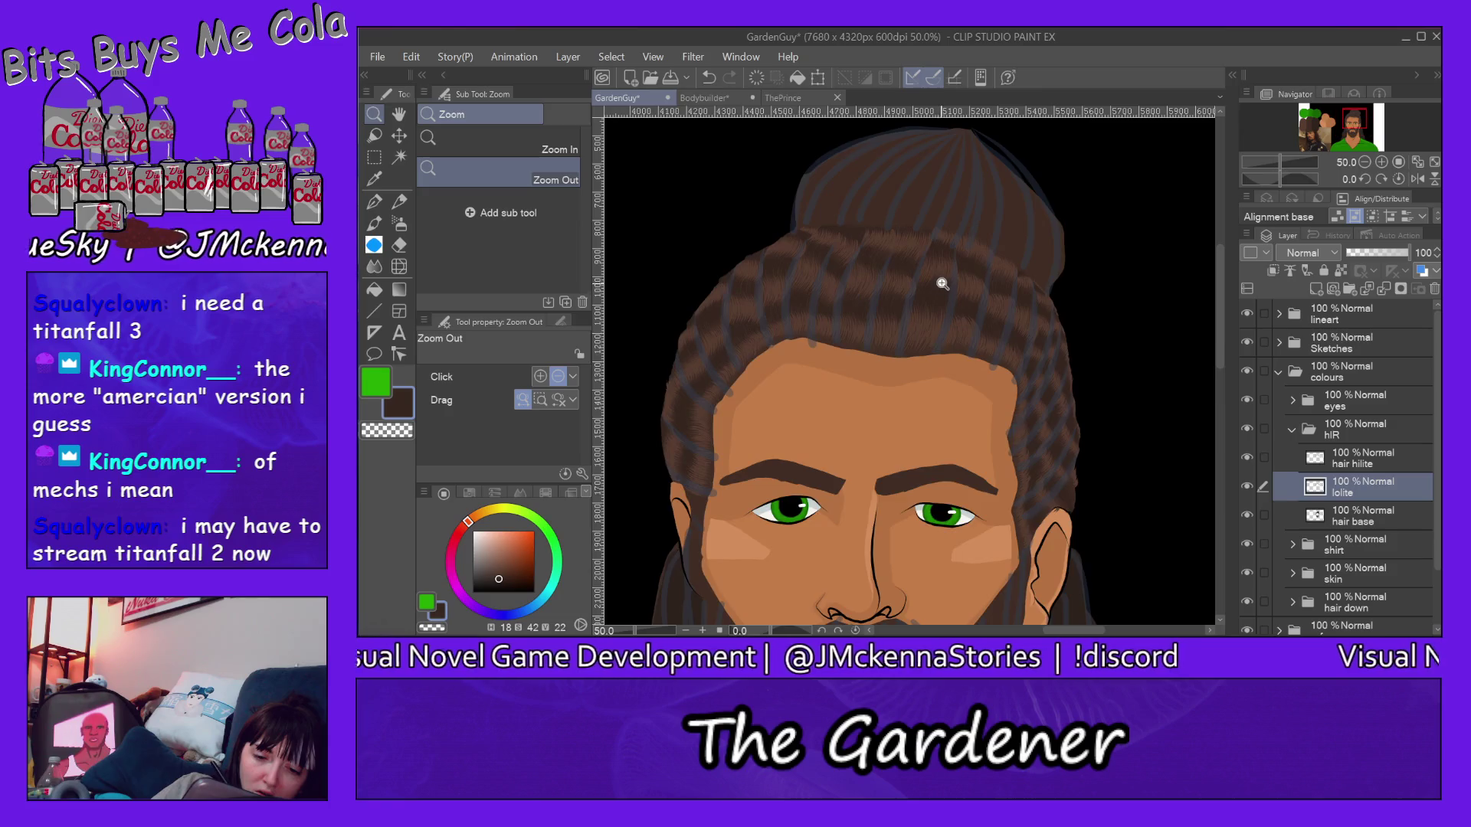
{"action": "left_click", "coordinate": [943, 274]}
{"action": "left_click", "coordinate": [946, 274]}
{"action": "left_click", "coordinate": [946, 274]}
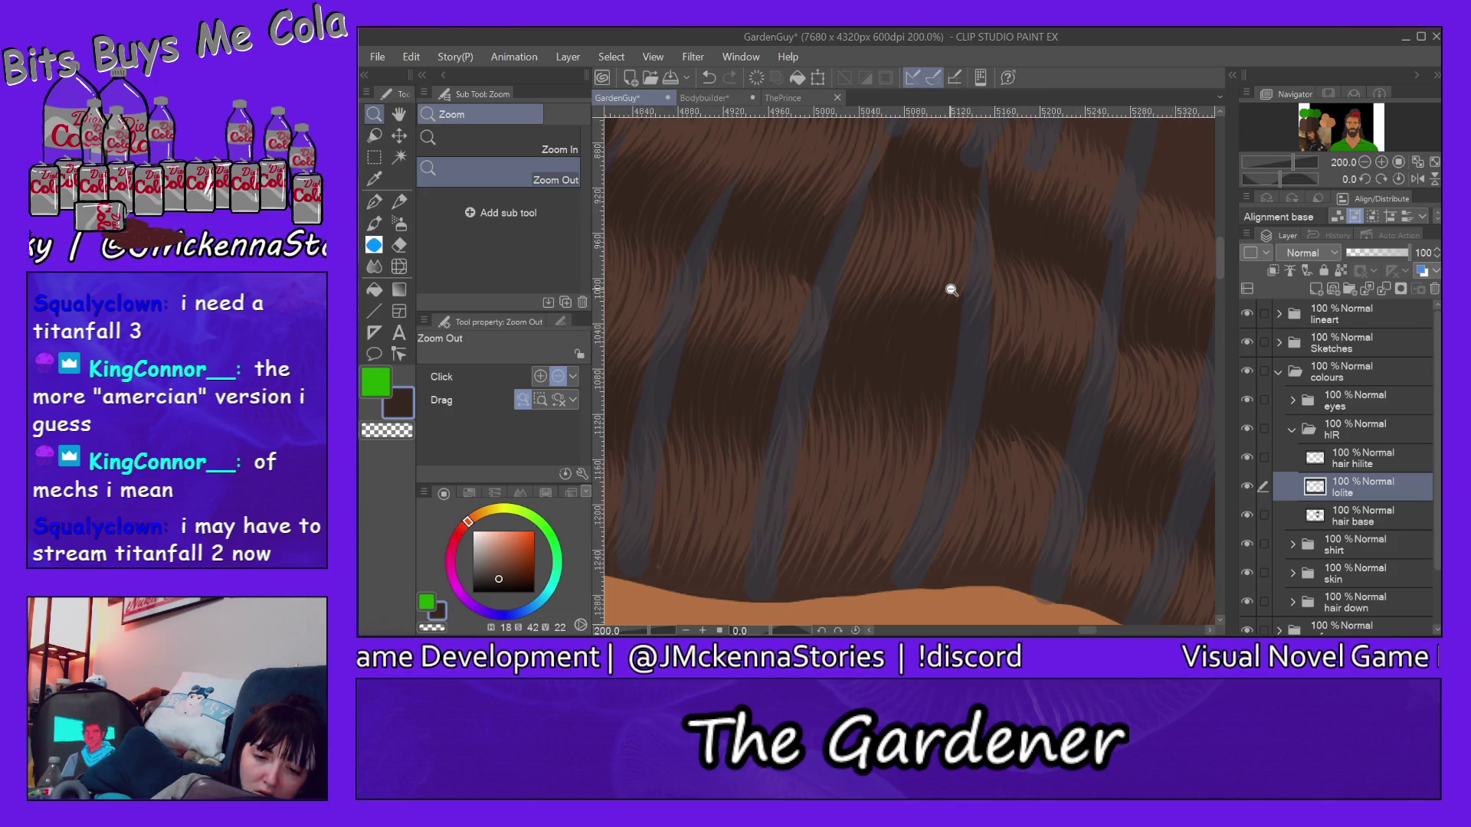
{"action": "key", "text": "alt+bracketright"}
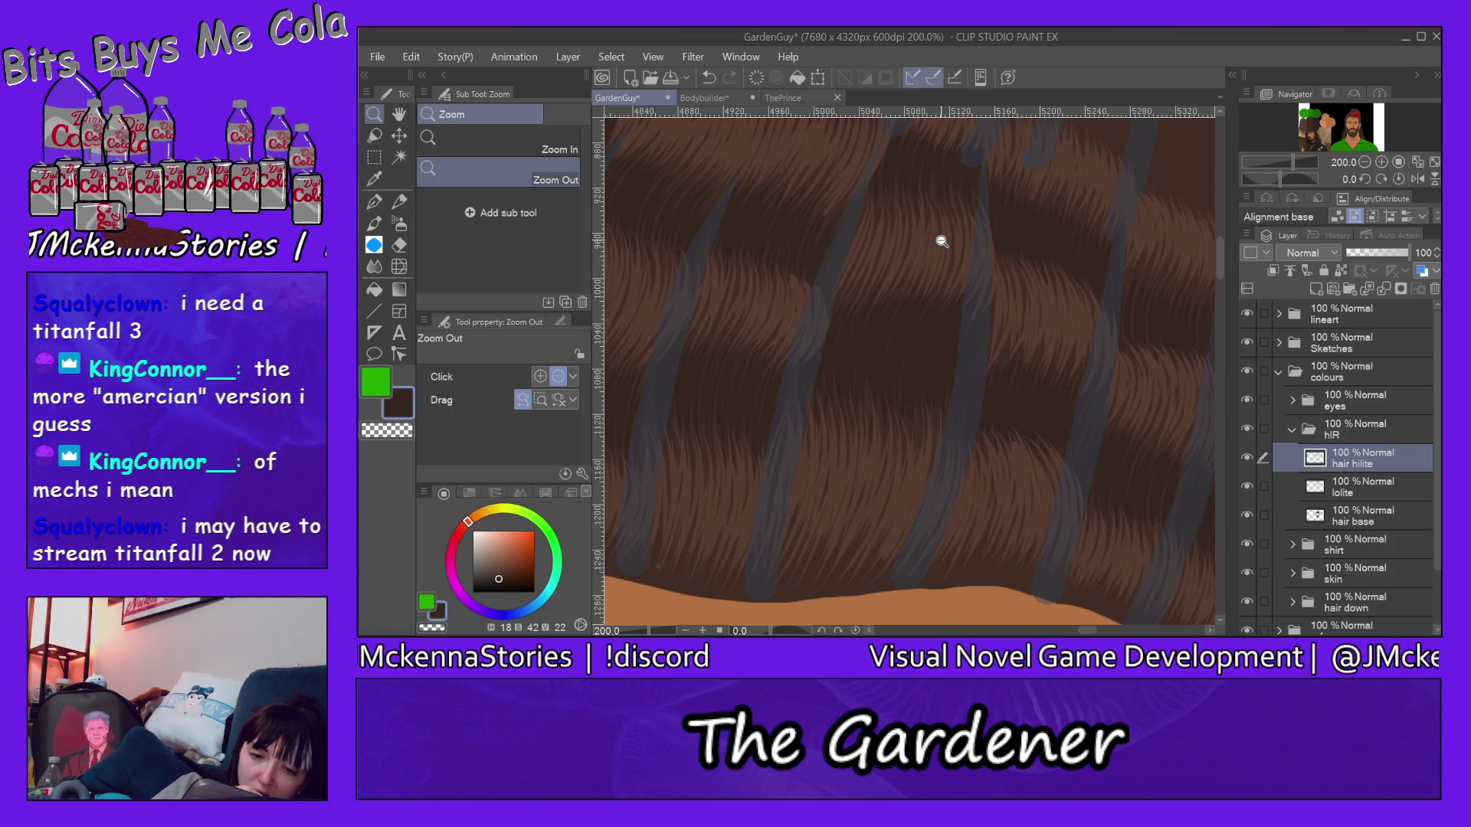
{"action": "left_click", "coordinate": [374, 180]}
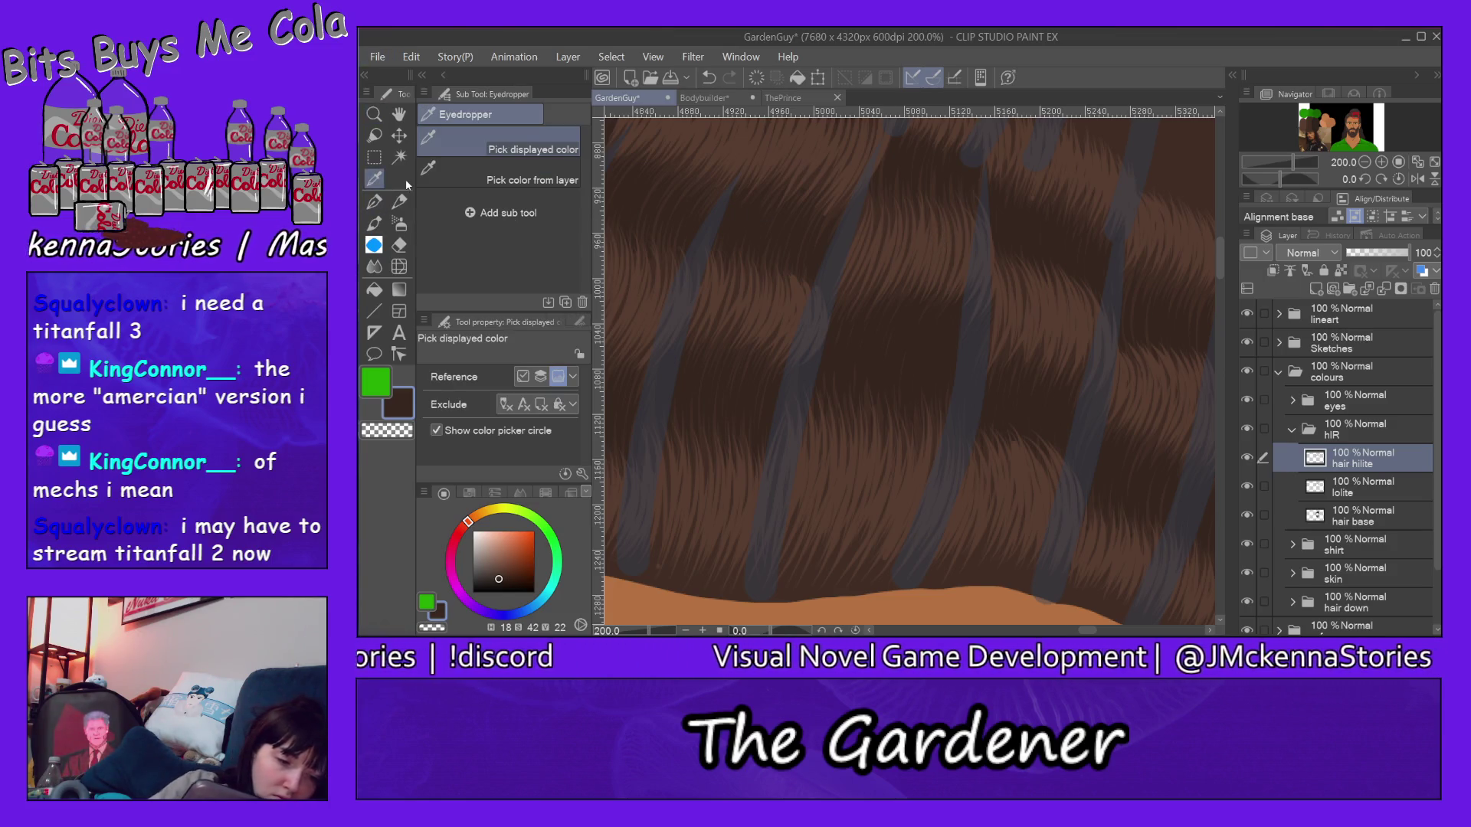
Step: Stroke light brown highlight strands over the braids with the effect-line pen
{"action": "left_click", "coordinate": [373, 202]}
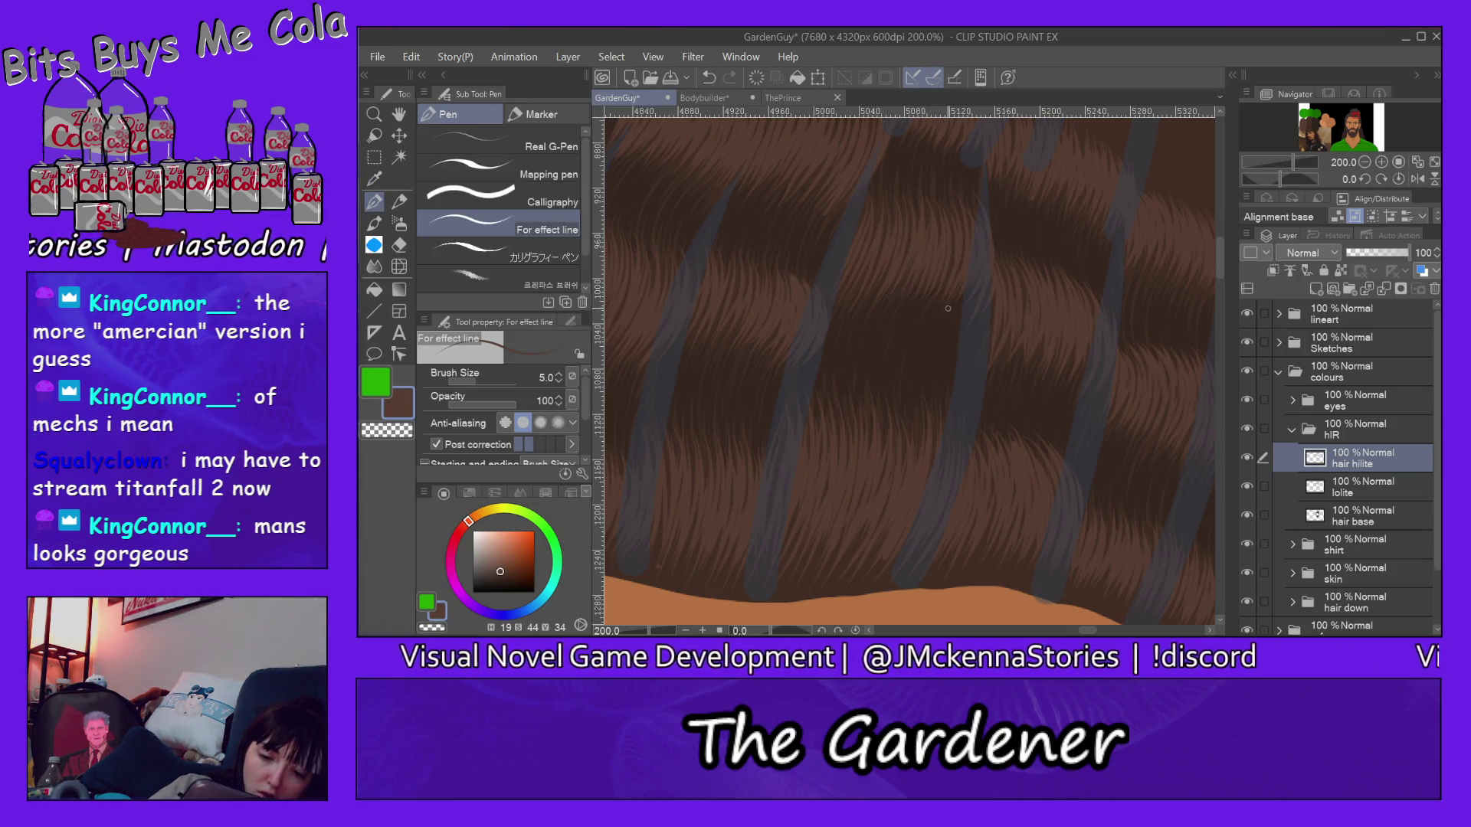
{"action": "scroll", "coordinate": [1116, 294], "scroll_direction": "up", "scroll_amount": 3}
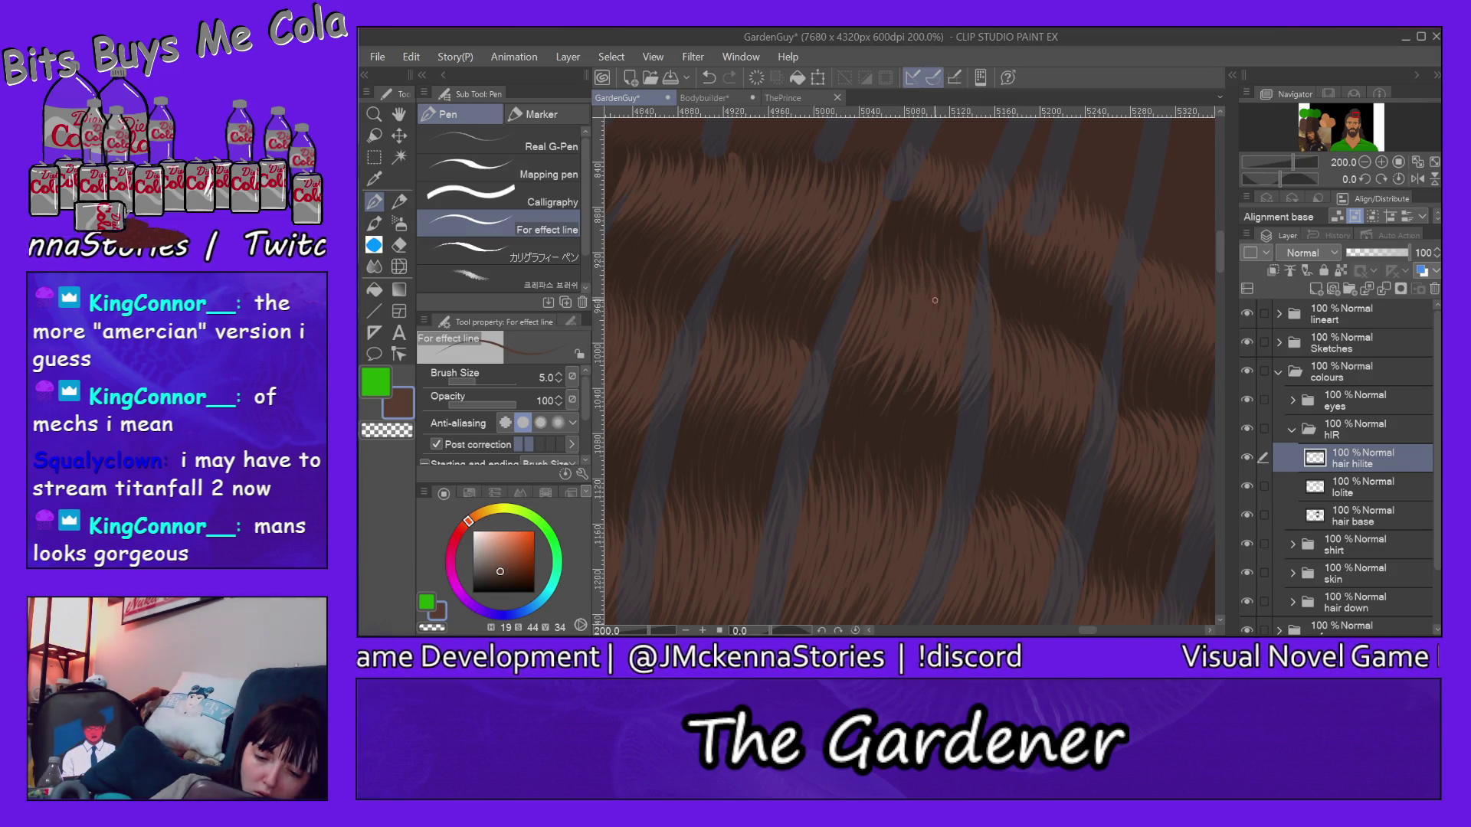
Step: Check the whole head from further out, then resume penning highlight strands
{"action": "left_click", "coordinate": [373, 114]}
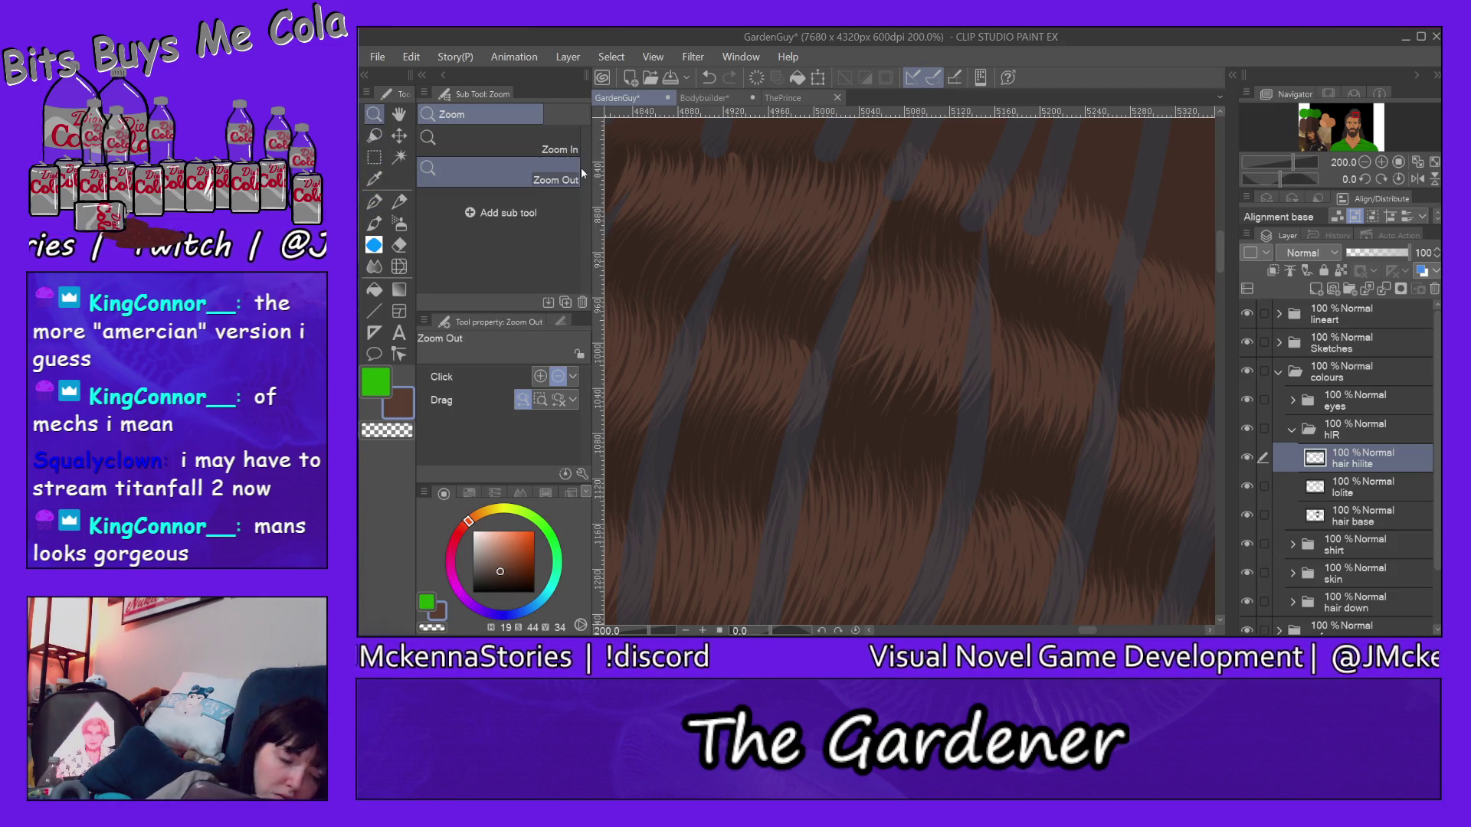
{"action": "left_click", "coordinate": [1131, 387]}
{"action": "left_click", "coordinate": [1148, 387]}
{"action": "left_click", "coordinate": [1180, 460]}
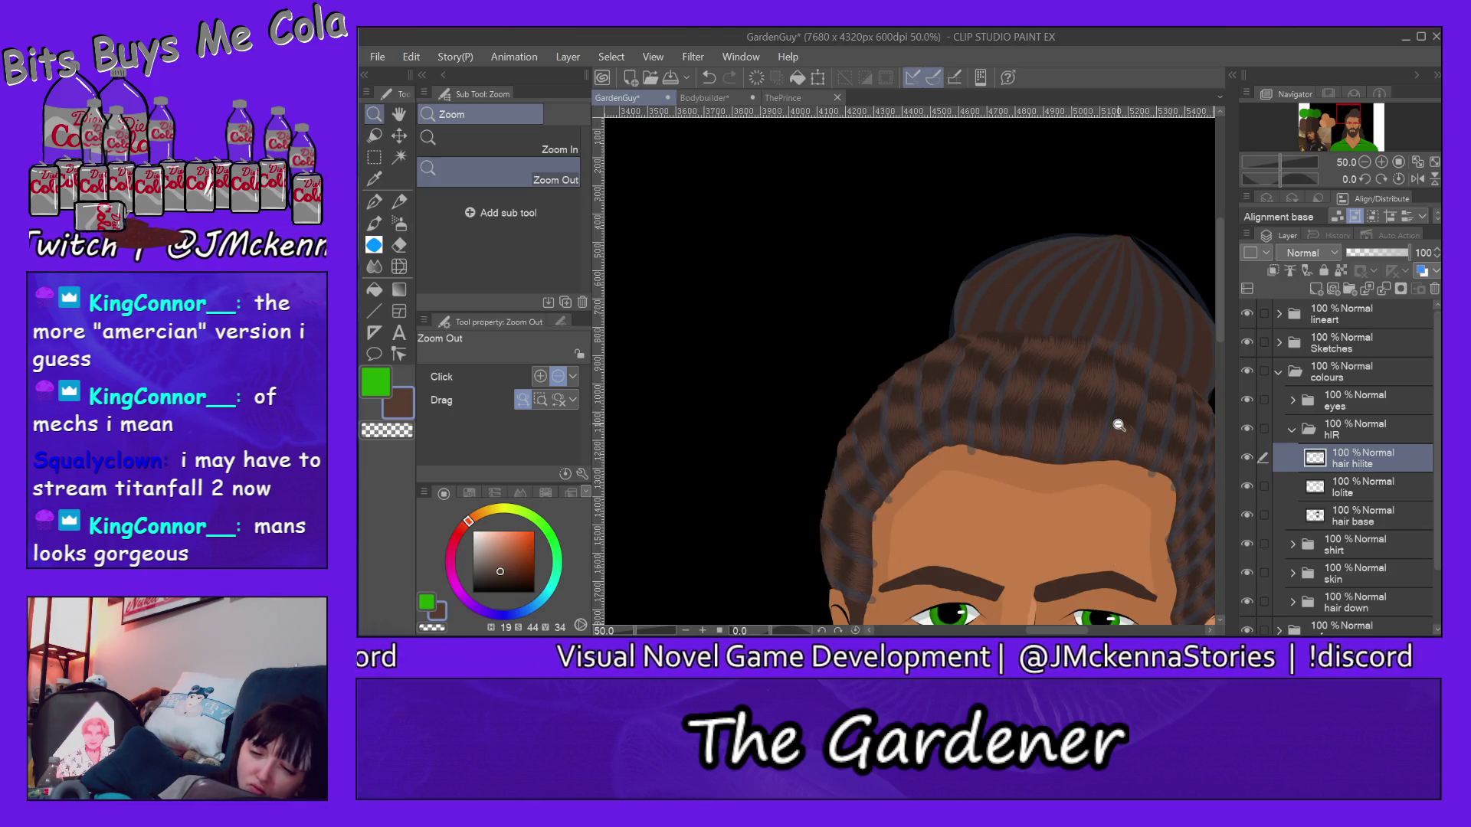
{"action": "scroll", "coordinate": [1099, 423], "scroll_direction": "up", "scroll_amount": 2}
{"action": "scroll", "coordinate": [1099, 423], "scroll_direction": "up", "scroll_amount": 1}
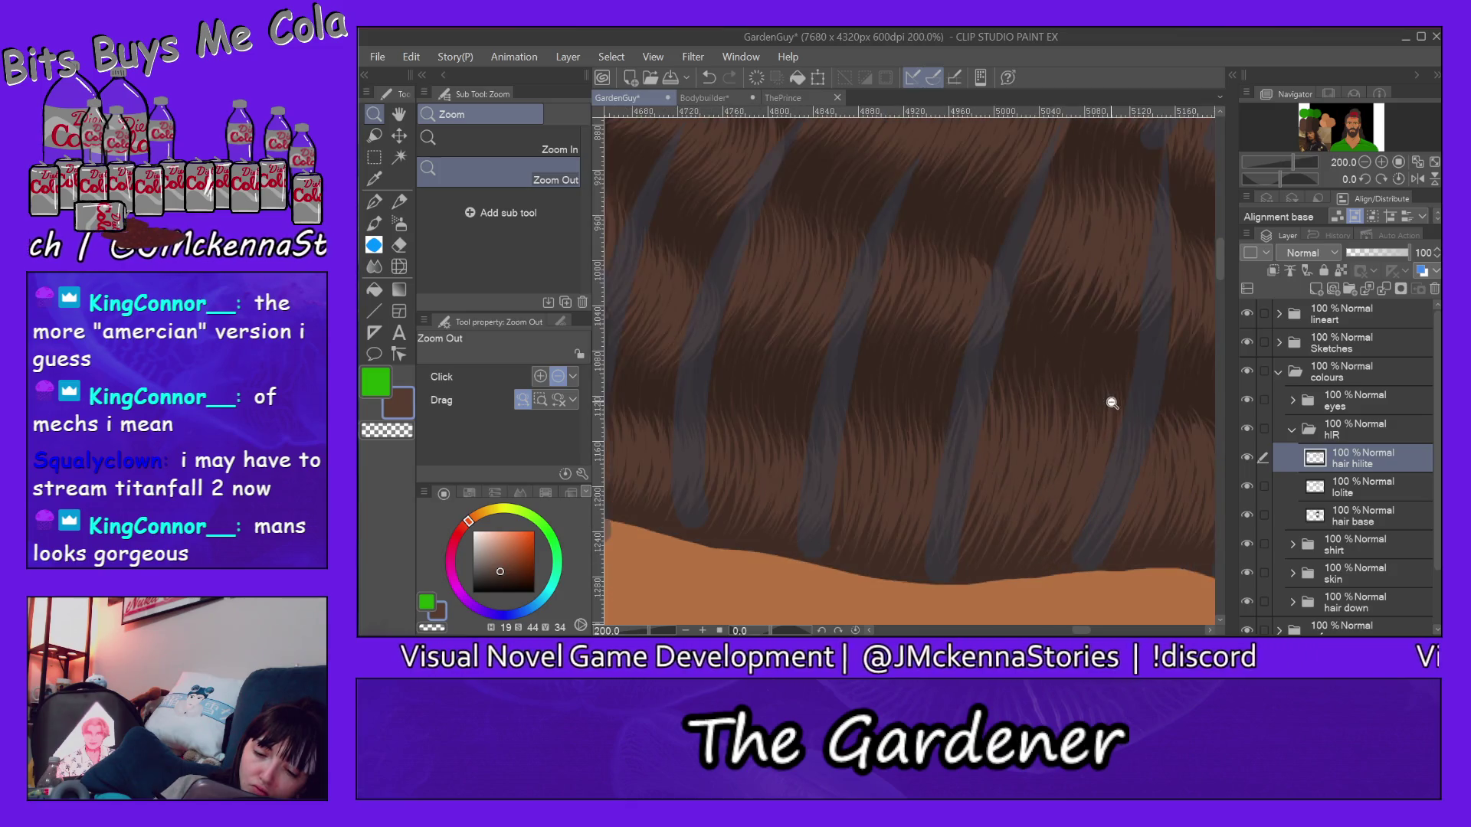
{"action": "key", "text": "p"}
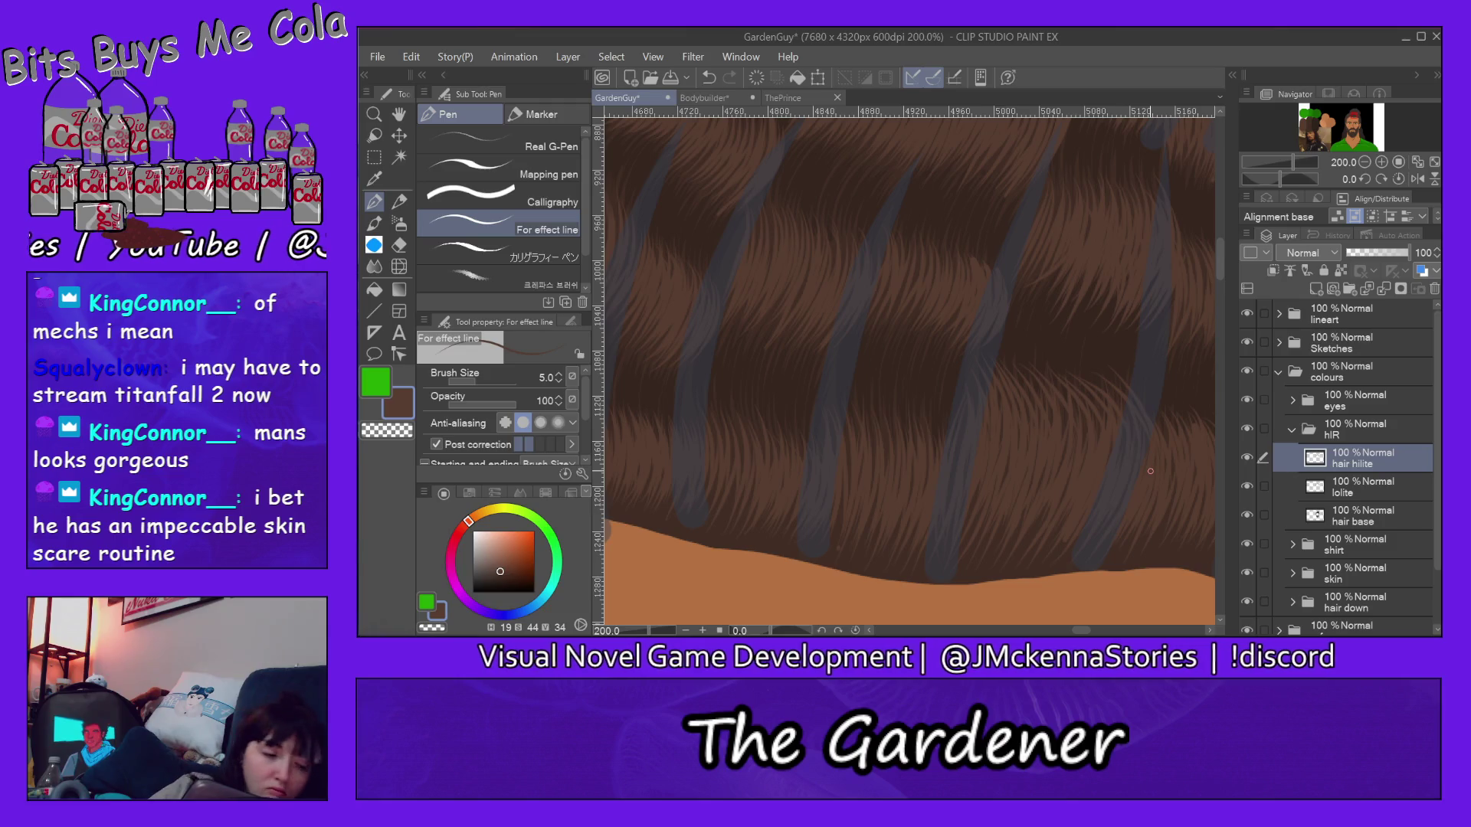
Step: Pull back again to frame the head and eyes for another review
{"action": "left_click", "coordinate": [373, 114]}
{"action": "left_click", "coordinate": [1152, 381]}
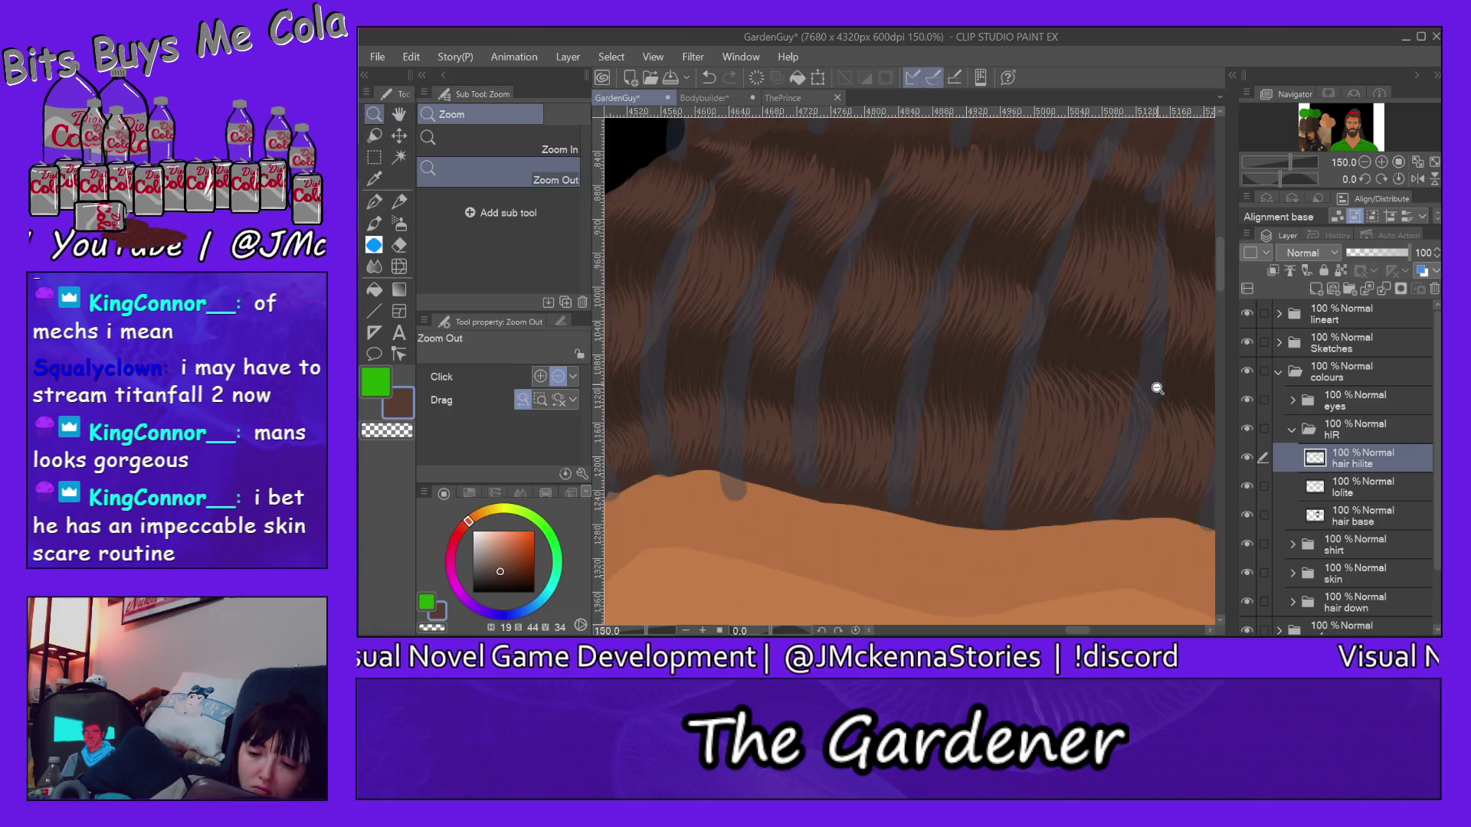
{"action": "left_click", "coordinate": [1160, 429]}
{"action": "left_click_drag", "start_coordinate": [1068, 630], "coordinate": [1124, 630]}
{"action": "left_click_drag", "start_coordinate": [1220, 256], "coordinate": [1217, 294]}
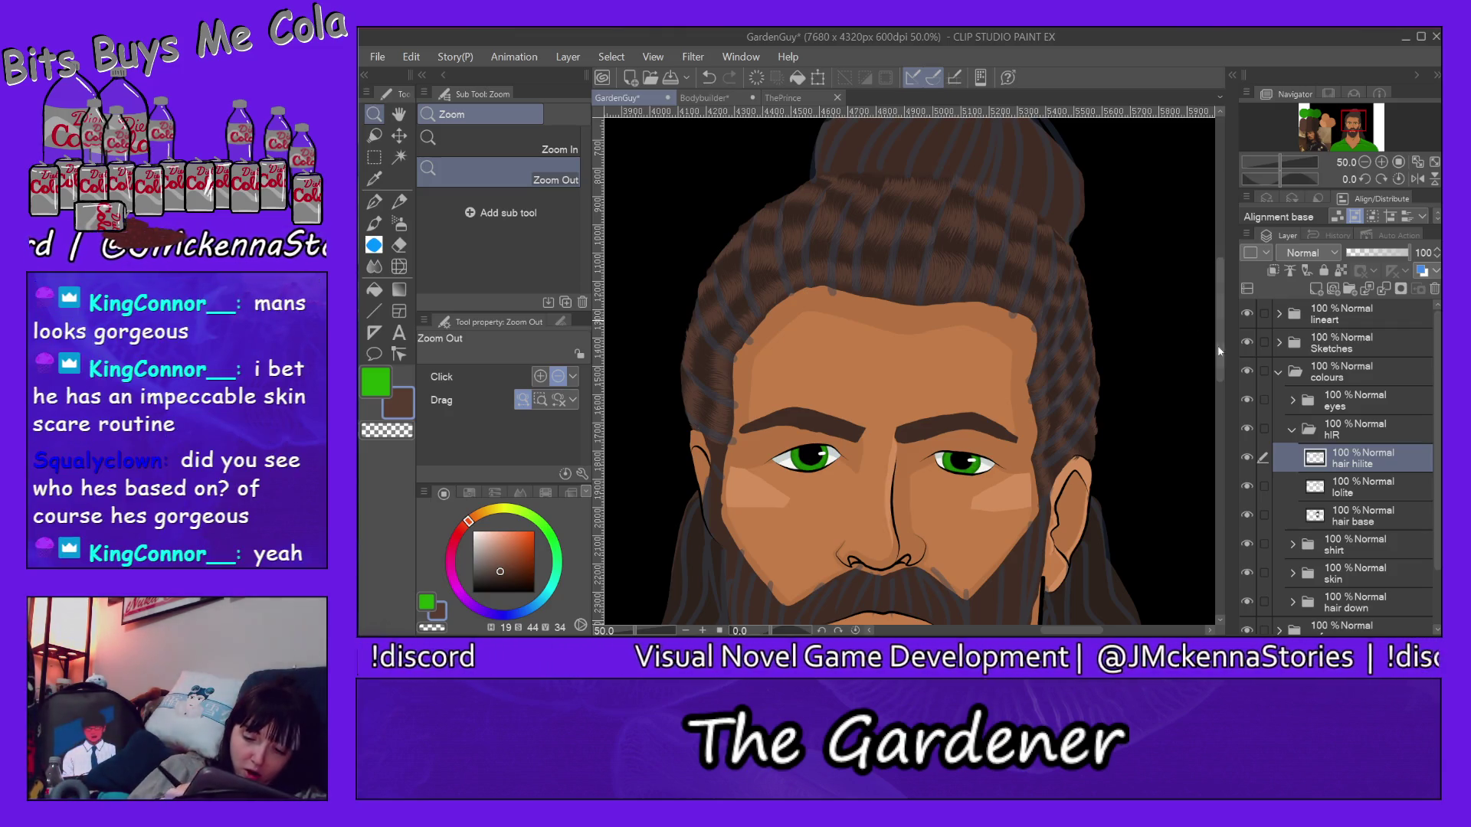
{"action": "left_click_drag", "start_coordinate": [1219, 324], "coordinate": [1223, 399]}
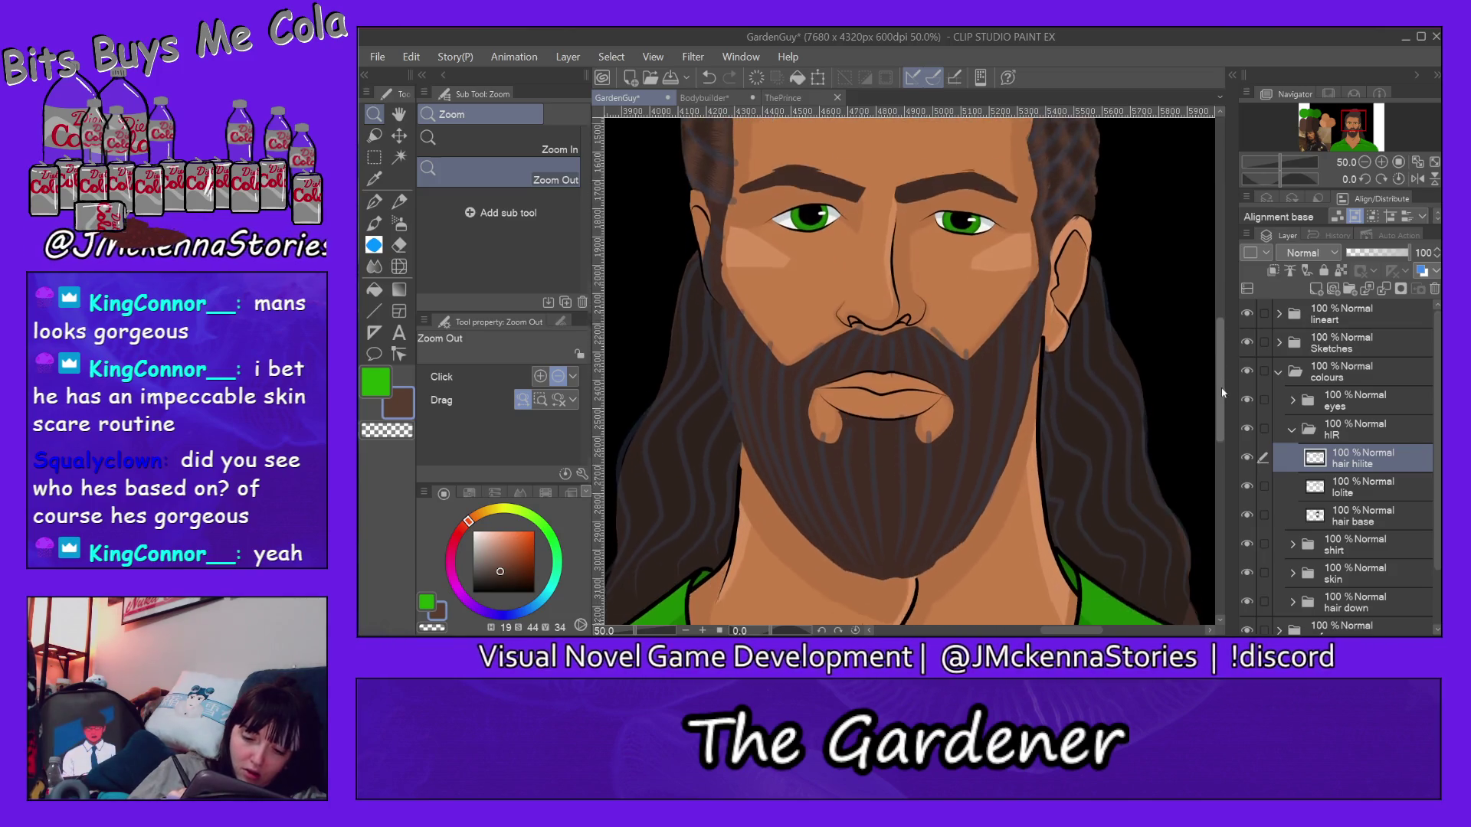
{"action": "scroll", "coordinate": [1225, 391], "scroll_direction": "up", "scroll_amount": 1}
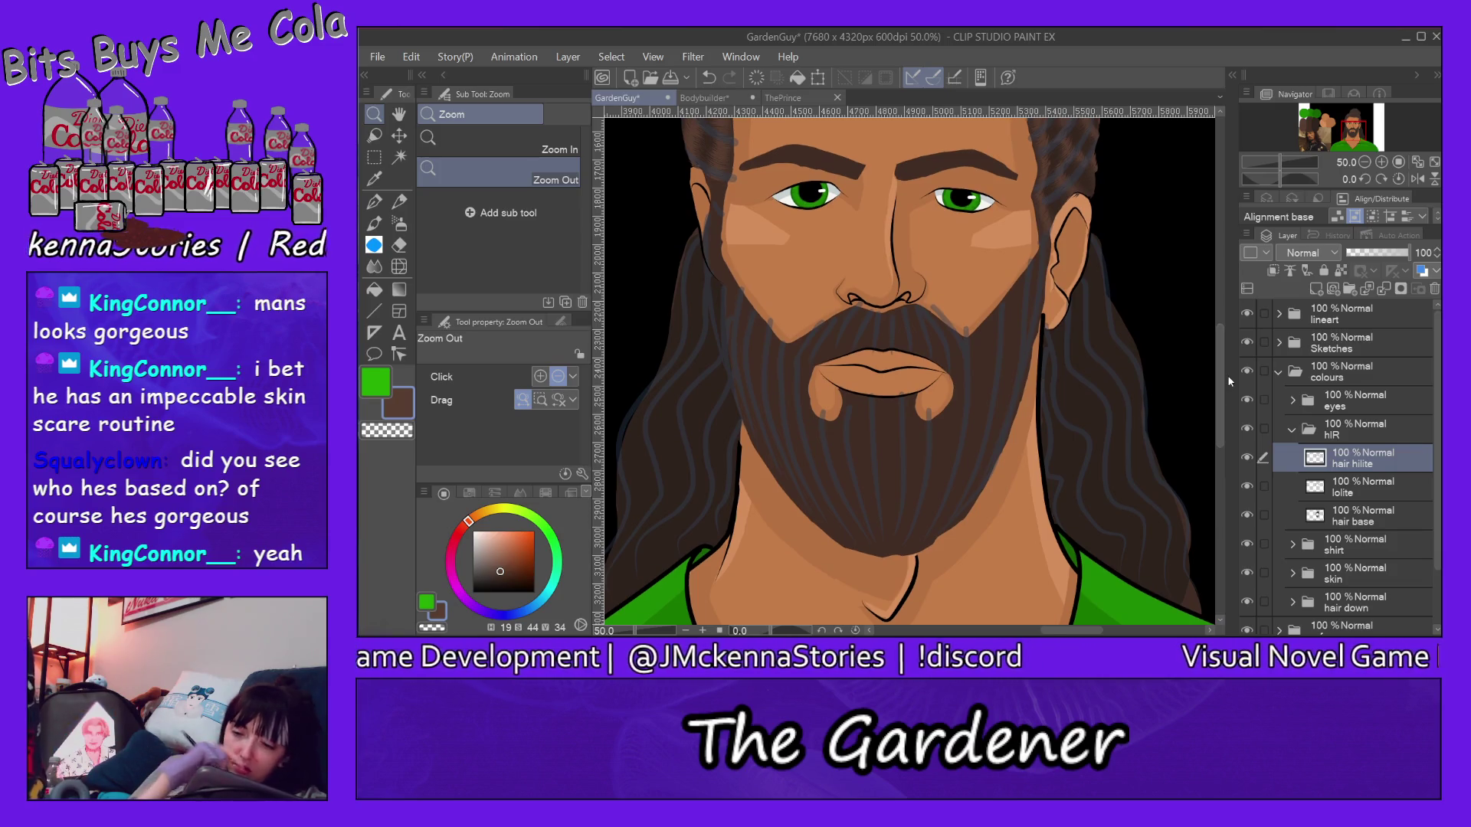
Step: Expand the hair down folder, move hd hilite above hd lolite, and ready the pen
{"action": "left_click", "coordinate": [1291, 431]}
{"action": "left_click", "coordinate": [1292, 515]}
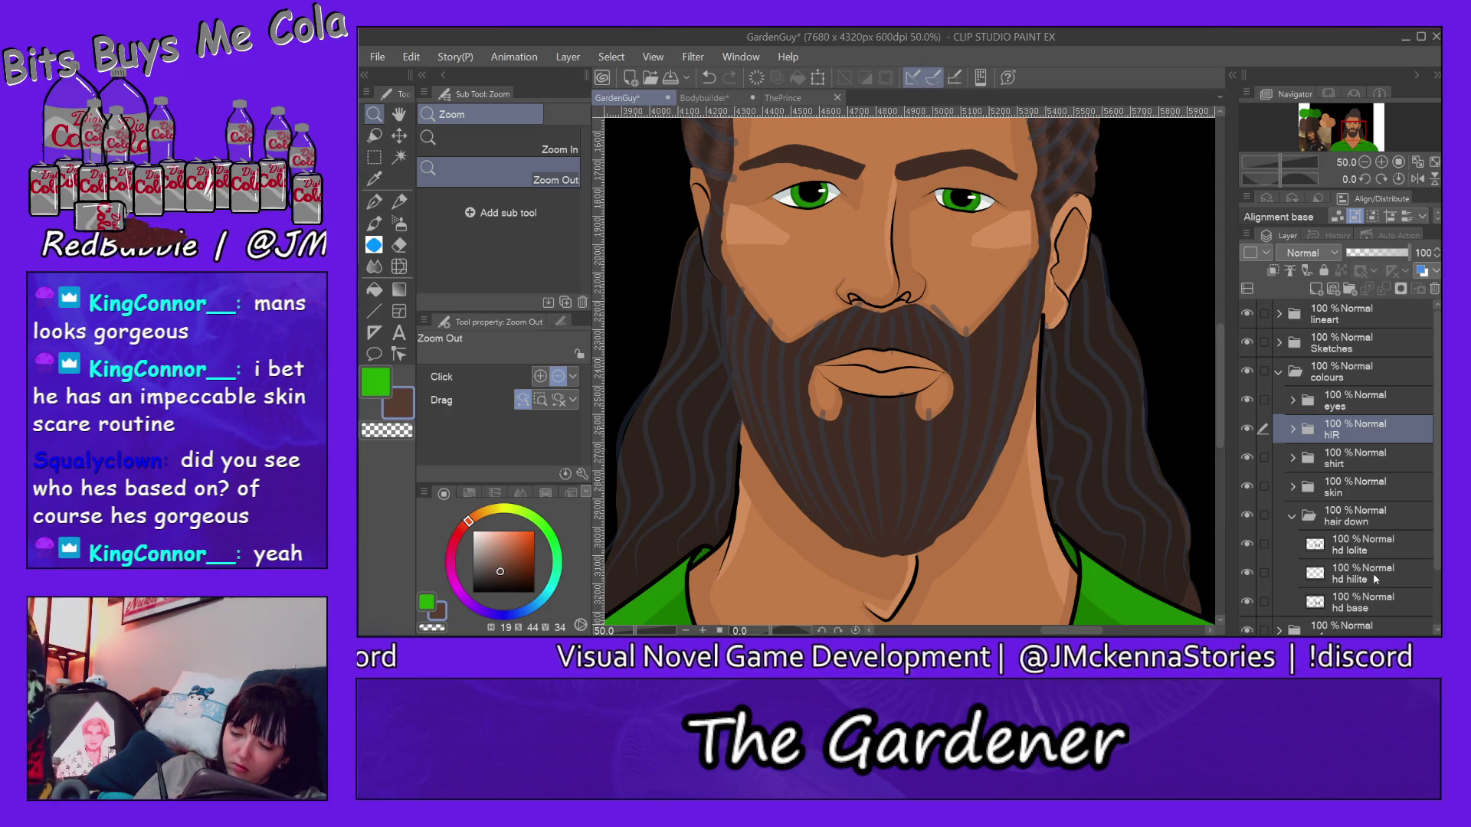
{"action": "left_click_drag", "start_coordinate": [1374, 575], "coordinate": [1378, 547]}
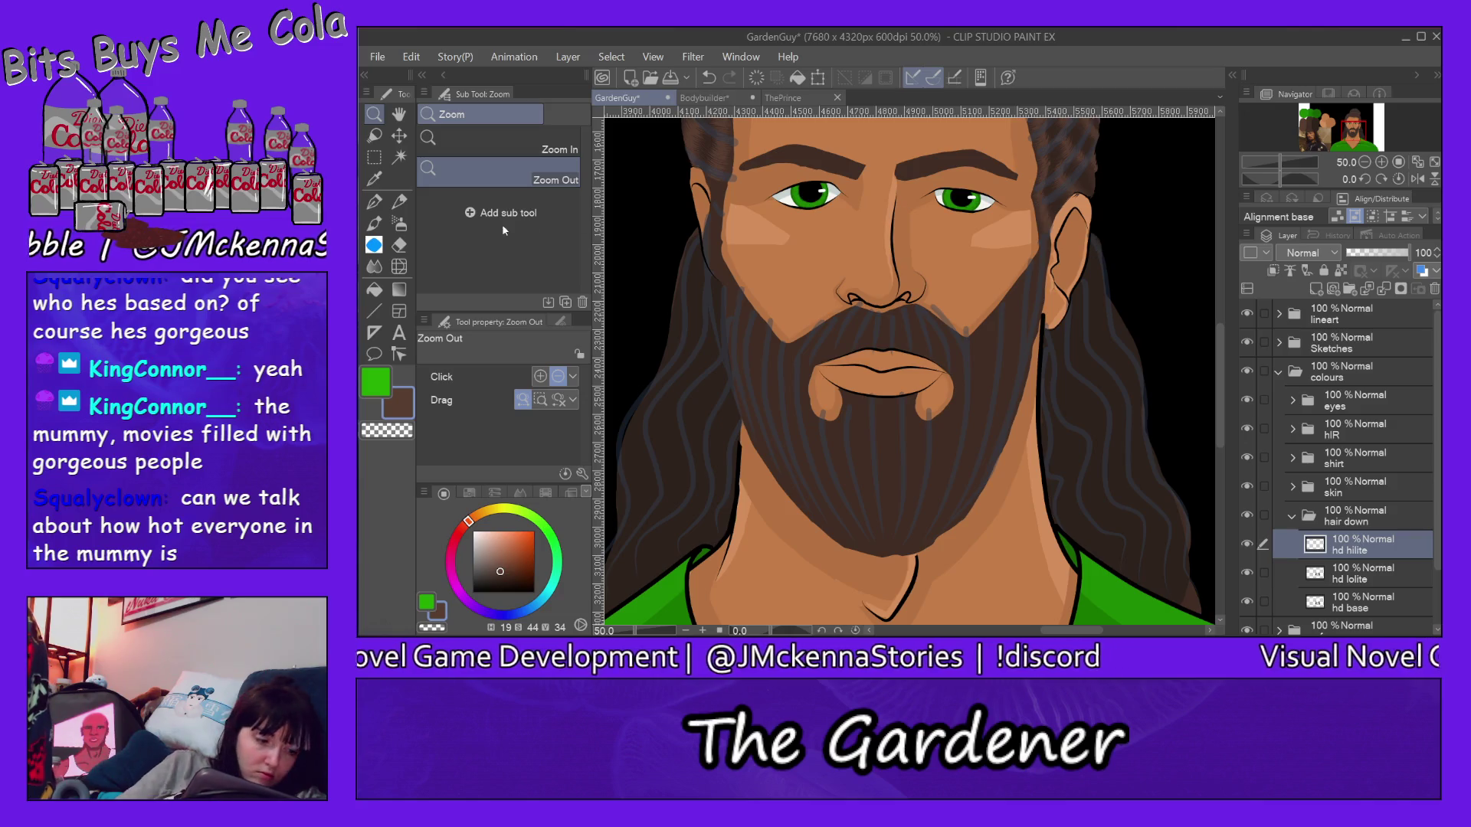
{"action": "key", "text": "p"}
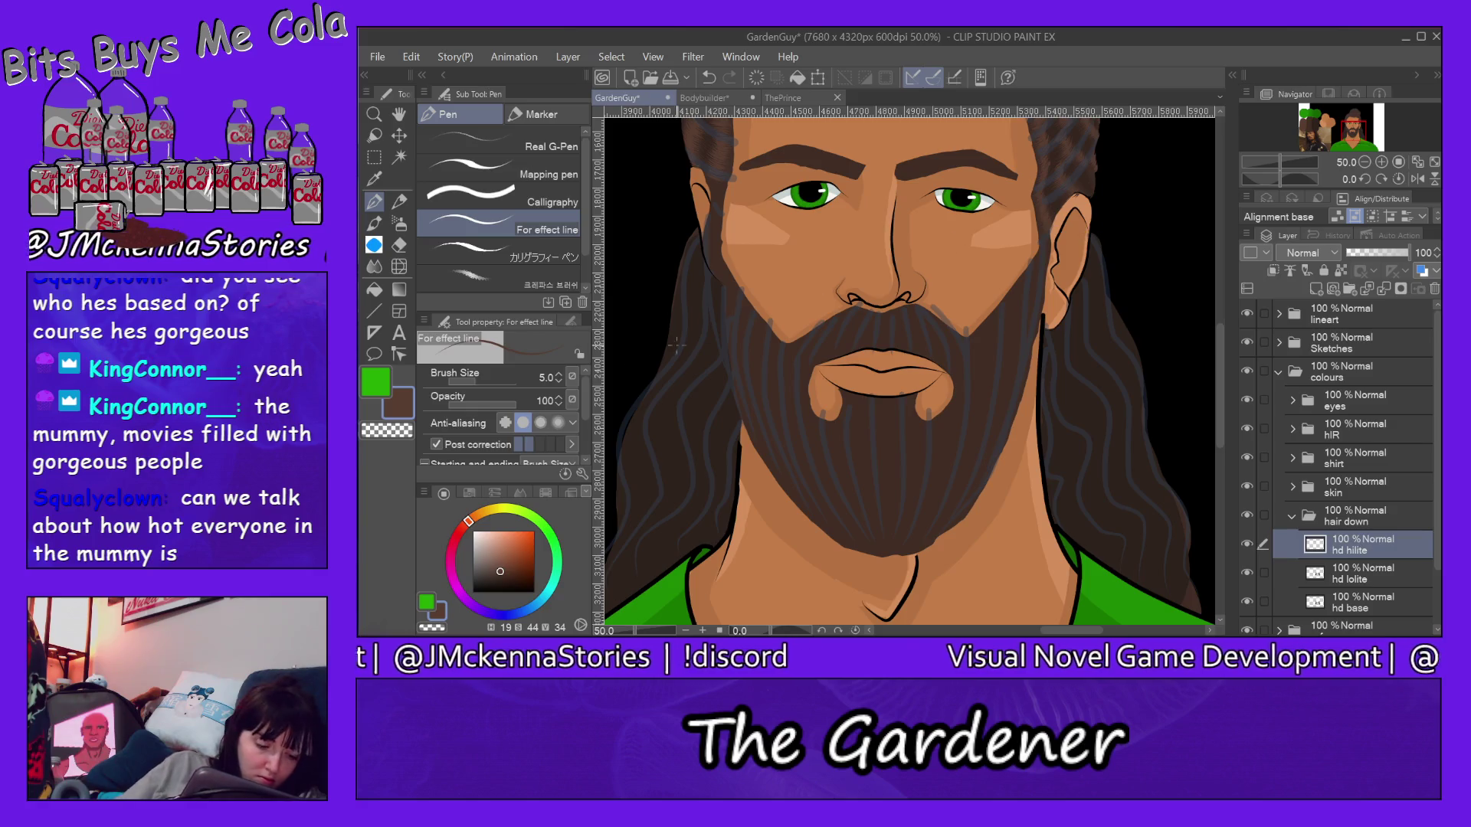
{"action": "scroll", "coordinate": [587, 421], "scroll_direction": "down", "scroll_amount": 2}
{"action": "scroll", "coordinate": [587, 421], "scroll_direction": "down", "scroll_amount": 2}
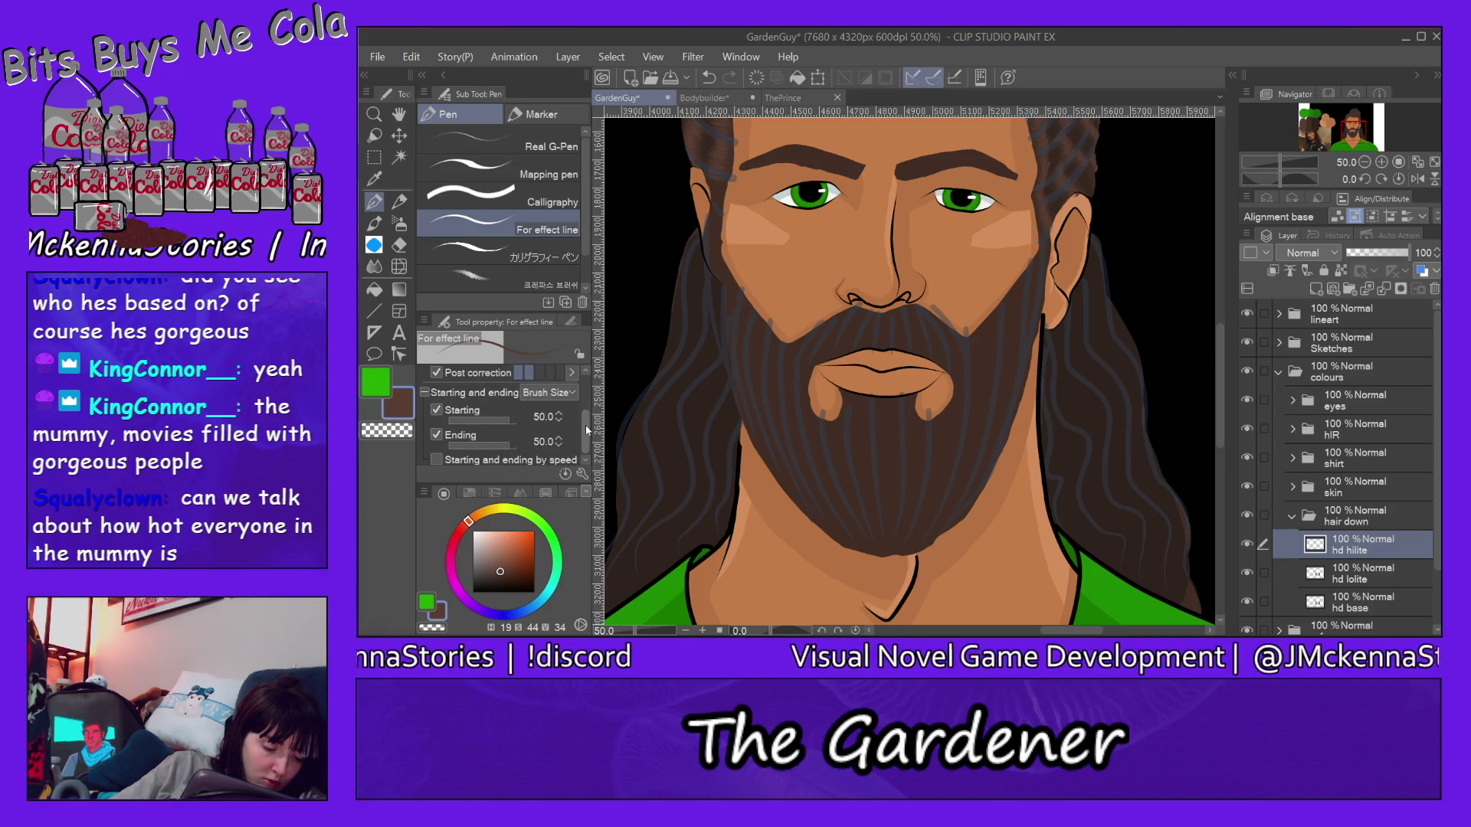
Step: Disable stroke-start tapering and draw thin highlight strands through the hair beside the face
{"action": "left_click", "coordinate": [436, 411]}
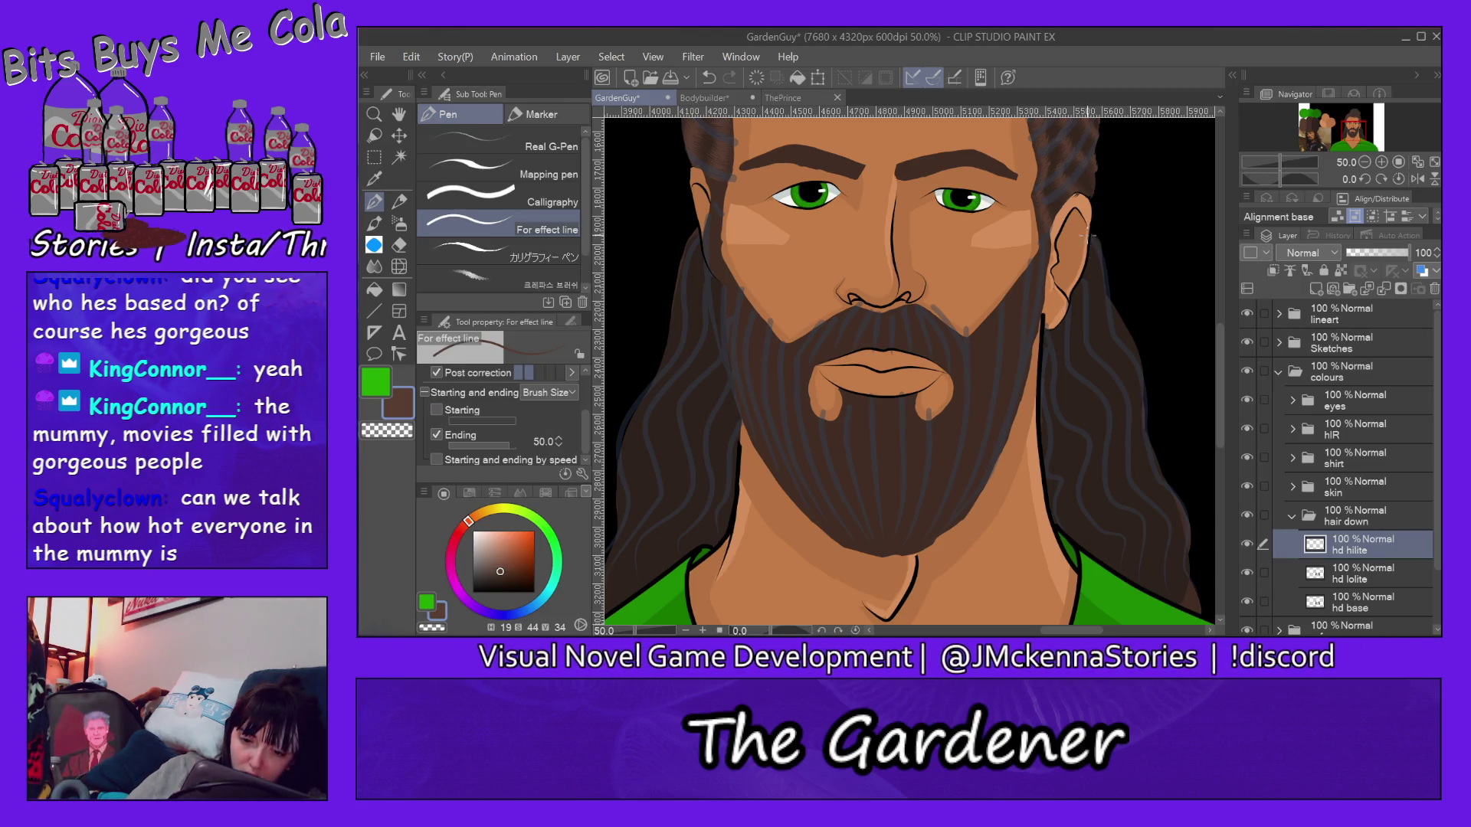
{"action": "mouse_move", "coordinate": [1098, 271]}
{"action": "left_mouse_down"}
{"action": "mouse_move", "coordinate": [1132, 452]}
{"action": "mouse_move", "coordinate": [1175, 560]}
{"action": "left_mouse_up"}
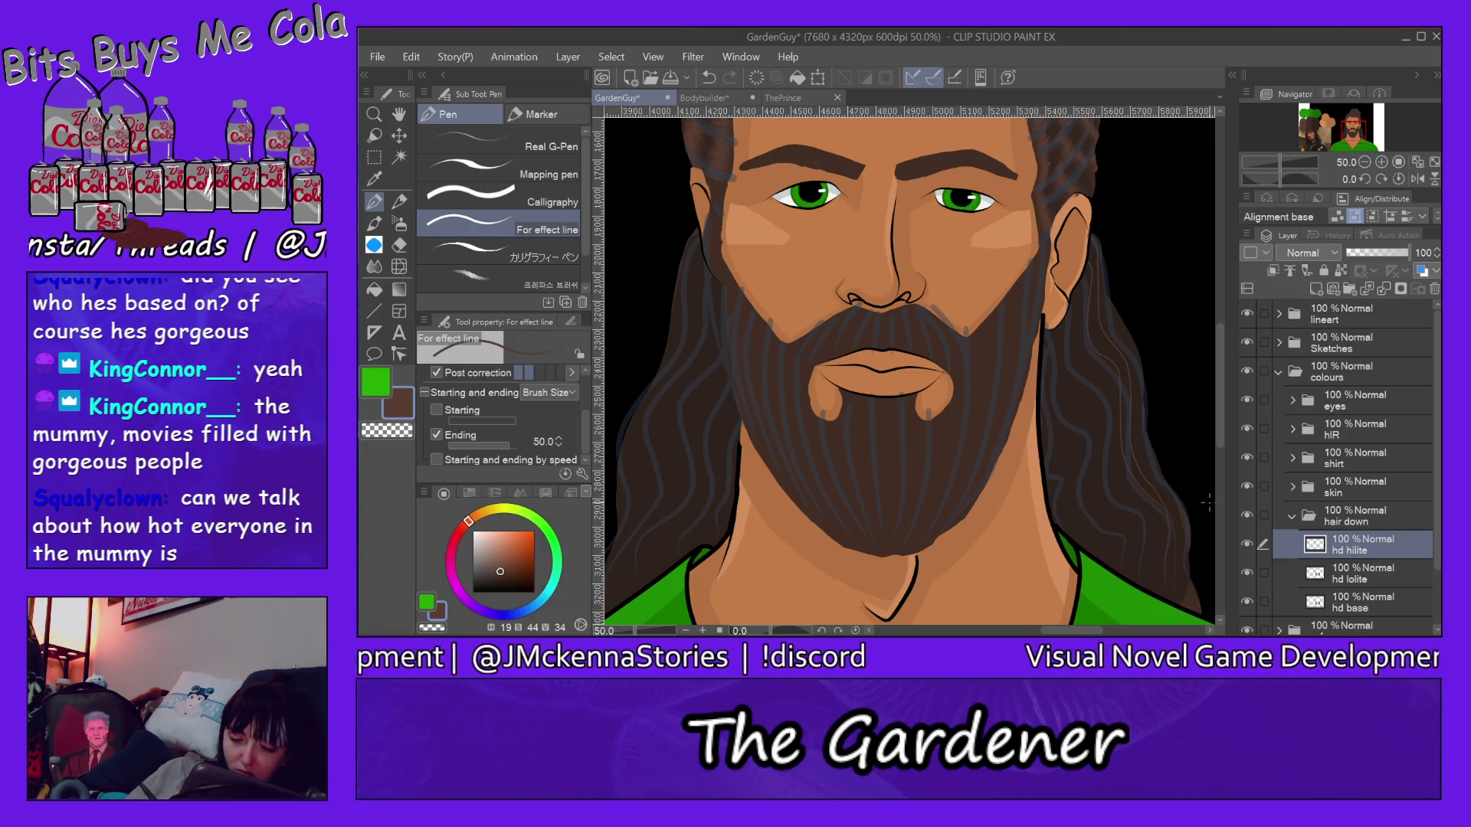
{"action": "left_click_drag", "start_coordinate": [1125, 352], "coordinate": [1159, 507]}
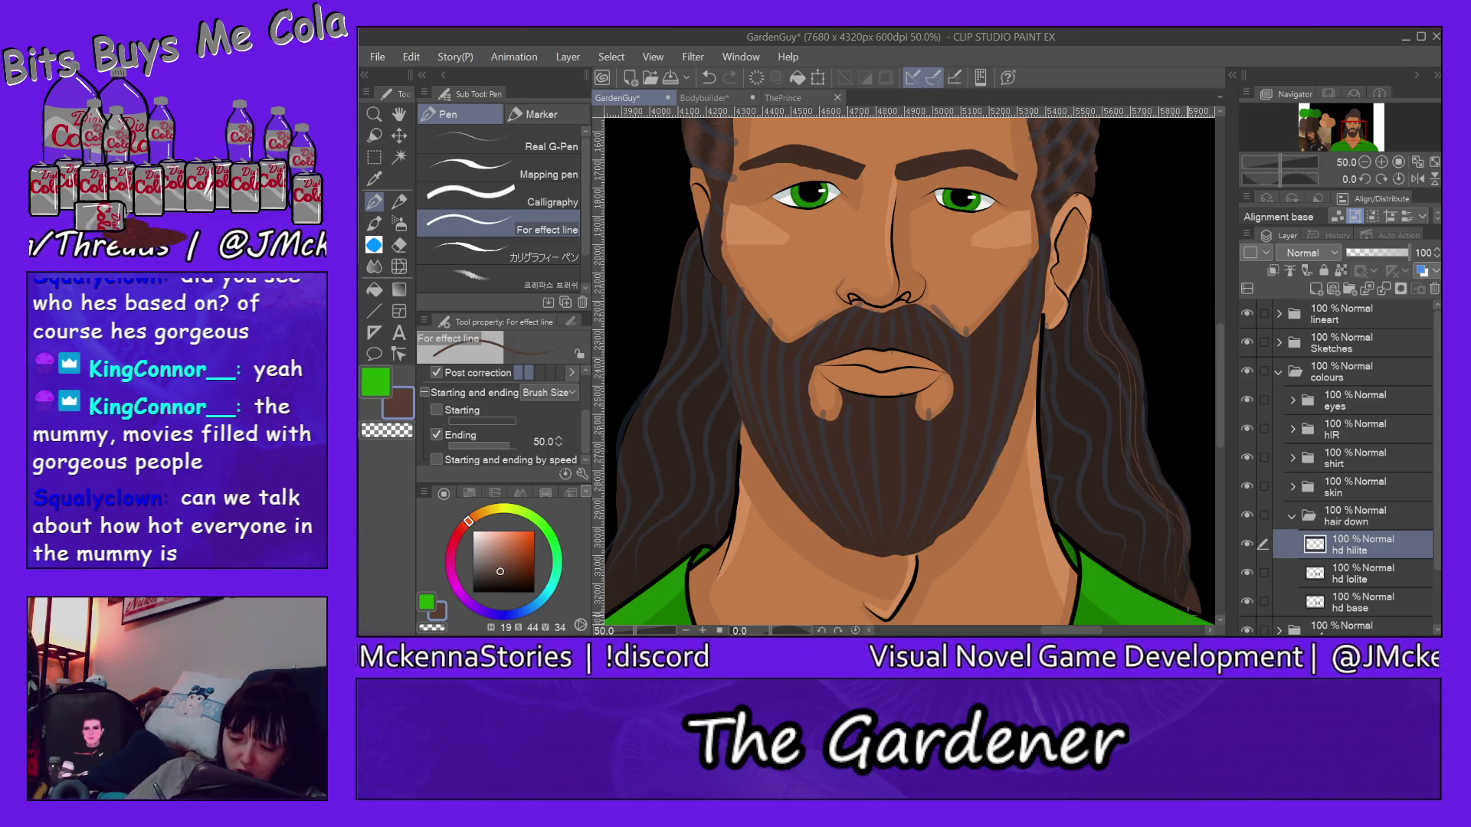
{"action": "left_click", "coordinate": [377, 55]}
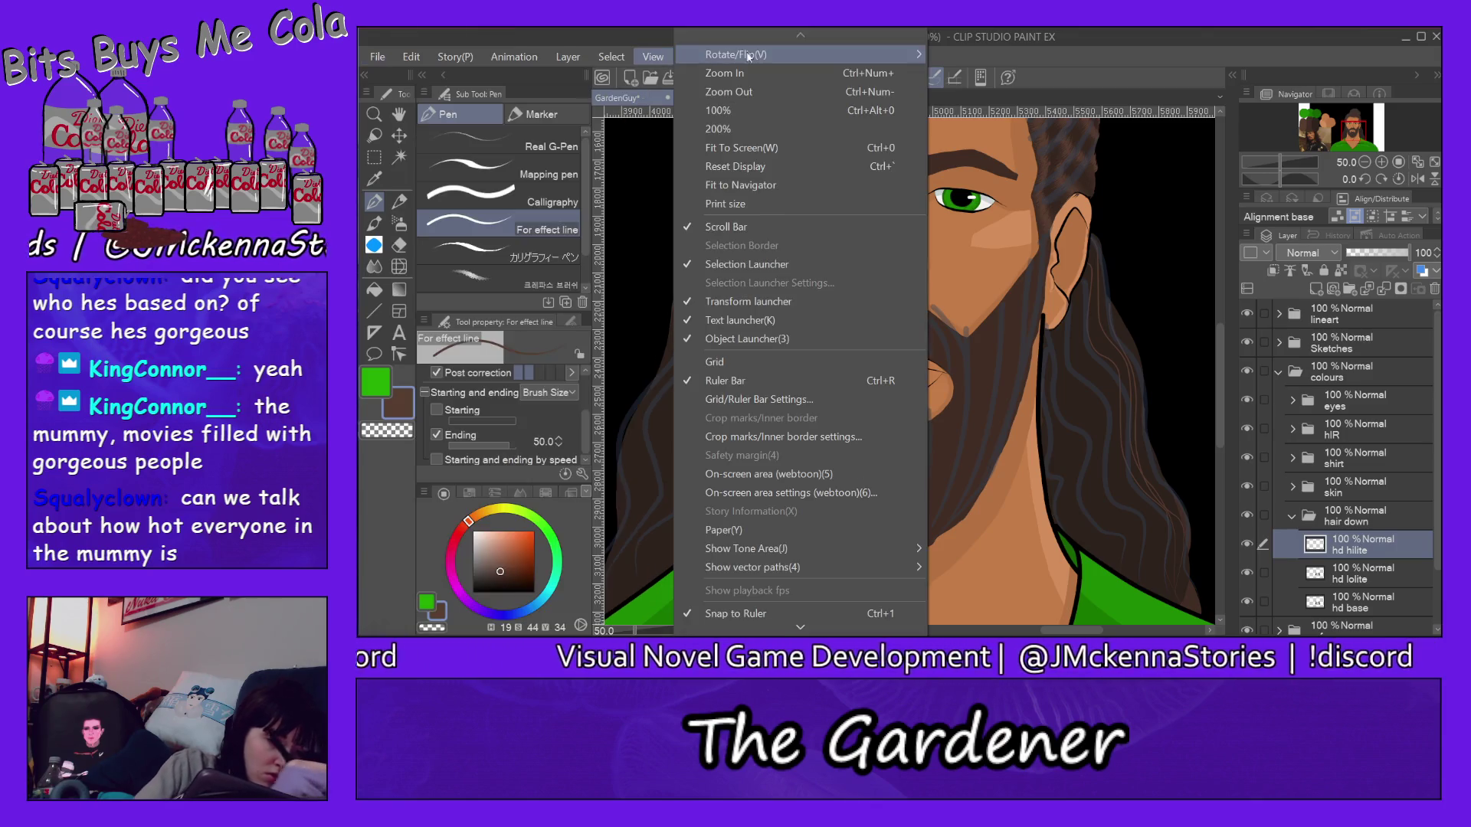
{"action": "left_click", "coordinate": [1022, 36]}
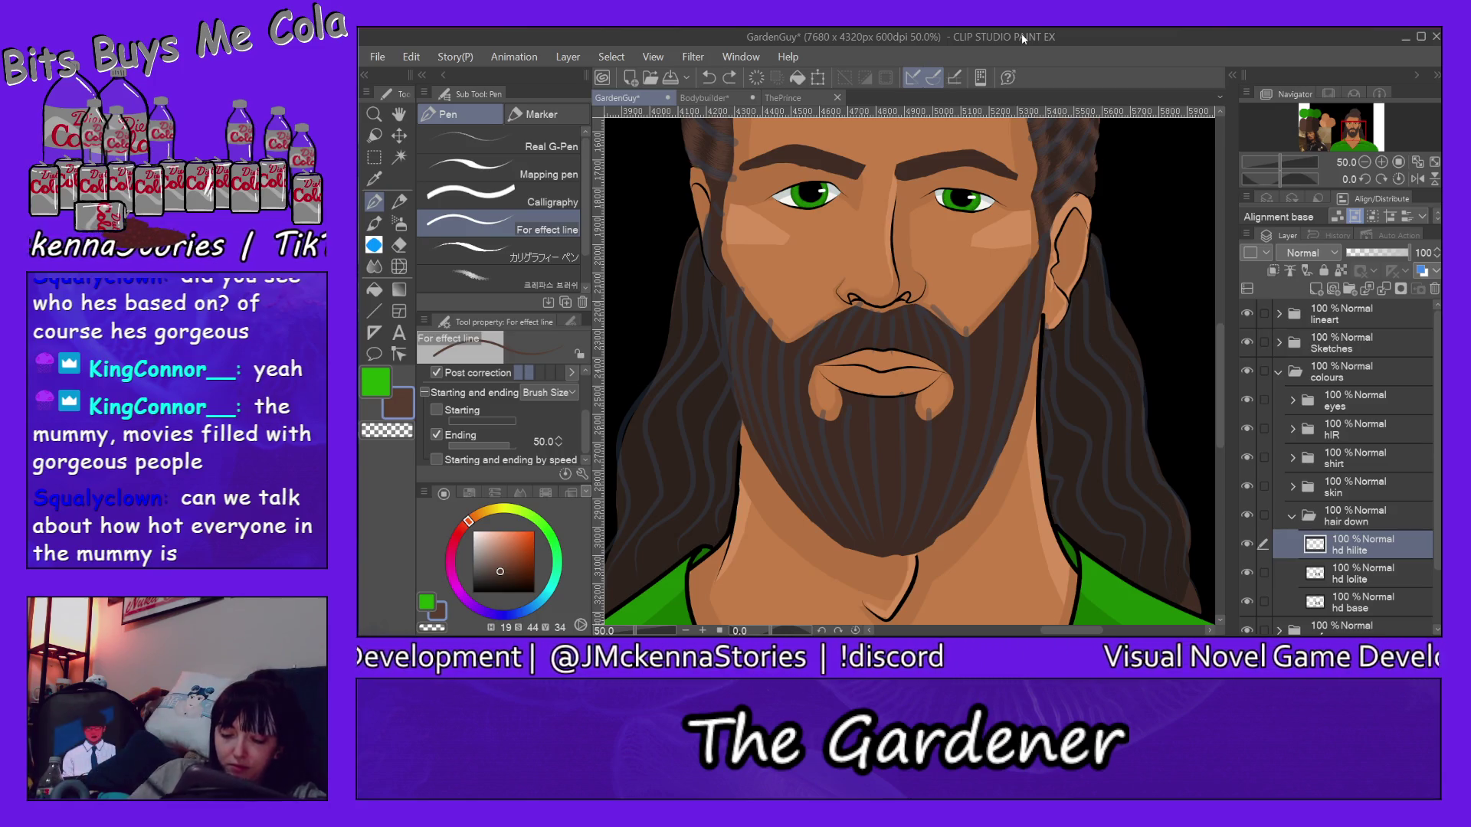
Step: Frame the hair below the ear and draw light strands running down from it
{"action": "left_click_drag", "start_coordinate": [1081, 631], "coordinate": [1120, 632]}
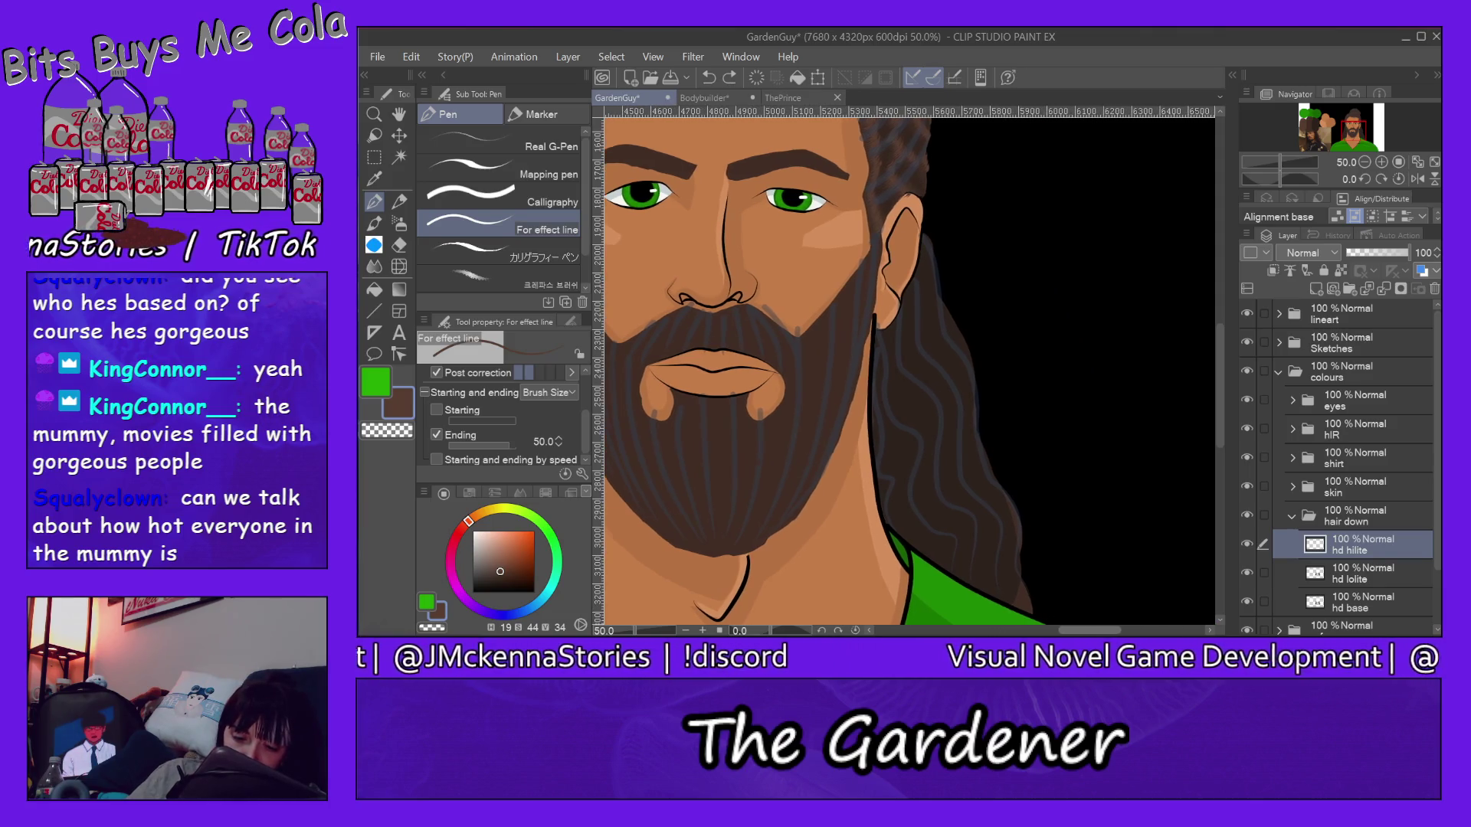
{"action": "left_click_drag", "start_coordinate": [1222, 368], "coordinate": [1222, 401]}
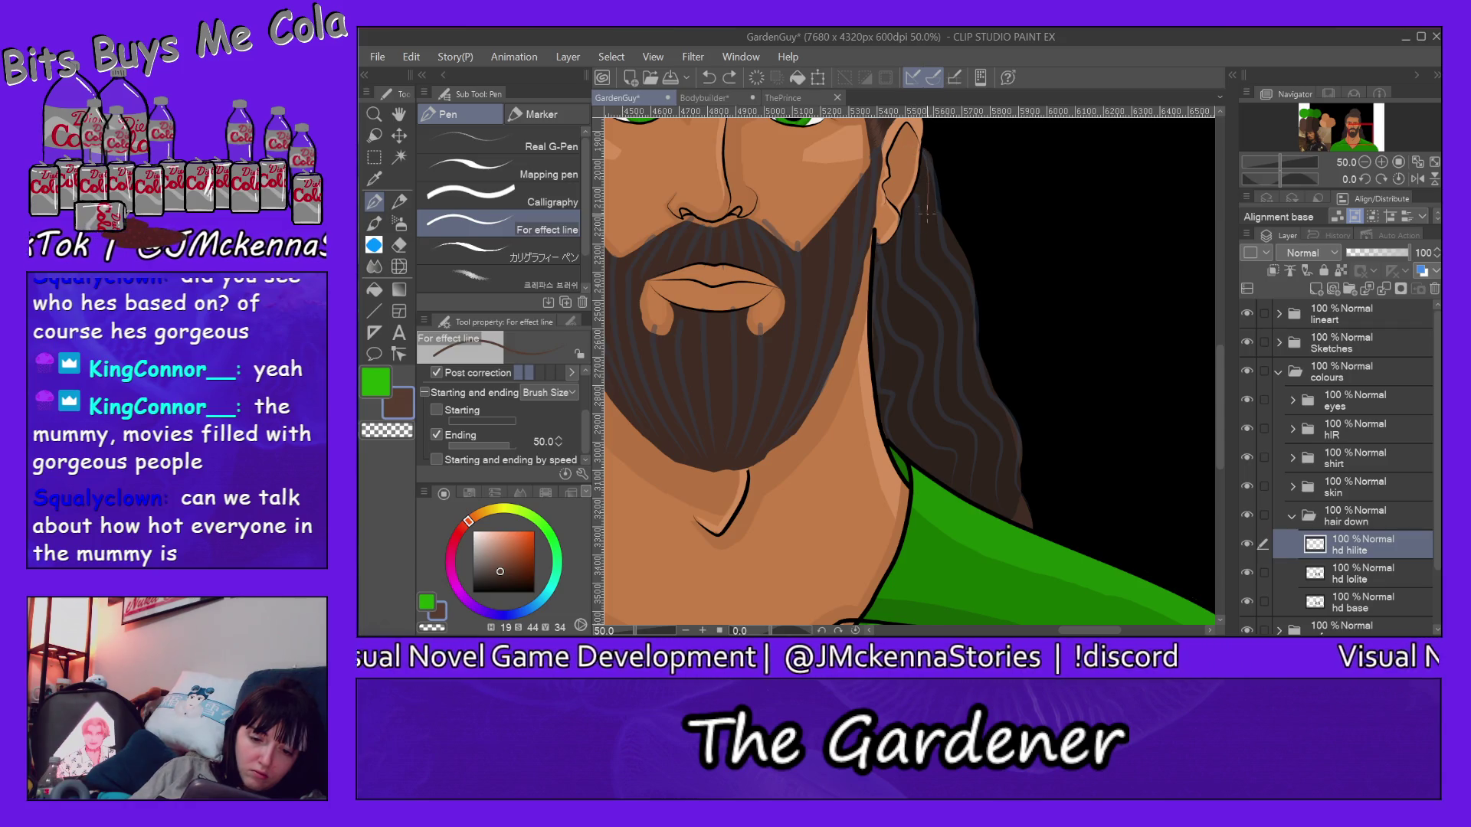
{"action": "left_click_drag", "start_coordinate": [967, 287], "coordinate": [983, 425]}
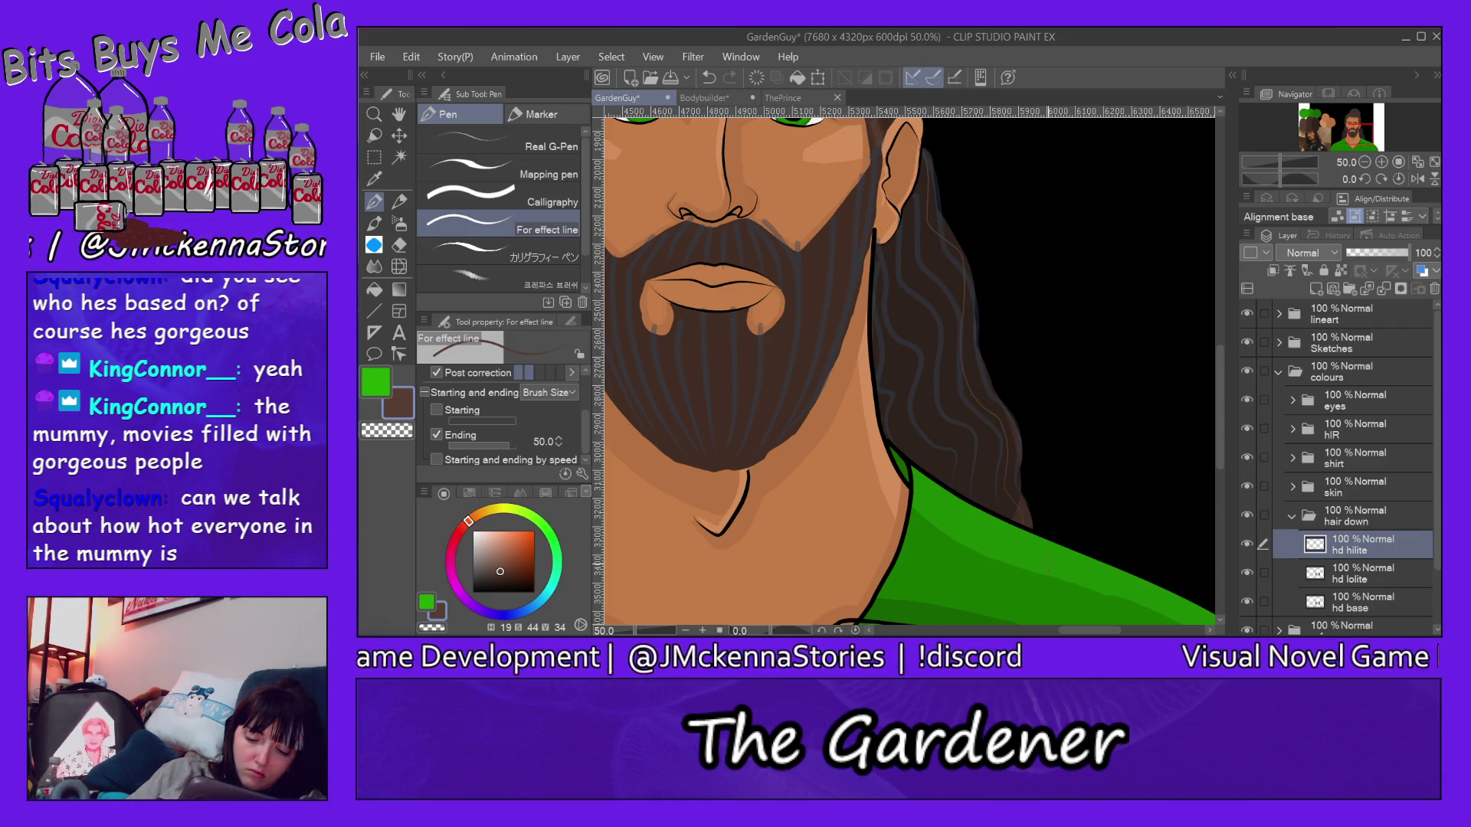
{"action": "left_click_drag", "start_coordinate": [924, 173], "coordinate": [968, 489]}
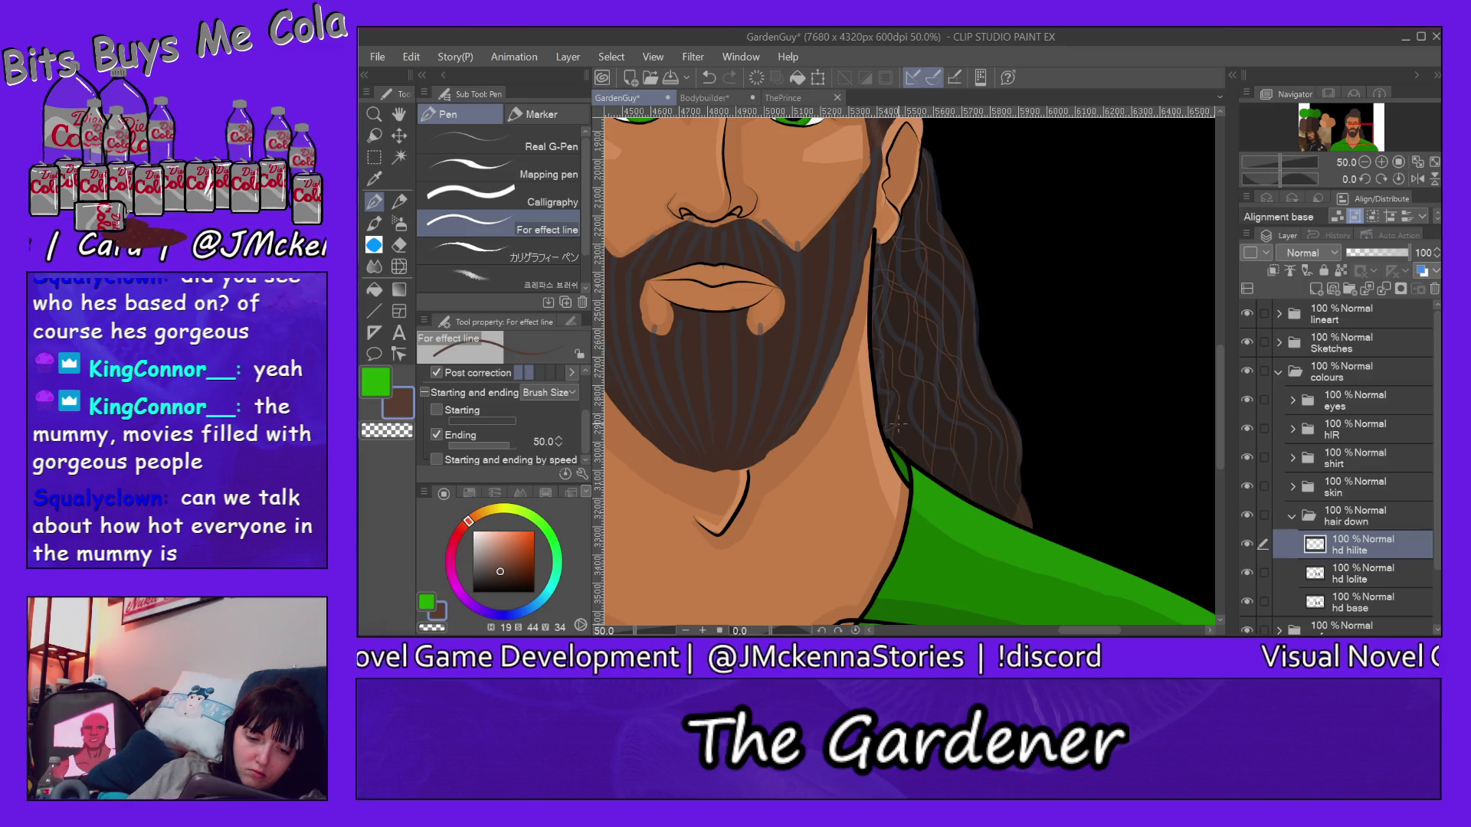
{"action": "left_click_drag", "start_coordinate": [908, 276], "coordinate": [929, 520]}
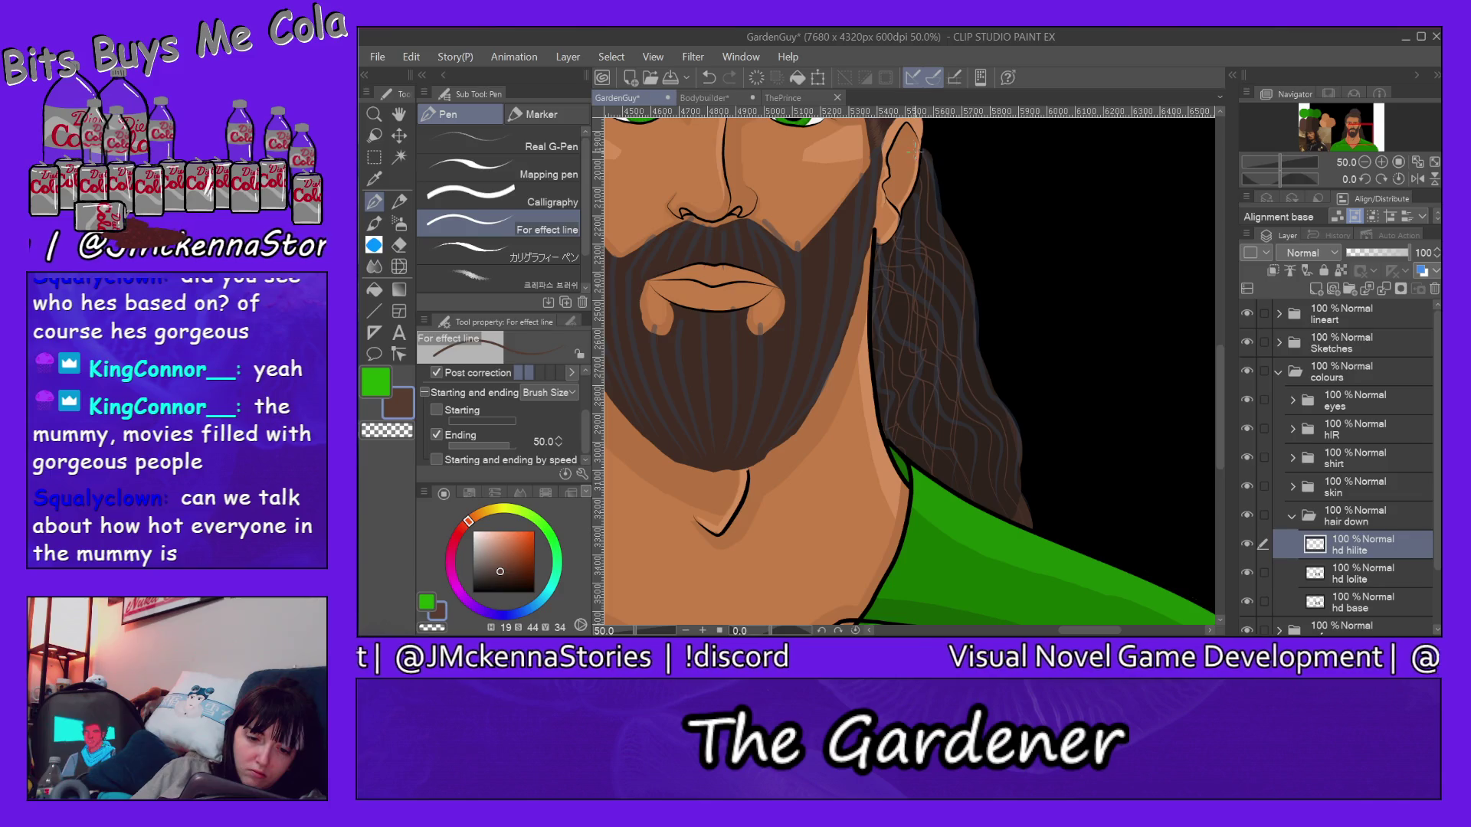
Step: Add further thin highlight strands lower in the hair and along its edge
{"action": "left_click_drag", "start_coordinate": [915, 148], "coordinate": [969, 361]}
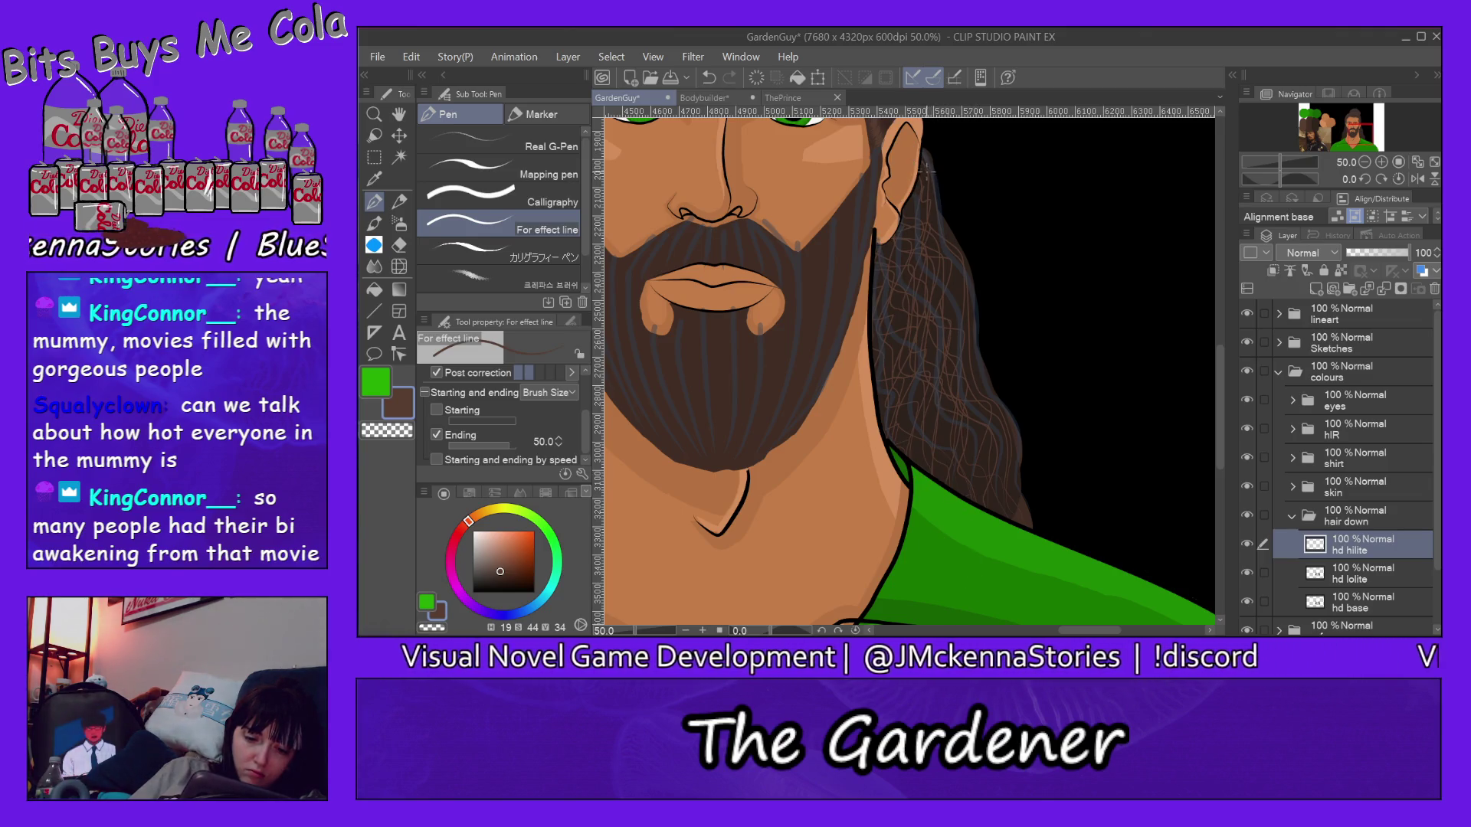
{"action": "left_click_drag", "start_coordinate": [961, 326], "coordinate": [980, 497]}
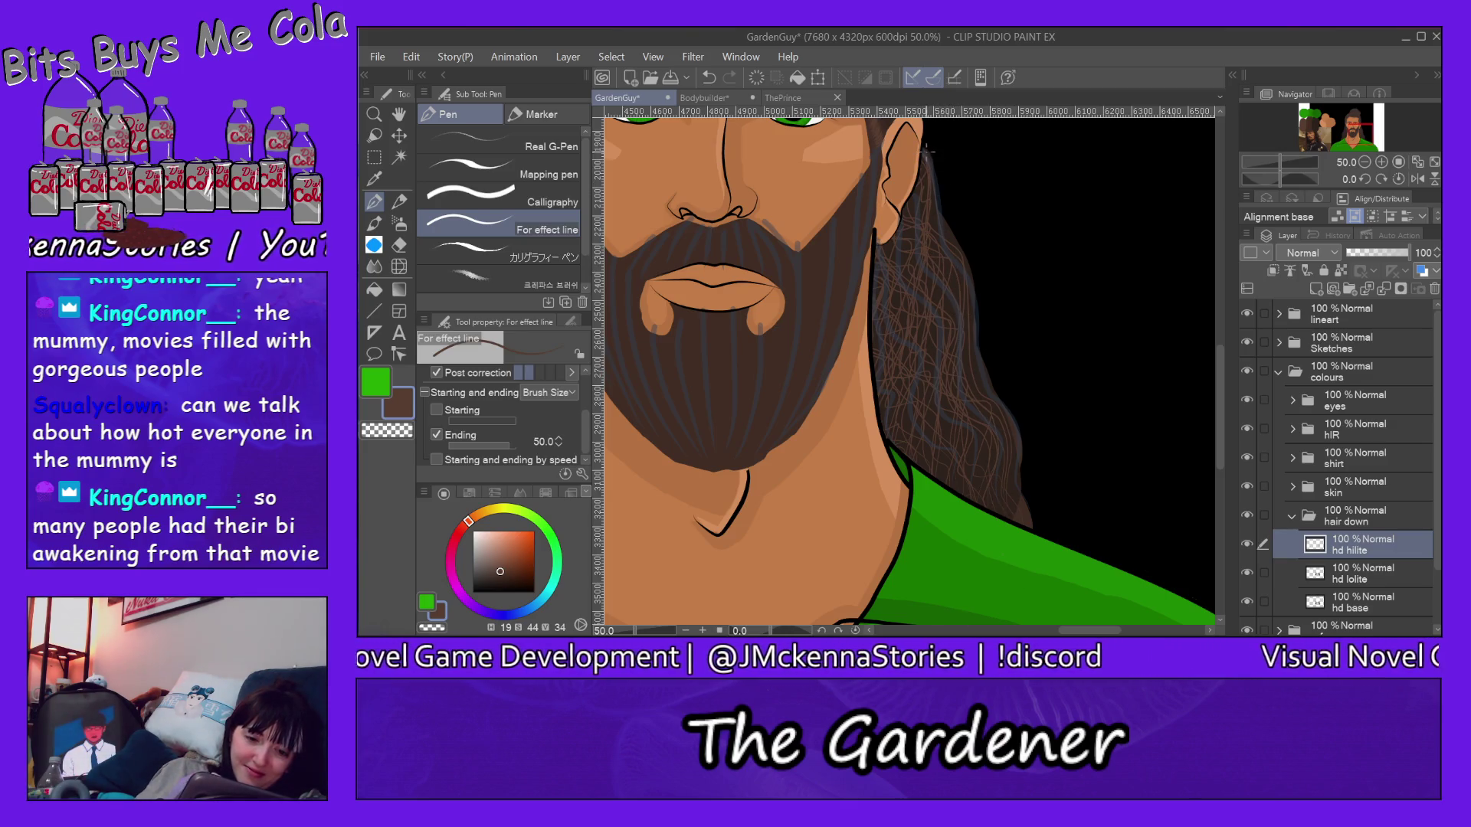
{"action": "left_click_drag", "start_coordinate": [926, 154], "coordinate": [938, 242]}
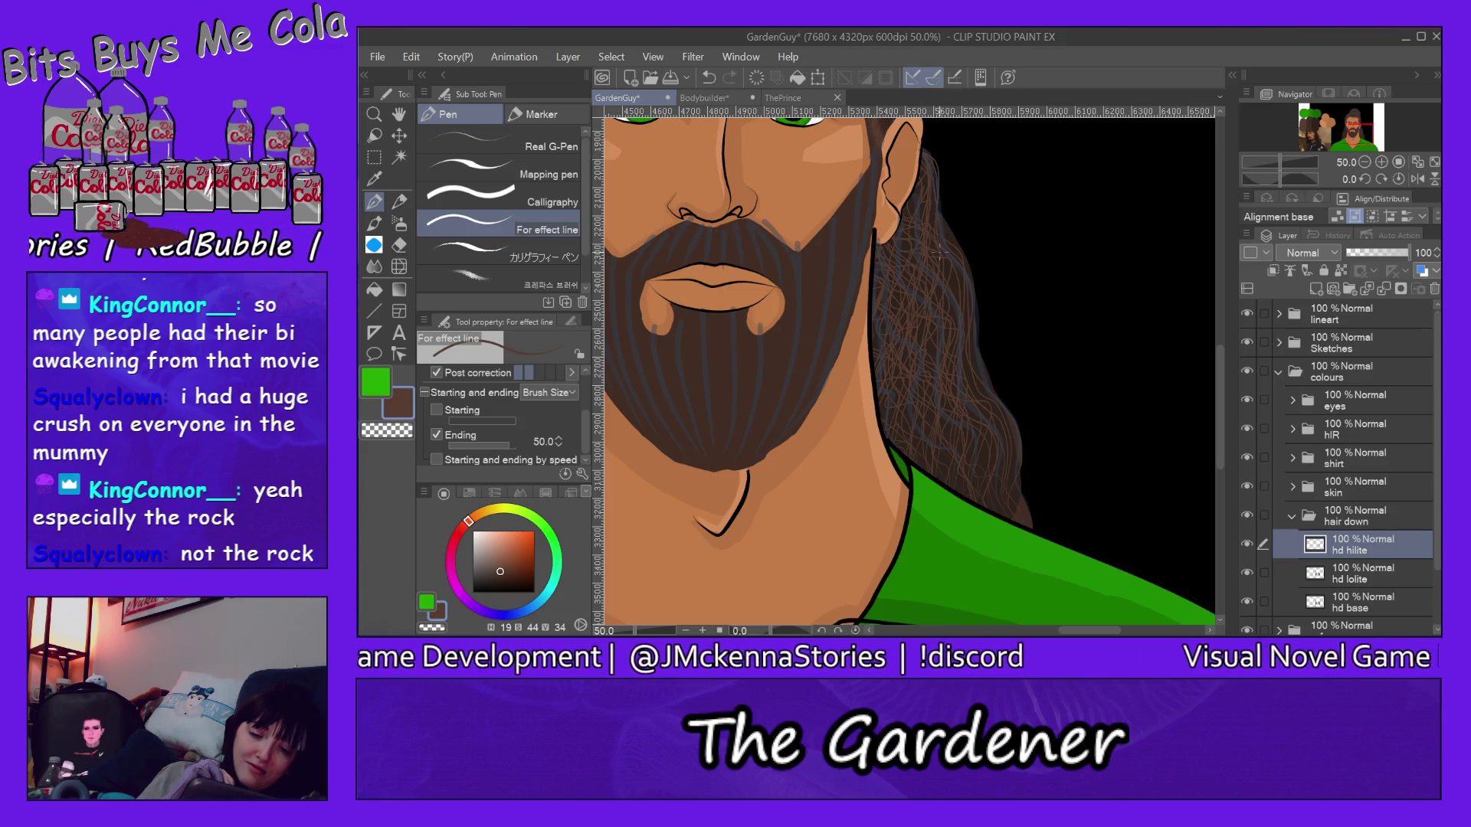
Step: Add final highlight strands on hd hilite, then make hd lolite the active layer
{"action": "left_click_drag", "start_coordinate": [971, 266], "coordinate": [1026, 437]}
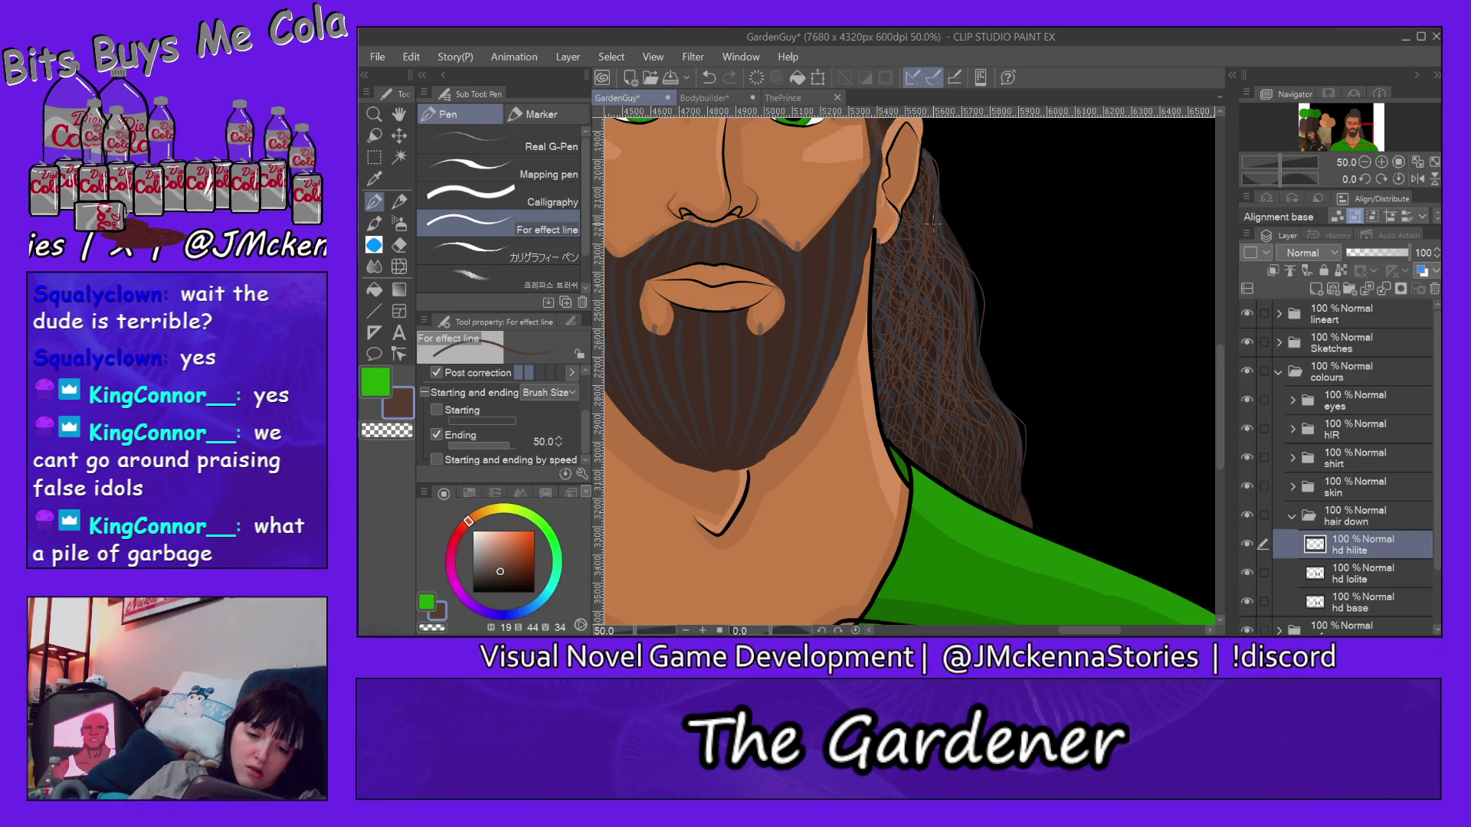
{"action": "left_click_drag", "start_coordinate": [993, 379], "coordinate": [1012, 408]}
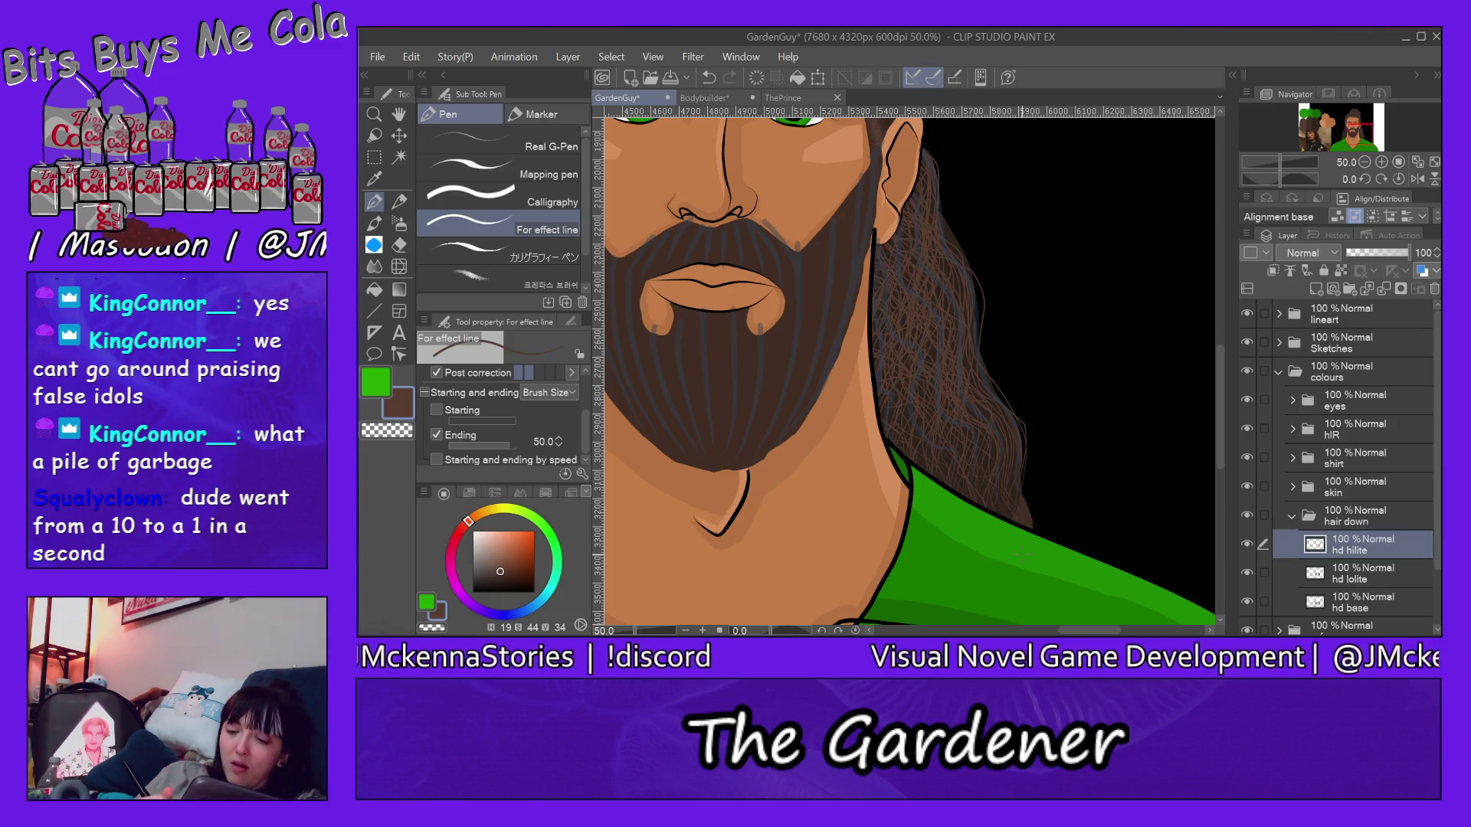
{"action": "left_click", "coordinate": [1377, 574]}
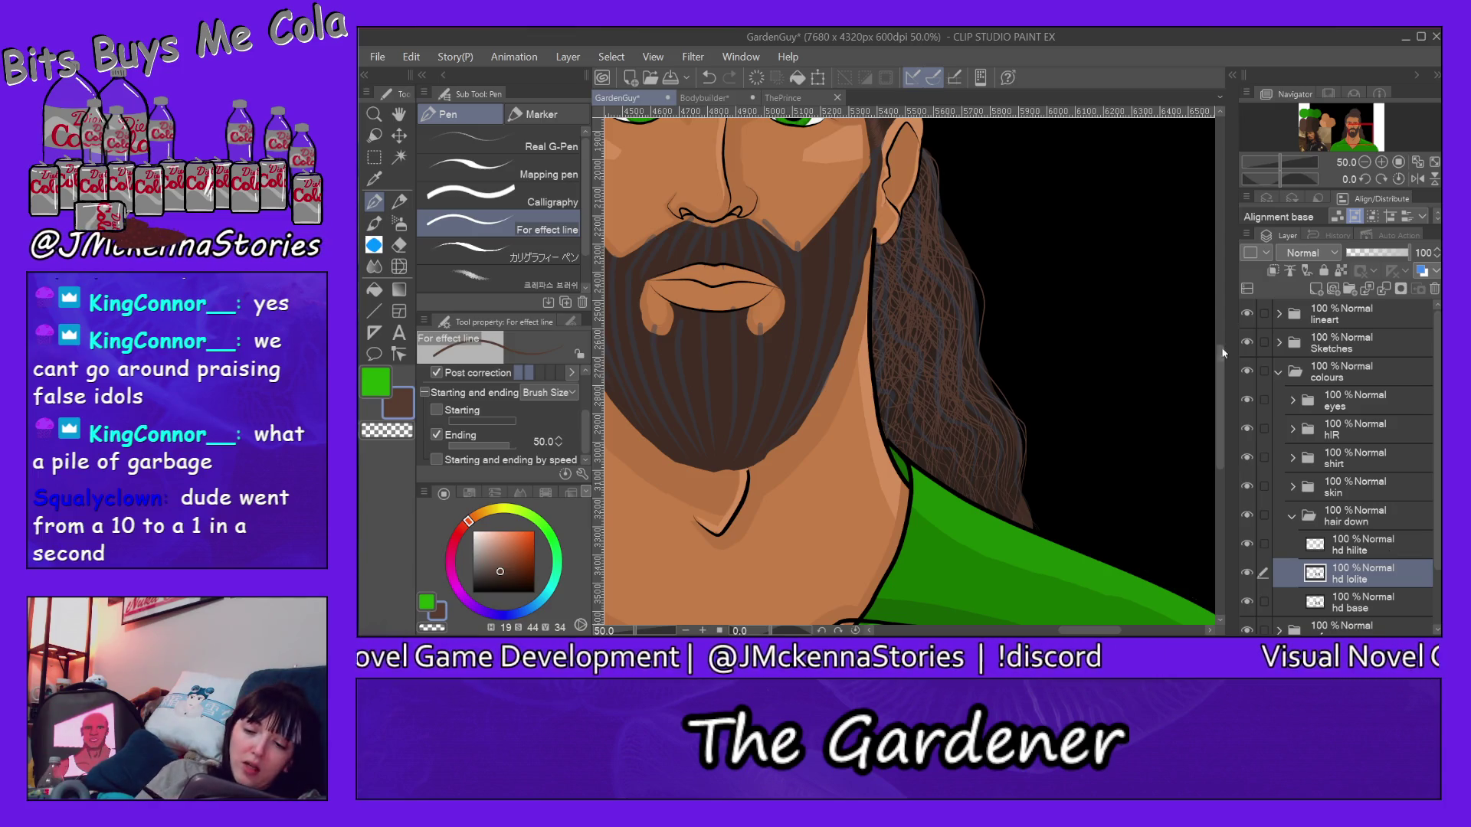
{"action": "scroll", "coordinate": [1223, 359], "scroll_direction": "up", "scroll_amount": 2}
{"action": "scroll", "coordinate": [1223, 359], "scroll_direction": "up", "scroll_amount": 1}
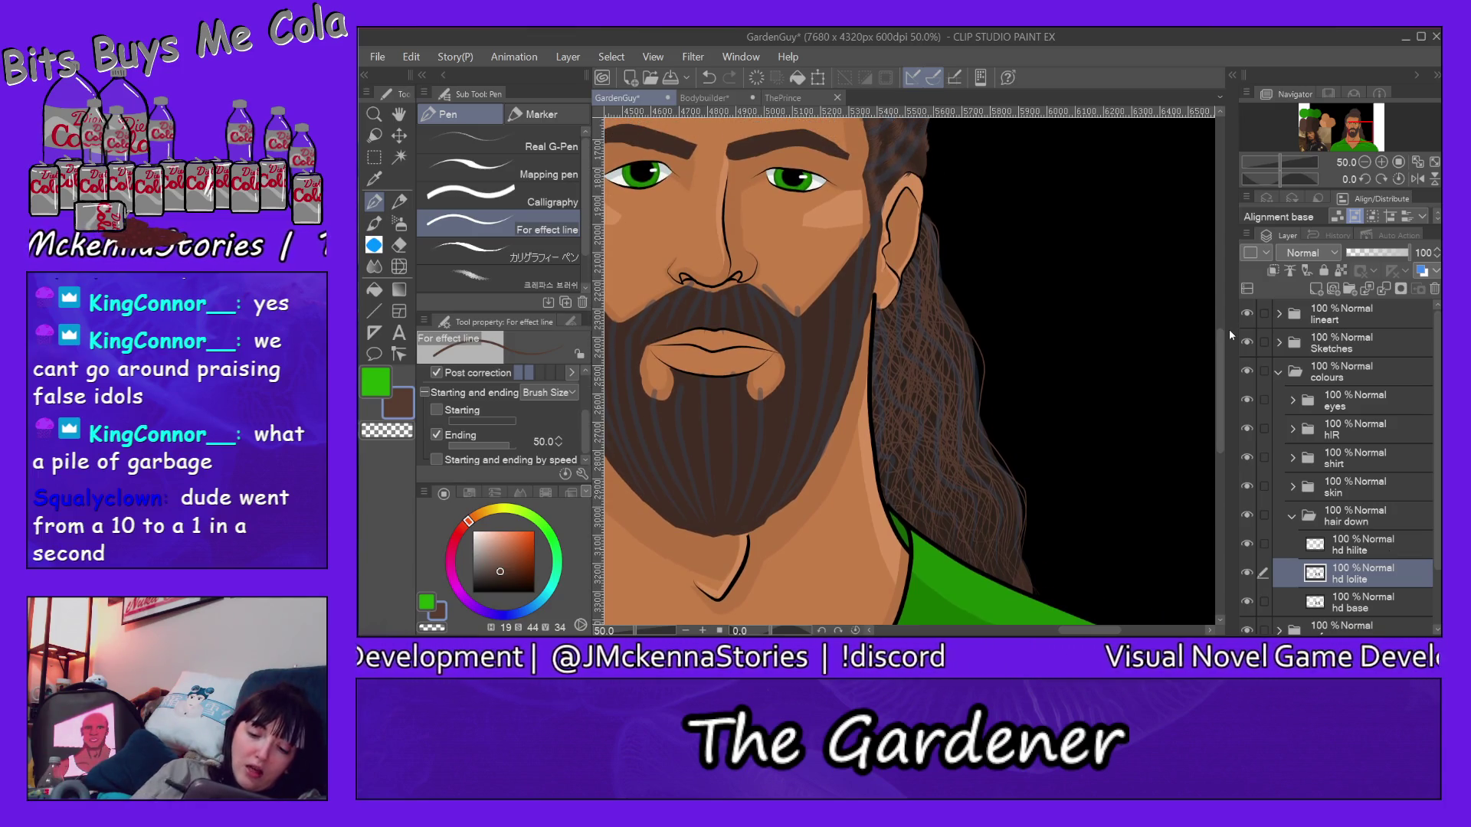
Step: With the Eraser ready, move hd lolite above hd hilite and bring the face back into view
{"action": "key", "text": "e"}
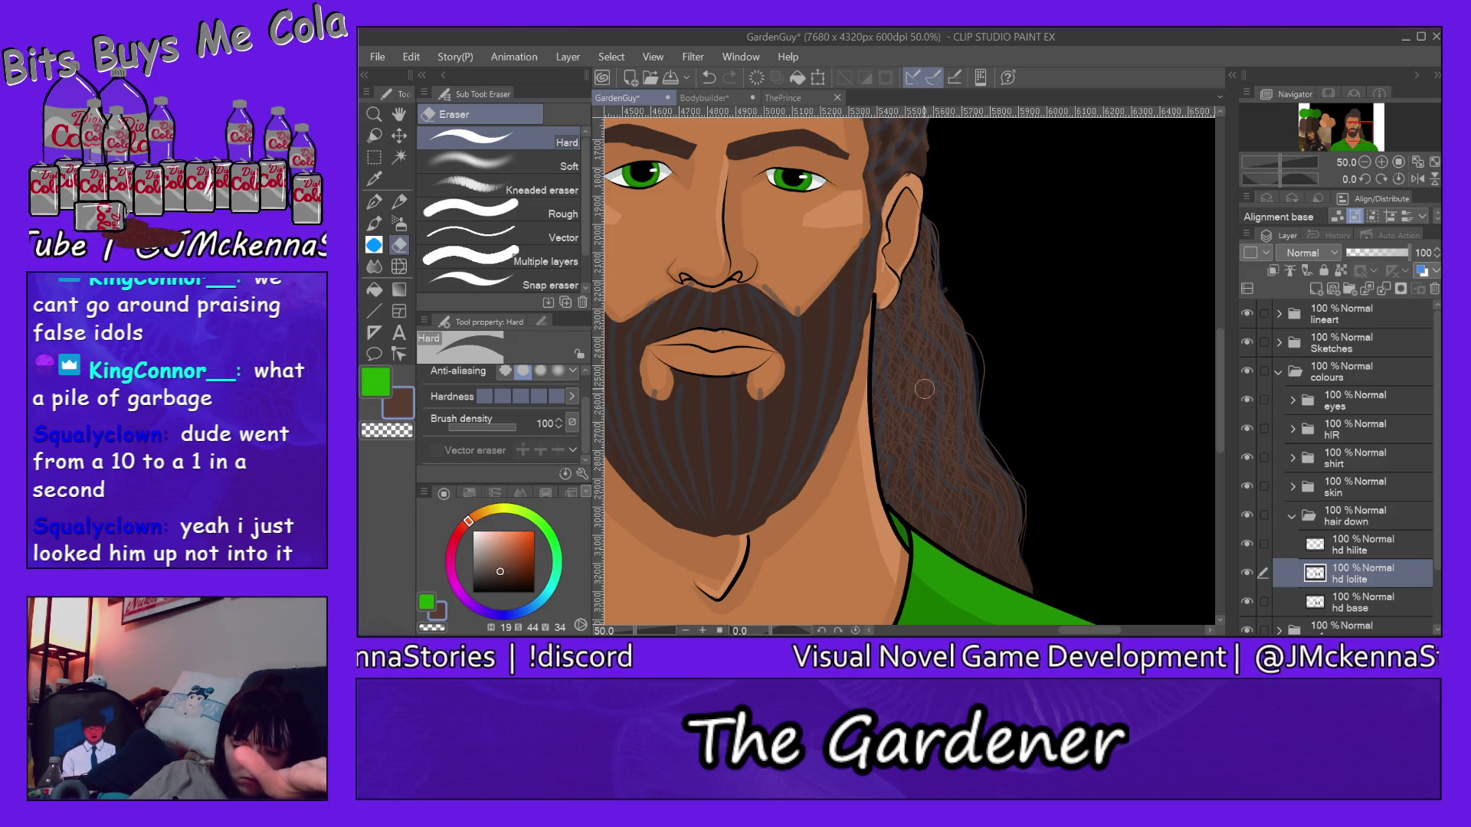
{"action": "left_click_drag", "start_coordinate": [1362, 572], "coordinate": [1378, 540]}
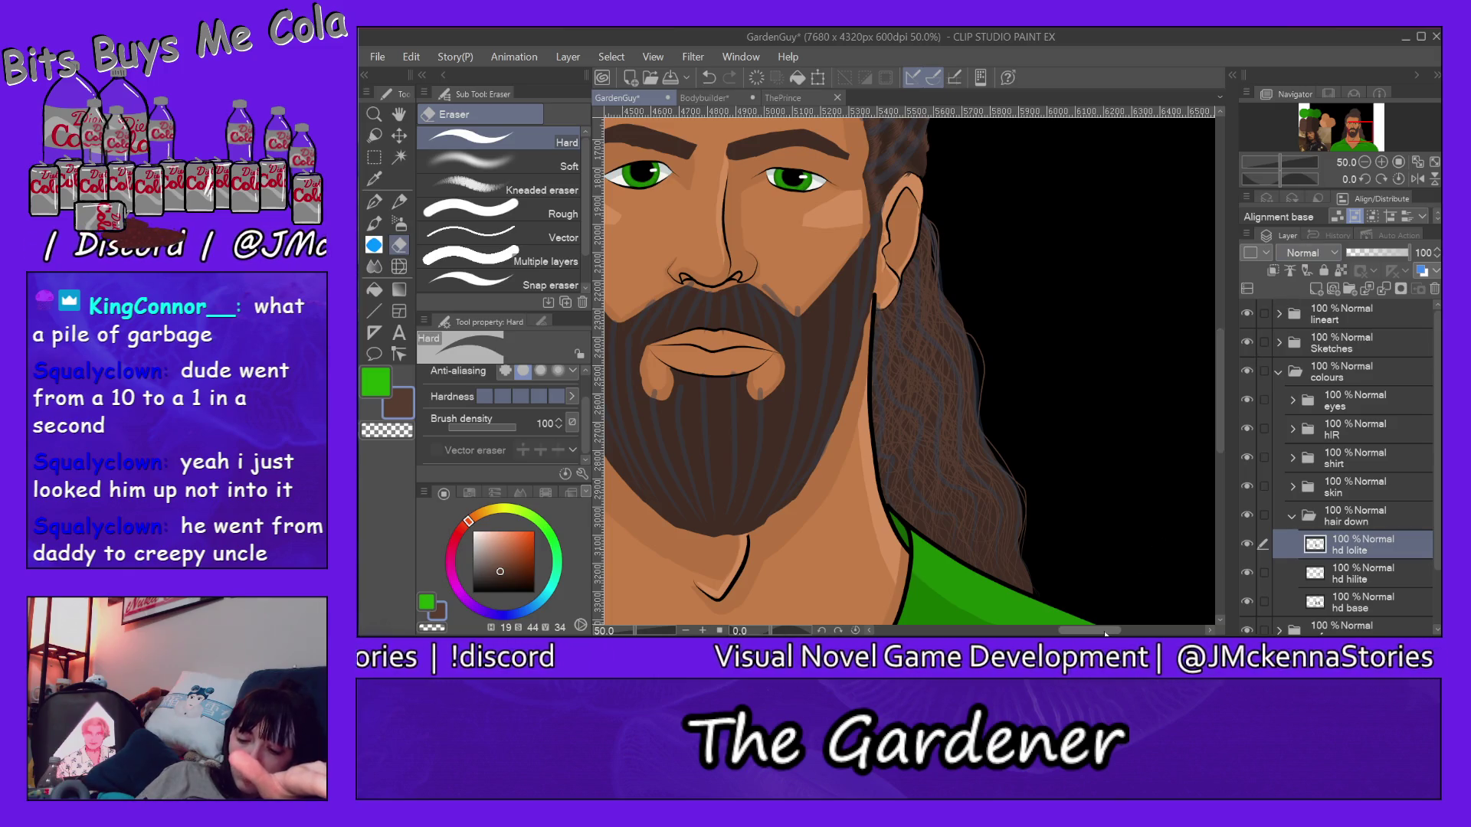
{"action": "left_click_drag", "start_coordinate": [1125, 632], "coordinate": [1077, 632]}
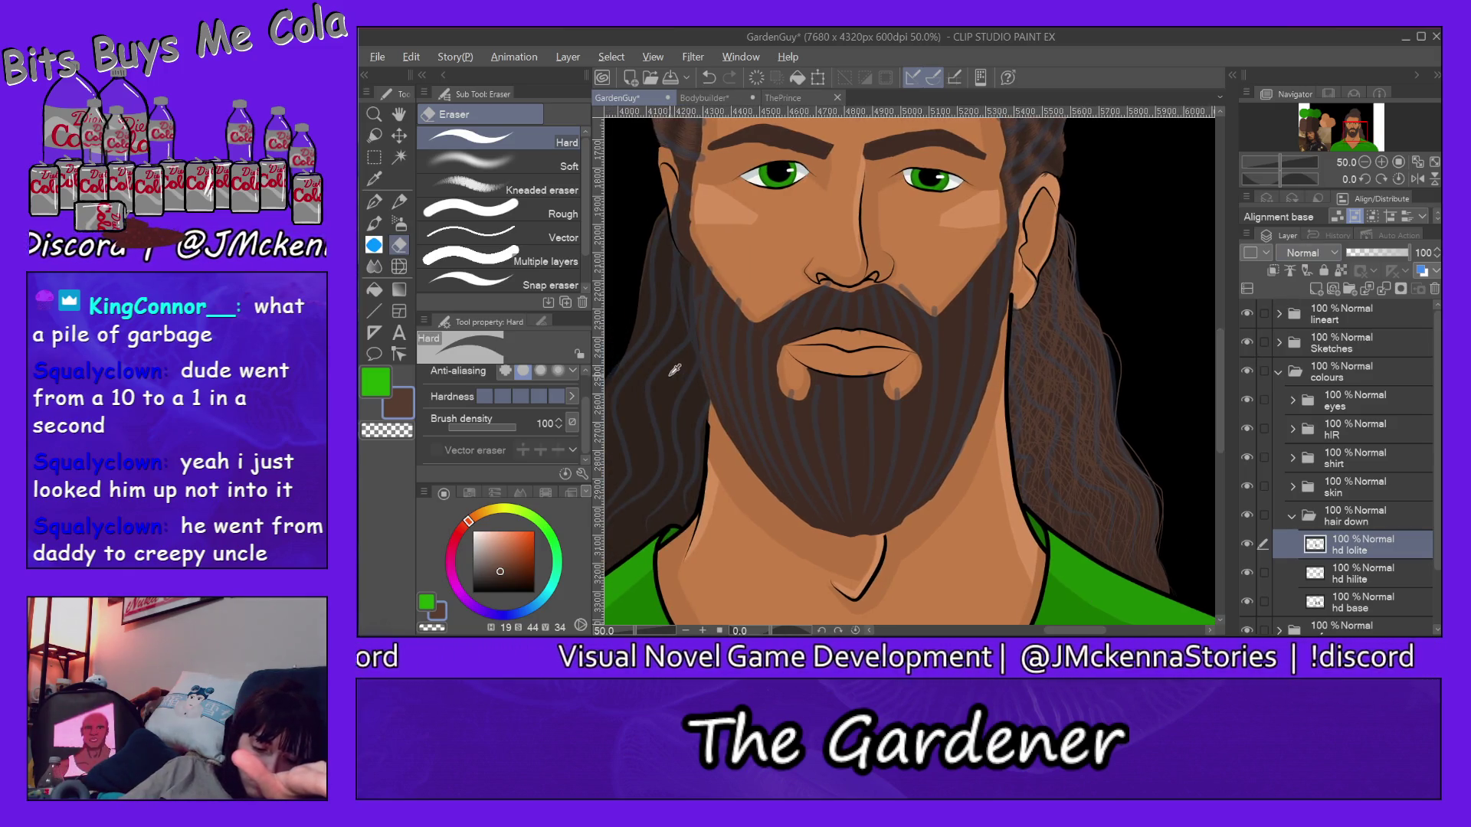
Step: Draw two thin dark lowlight strands down the long hair on the right side of the face
{"action": "left_click", "coordinate": [375, 201]}
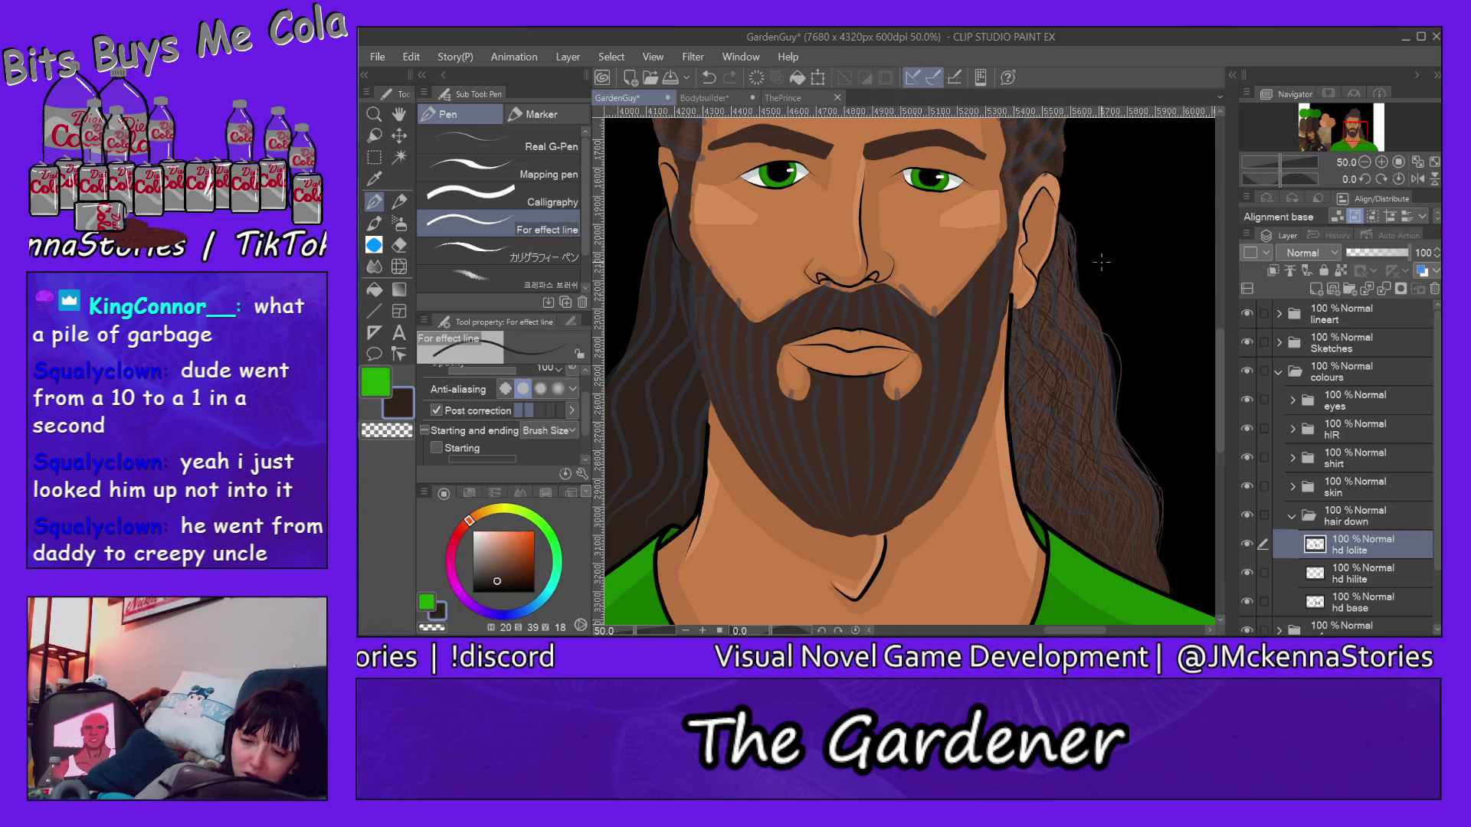
{"action": "left_click_drag", "start_coordinate": [1067, 214], "coordinate": [1081, 278]}
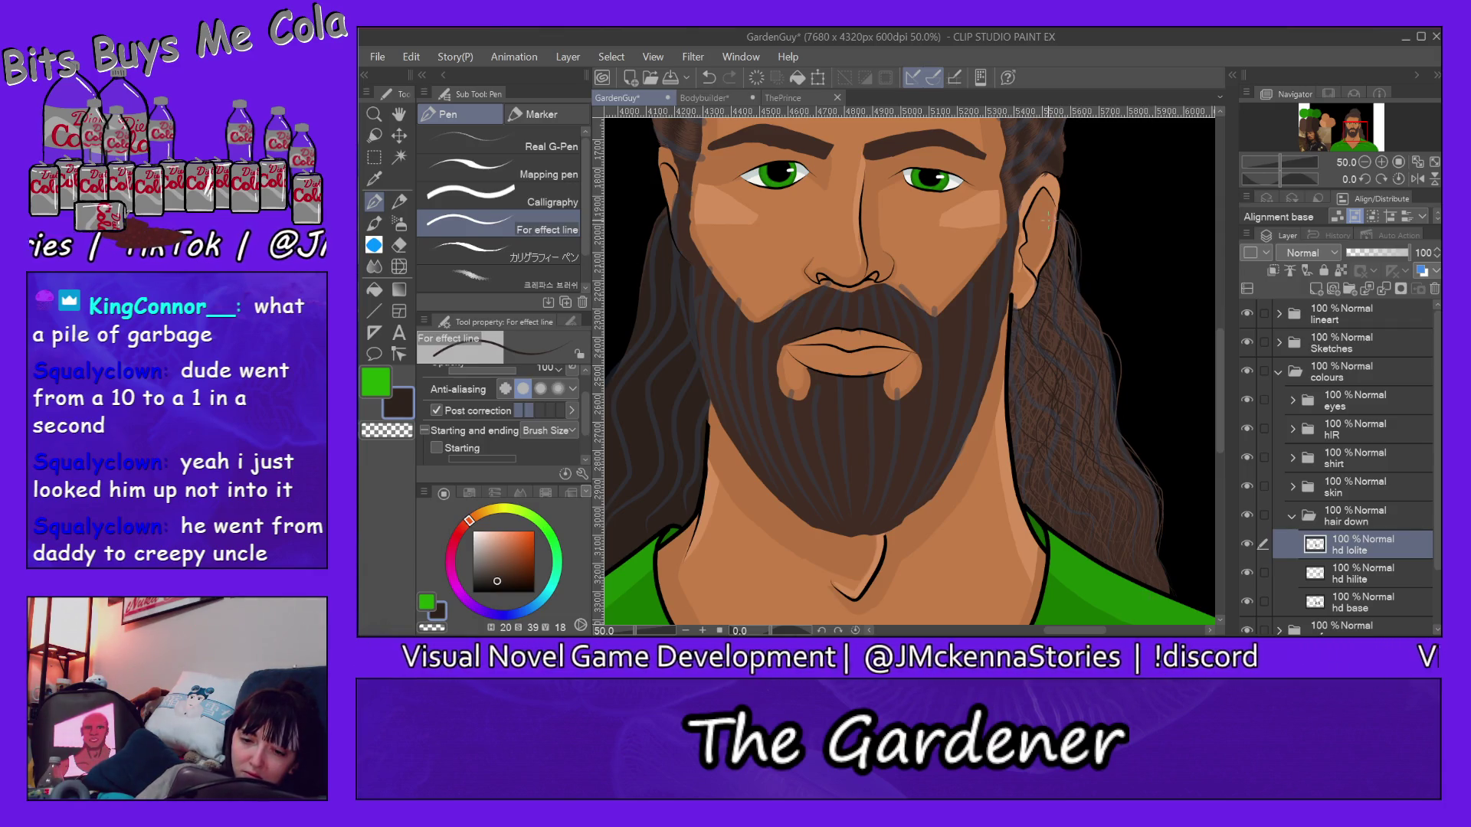
{"action": "left_click_drag", "start_coordinate": [1101, 365], "coordinate": [1103, 460]}
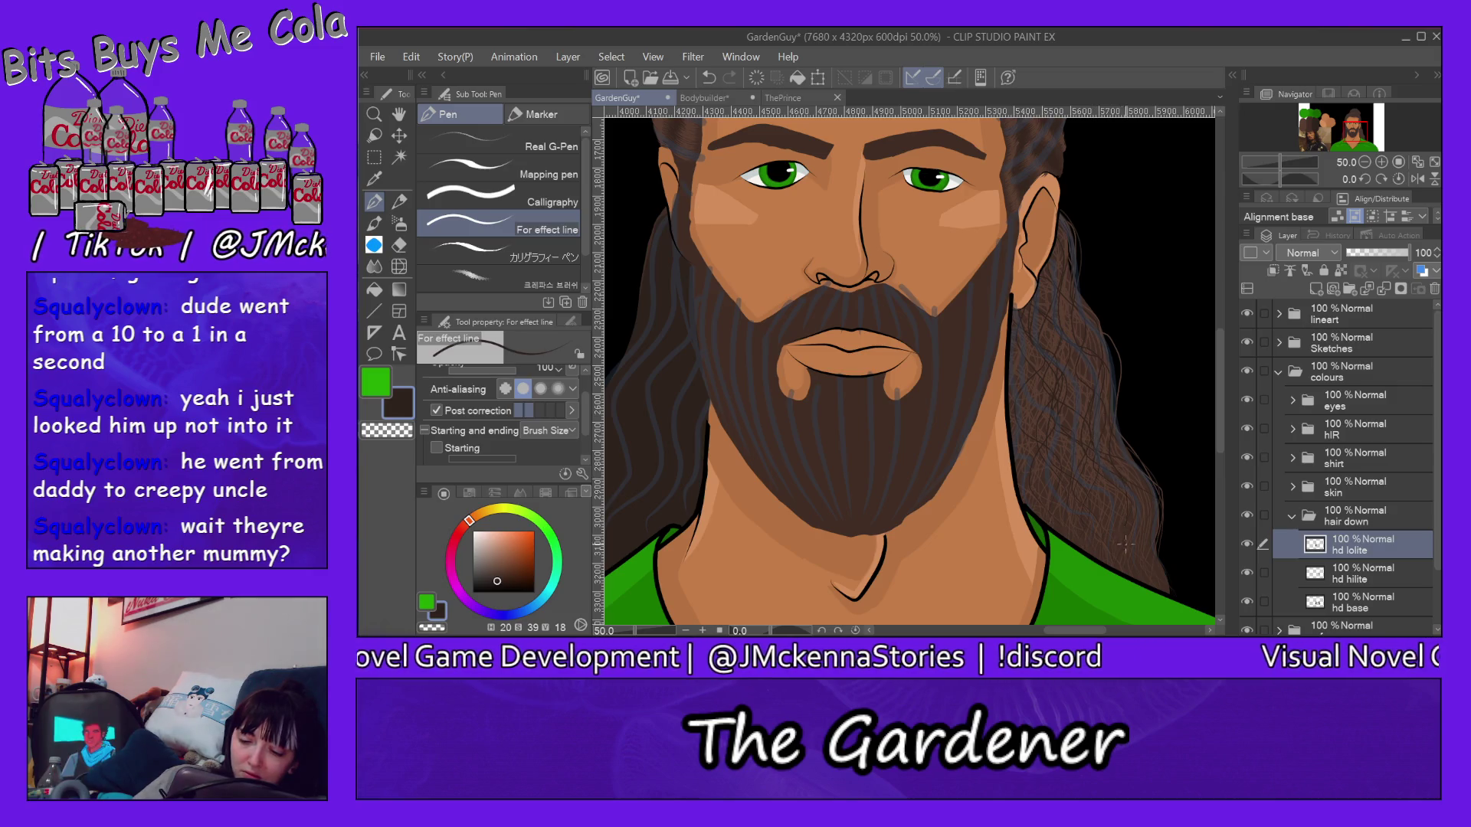
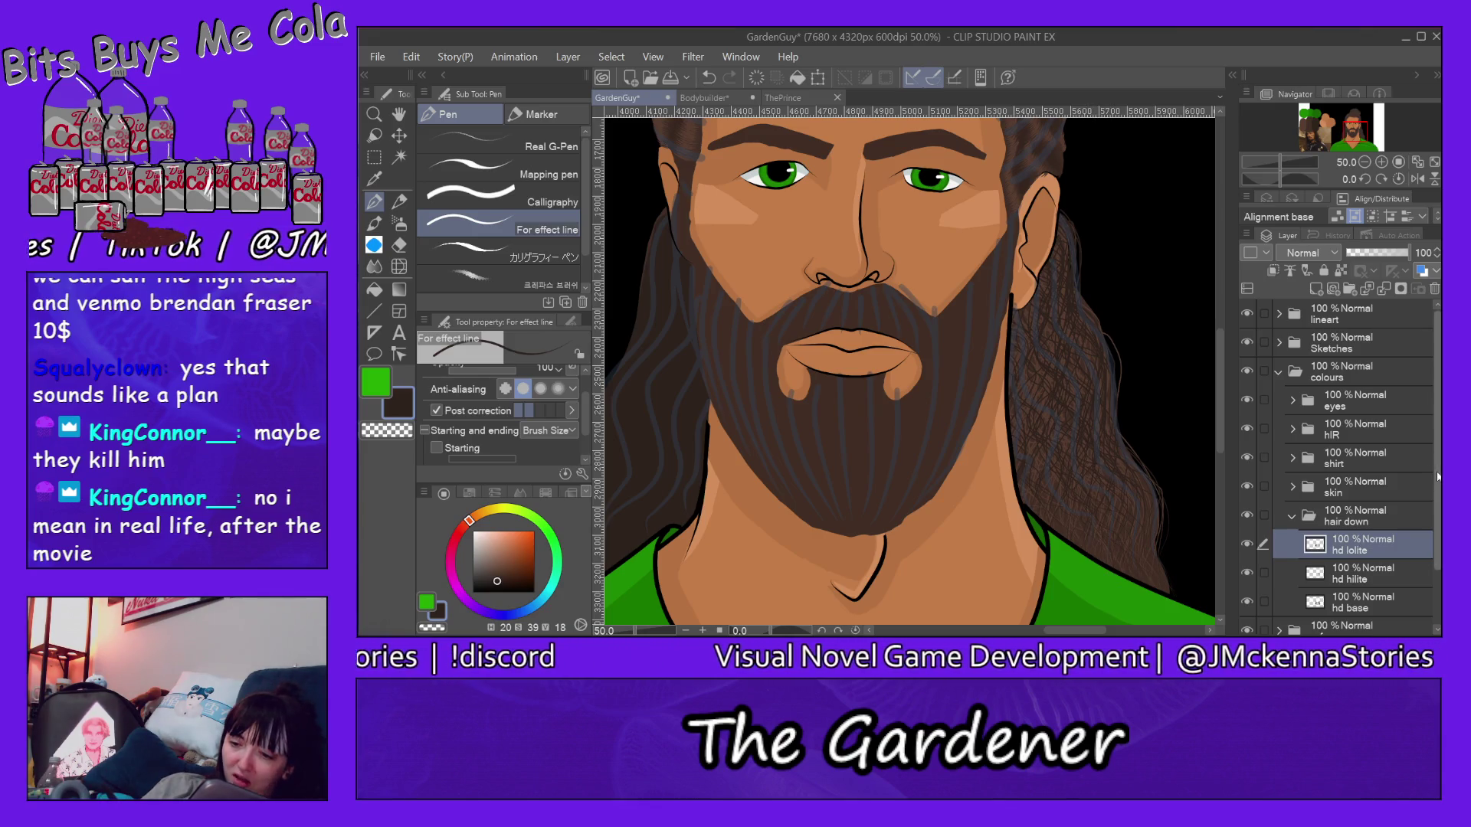
Step: Hide the Sketches layer, raise pen Brush Size to 8.0 and turn off the Ending taper
{"action": "left_click", "coordinate": [1247, 341]}
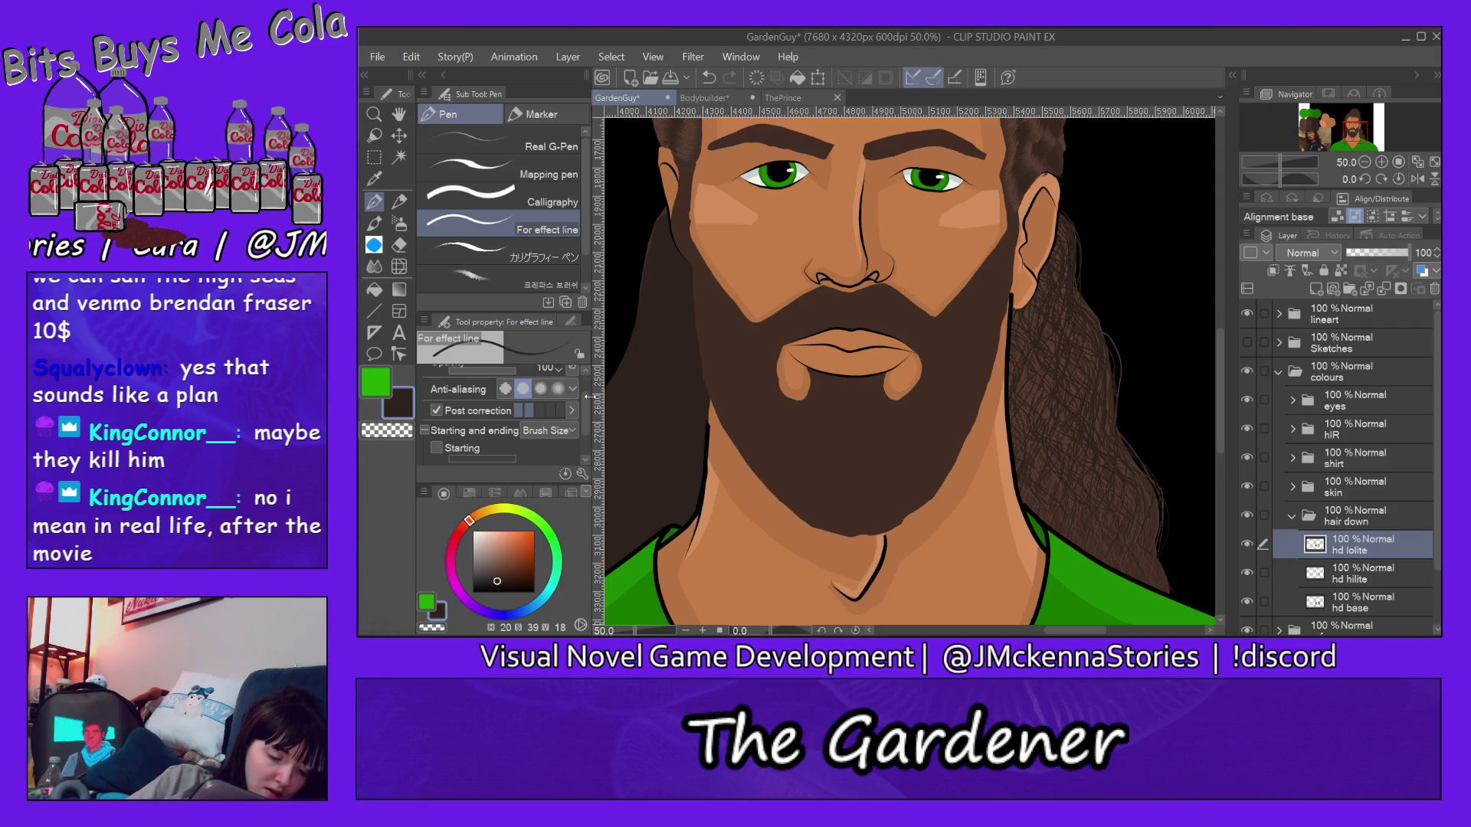
{"action": "scroll", "coordinate": [583, 387], "scroll_direction": "up", "scroll_amount": 2}
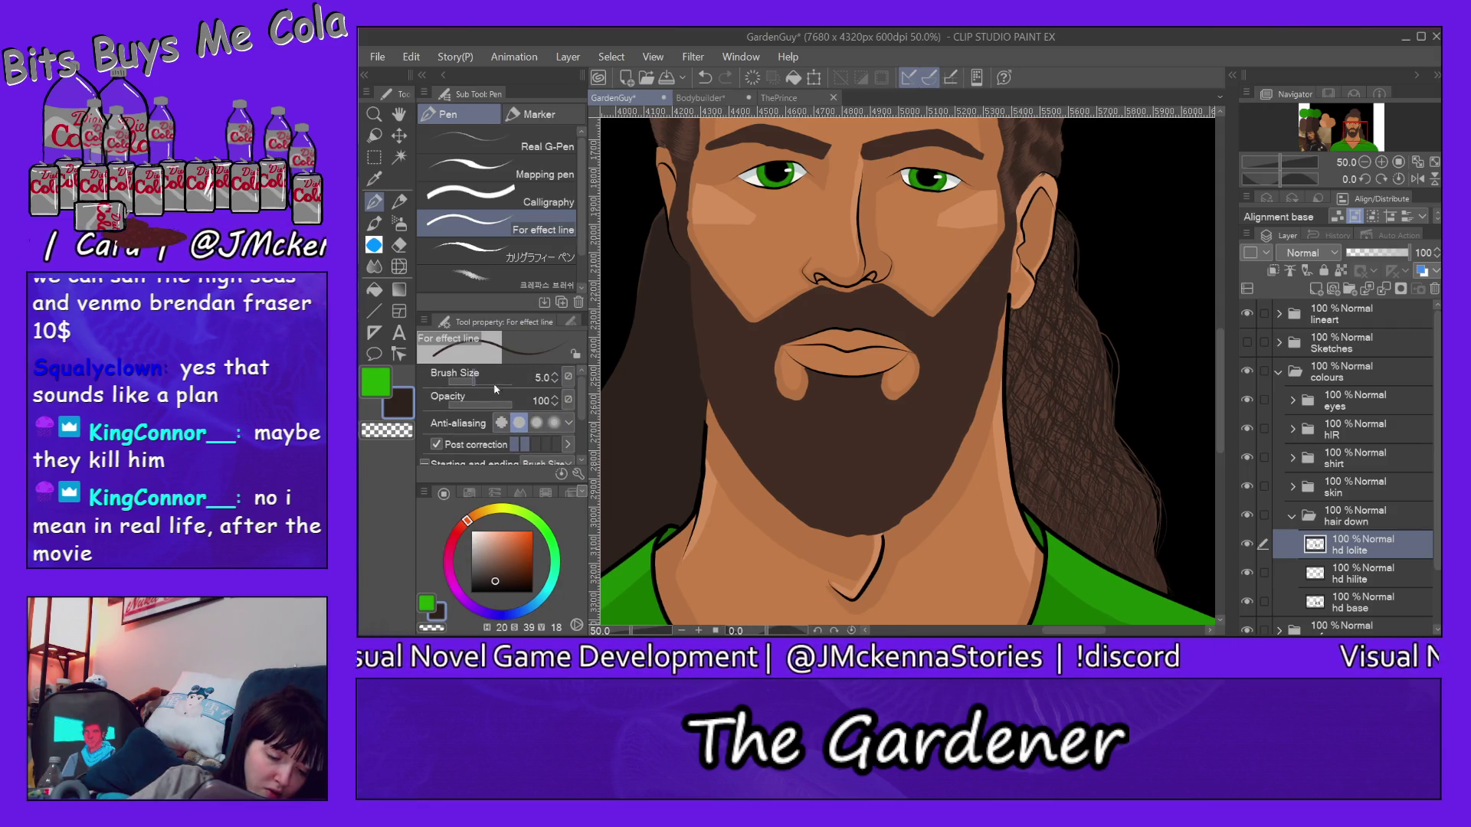
{"action": "left_click", "coordinate": [554, 373]}
{"action": "left_click", "coordinate": [555, 374]}
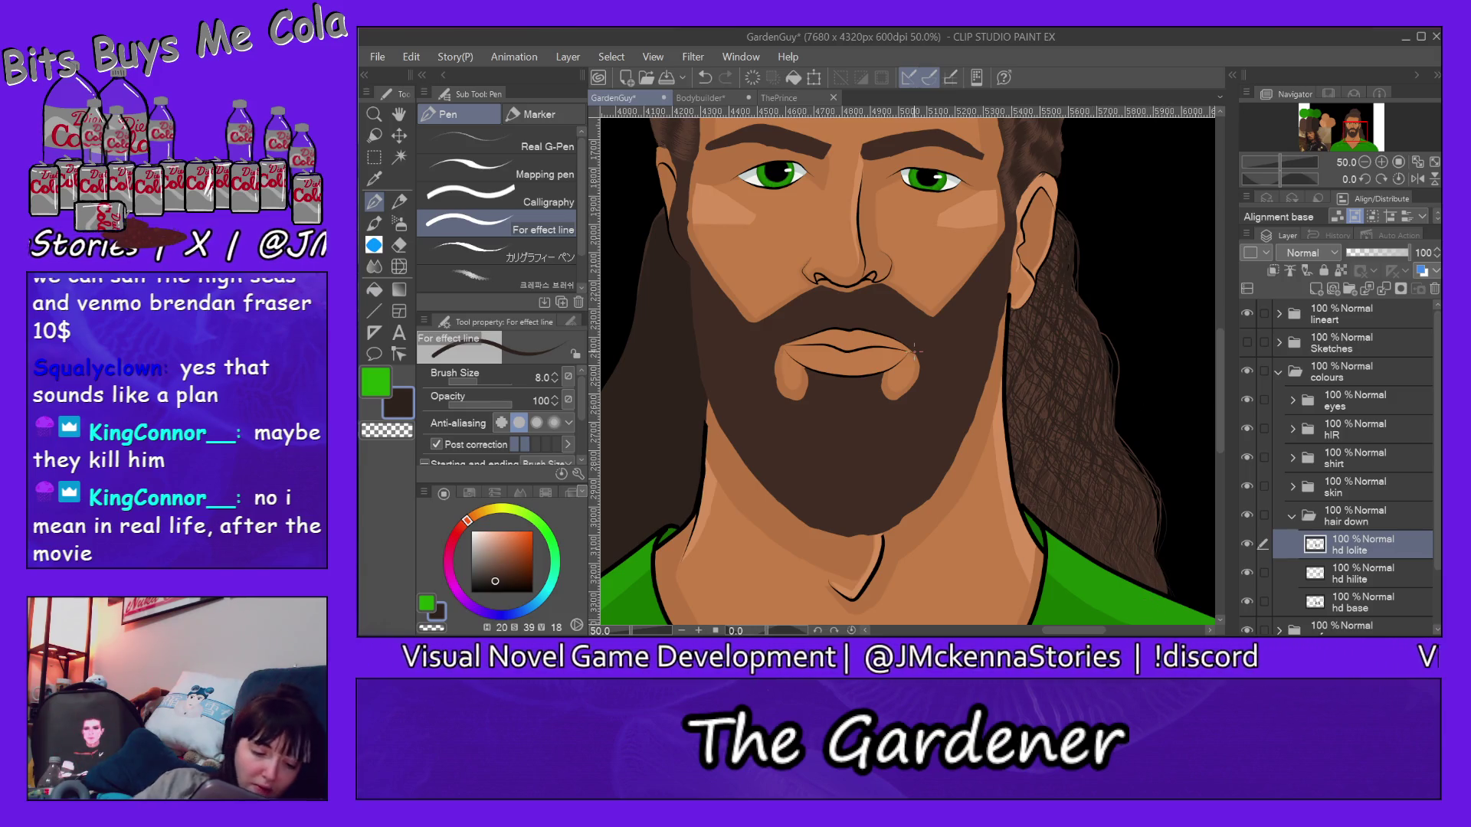
{"action": "scroll", "coordinate": [510, 464], "scroll_direction": "down", "scroll_amount": 3}
{"action": "left_click", "coordinate": [436, 439]}
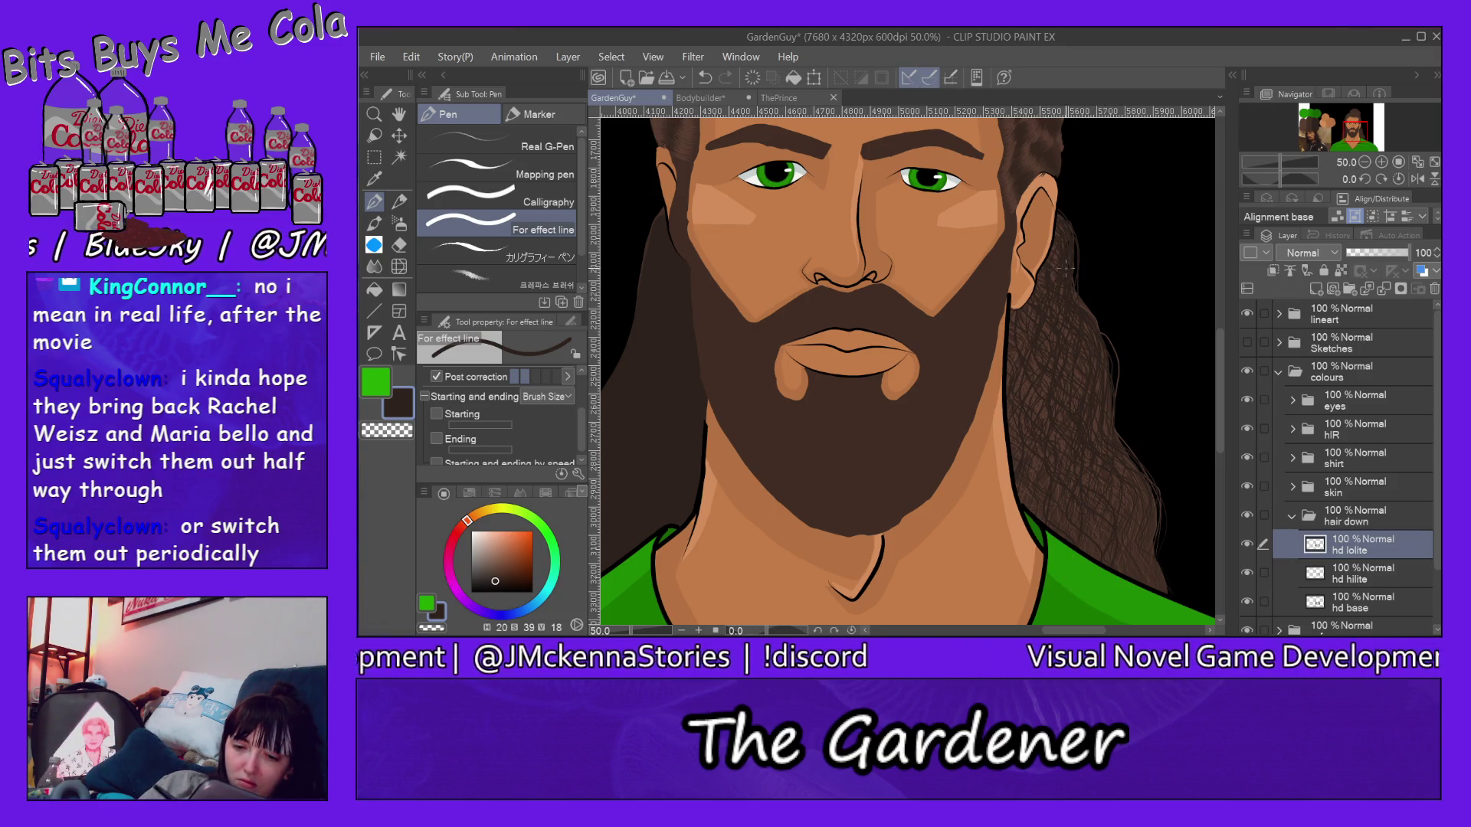
Step: Draw thin dark lowlight strands down the right side and edge of the hair on hd lolite
{"action": "left_click_drag", "start_coordinate": [1049, 213], "coordinate": [1076, 298]}
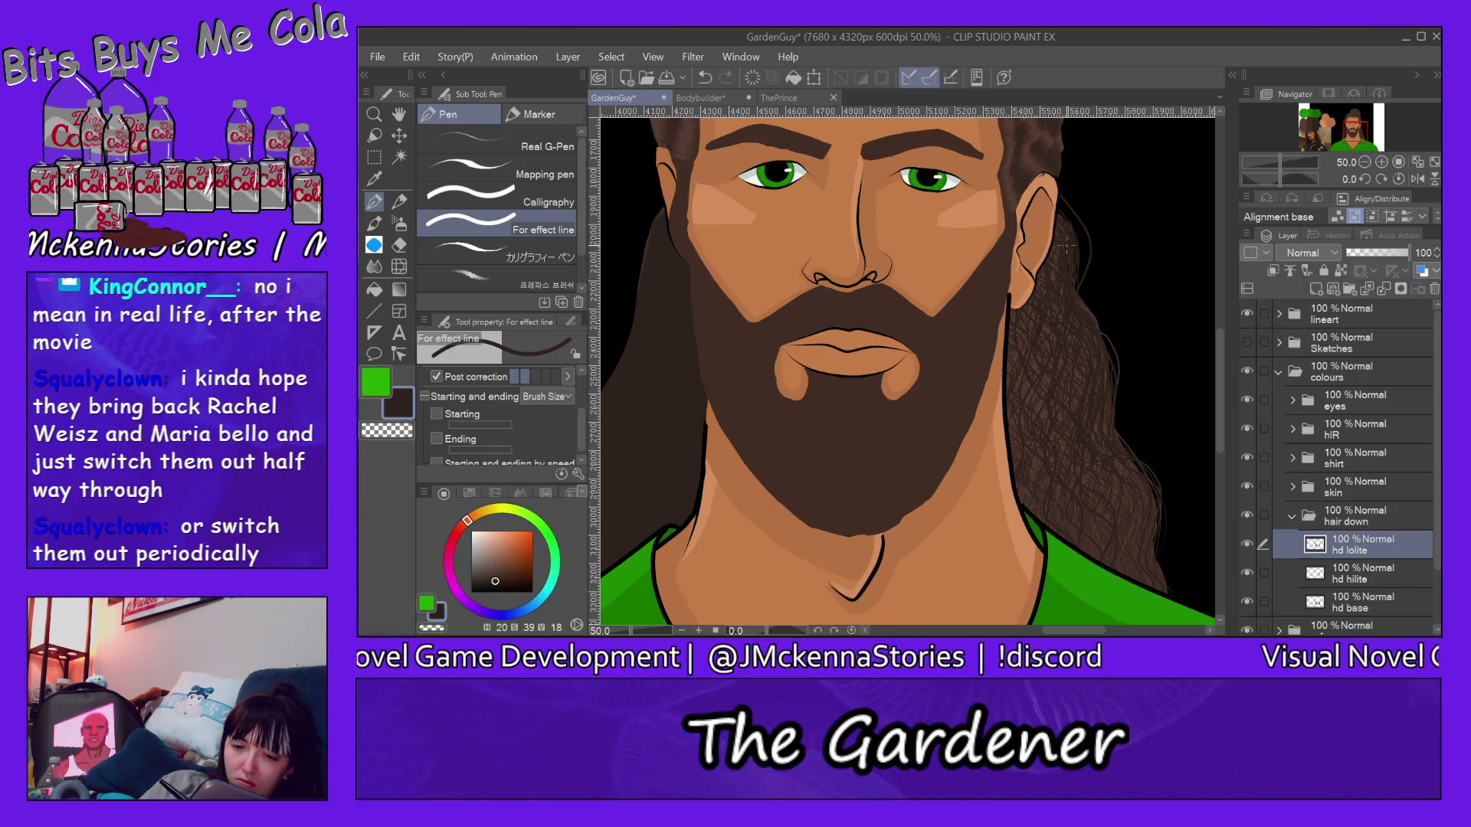
{"action": "left_click_drag", "start_coordinate": [1115, 373], "coordinate": [1123, 443]}
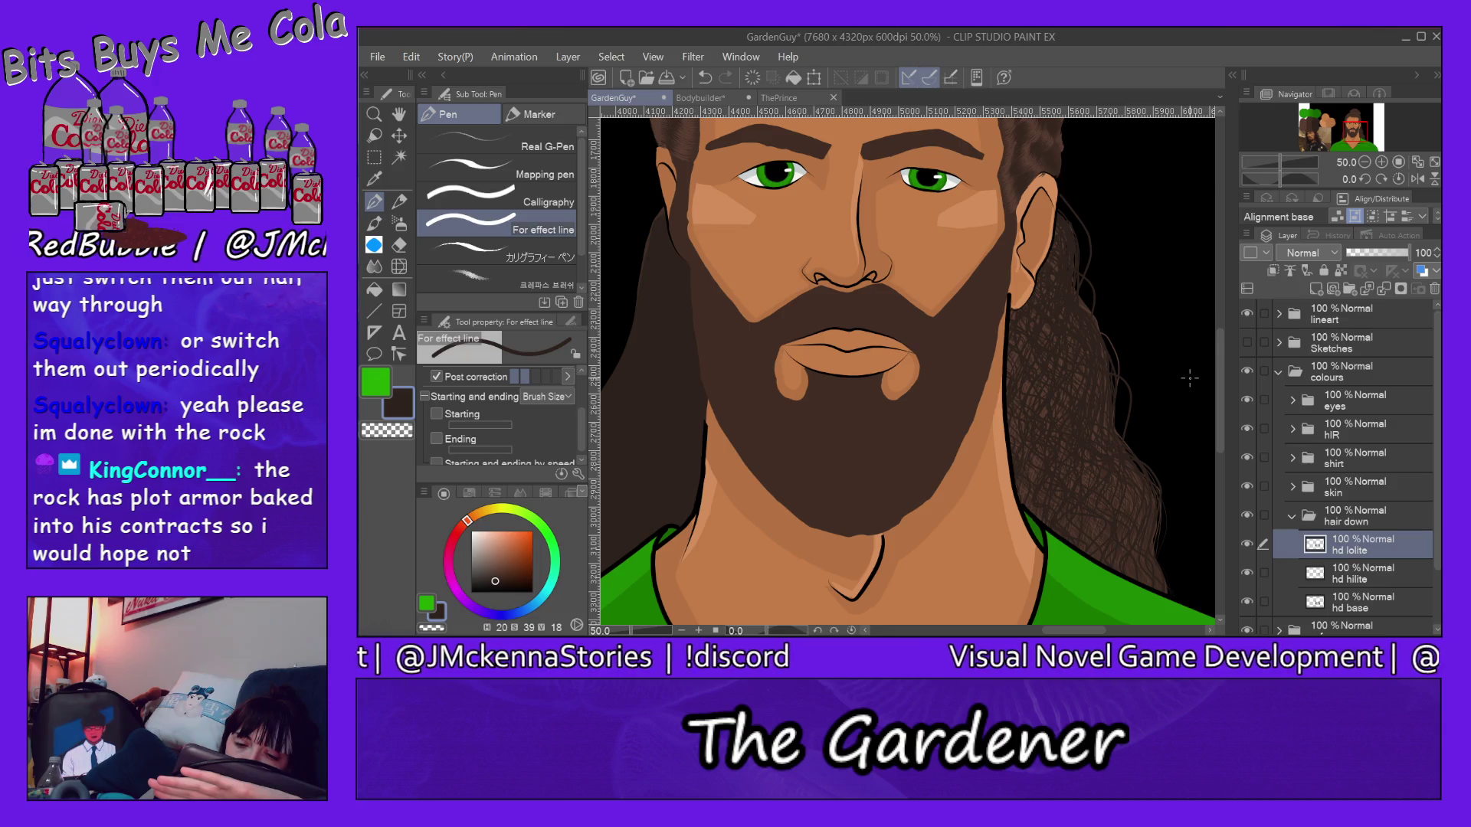
{"action": "left_click", "coordinate": [398, 244]}
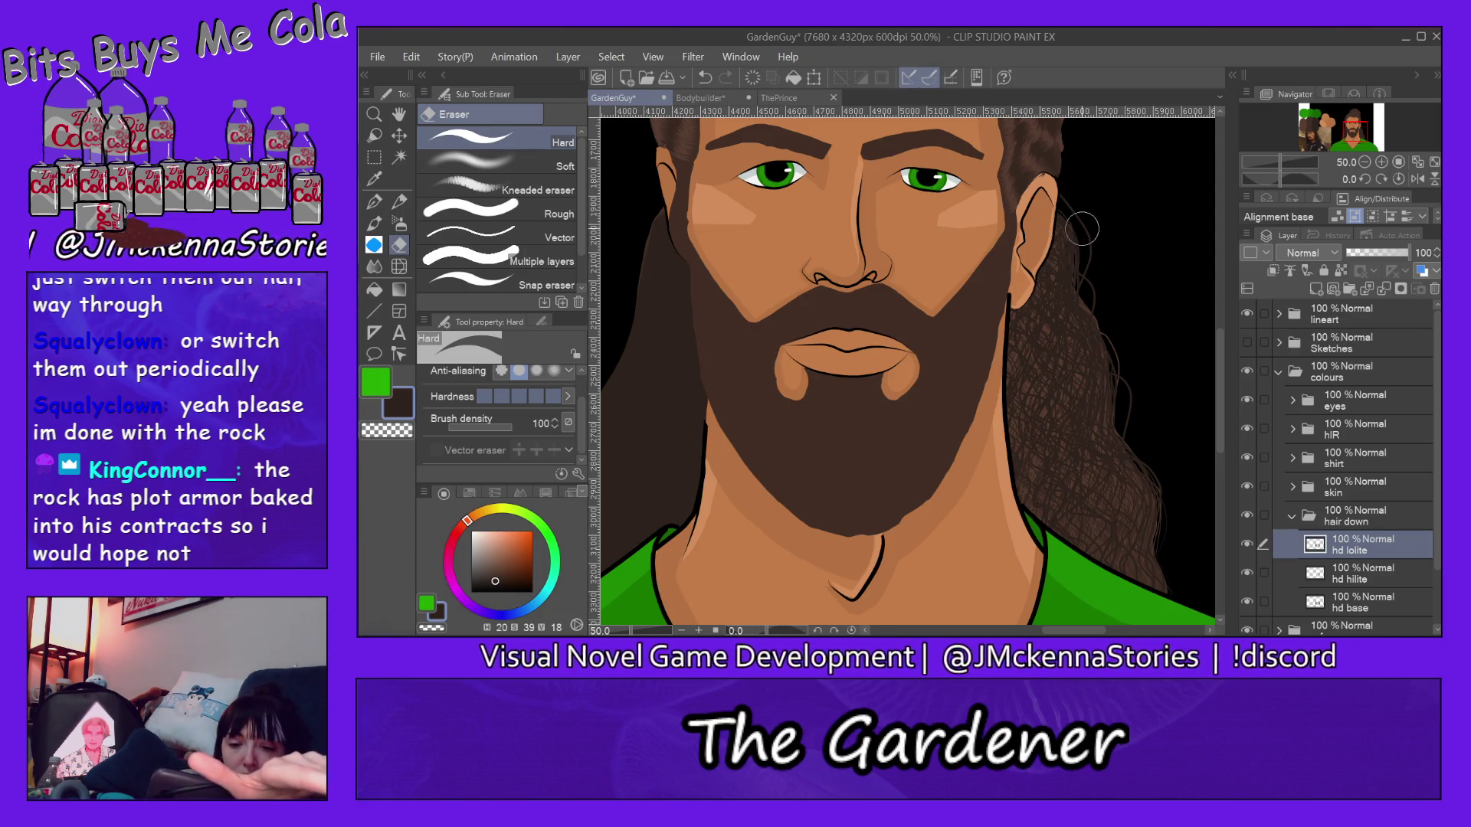
Step: Erase the dark lowlight strands near the ear, then move to the hd hilite layer
{"action": "mouse_move", "coordinate": [1069, 201]}
{"action": "left_mouse_down"}
{"action": "mouse_move", "coordinate": [1017, 301]}
{"action": "mouse_move", "coordinate": [1018, 507]}
{"action": "mouse_move", "coordinate": [1023, 330]}
{"action": "mouse_move", "coordinate": [1026, 535]}
{"action": "mouse_move", "coordinate": [1048, 345]}
{"action": "mouse_move", "coordinate": [1074, 565]}
{"action": "mouse_move", "coordinate": [1057, 311]}
{"action": "mouse_move", "coordinate": [1091, 322]}
{"action": "mouse_move", "coordinate": [1098, 564]}
{"action": "mouse_move", "coordinate": [1115, 481]}
{"action": "mouse_move", "coordinate": [1105, 569]}
{"action": "mouse_move", "coordinate": [1110, 286]}
{"action": "mouse_move", "coordinate": [1132, 597]}
{"action": "mouse_move", "coordinate": [1133, 399]}
{"action": "mouse_move", "coordinate": [1184, 597]}
{"action": "mouse_move", "coordinate": [1107, 557]}
{"action": "left_mouse_up"}
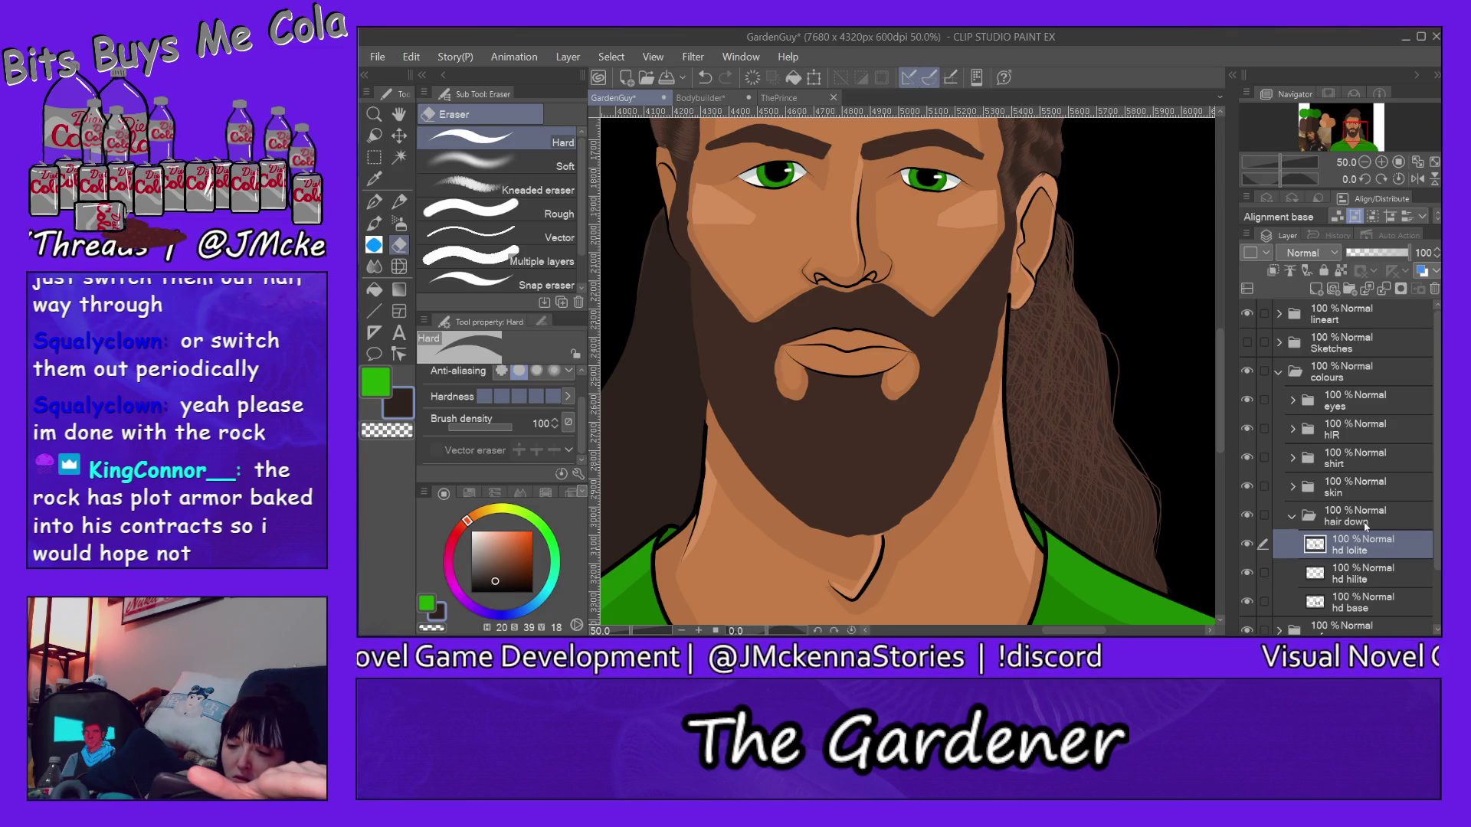
{"action": "left_click", "coordinate": [1368, 577]}
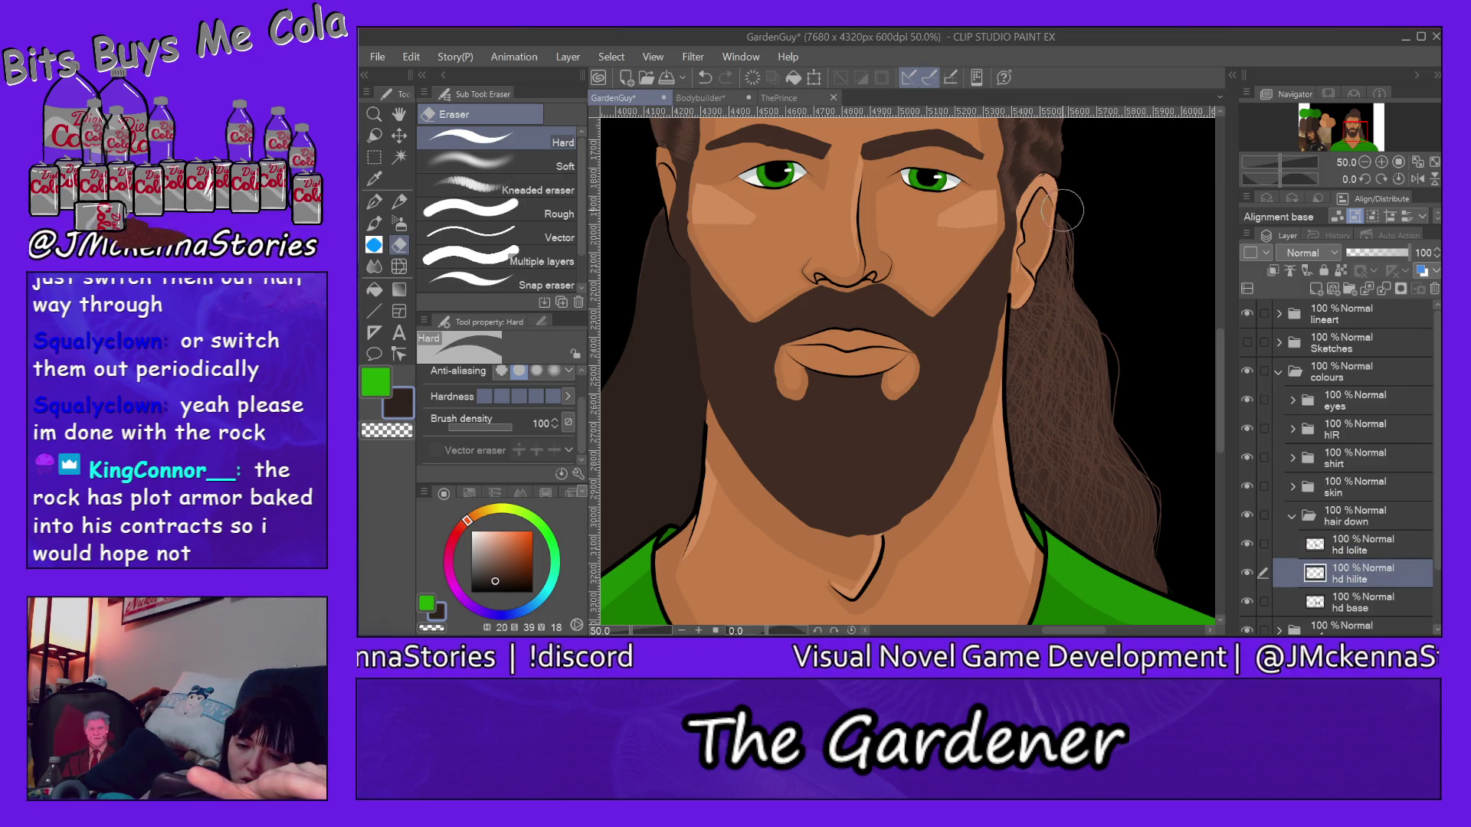
Step: Erase the light highlight strands behind and below the ear, leaving the right hair plain dark
{"action": "left_click_drag", "start_coordinate": [1052, 236], "coordinate": [1012, 380]}
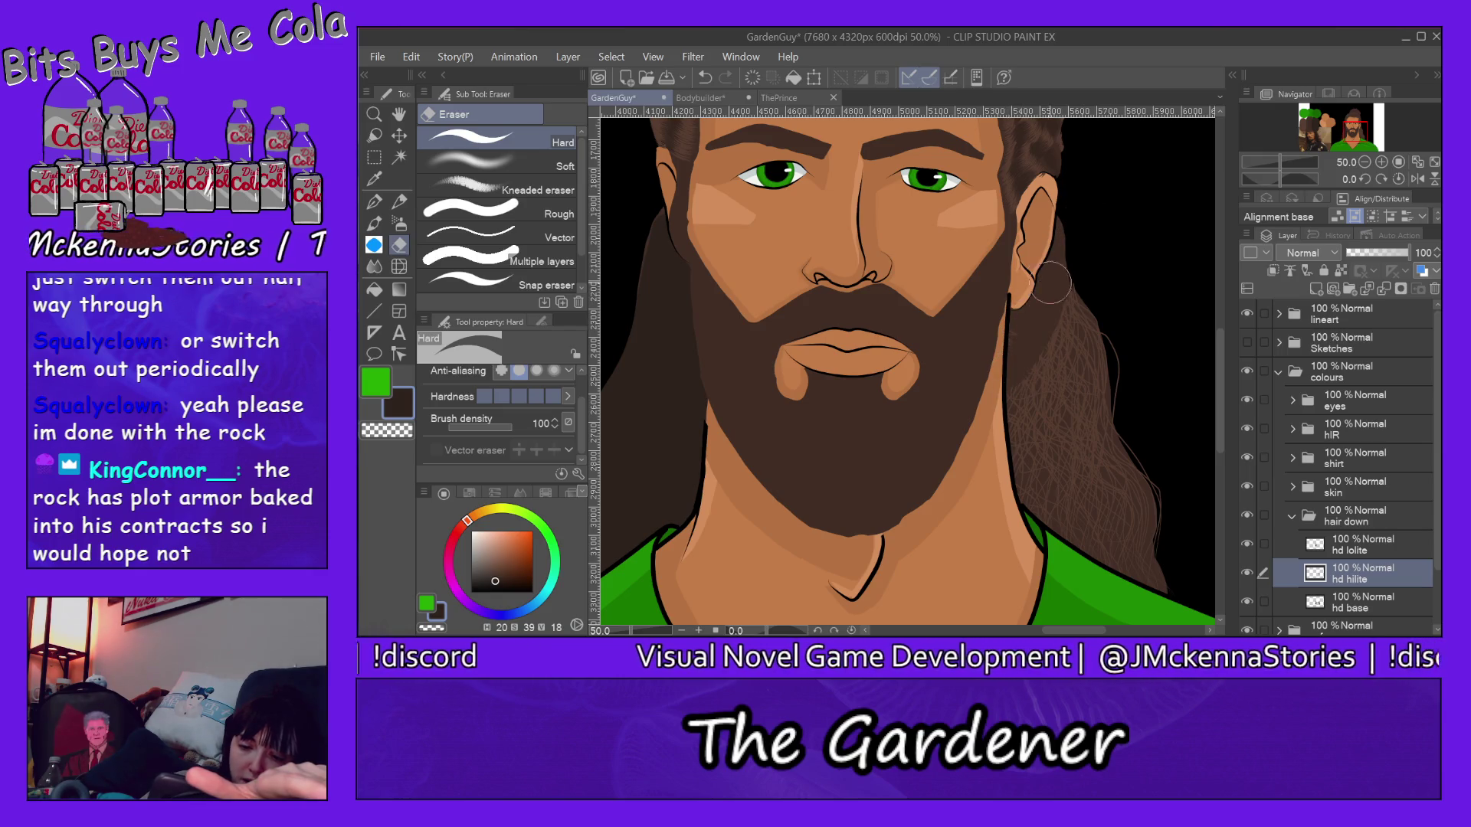
{"action": "mouse_move", "coordinate": [1021, 478]}
{"action": "left_mouse_down"}
{"action": "mouse_move", "coordinate": [1070, 359]}
{"action": "mouse_move", "coordinate": [1099, 482]}
{"action": "mouse_move", "coordinate": [1094, 345]}
{"action": "mouse_move", "coordinate": [1126, 418]}
{"action": "mouse_move", "coordinate": [1132, 564]}
{"action": "mouse_move", "coordinate": [1162, 529]}
{"action": "mouse_move", "coordinate": [1189, 591]}
{"action": "mouse_move", "coordinate": [1143, 529]}
{"action": "mouse_move", "coordinate": [1099, 344]}
{"action": "left_mouse_up"}
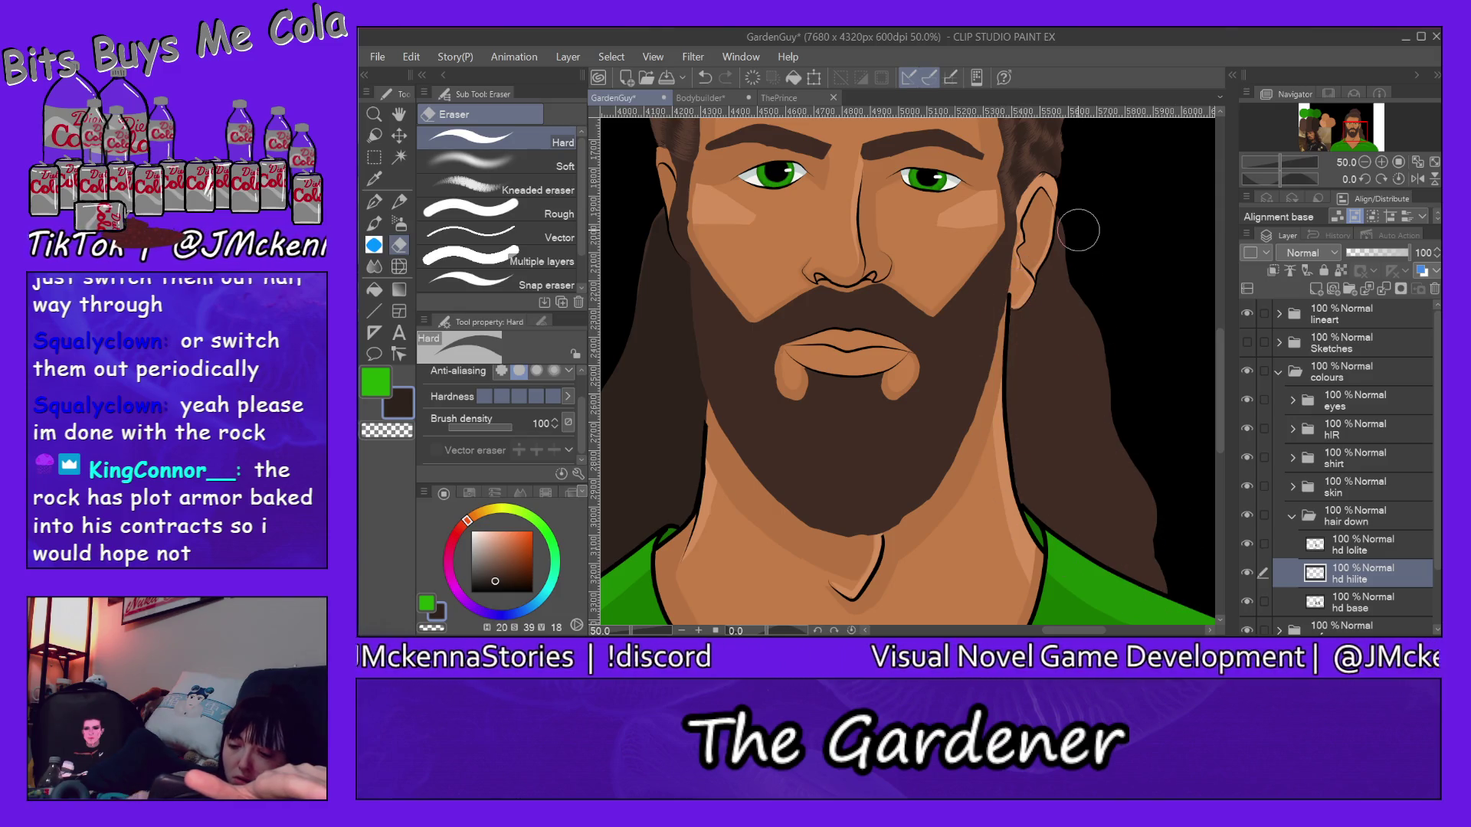
{"action": "scroll", "coordinate": [1069, 224], "scroll_direction": "left", "scroll_amount": 10}
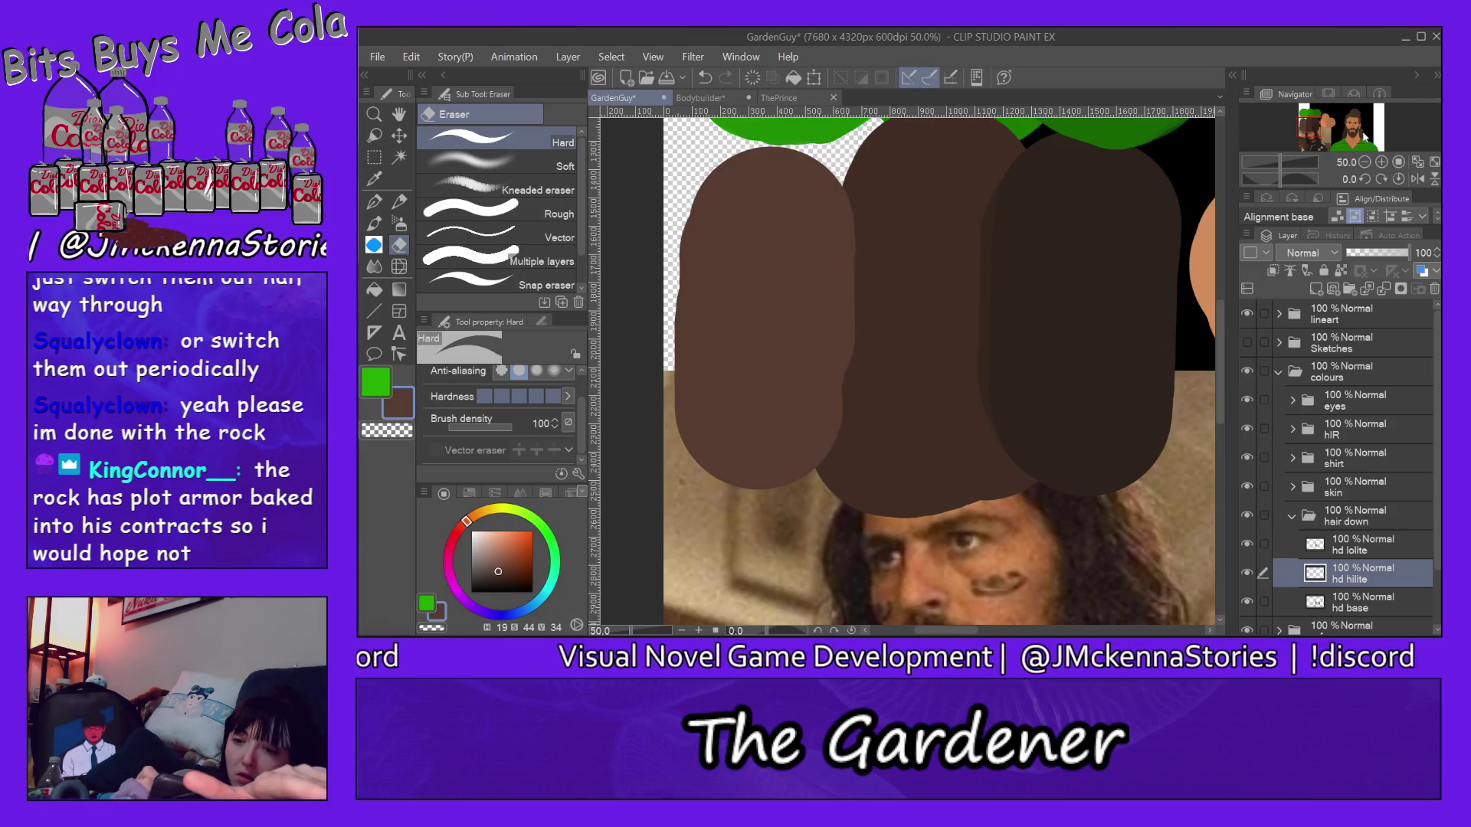
{"action": "left_click", "coordinate": [1360, 132]}
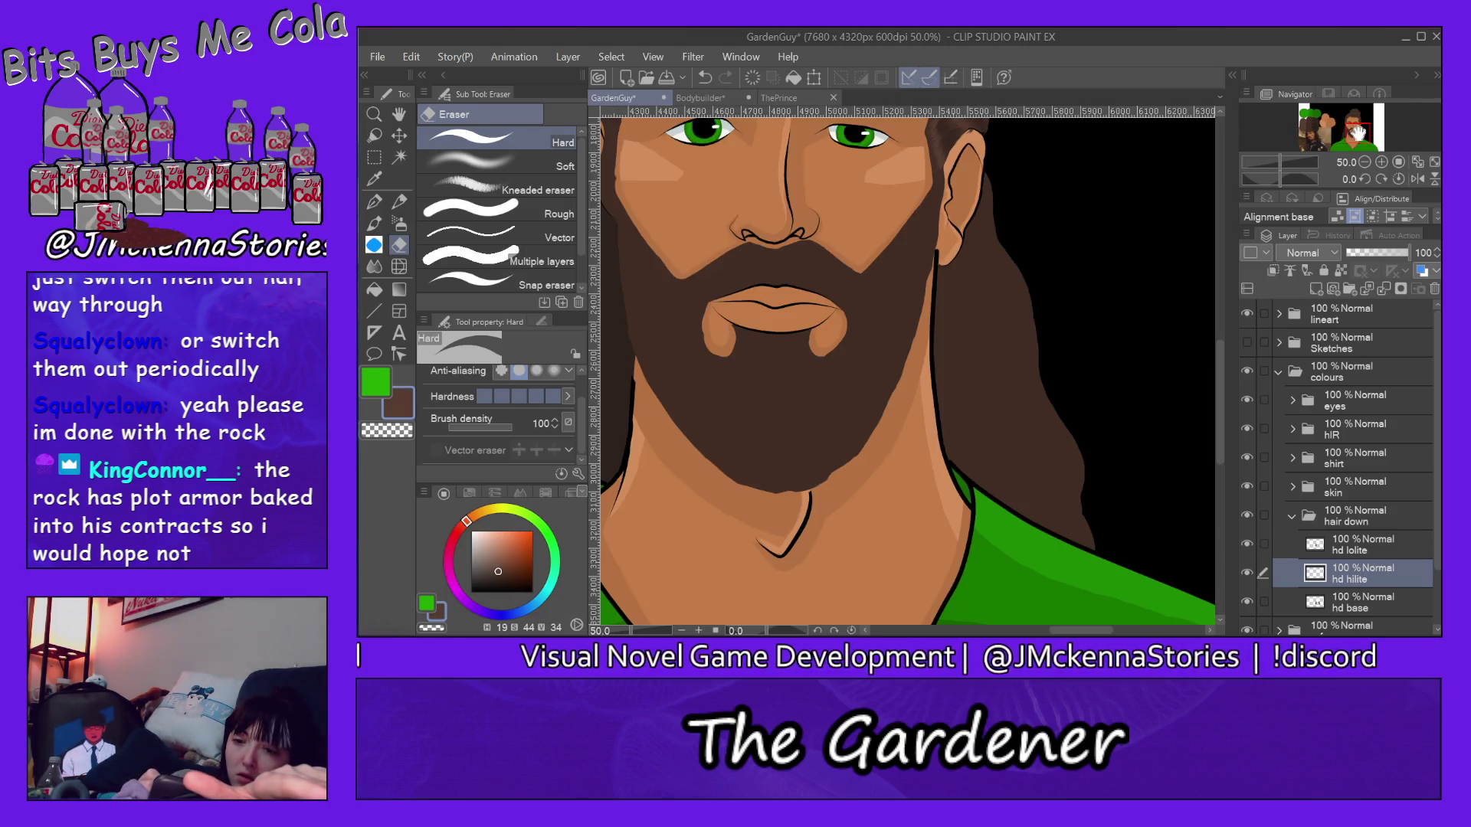
{"action": "left_click", "coordinate": [376, 203]}
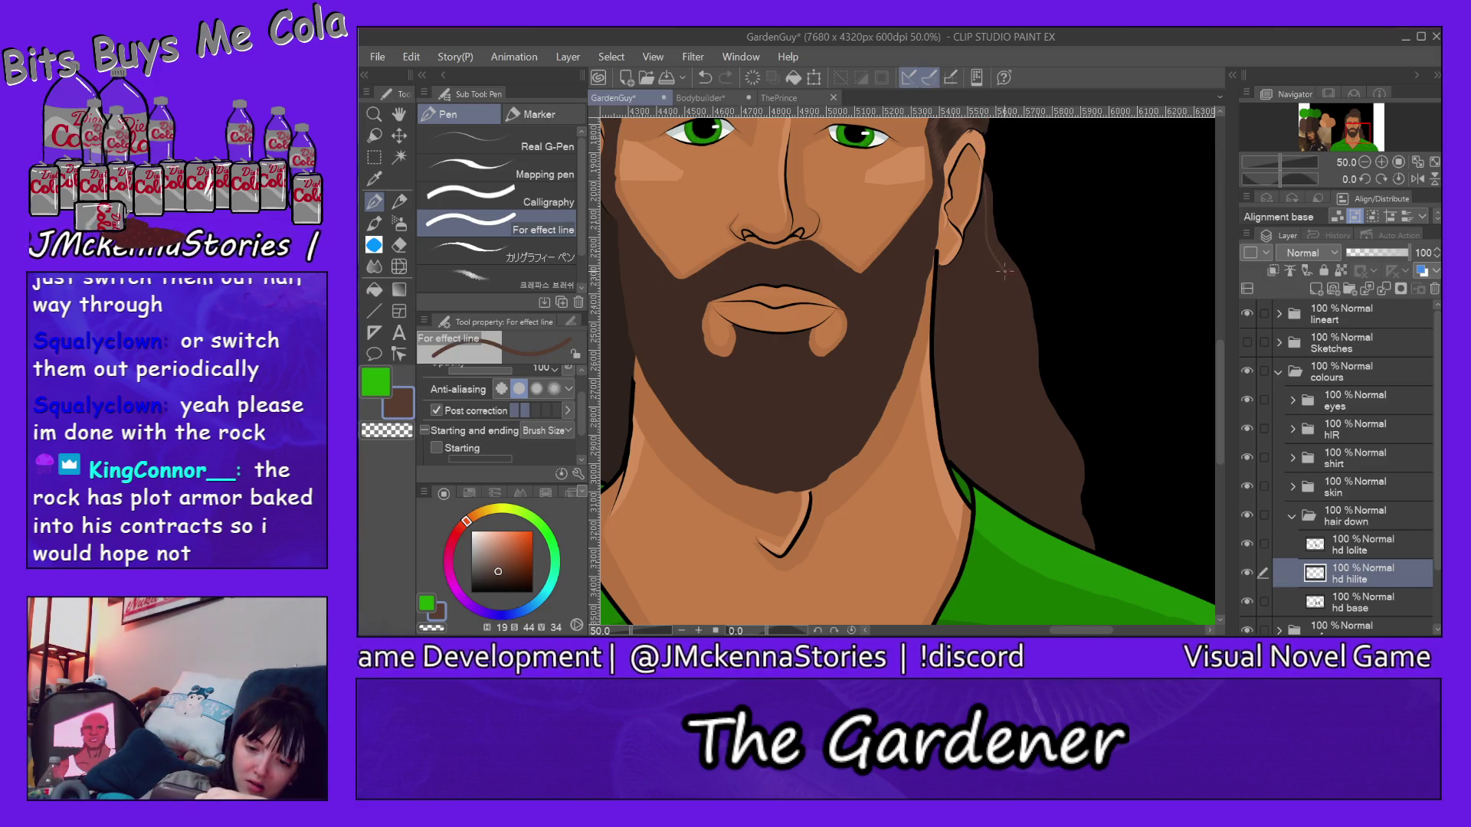
Step: Draw several thin light highlight strands from the ear down the hair's right edge
{"action": "left_click_drag", "start_coordinate": [1026, 340], "coordinate": [1089, 543]}
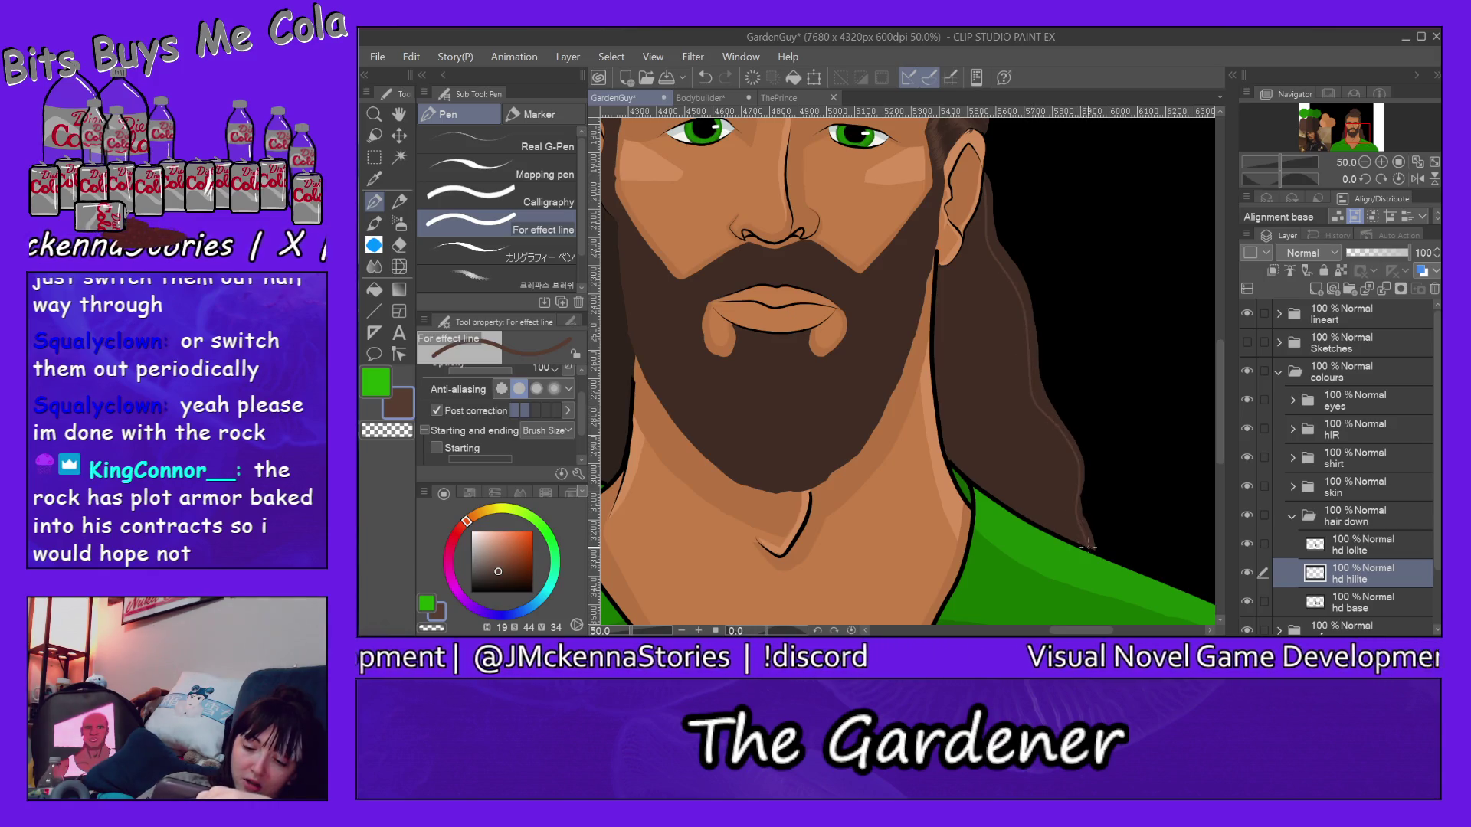
{"action": "left_click_drag", "start_coordinate": [986, 171], "coordinate": [1043, 400]}
{"action": "left_click_drag", "start_coordinate": [1076, 451], "coordinate": [1084, 525]}
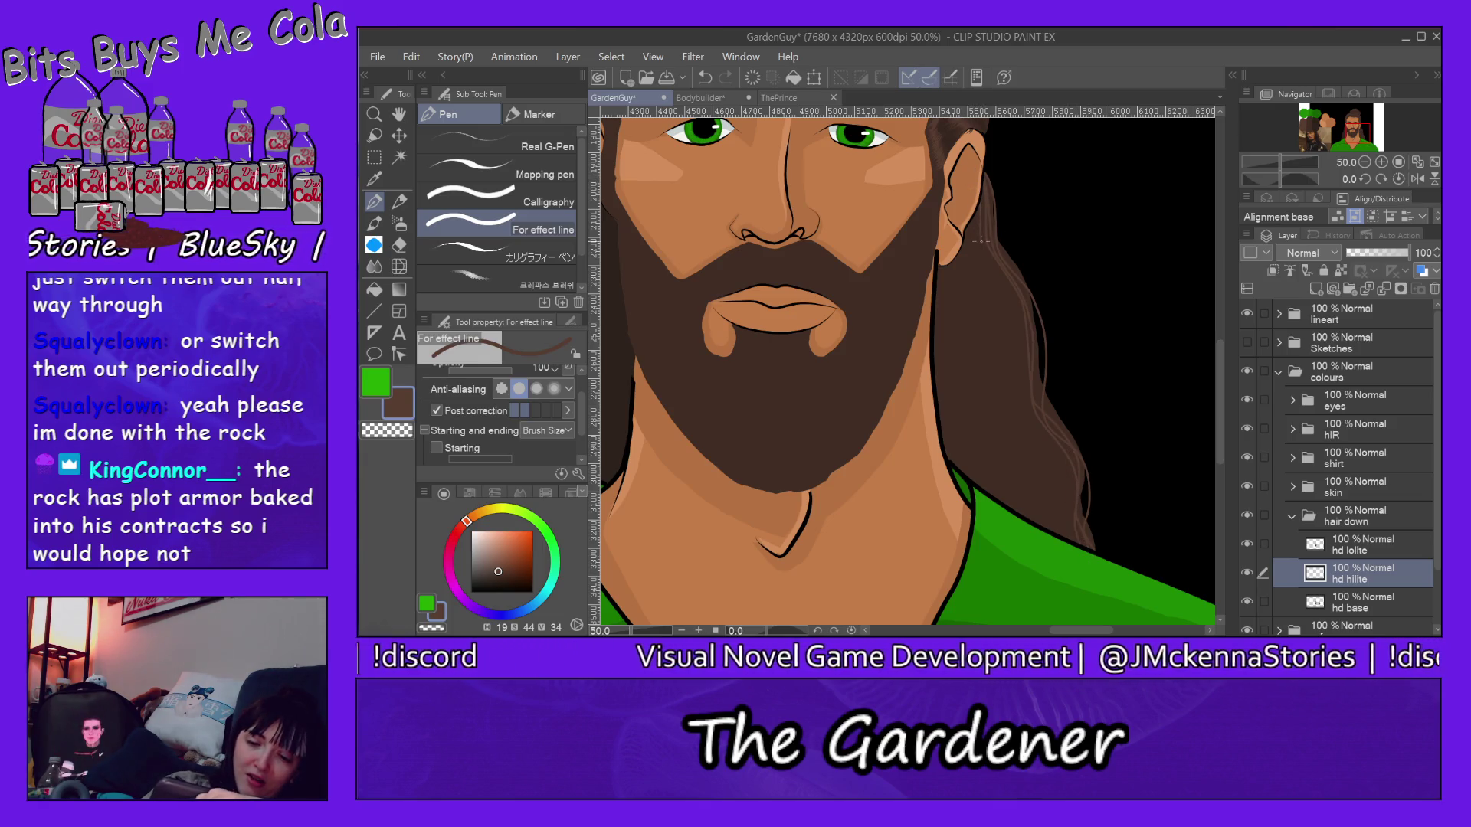
{"action": "left_click_drag", "start_coordinate": [1026, 402], "coordinate": [1086, 545]}
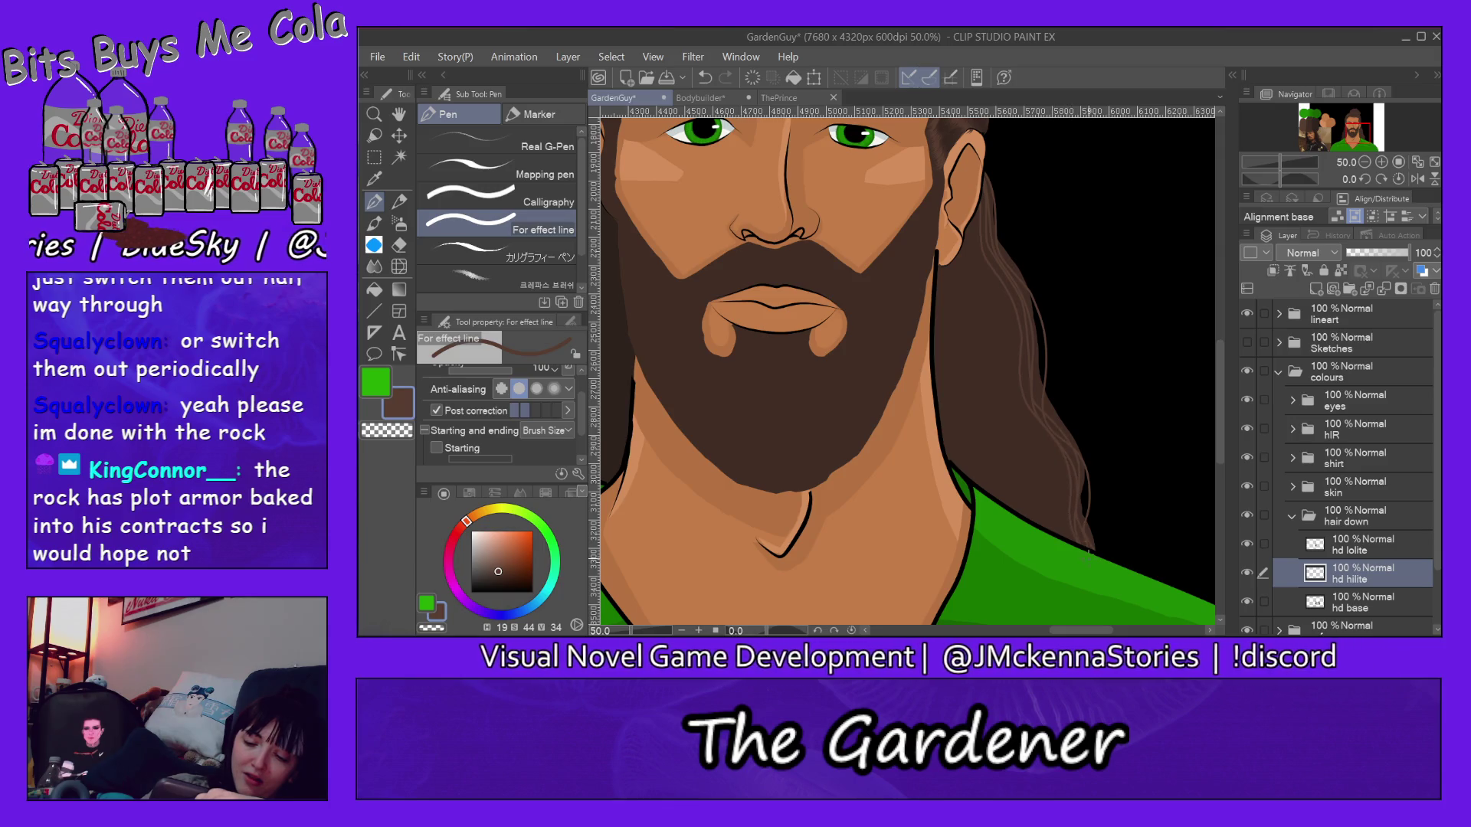
{"action": "left_click_drag", "start_coordinate": [977, 244], "coordinate": [1046, 434]}
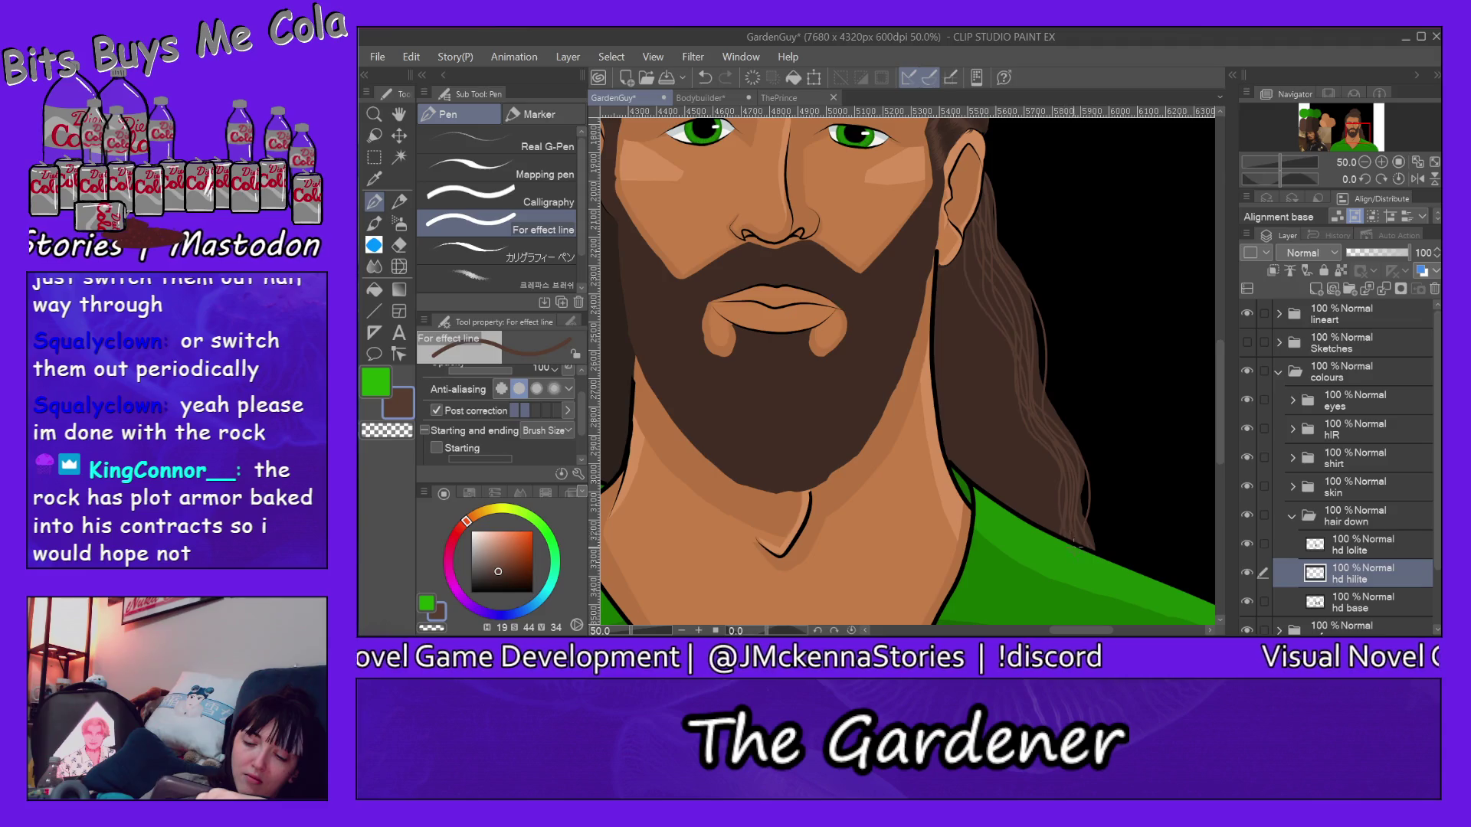
{"action": "left_click_drag", "start_coordinate": [968, 242], "coordinate": [1004, 354]}
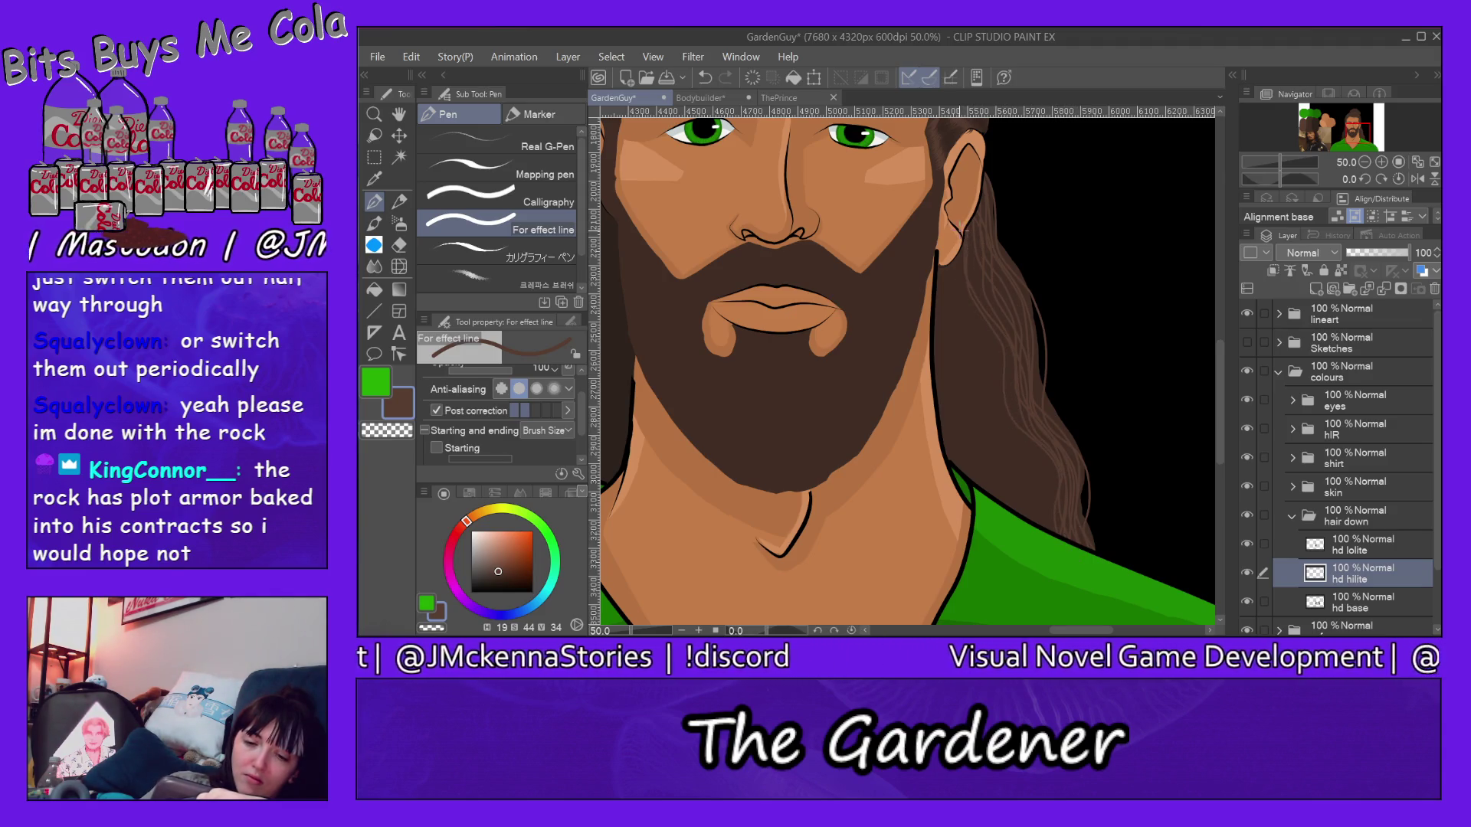
Step: Add more flowing light strands from the ear through the lower hair for denser texture
{"action": "left_click_drag", "start_coordinate": [977, 313], "coordinate": [1005, 356]}
{"action": "left_click_drag", "start_coordinate": [1016, 420], "coordinate": [1039, 462]}
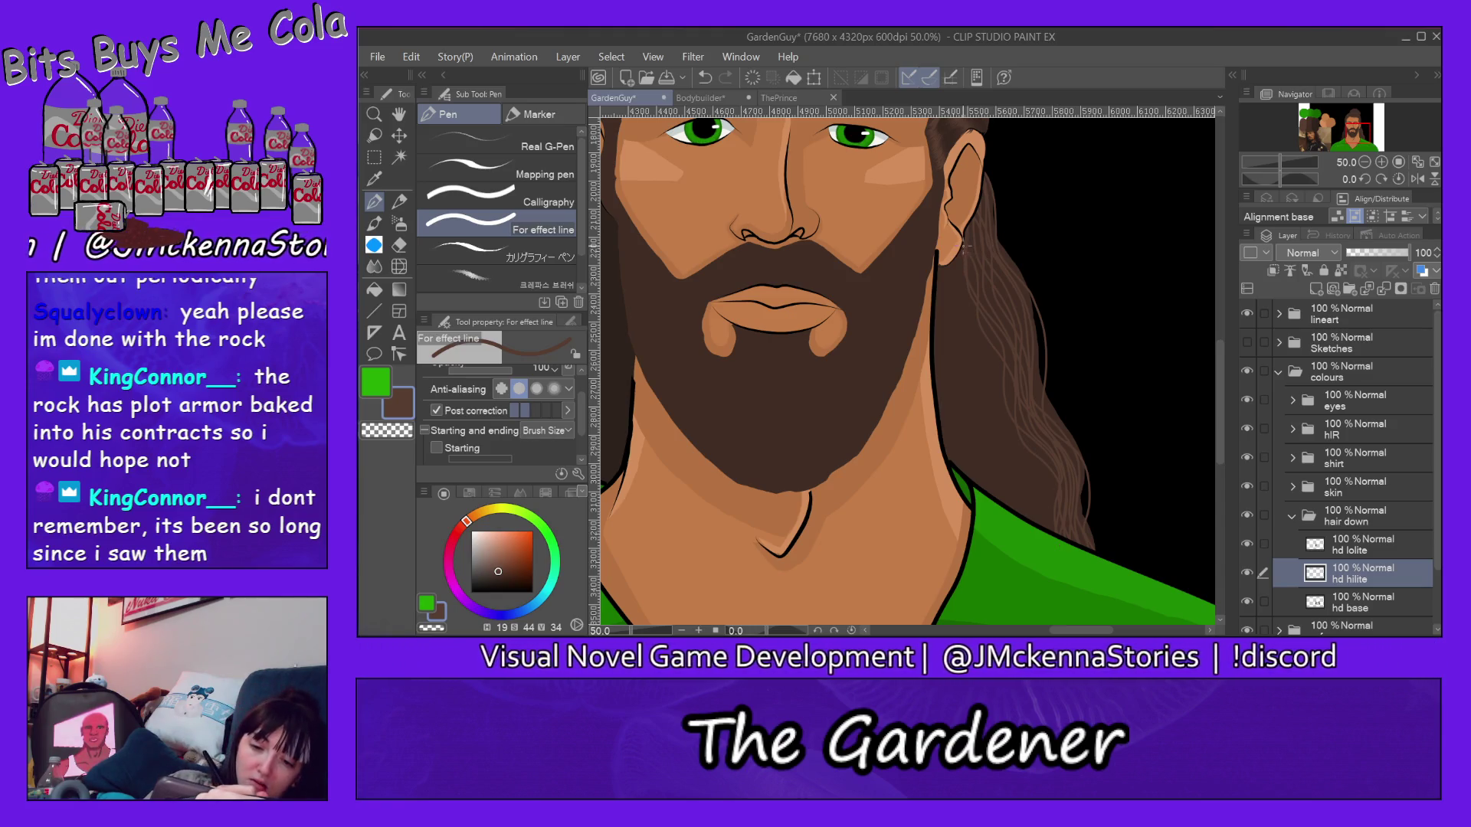
{"action": "left_click_drag", "start_coordinate": [963, 264], "coordinate": [1049, 509]}
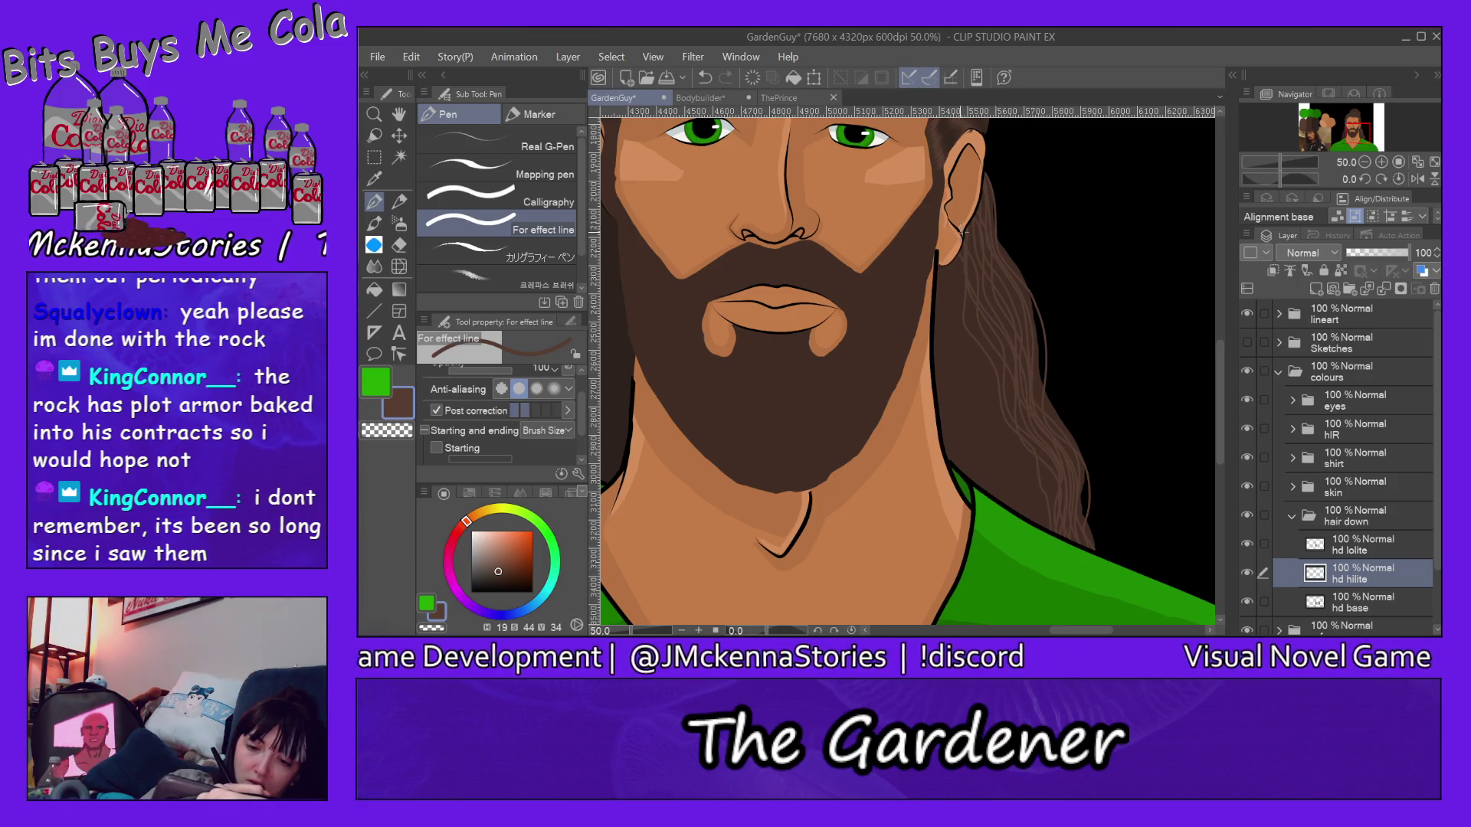
{"action": "left_click_drag", "start_coordinate": [973, 308], "coordinate": [1044, 480]}
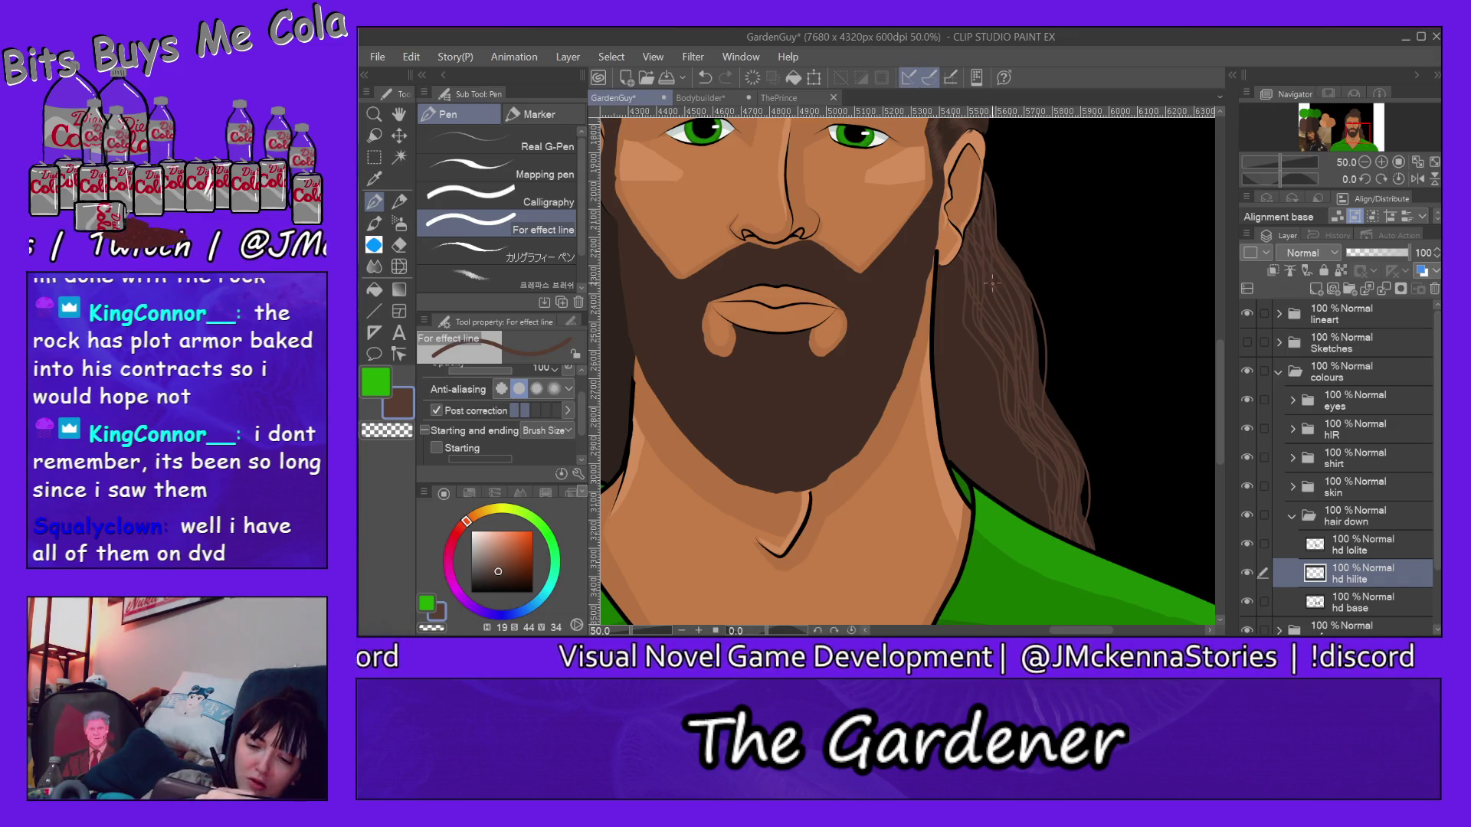
{"action": "left_click_drag", "start_coordinate": [1017, 432], "coordinate": [1048, 536]}
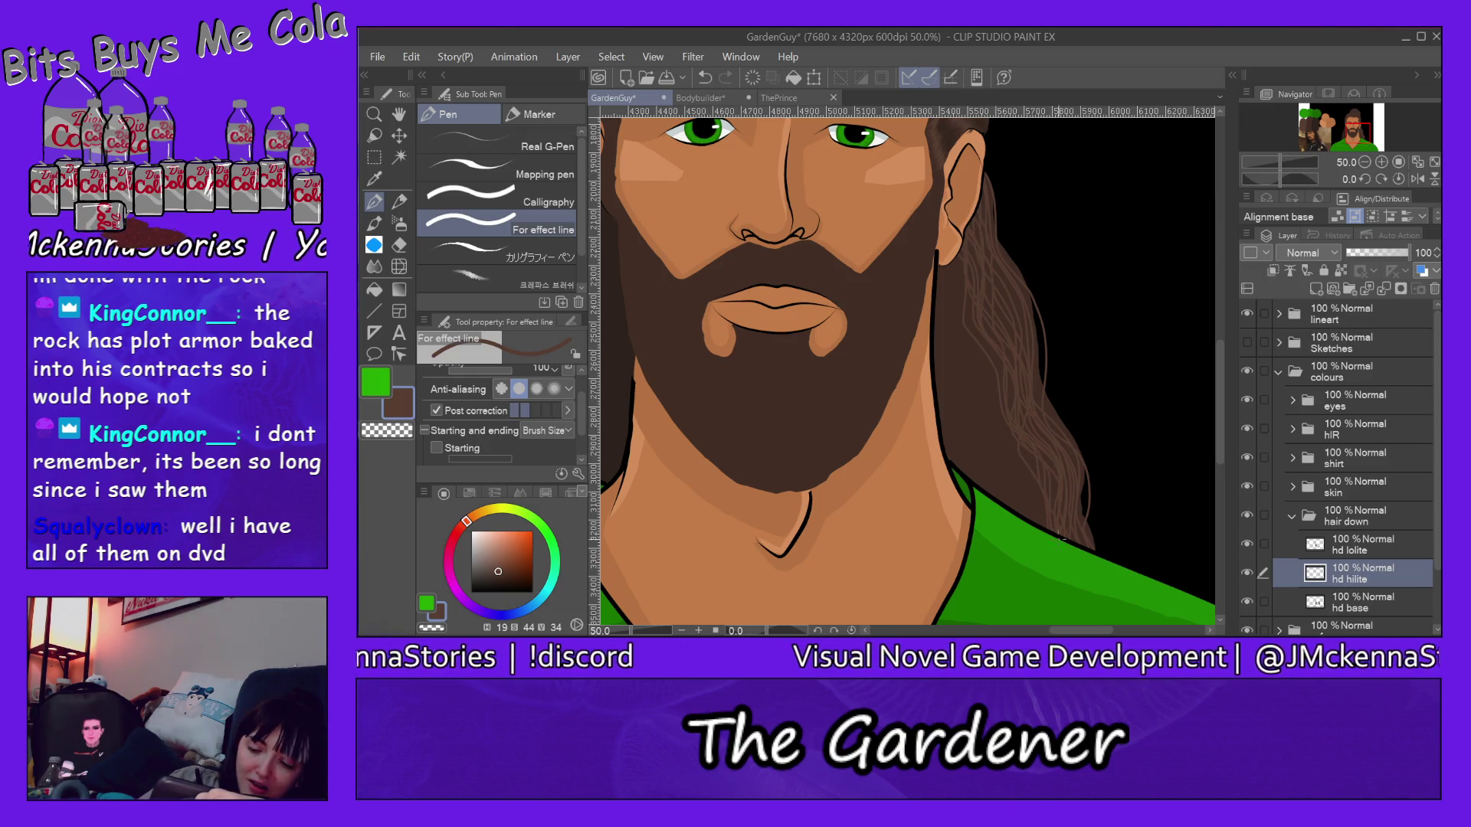
{"action": "left_click_drag", "start_coordinate": [961, 266], "coordinate": [1042, 511]}
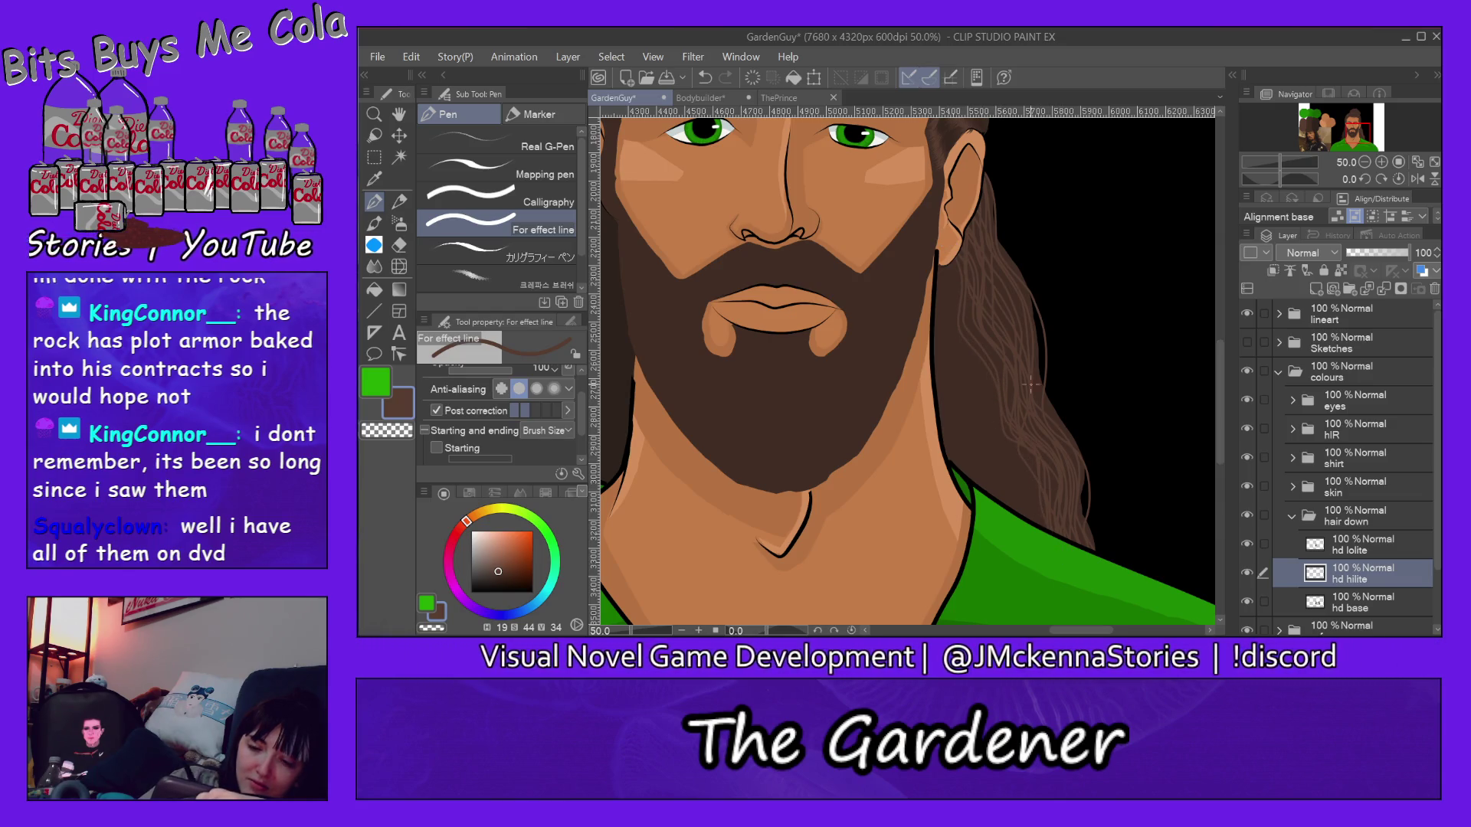
{"action": "left_click_drag", "start_coordinate": [956, 247], "coordinate": [999, 400]}
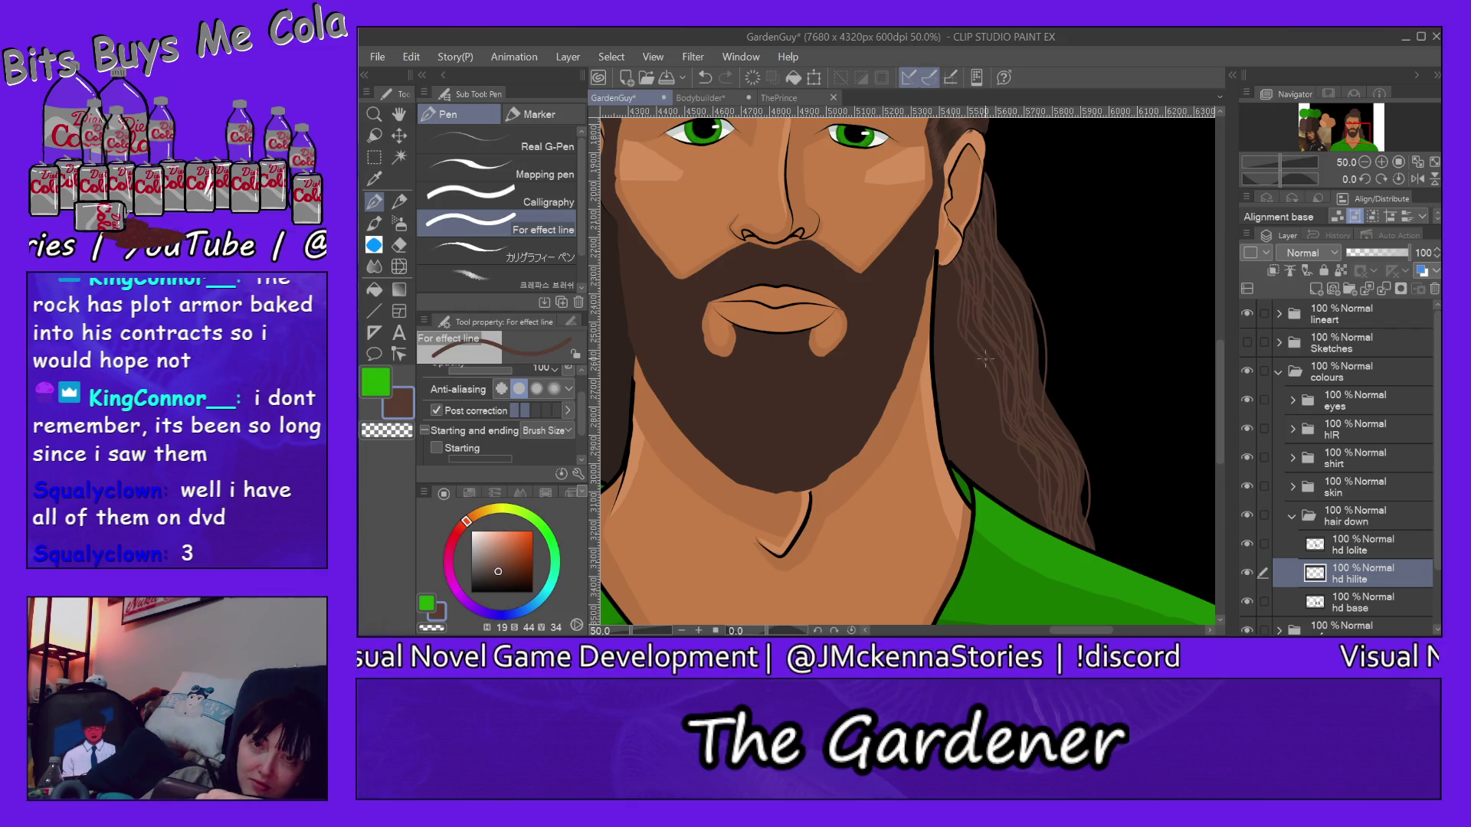